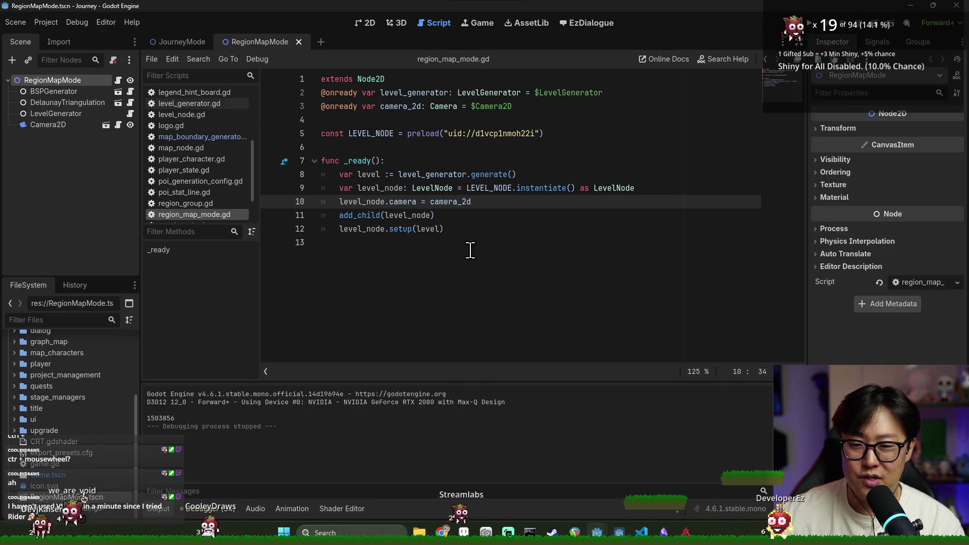
Step: Place the caret at the end of line 12 in region_map_mode.gd, then switch to the Slay the Spire 2 editor
click(443, 228)
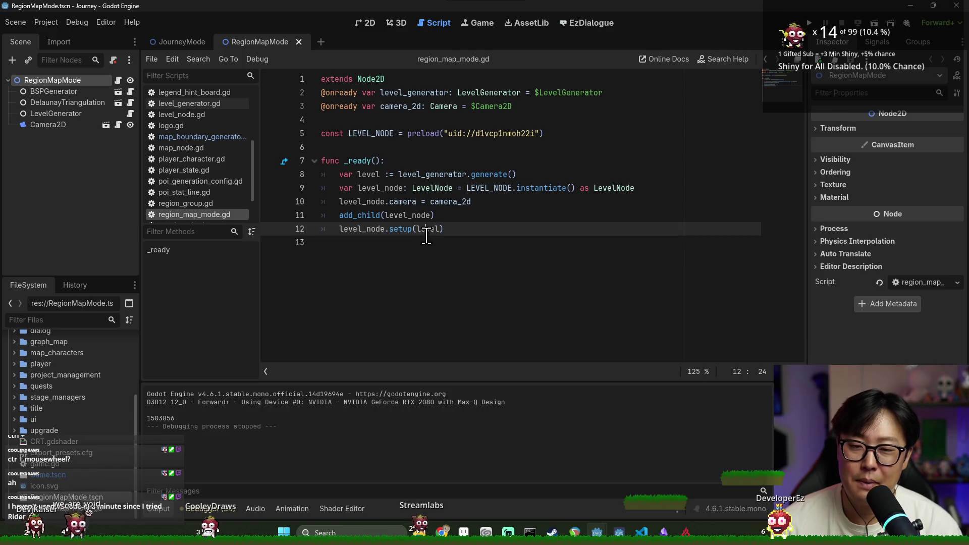
key(alt+Tab)
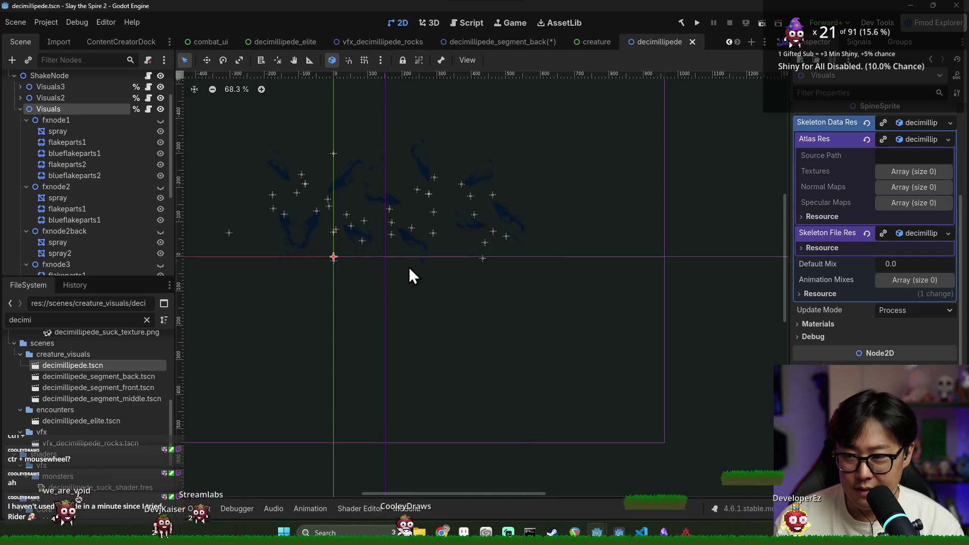
Step: Pan the decimillipede canvas, then switch to the YouTube results for 'slay the spire 2 decimillipede'
drag(320, 268, 357, 288)
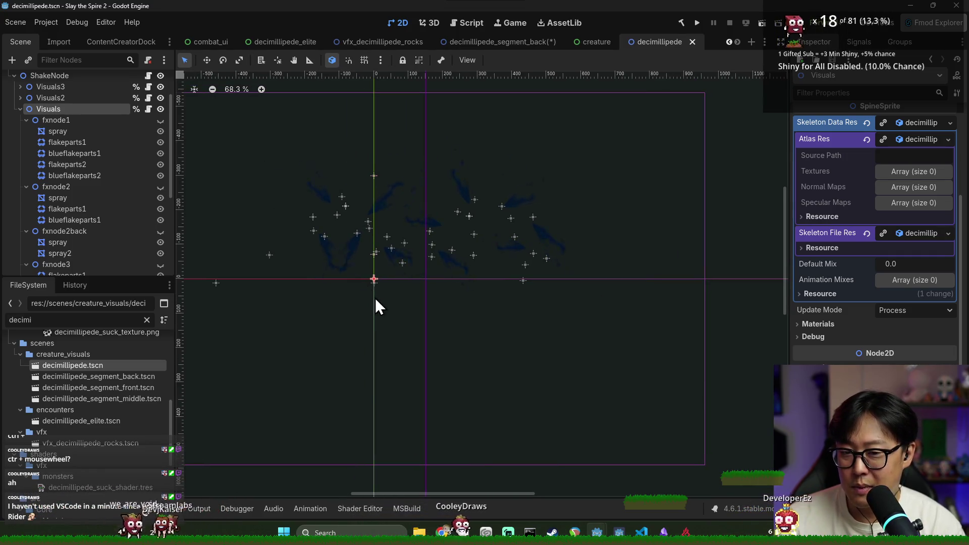
key(alt+Tab)
key(Escape)
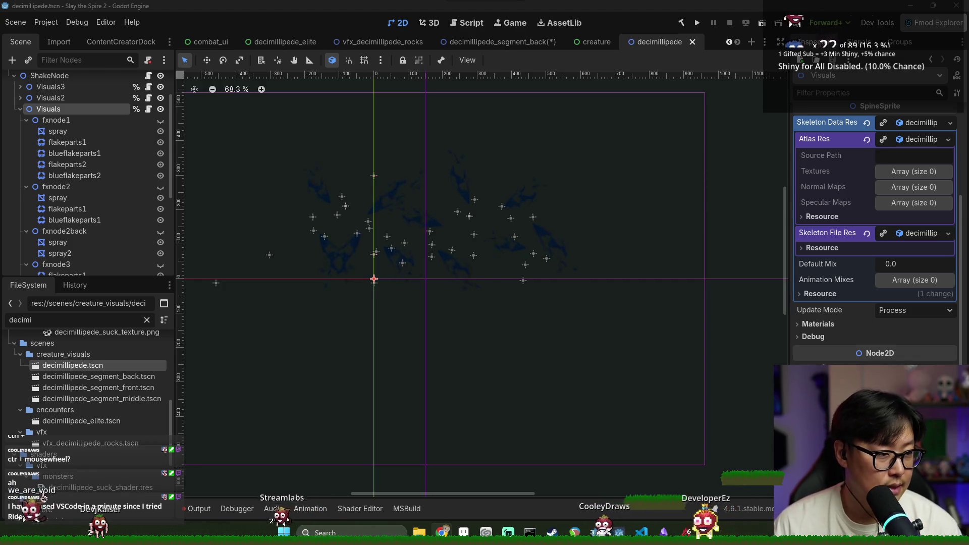
key(alt+Tab)
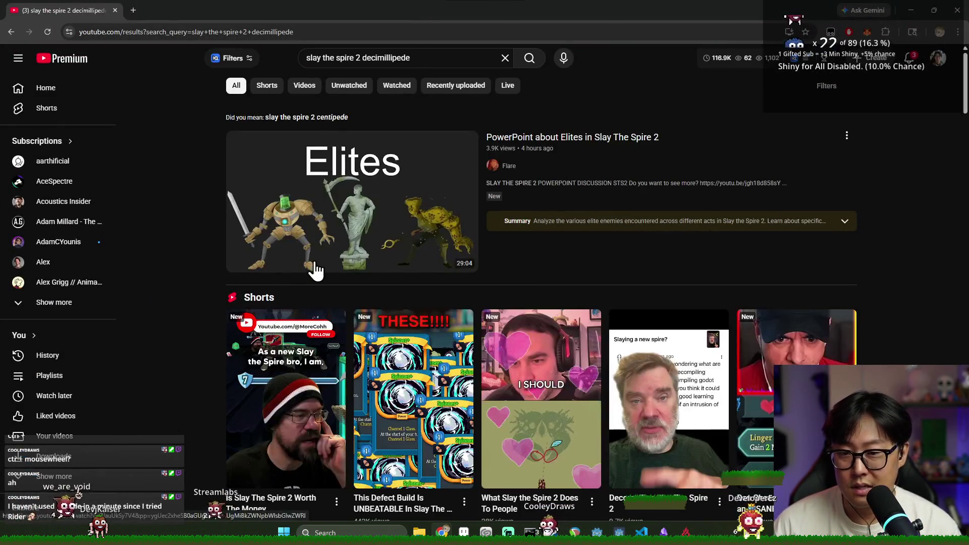
Step: Scroll through the YouTube results for 'slay the spire 2 decimillipede'
scroll(357, 232, down, 15)
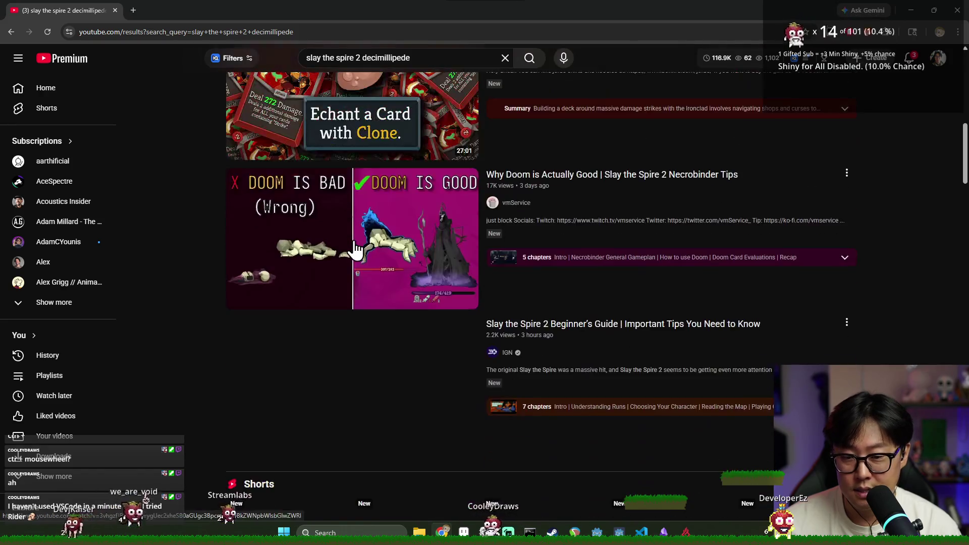
scroll(374, 277, up, 5)
scroll(385, 298, down, 17)
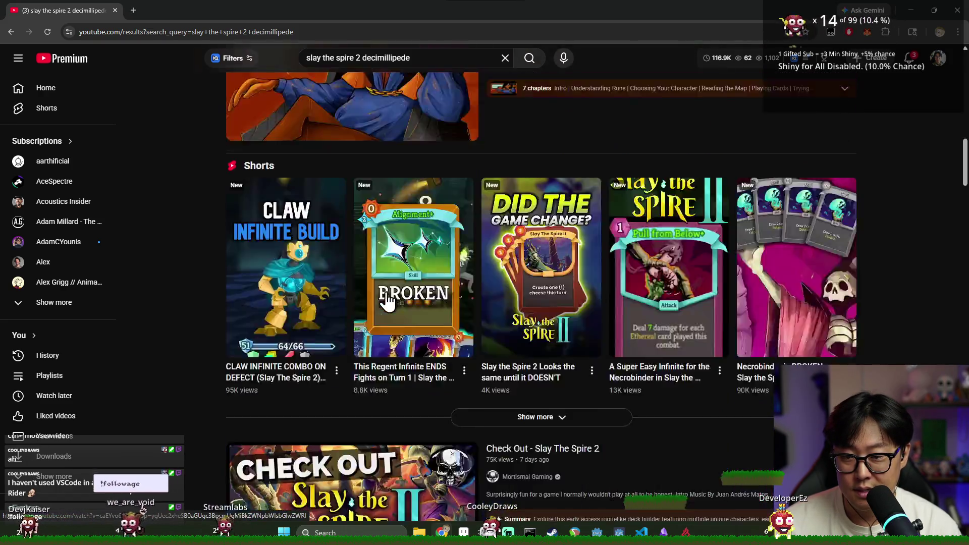
scroll(389, 293, down, 20)
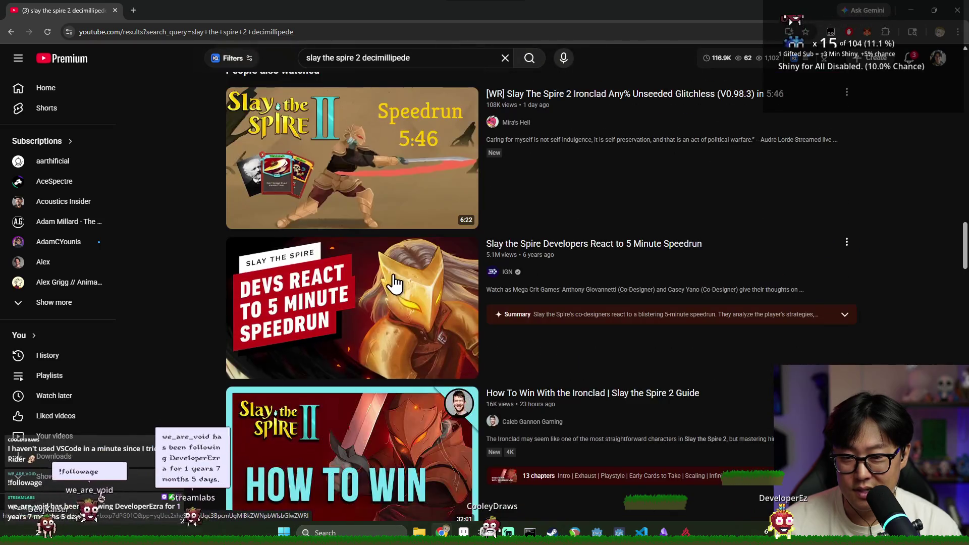
scroll(389, 281, down, 7)
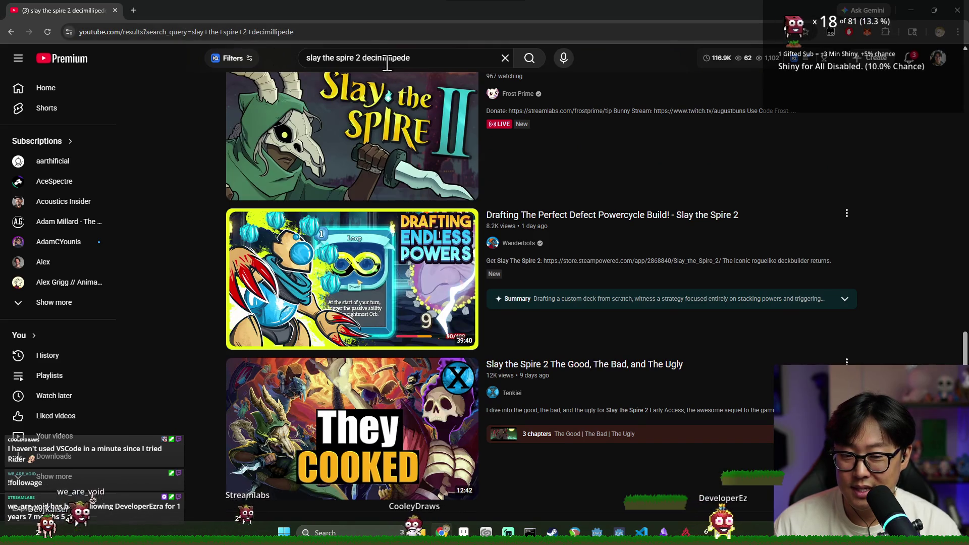
Step: Copy the search query into a new tab and run it as a Google search
triple_click(420, 63)
key(ctrl+c)
key(ctrl+t)
key(ctrl+v)
key(Return)
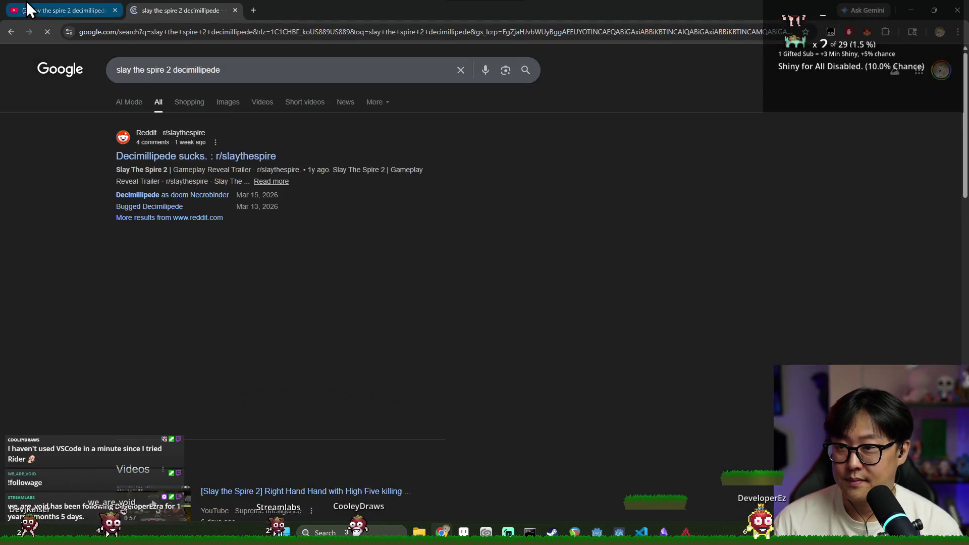
Step: Close the YouTube tab and switch the Google results to Images, briefly trying Shopping
click(26, 4)
key(ctrl+w)
click(186, 103)
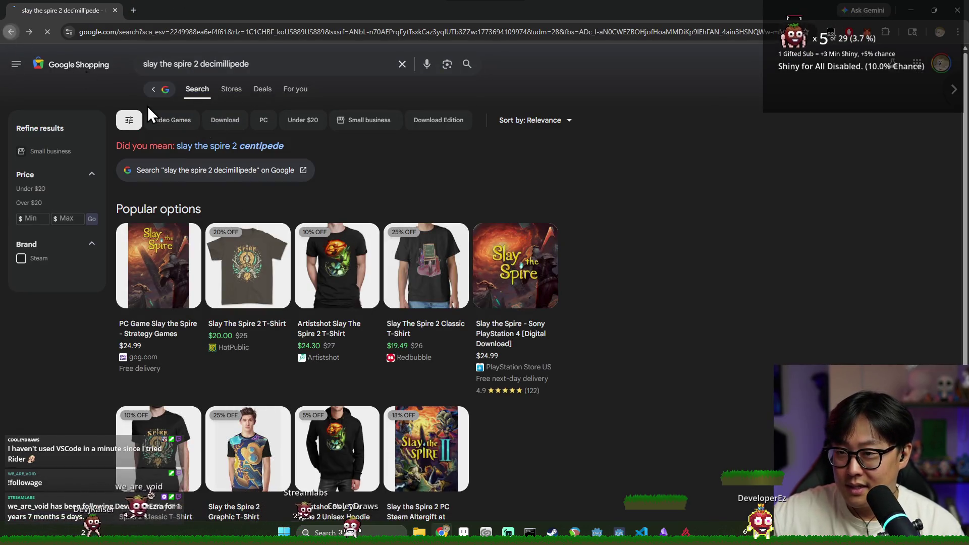
click(153, 89)
click(228, 103)
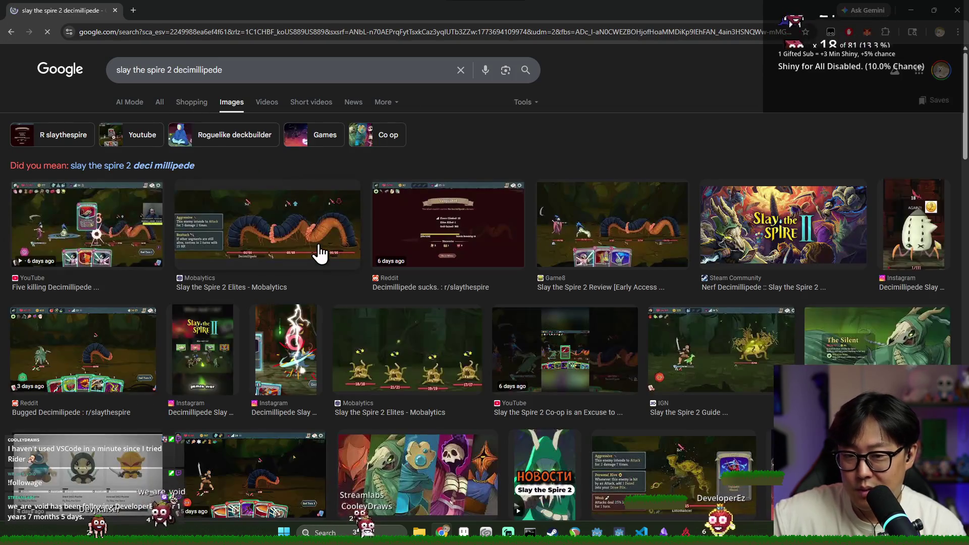
Step: Open the Mobalytics Elites page from its decimillipede image, scroll to Decimillipede, then close it
click(320, 252)
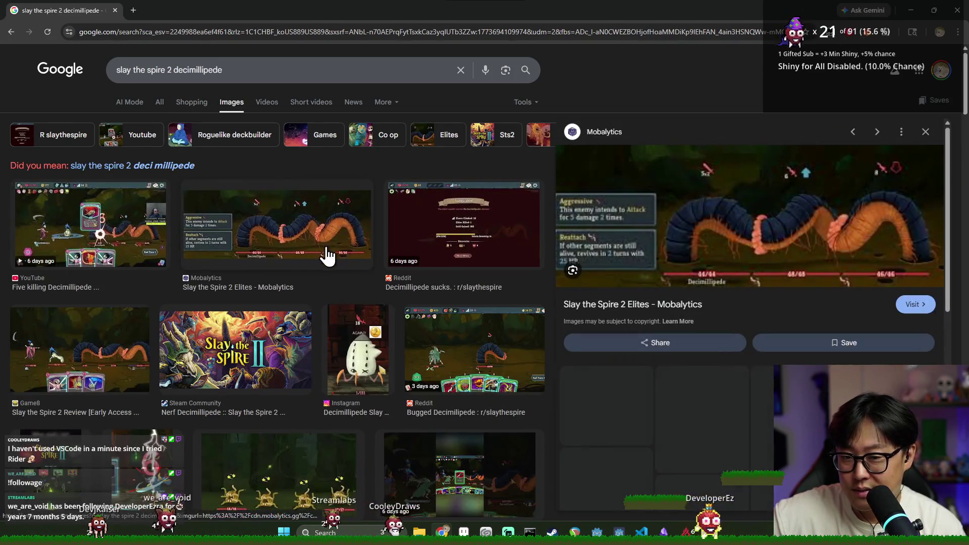
click(737, 245)
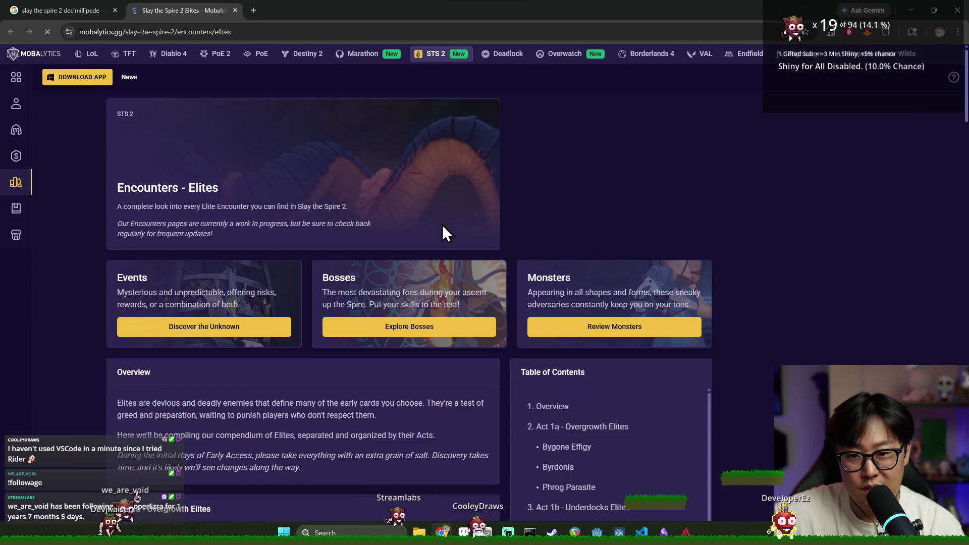
scroll(404, 232, down, 3)
scroll(375, 235, down, 20)
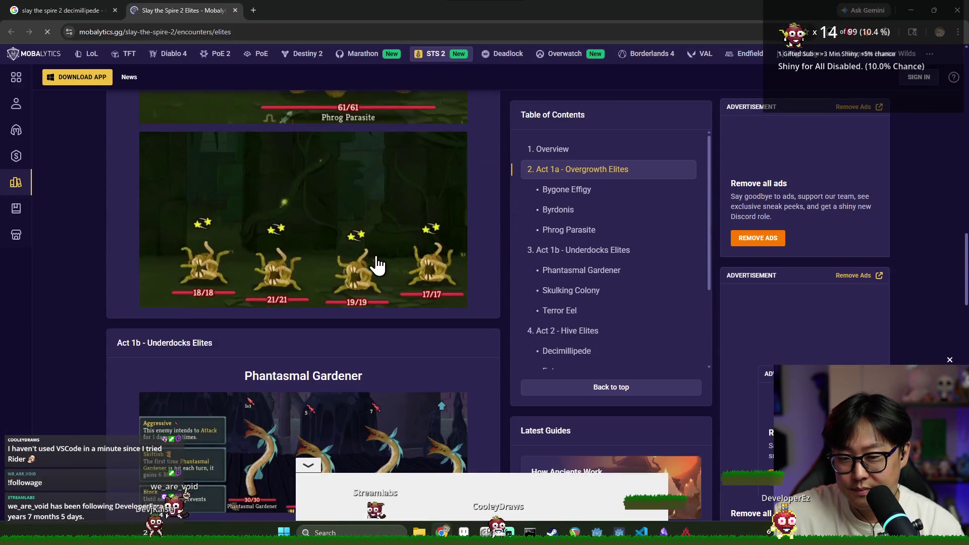
scroll(377, 266, down, 11)
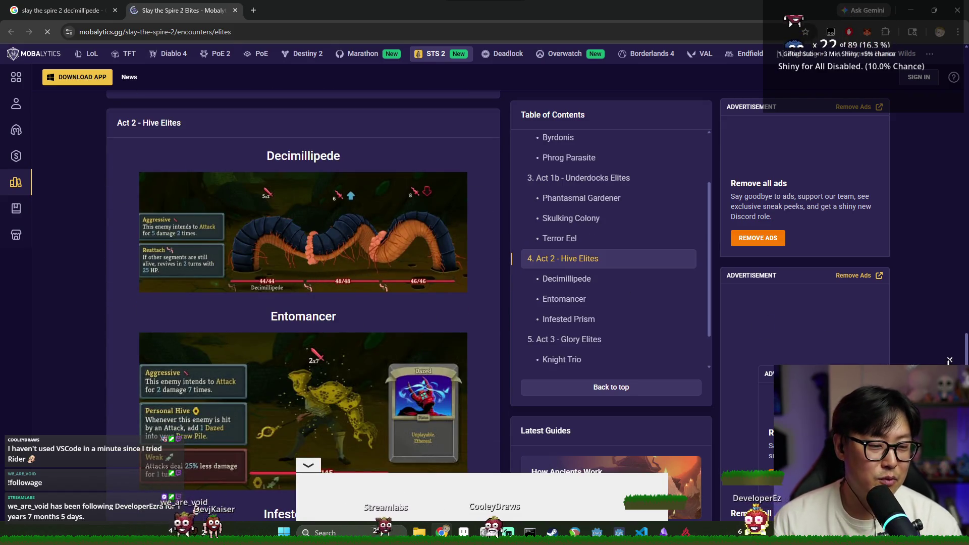
key(ctrl+w)
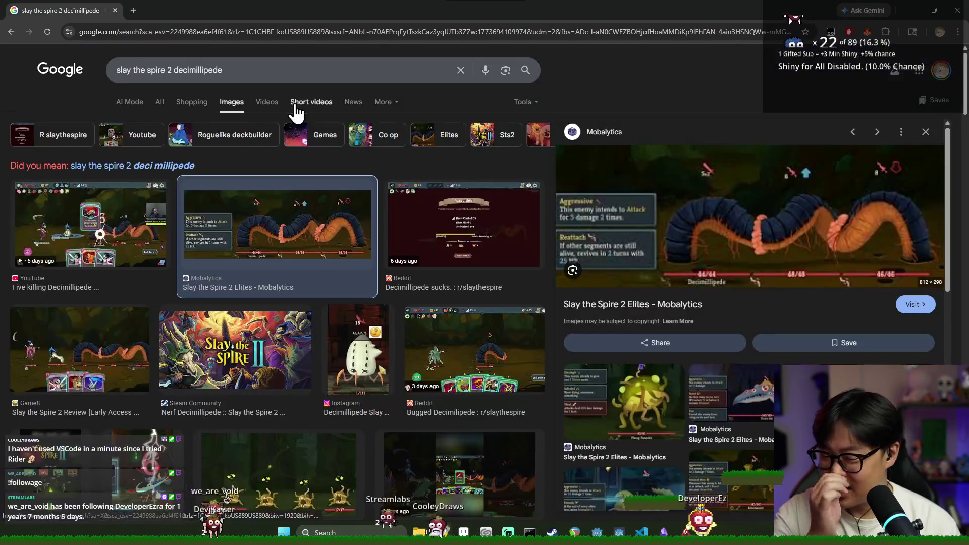
key(alt+Tab)
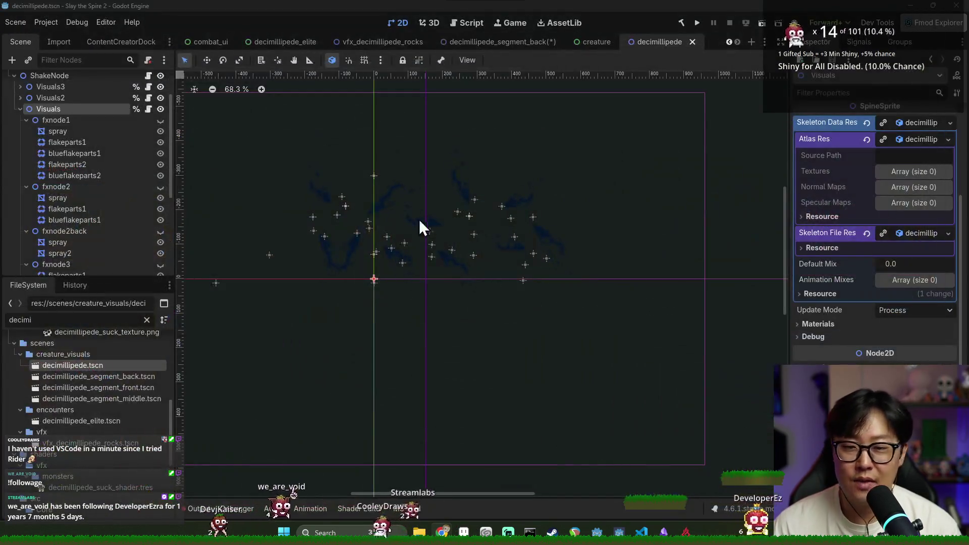
Step: Inspect flakeparts1 and fxnode1, then collapse fxnode1, fxnode2, fxnode2back, fxnode3 and fxnode4
click(75, 143)
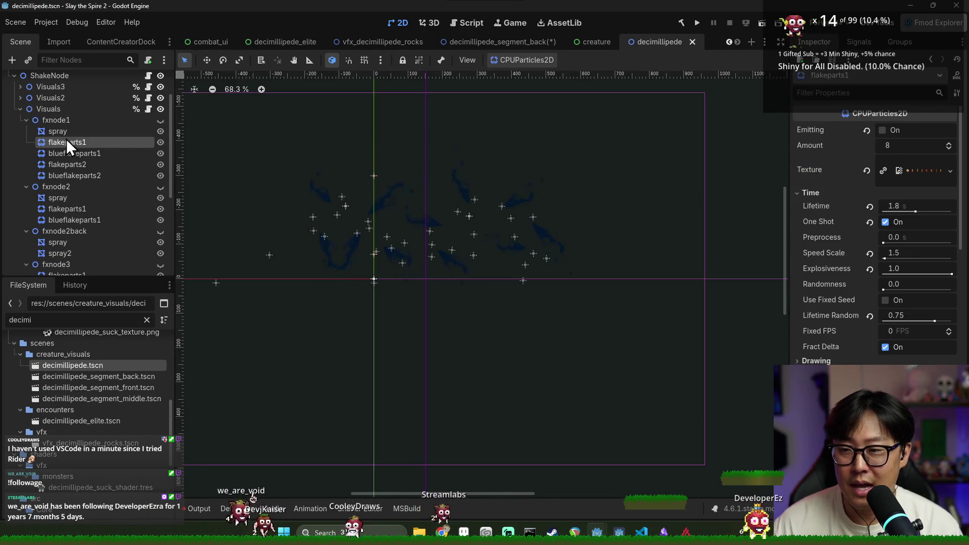
click(63, 121)
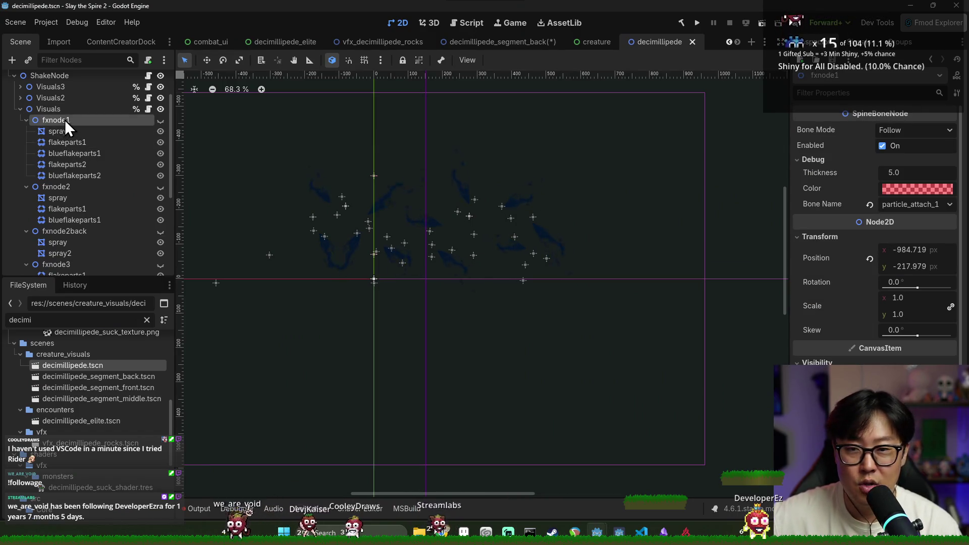
click(26, 120)
click(25, 132)
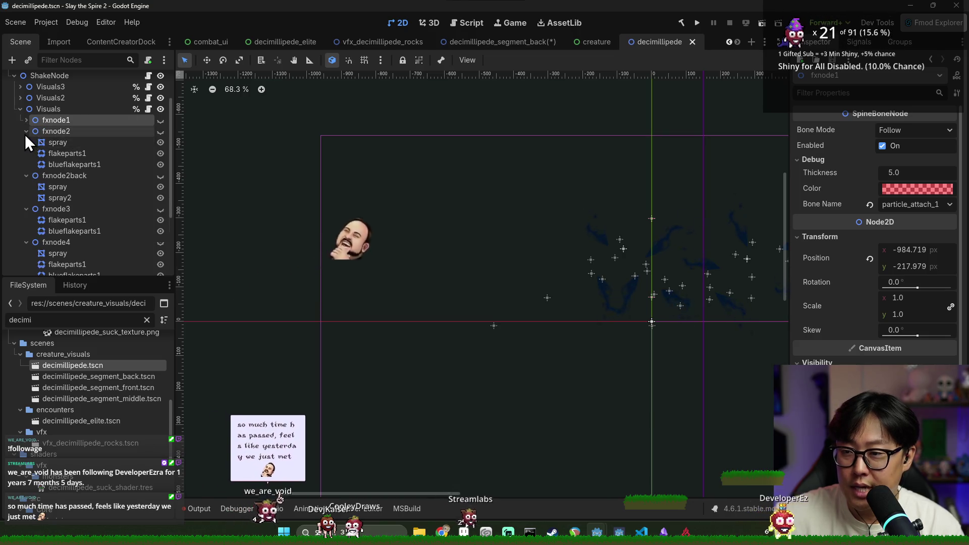
click(26, 142)
click(26, 153)
click(27, 165)
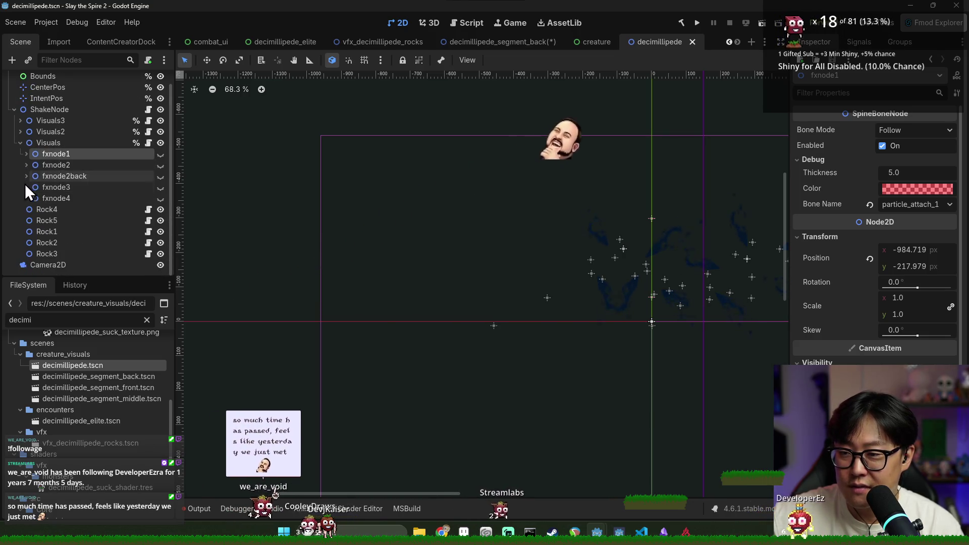
Step: Inspect Rock4, fxnode2 and the Visuals node's sprite resources
click(58, 211)
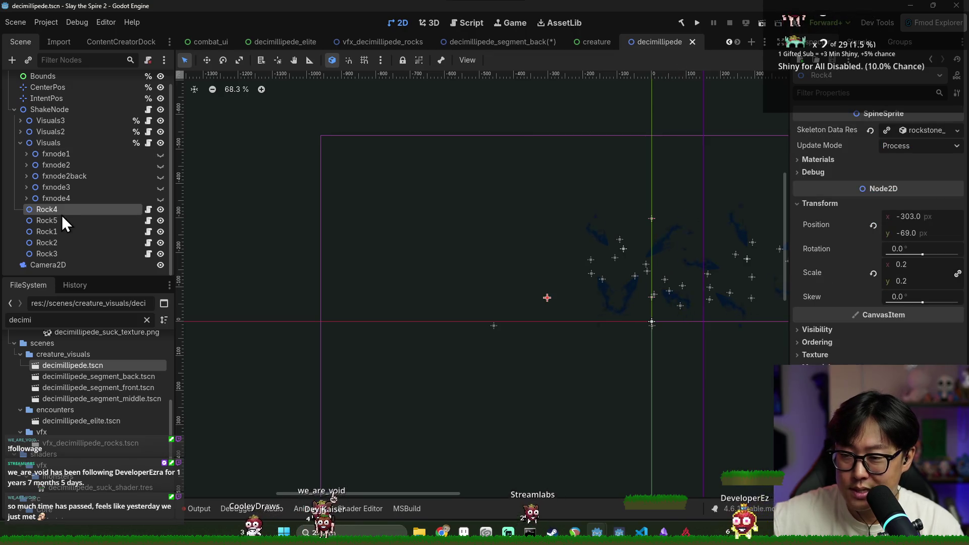
click(66, 161)
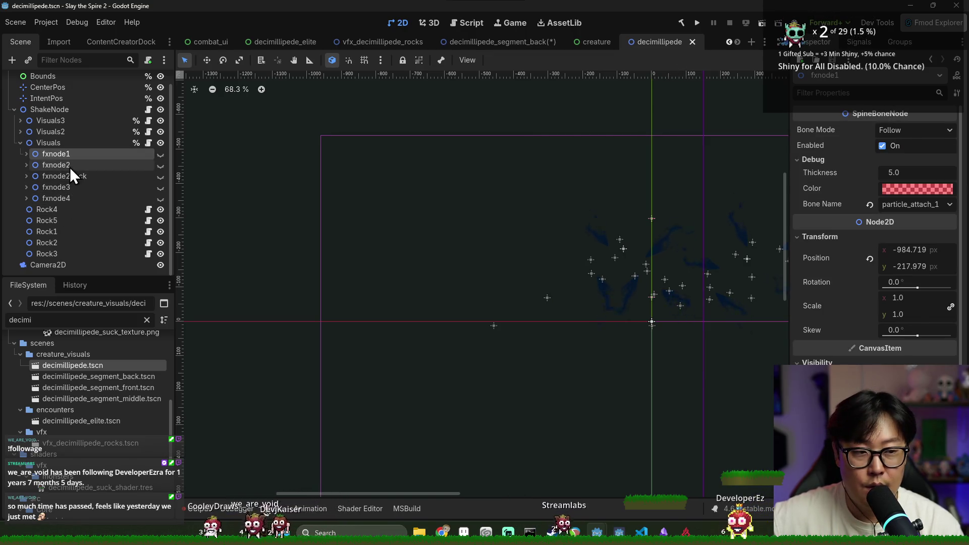
scroll(338, 212, down, 1)
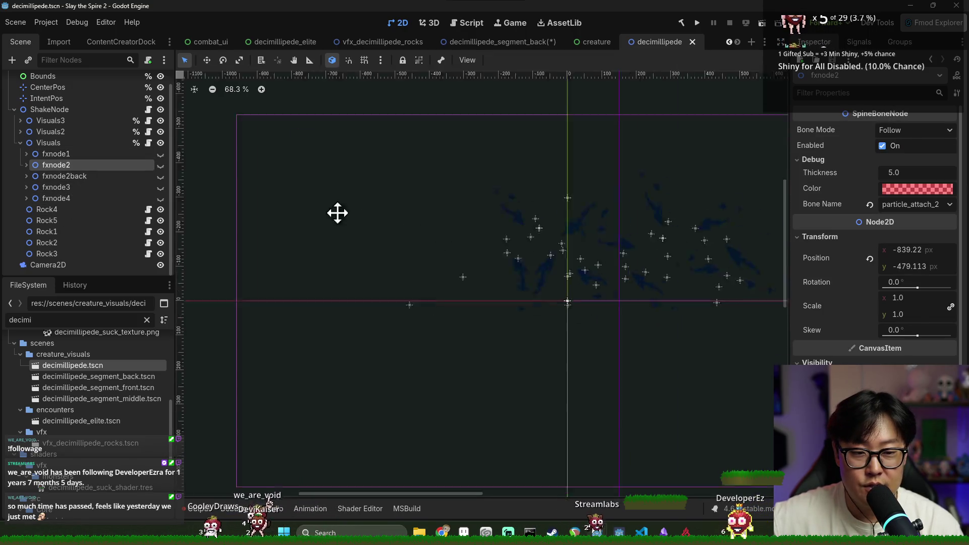
click(46, 142)
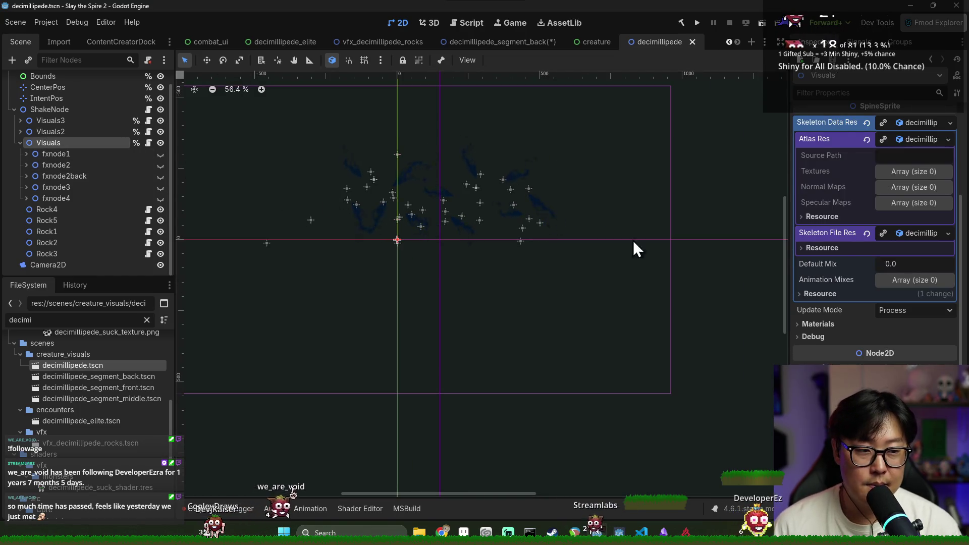
Step: Expand the Visuals node's skeleton file resource details and widen the Inspector to read them
click(947, 233)
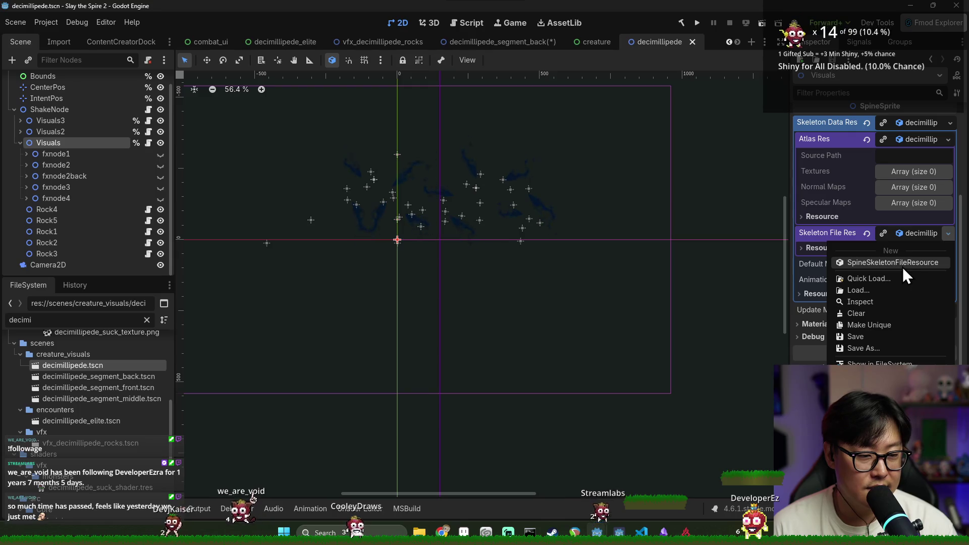
click(909, 234)
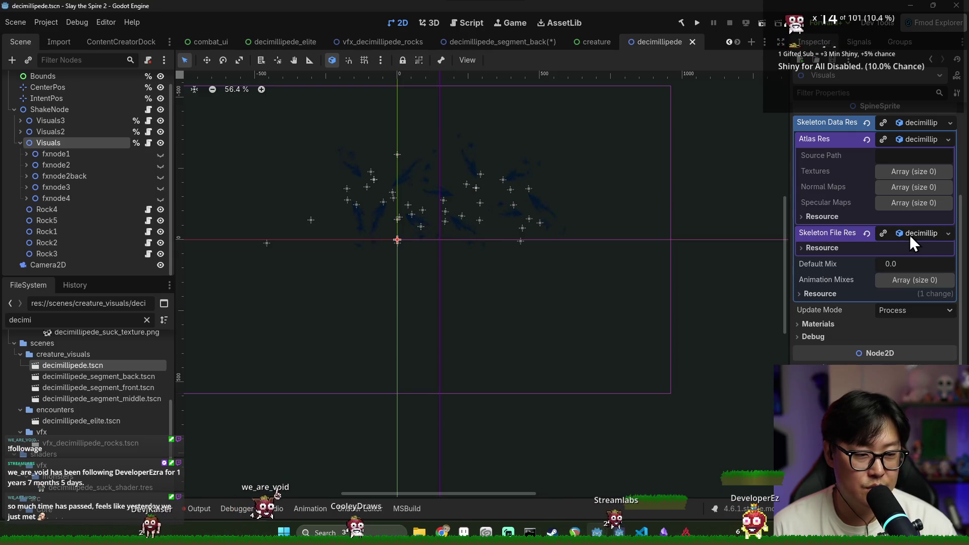
click(947, 233)
click(904, 262)
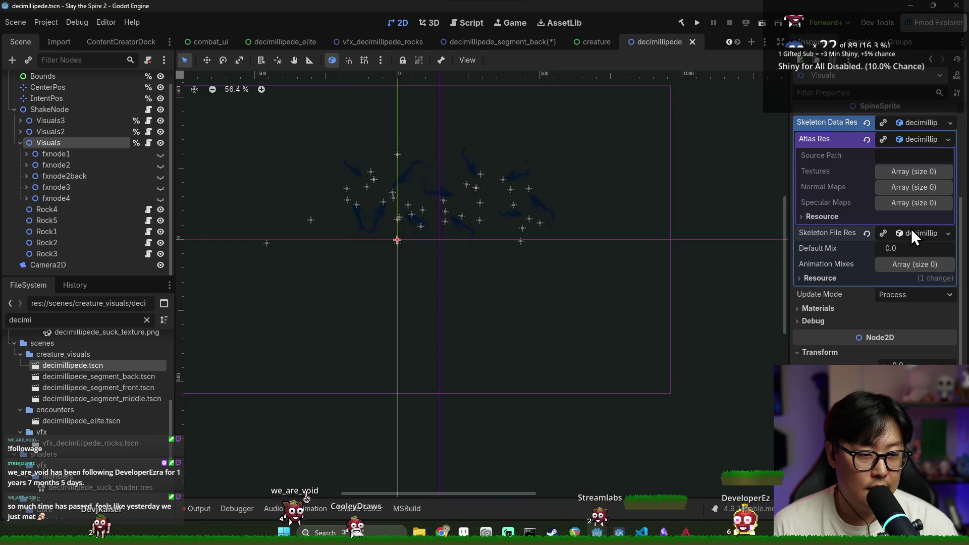
mouse_move(792, 229)
mouse_down()
mouse_move(419, 216)
mouse_move(696, 217)
mouse_move(717, 226)
mouse_up()
click(884, 234)
click(890, 234)
Step: Select the 'decimi' file filter and widen the Scene and FileSystem panels, scrolling the list
click(89, 325)
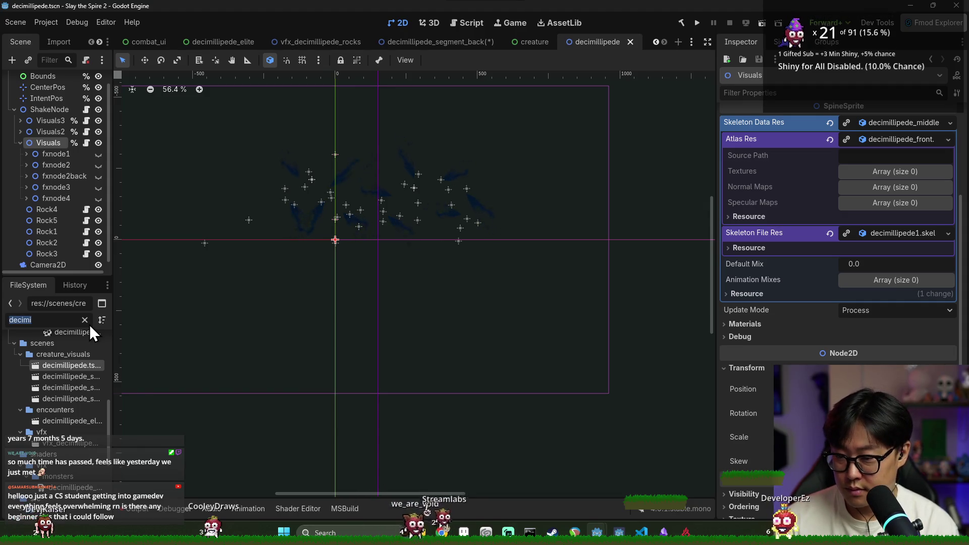
mouse_move(111, 330)
mouse_down()
mouse_move(191, 334)
mouse_move(217, 349)
mouse_up()
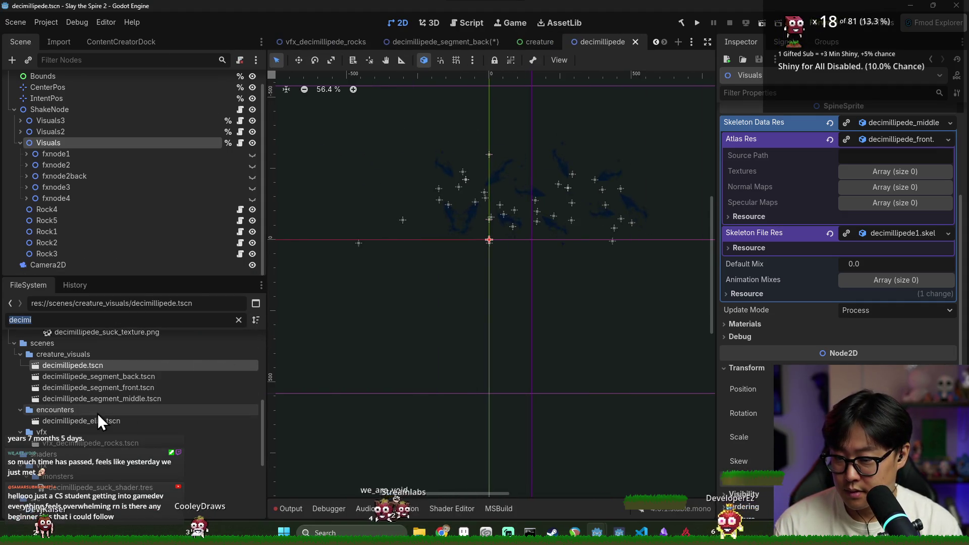
scroll(114, 409, down, 2)
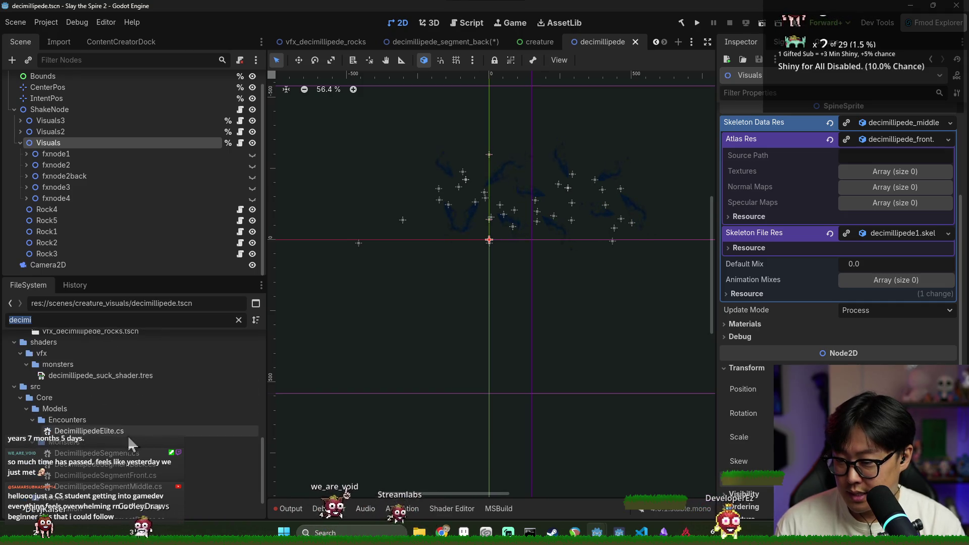
scroll(127, 434, down, 5)
scroll(147, 489, up, 5)
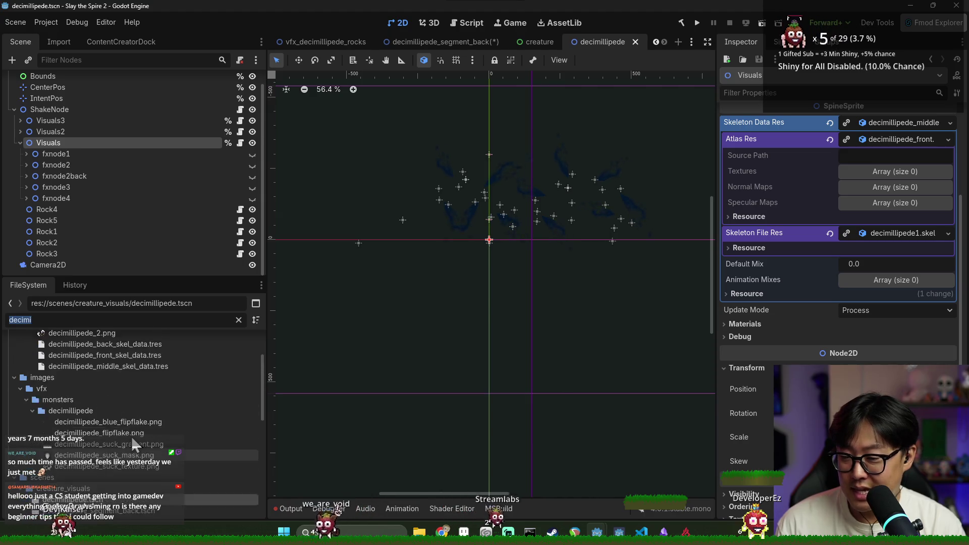
scroll(131, 436, up, 4)
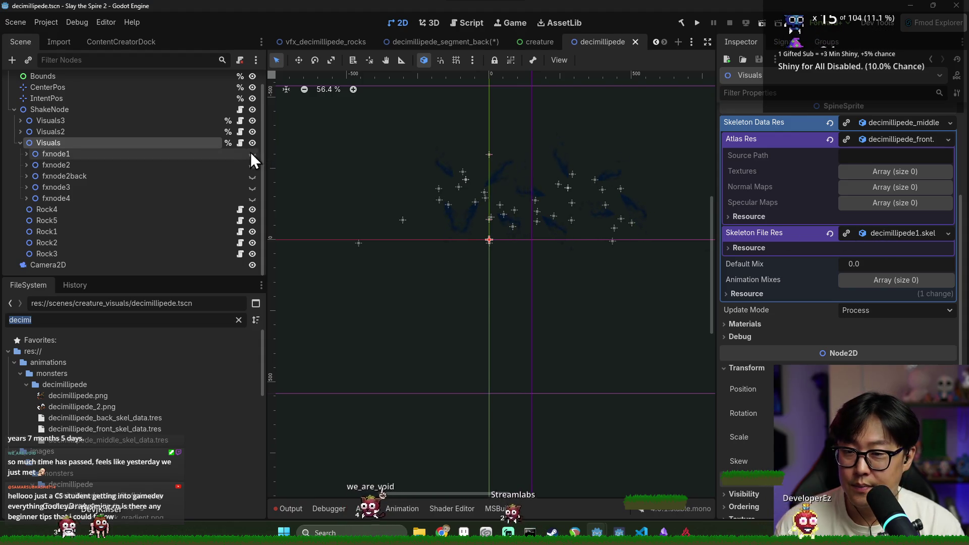
Step: Select Visuals2 and expand its skeleton data resource to read decimillipede_front_skel_data.tres and decimillipede_middle.atlas
click(184, 131)
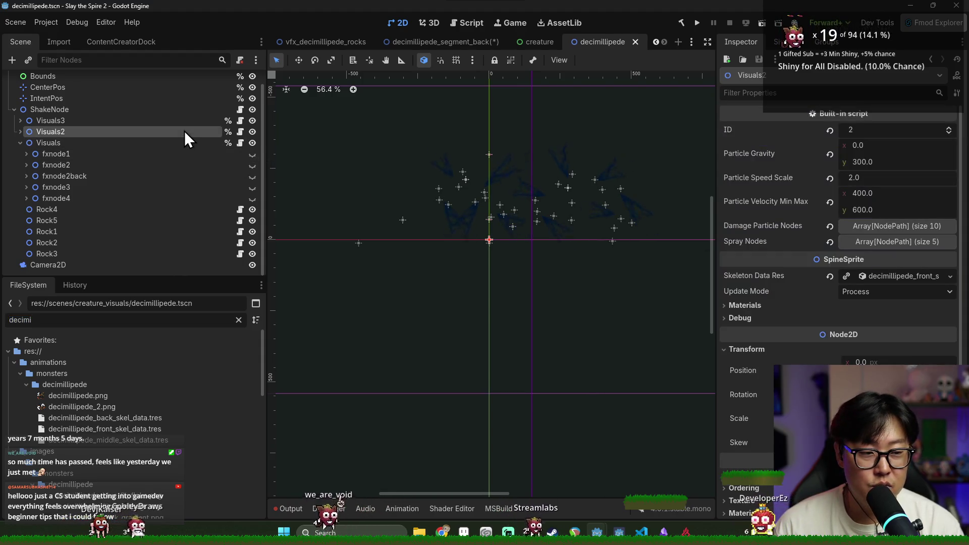
click(865, 277)
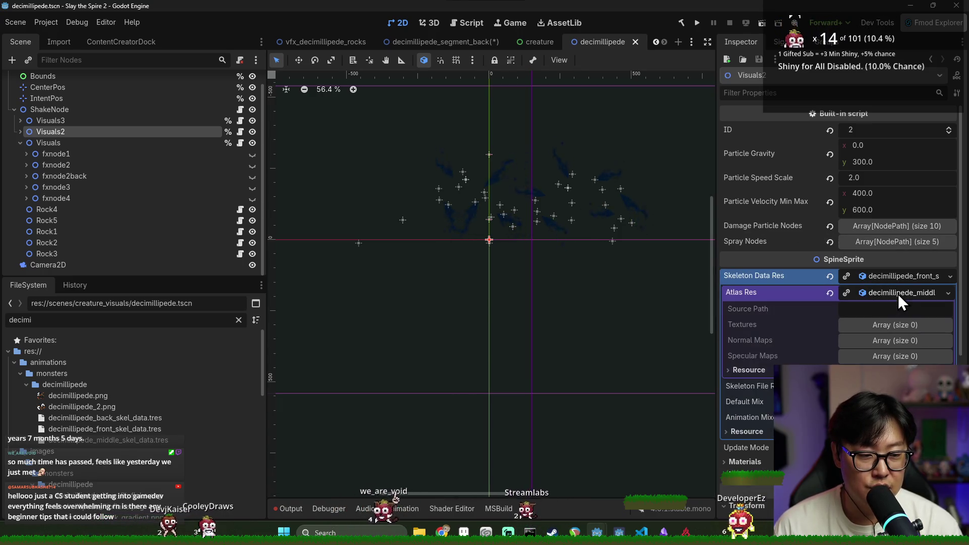
drag(712, 277, 505, 262)
click(869, 292)
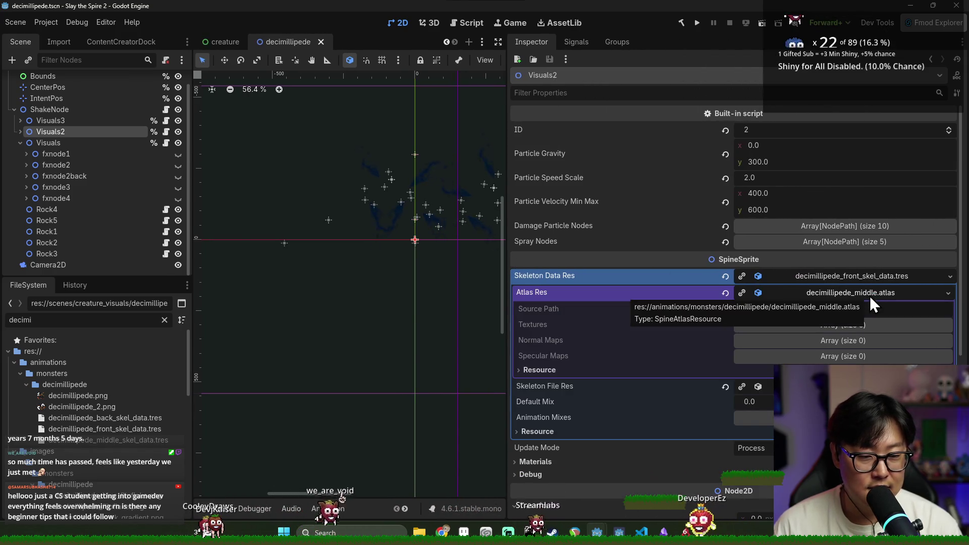
click(846, 295)
drag(508, 246, 692, 259)
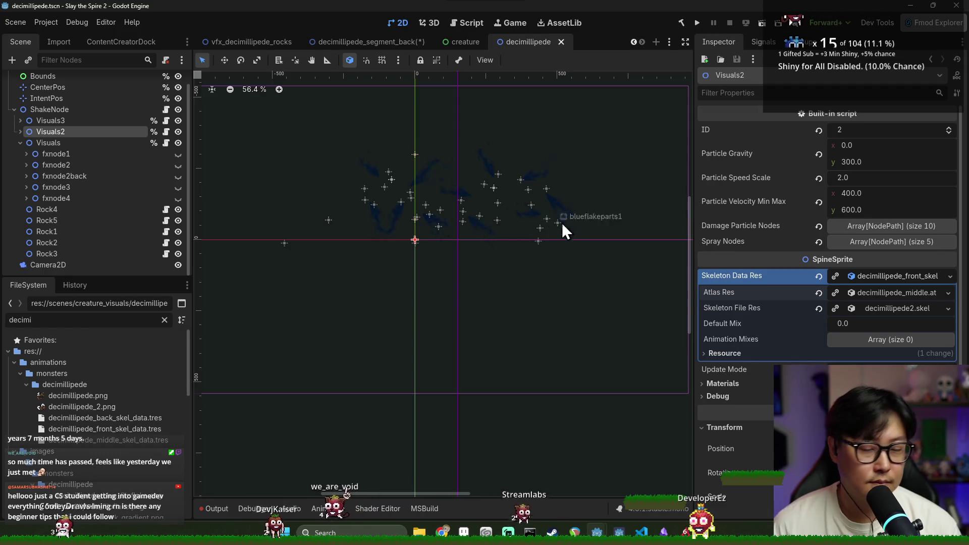
key(alt+Tab)
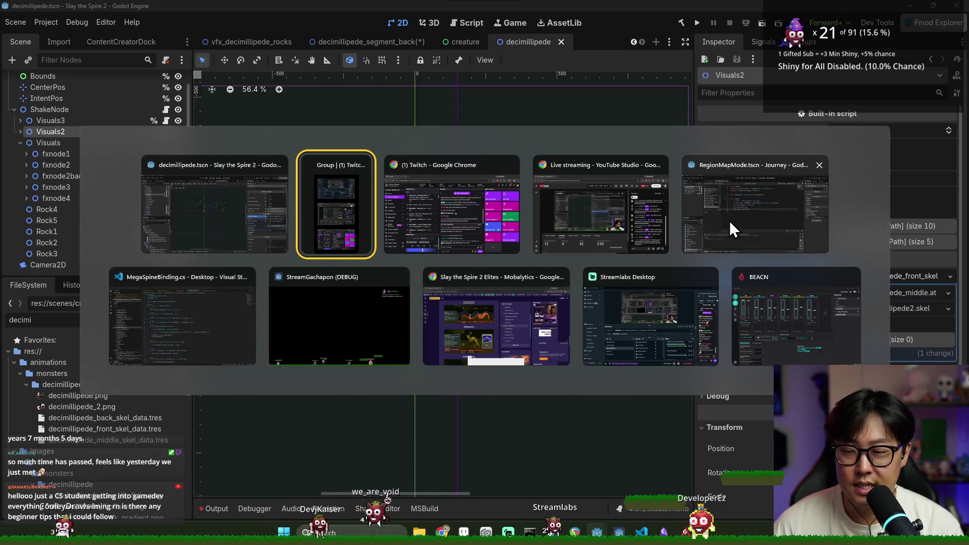
Step: Briefly bring up the RegionMapMode project, then switch to MegaSpineBinding.cs in VS Code
click(690, 236)
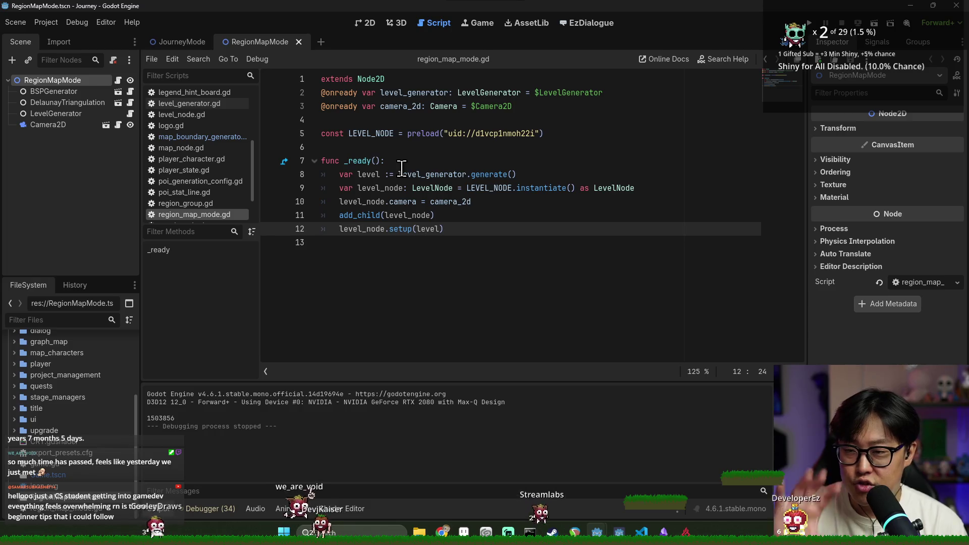
key(alt+Tab)
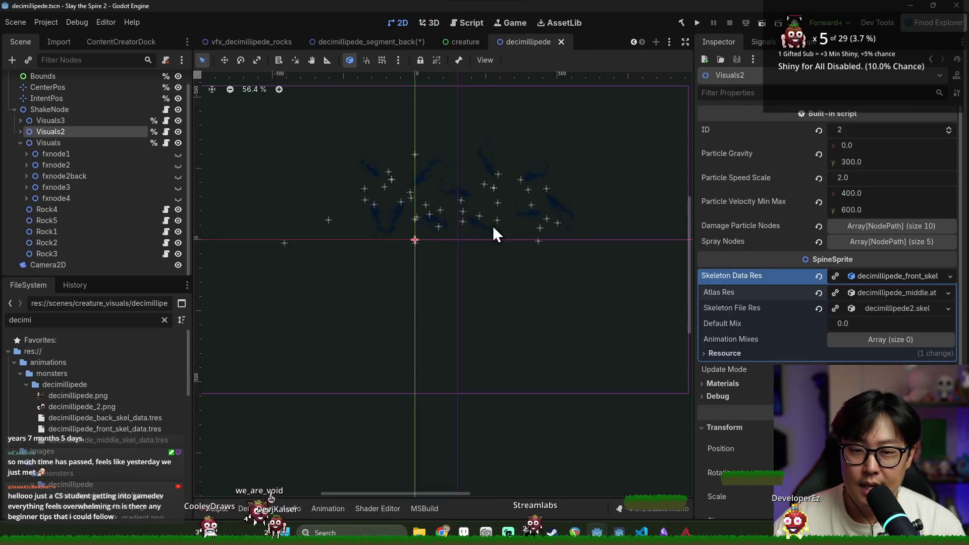
key(alt+Tab)
key(Tab)
click(181, 334)
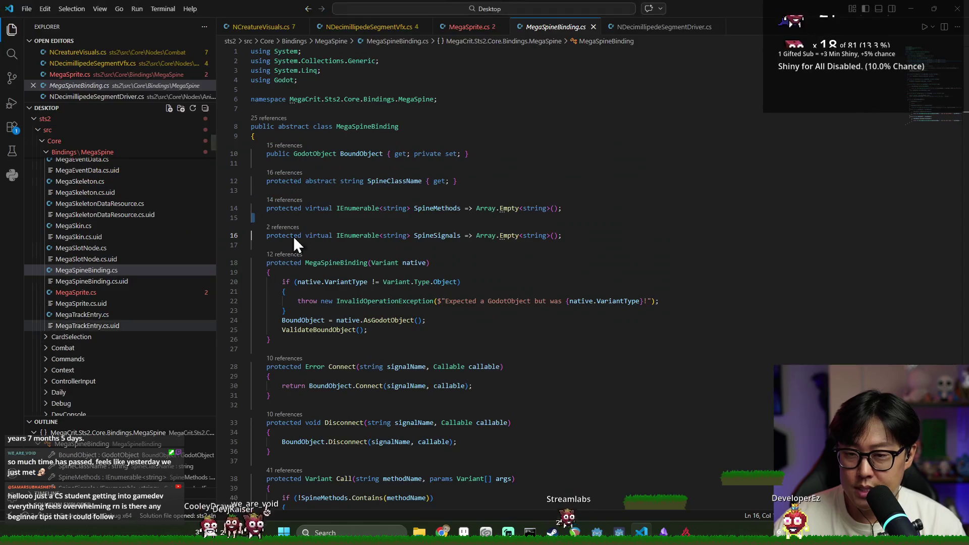
Step: Close MegaSpineBinding.cs and MegaSprite.cs and open NDecimillipedeSegmentDriver.cs at its _Process method
click(593, 26)
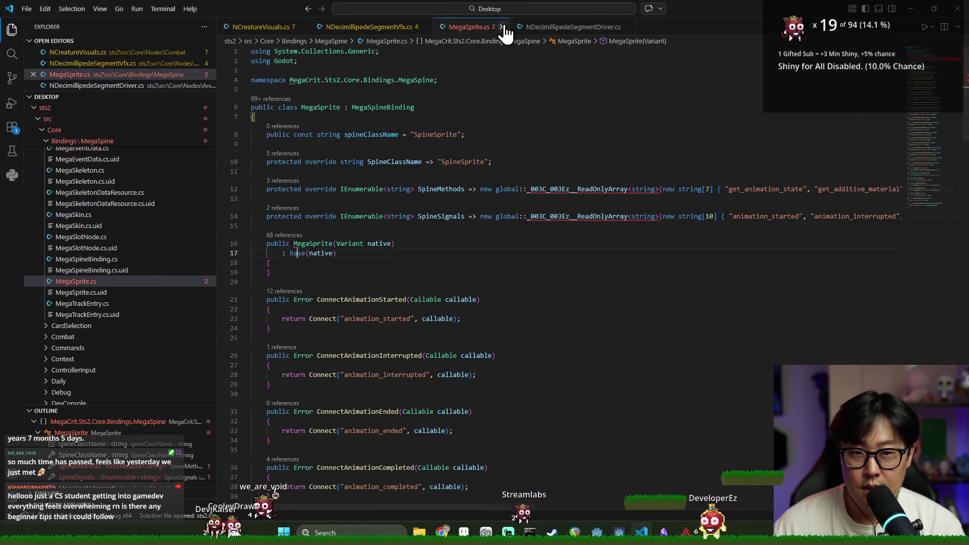
click(503, 27)
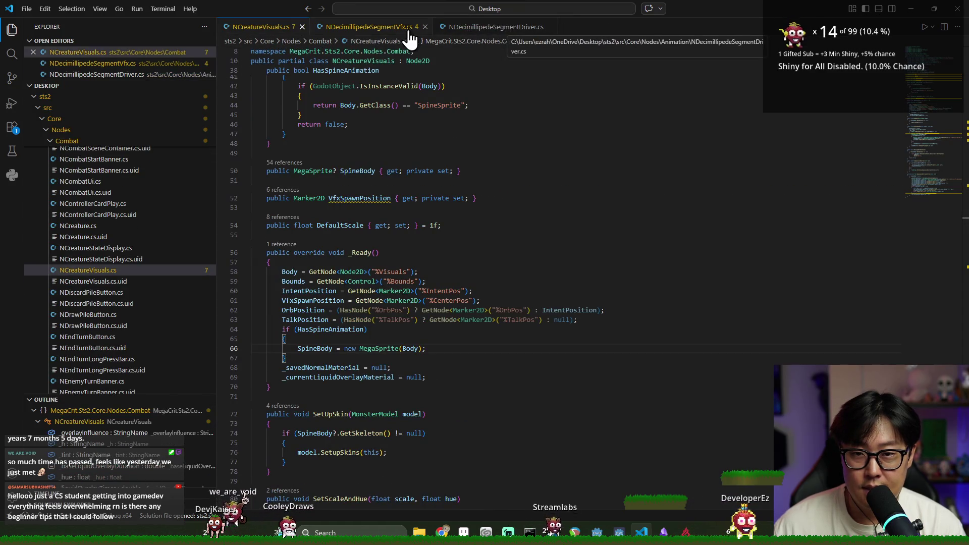
click(487, 31)
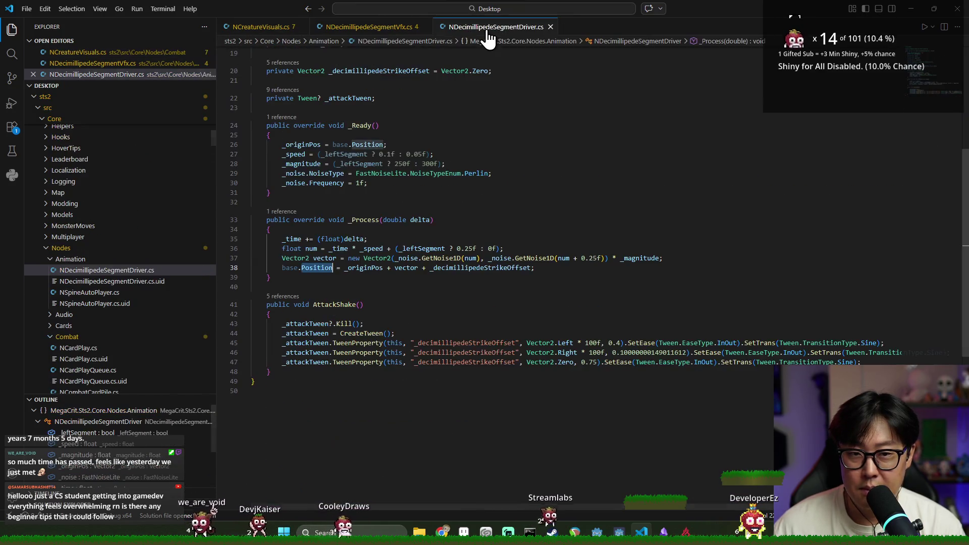
click(378, 257)
scroll(376, 243, down, 3)
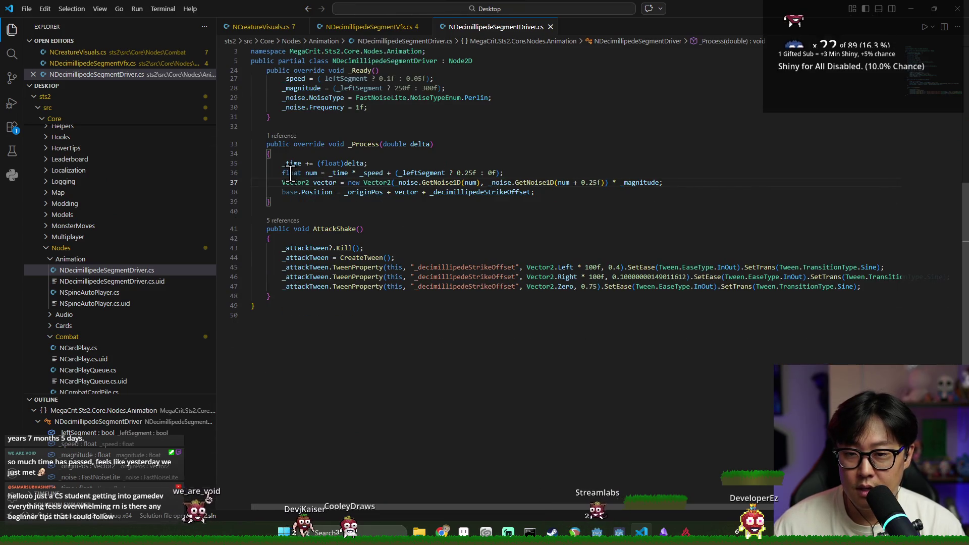
Step: Highlight the _noise offset vector calculation on line 37 of _Process
drag(338, 174, 509, 183)
click(420, 182)
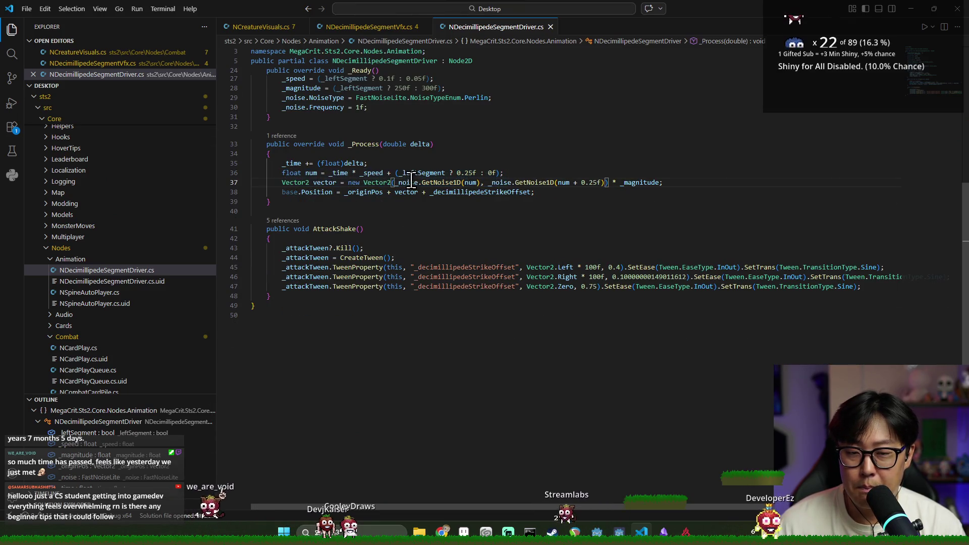
drag(421, 182, 650, 182)
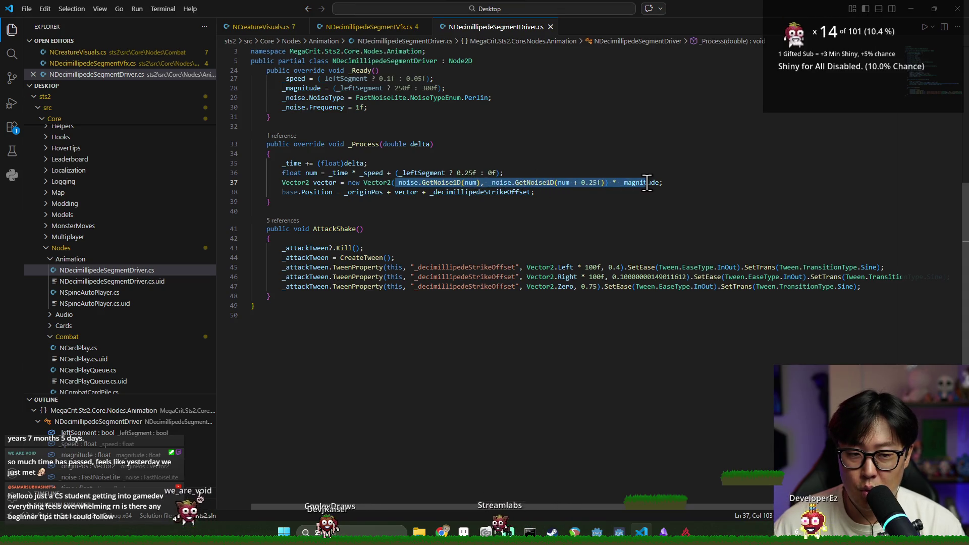
click(647, 183)
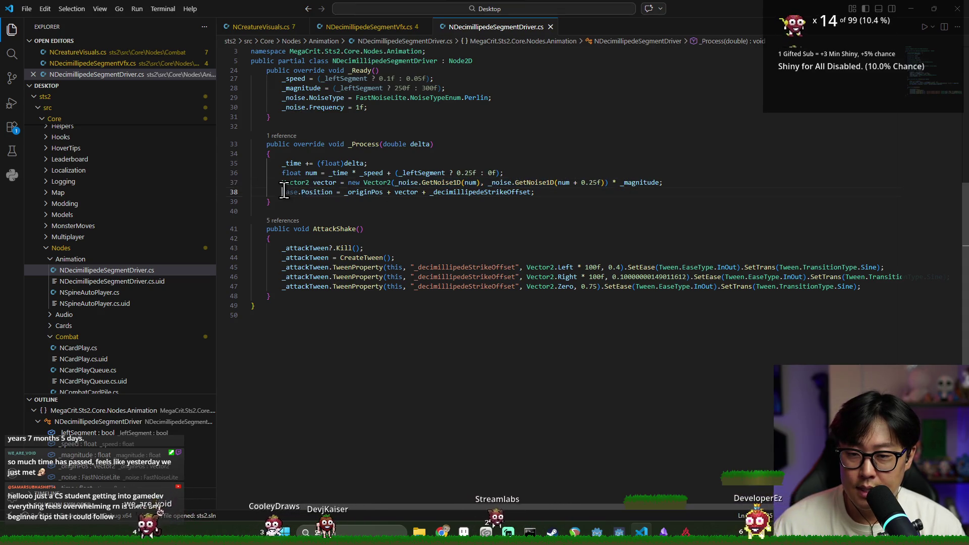
Step: Highlight the uses of Vector2, _decimillipedeStrikeOffset and _originPos before returning to Godot
click(321, 184)
key(ctrl+Left)
key(ctrl+Left)
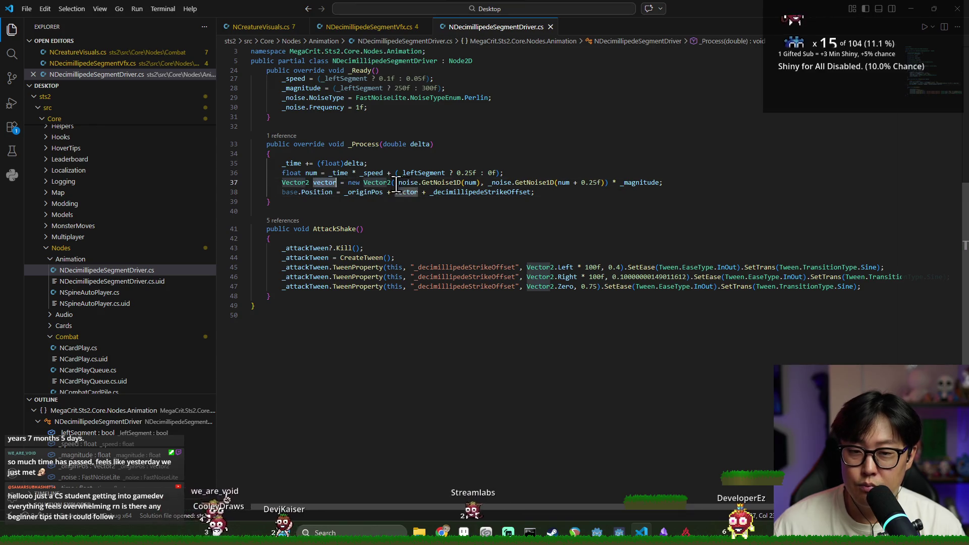
scroll(344, 202, up, 2)
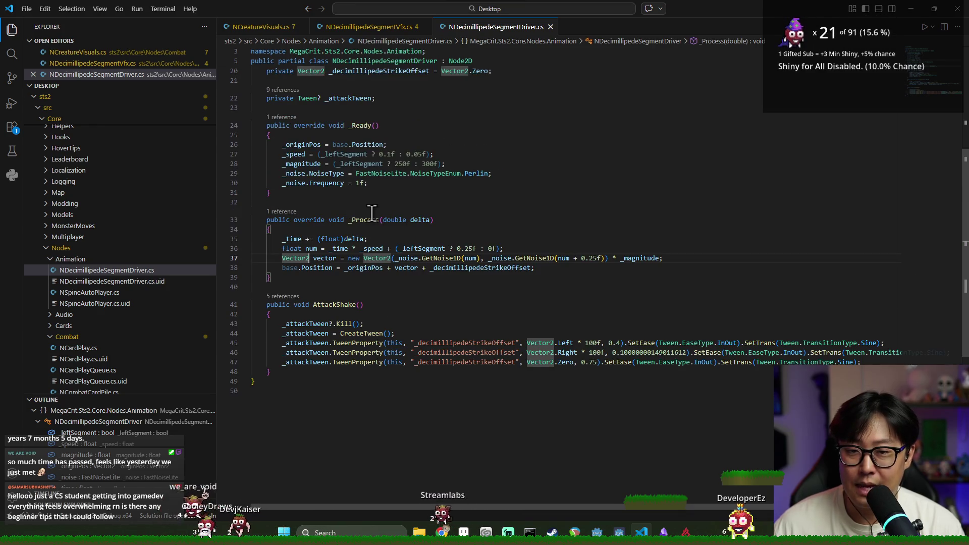
double_click(442, 243)
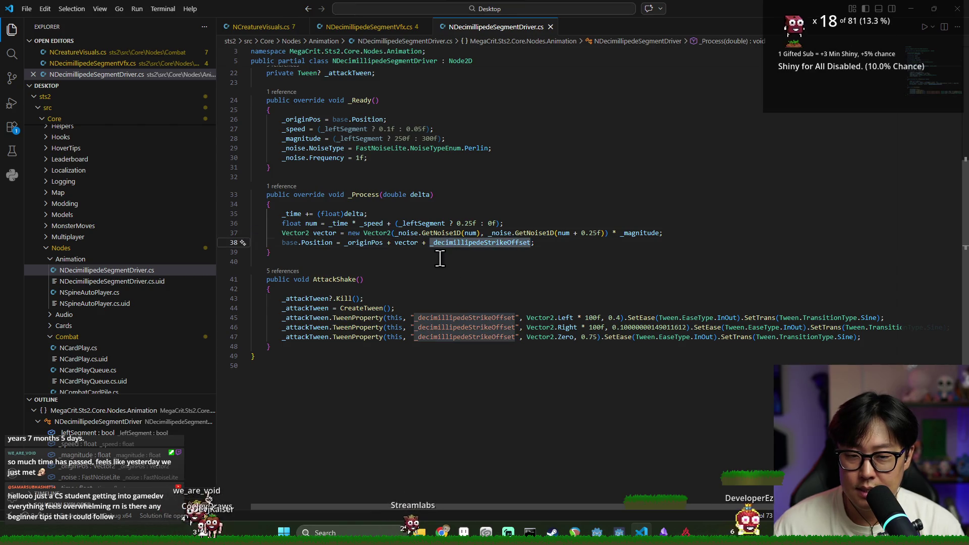
click(364, 243)
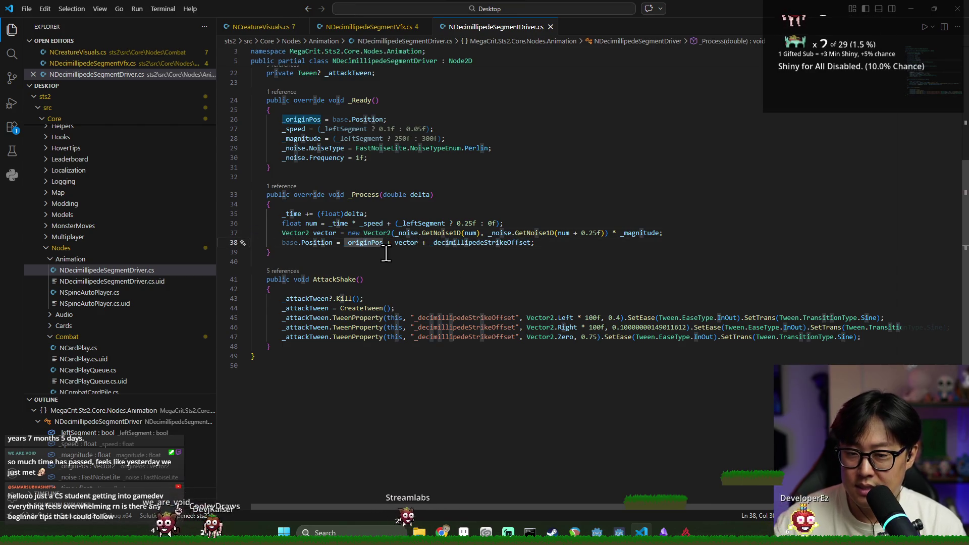
key(alt+Tab)
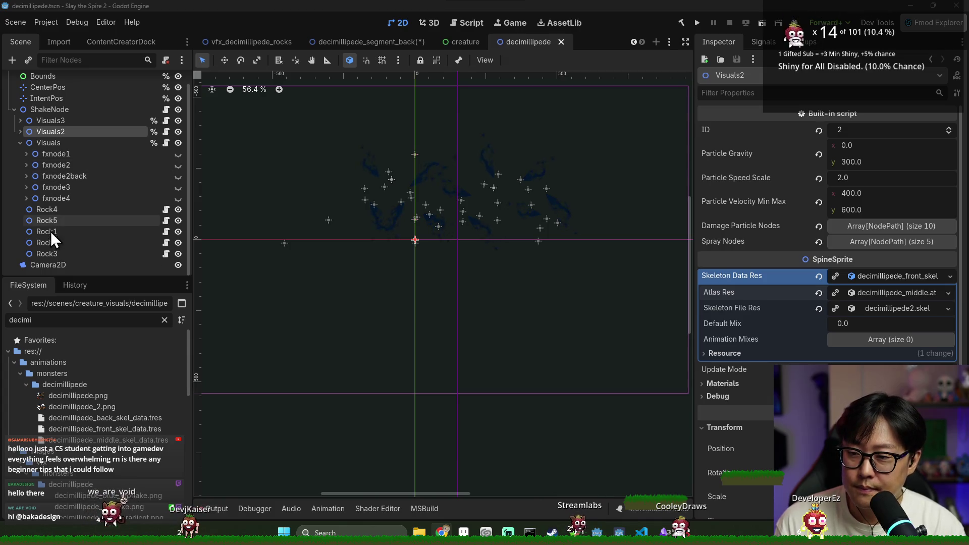
Step: Inspect the fxnode2back, fxnode2, fxnode4 and fxnode1 bone nodes, leaving Bone Mode unchanged
click(90, 175)
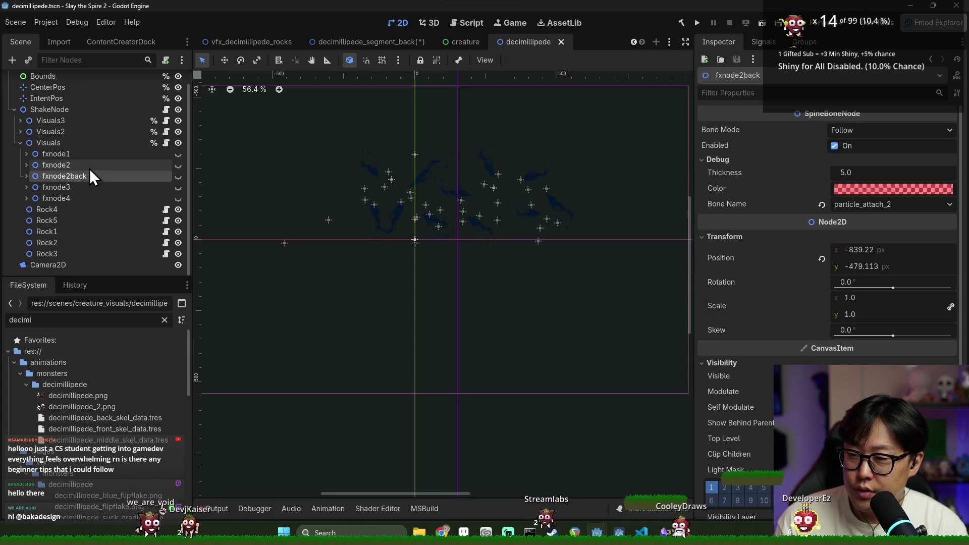
click(90, 165)
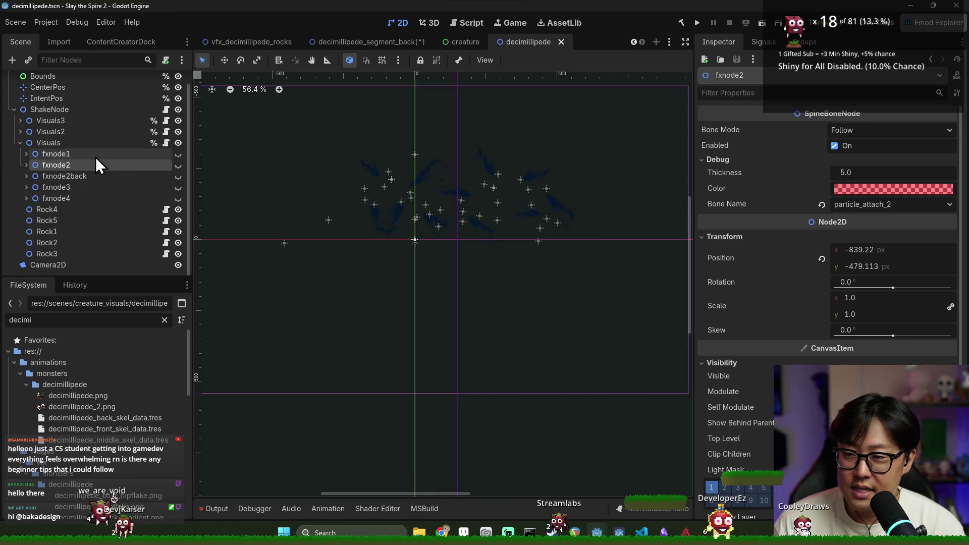
click(106, 177)
click(104, 197)
click(864, 130)
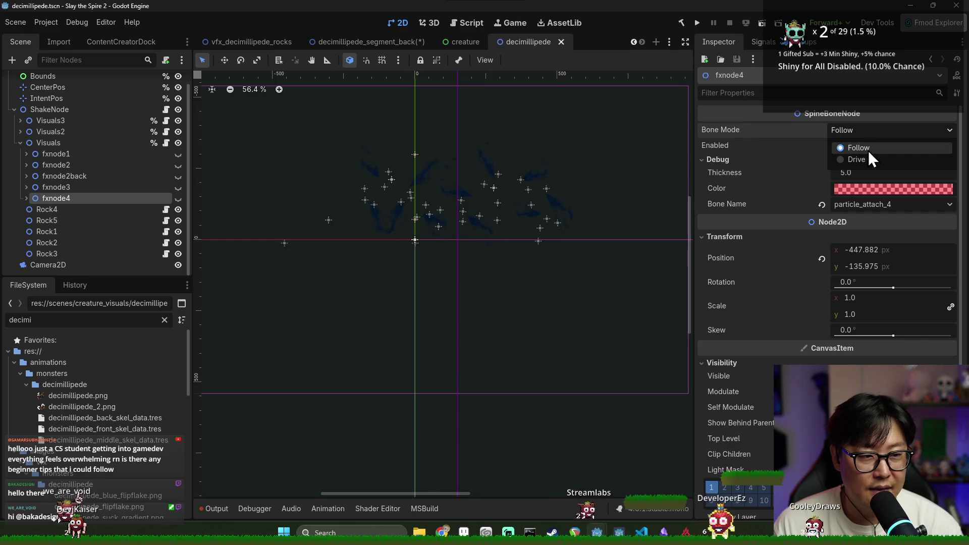
click(52, 189)
click(65, 152)
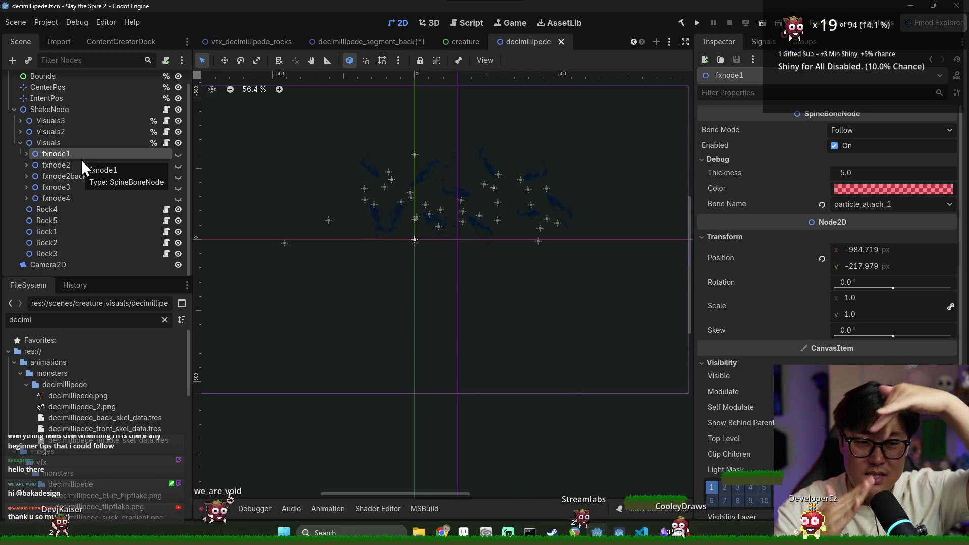
Step: Expand fxnode1 to inspect its particle emitters including flakeparts2 and blueflakeparts2, then open Visuals' script
click(26, 154)
click(42, 162)
click(76, 188)
click(80, 199)
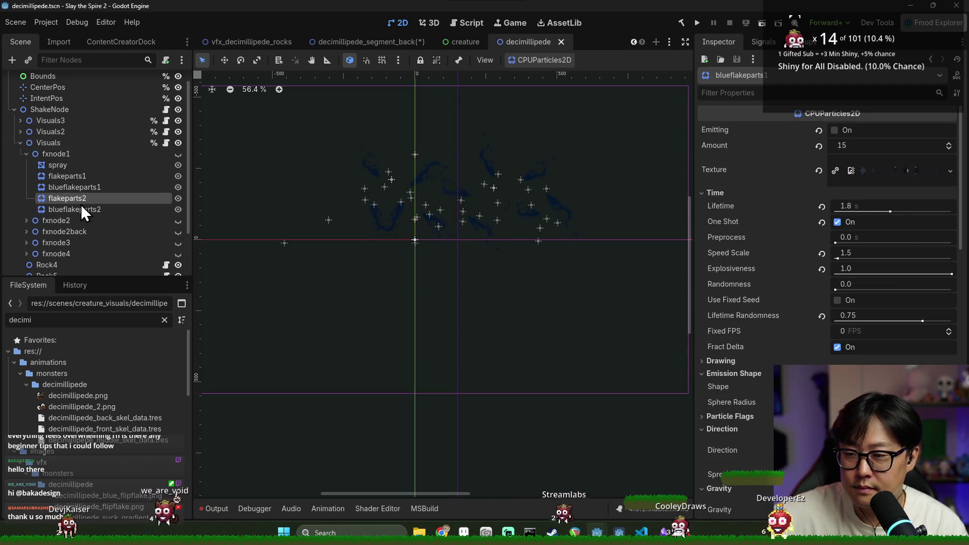
click(81, 207)
click(26, 154)
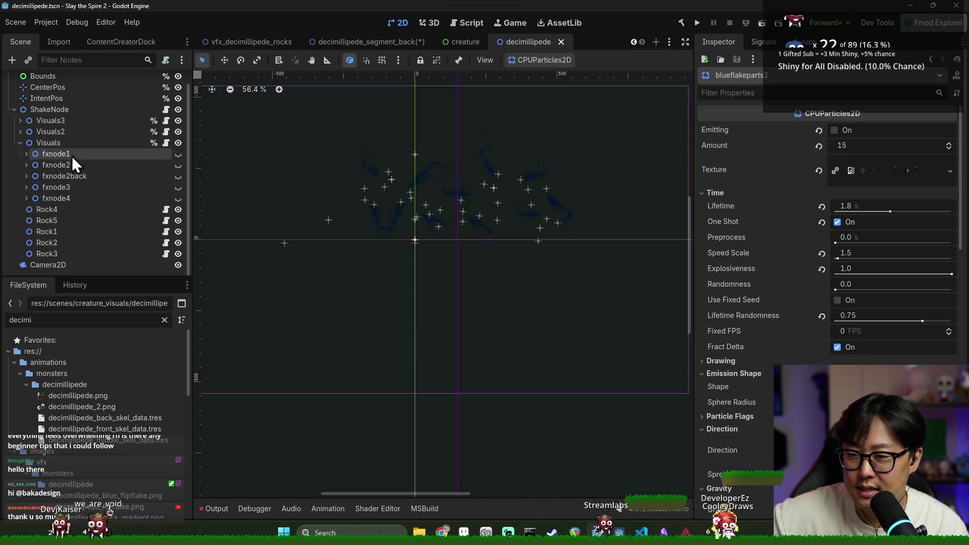
click(165, 144)
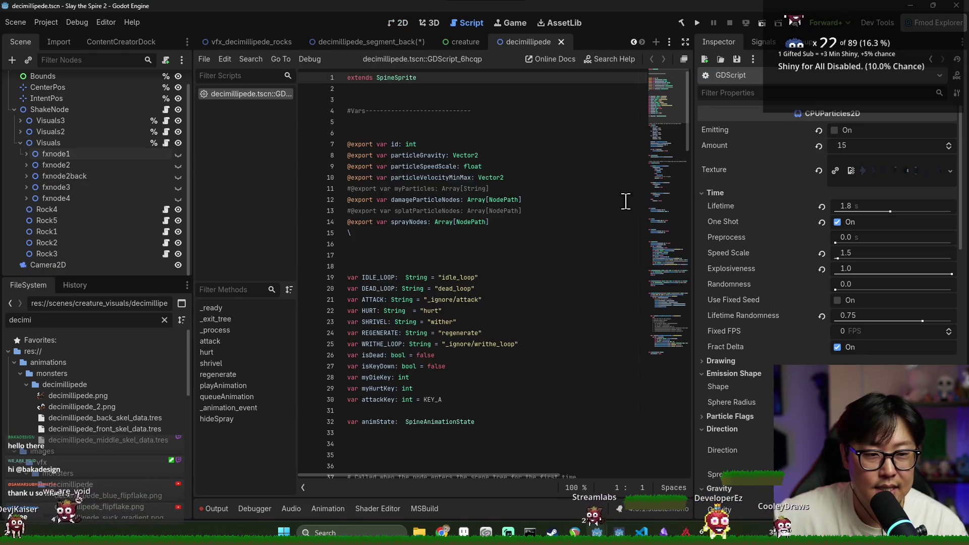
Step: Preview the particle emitter's texture in a widened Inspector, then select the Visuals SpineSprite
click(895, 169)
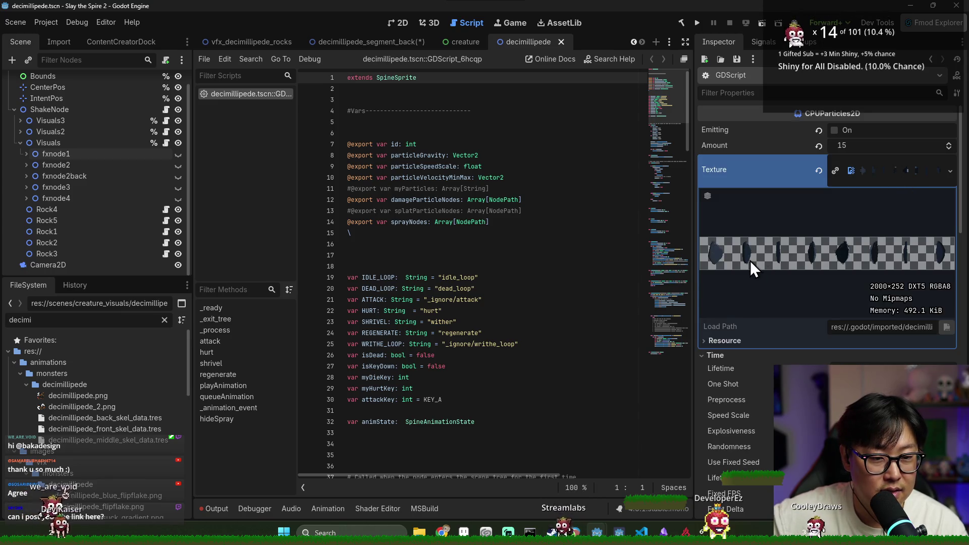
drag(694, 253, 514, 245)
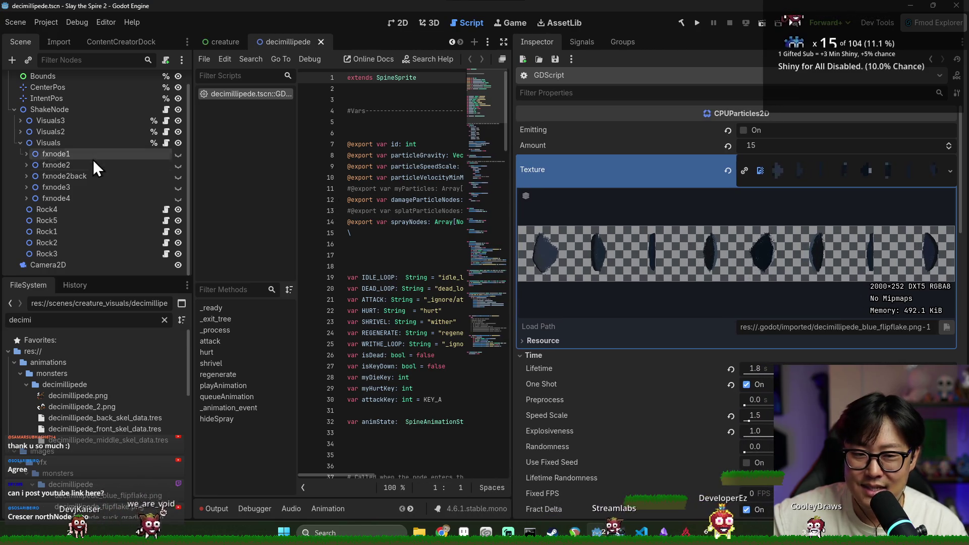
click(75, 145)
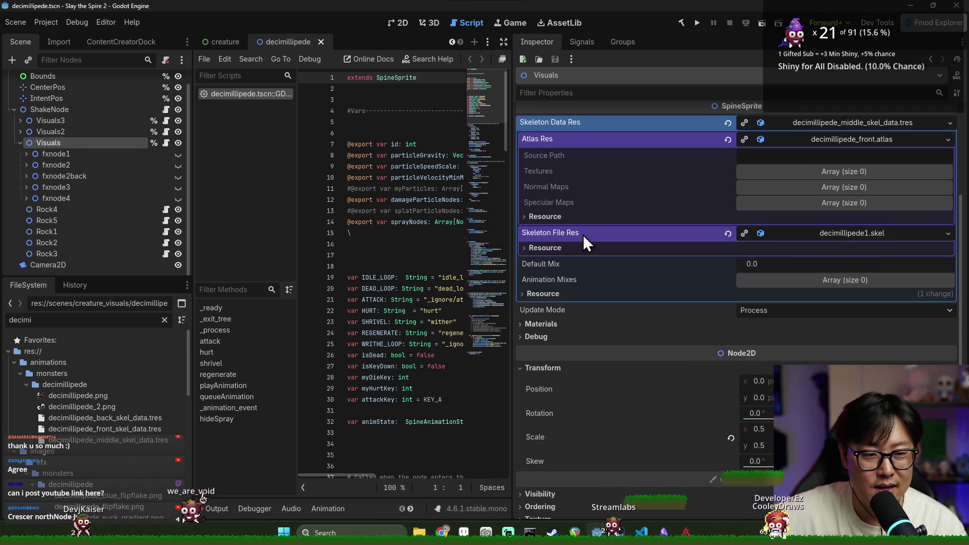
scroll(680, 163, up, 3)
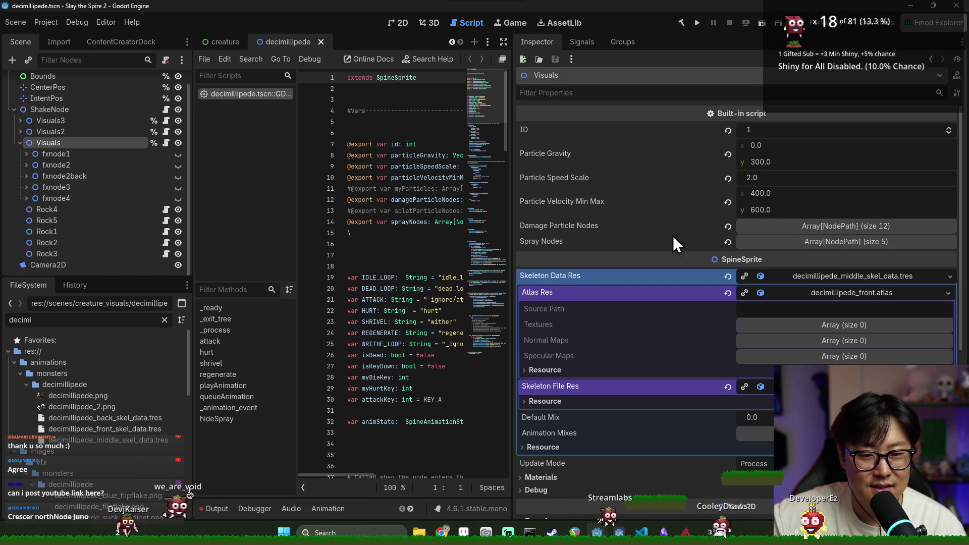
Step: Expand fxnode1 and inspect its spray, flakeparts1, blueflakeparts1, flakeparts2 and blueflakeparts2 children
click(75, 154)
click(26, 154)
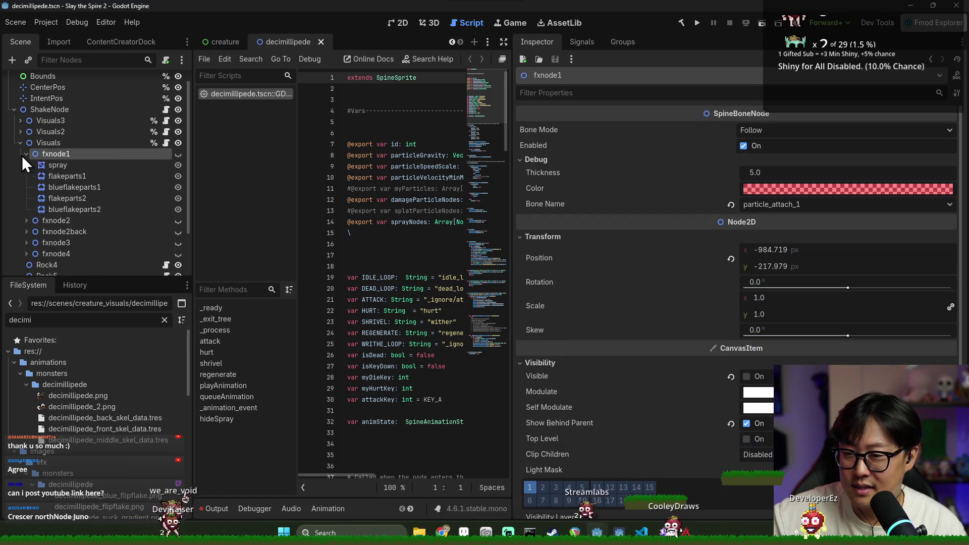
click(65, 169)
click(83, 179)
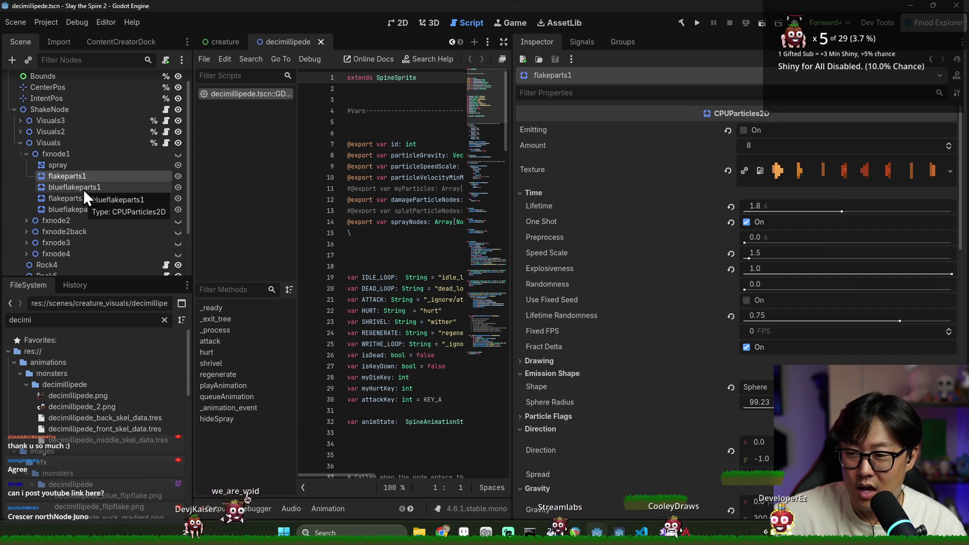
click(83, 189)
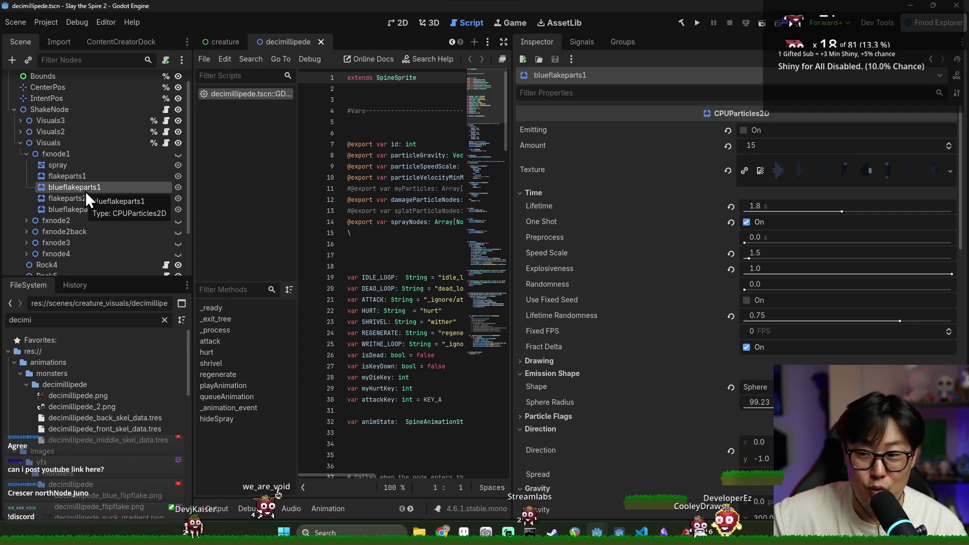
click(79, 200)
click(86, 209)
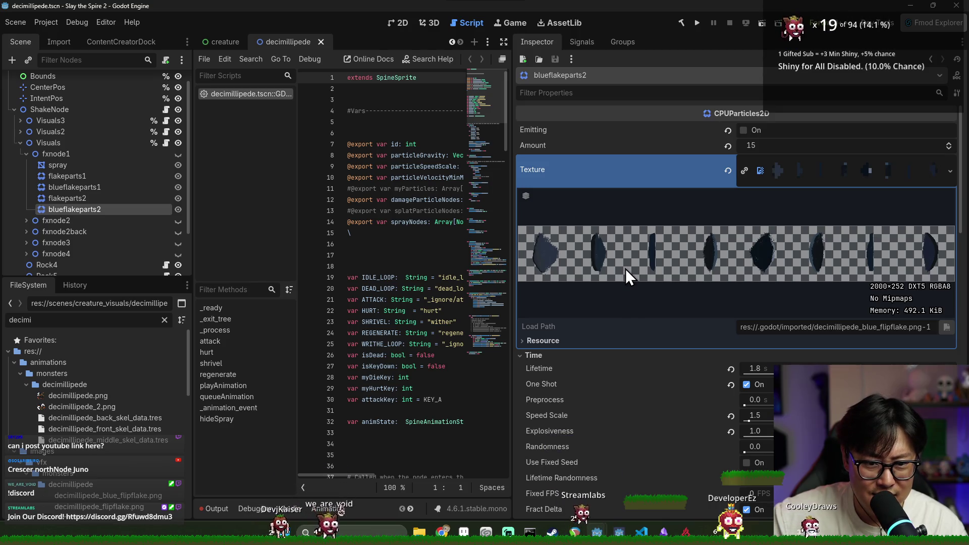
Step: Expand fxnode2, preview blueflakeparts1's blue flake texture, then switch to the Mobalytics elites page
click(99, 220)
click(26, 220)
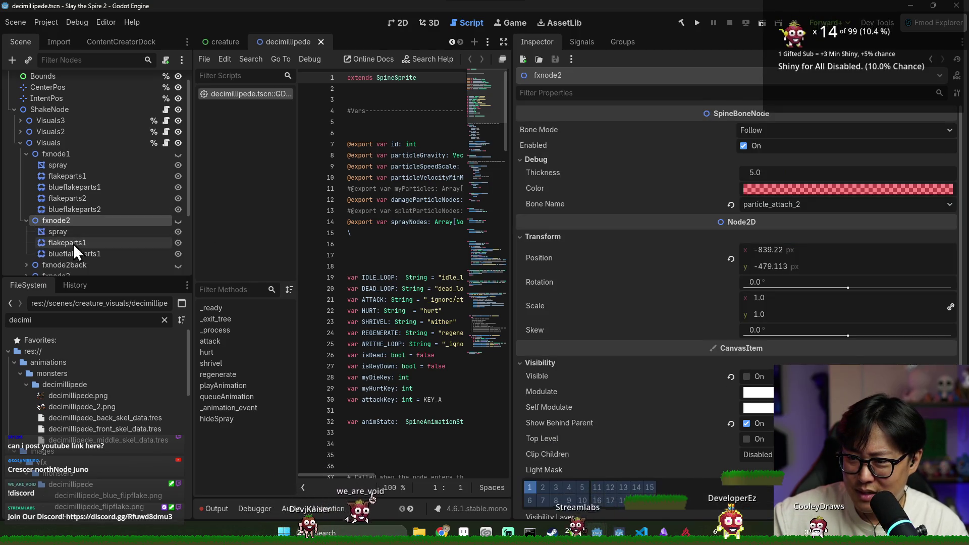
click(77, 254)
click(811, 169)
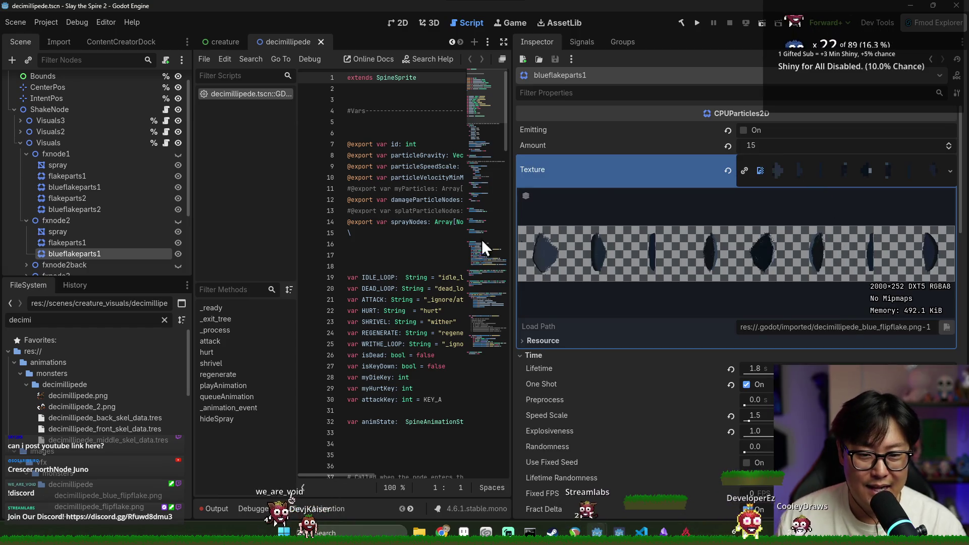
key(alt+Tab)
click(473, 286)
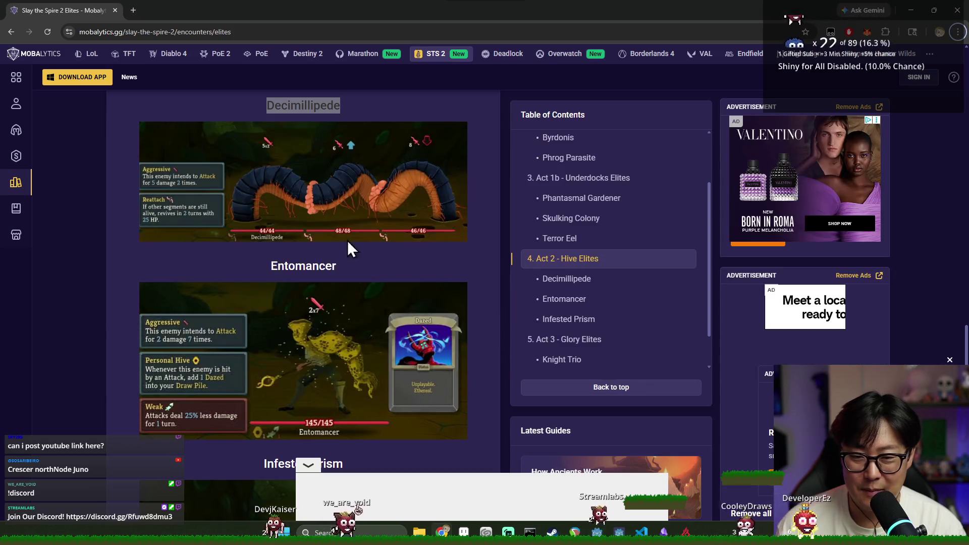
Step: Compare the Godot editor with the Decimillipede elite reference image on Mobalytics
key(alt+Tab)
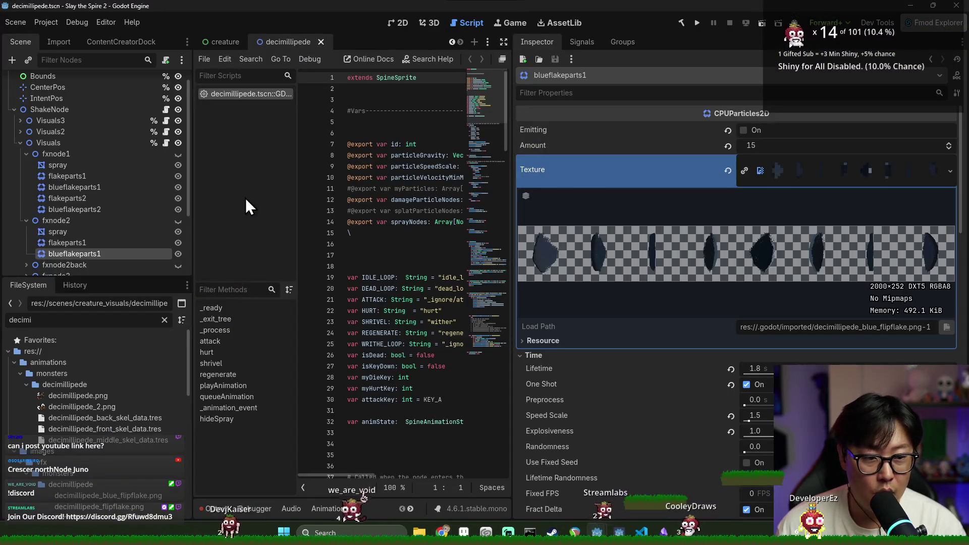
key(alt+Tab)
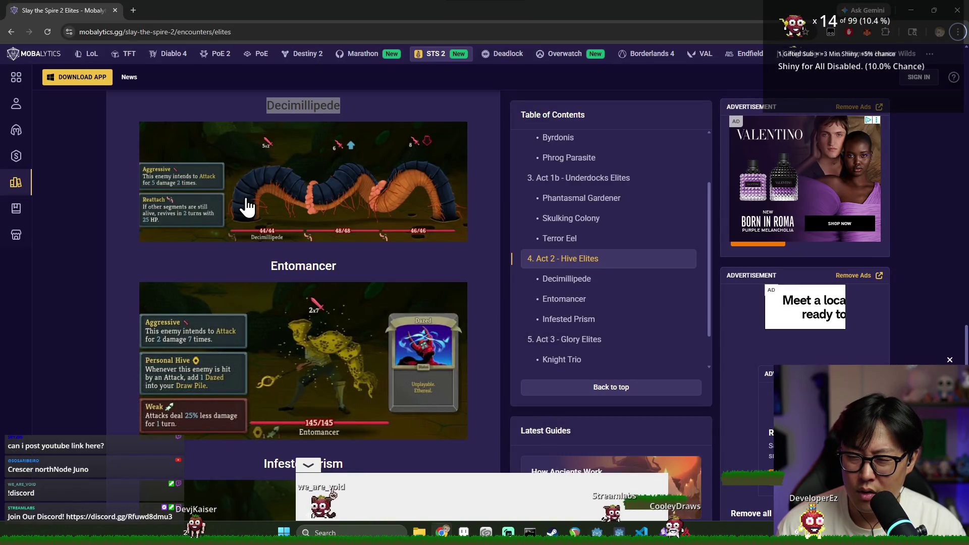
key(alt+Tab)
key(alt+Tab)
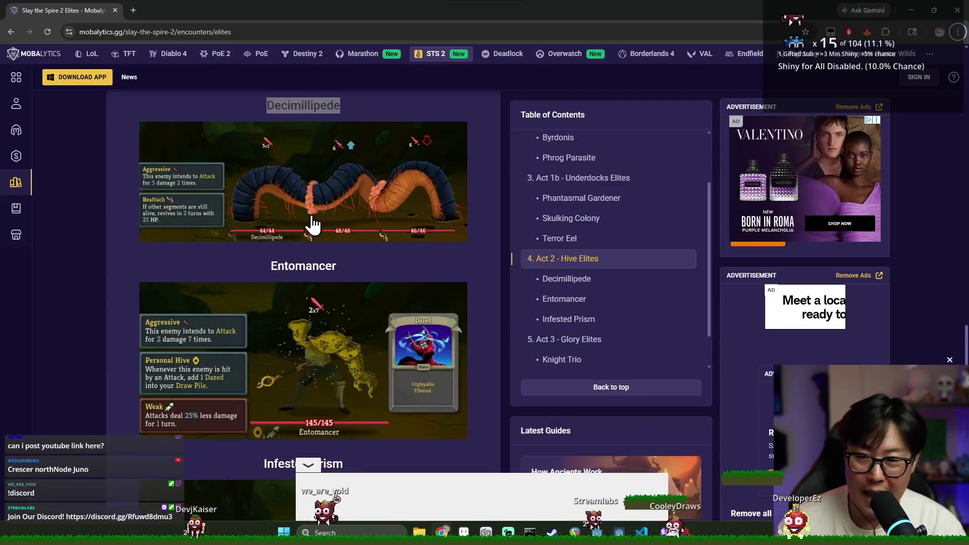
key(alt+Tab)
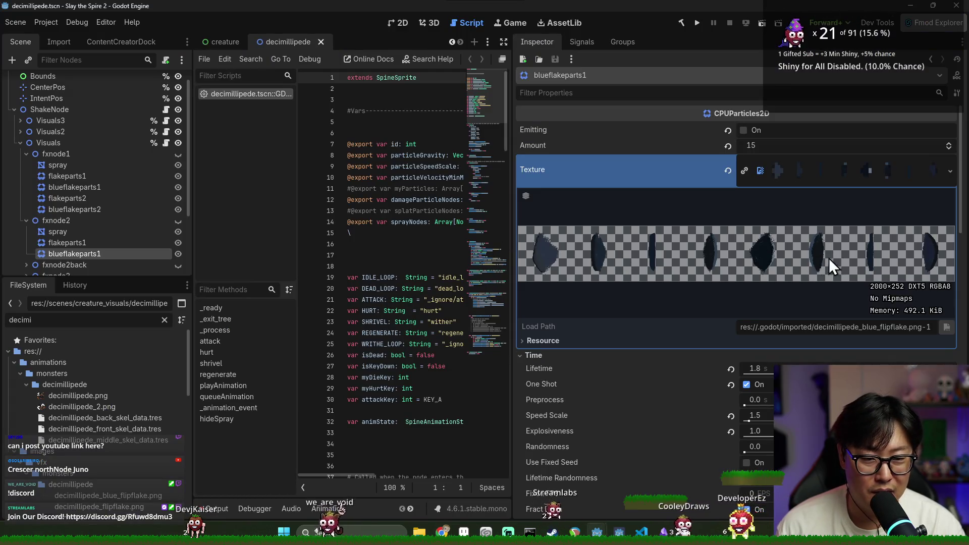
key(alt+Tab)
key(alt+Tab)
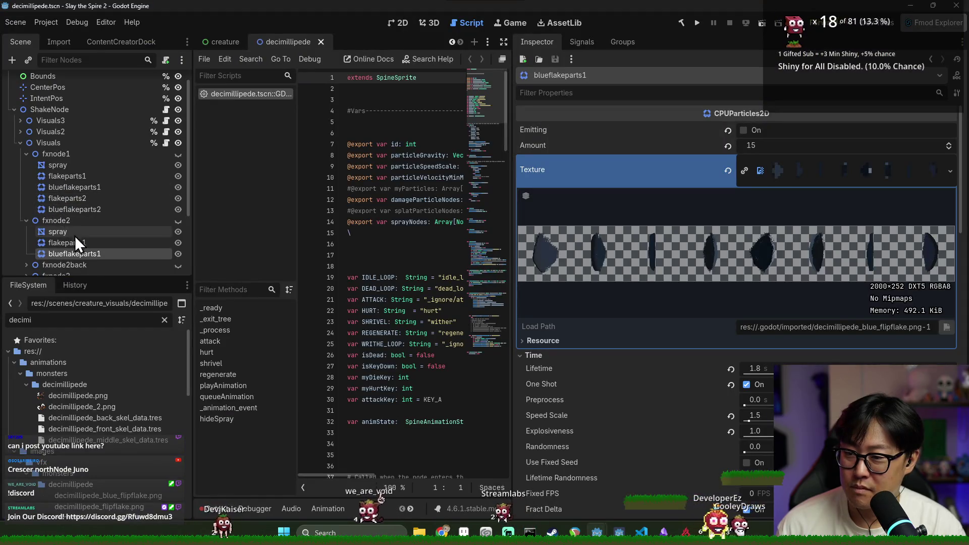
Step: Expand fxnode2back and fxnode3 and set fxnode3's flakeparts1 Amount from 8 to 5
scroll(81, 261, down, 2)
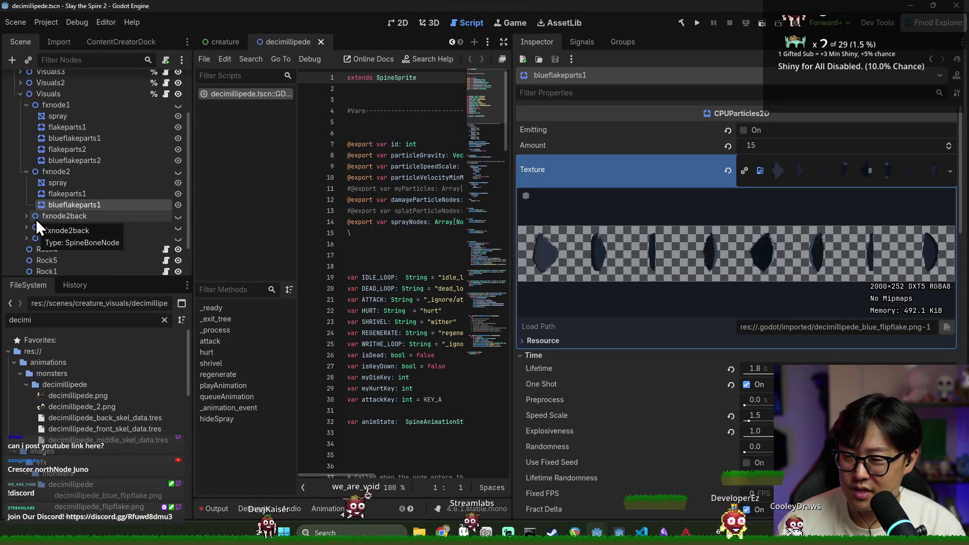
click(26, 217)
click(66, 238)
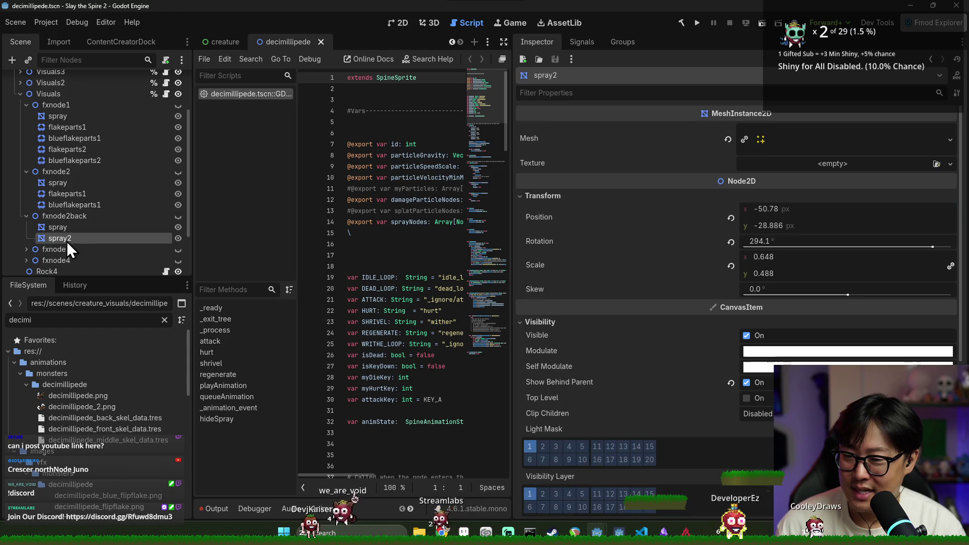
click(75, 228)
click(26, 250)
click(77, 260)
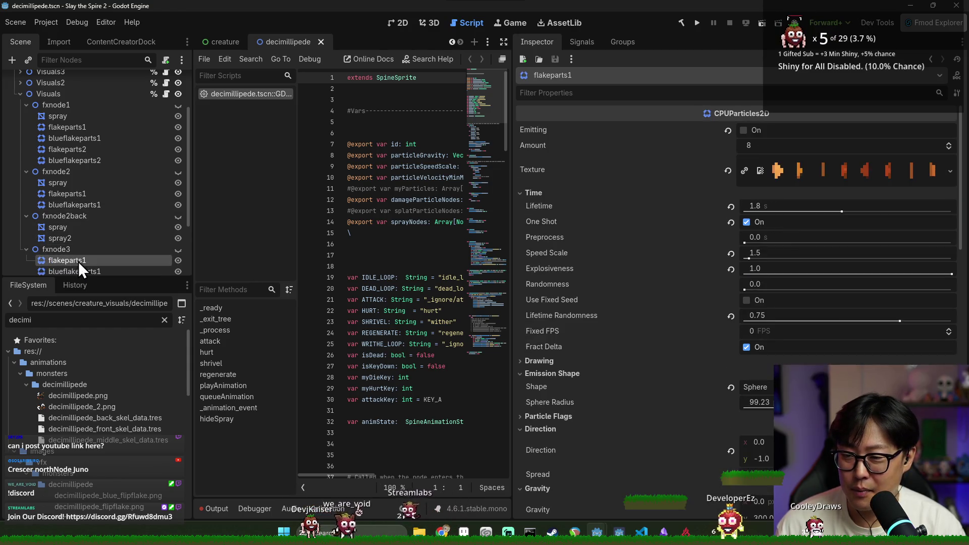
scroll(818, 149, down, 3)
click(822, 170)
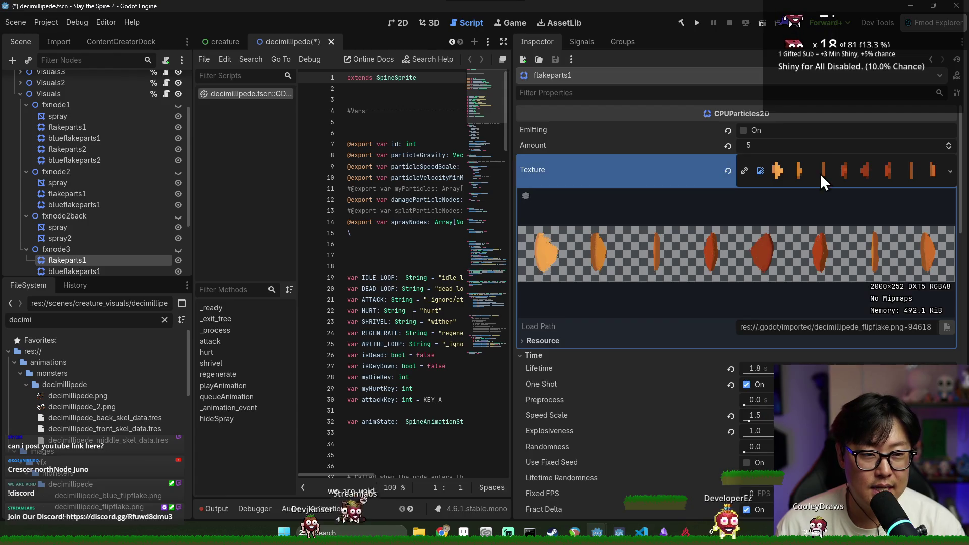
Step: Check flakeparts1's orange flakes against the Decimillipede reference page again
key(alt+Tab)
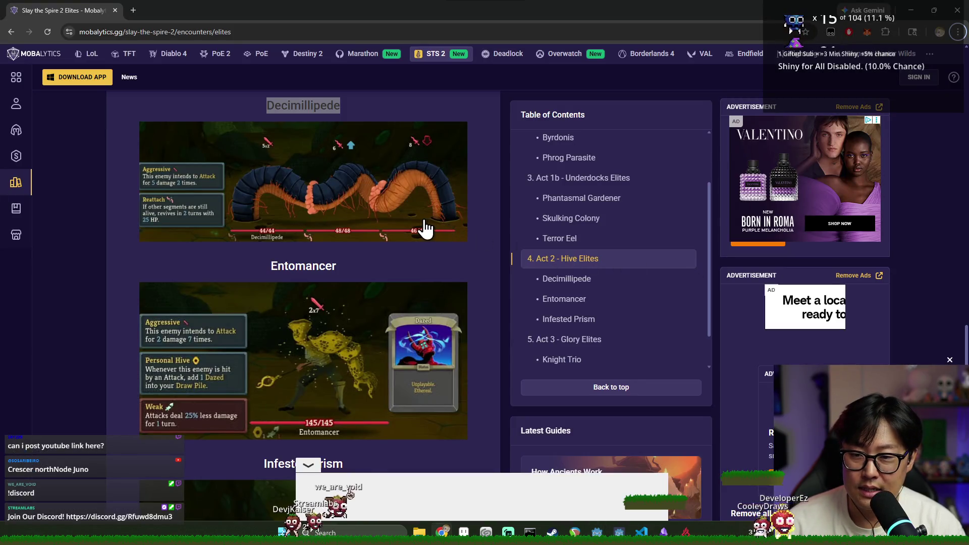
key(alt+Tab)
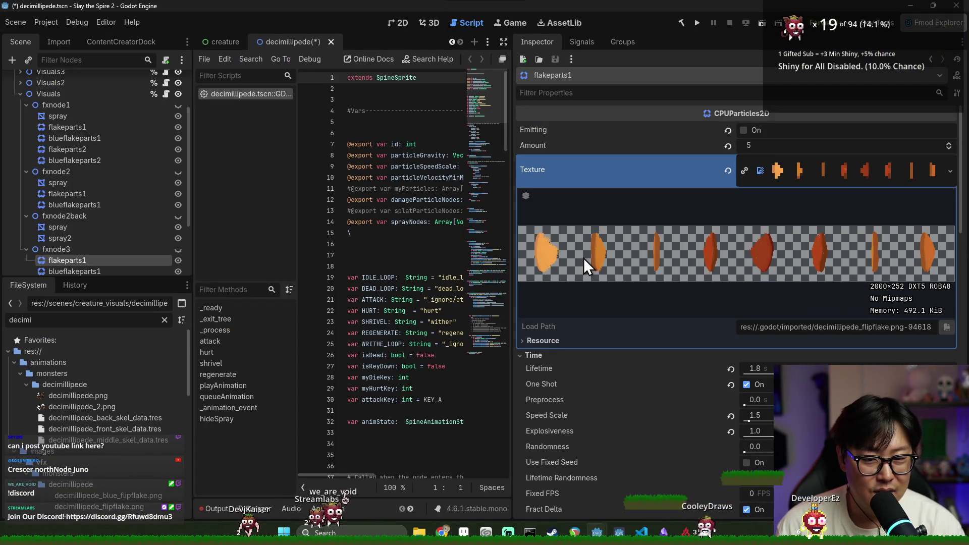
key(alt+Tab)
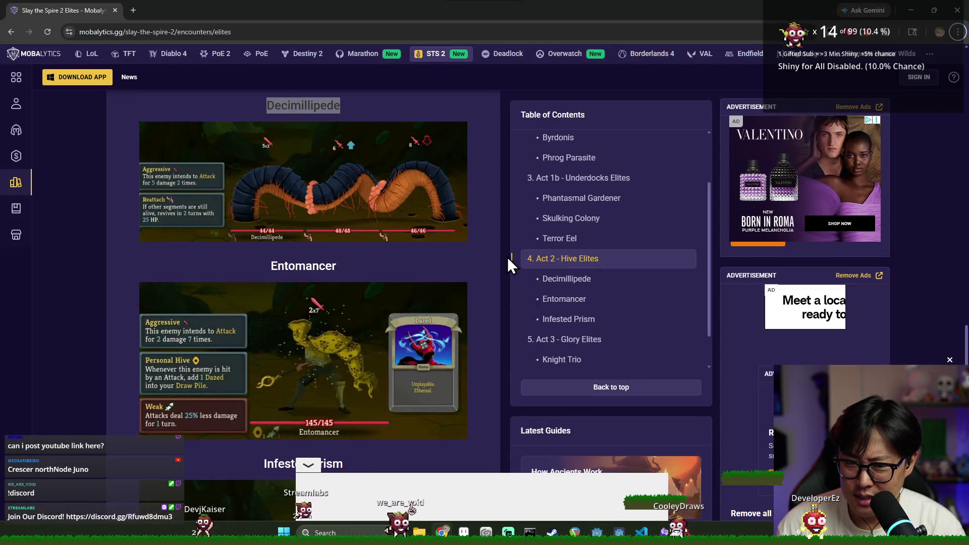
key(alt+Tab)
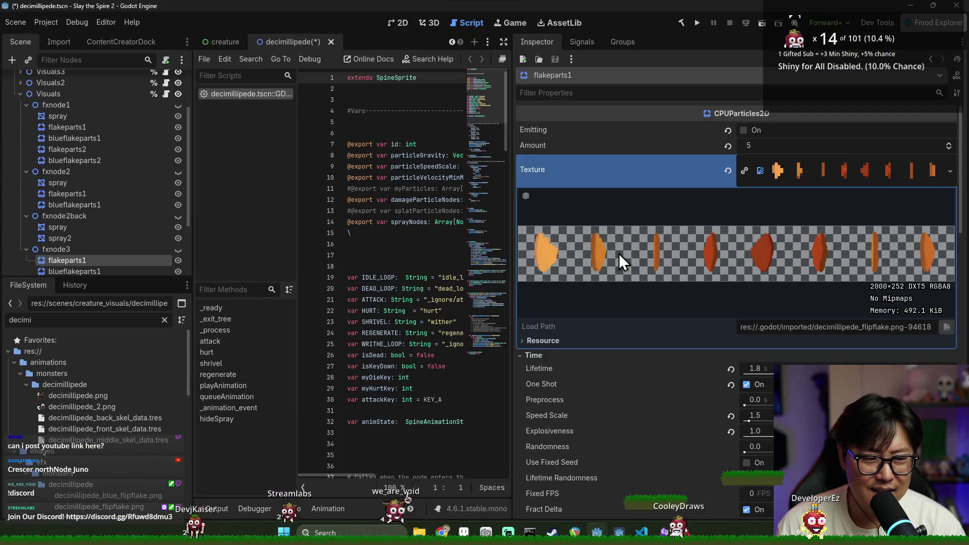
key(alt+Tab)
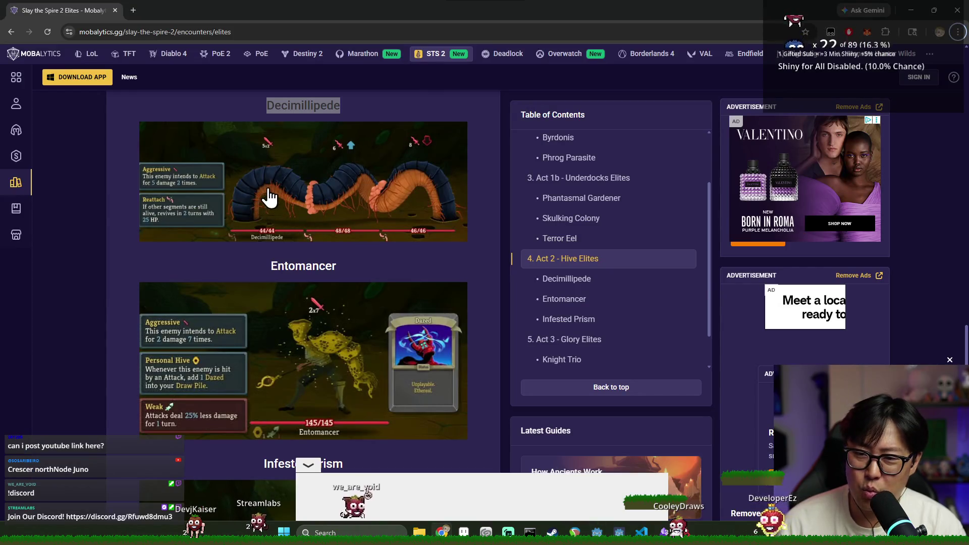
key(alt+Tab)
key(alt+Tab)
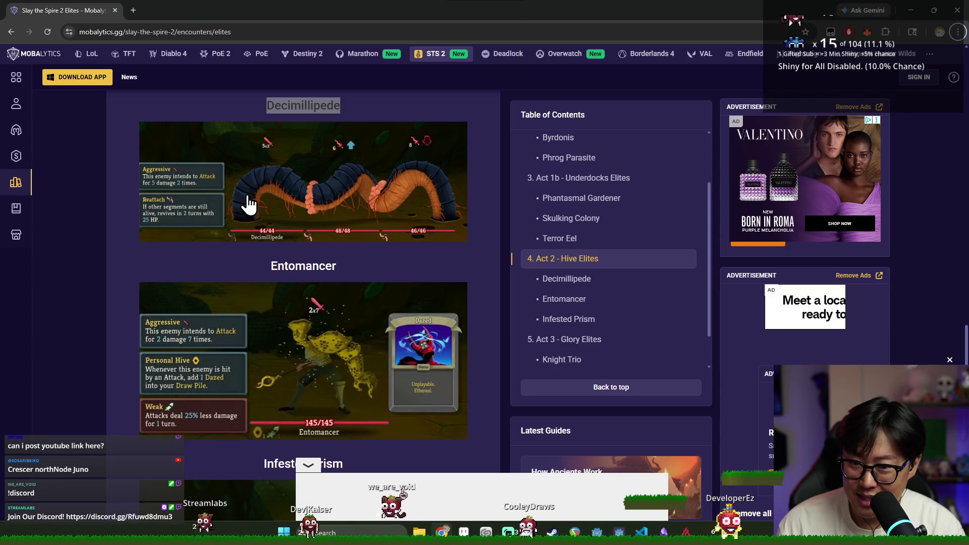
key(alt+Tab)
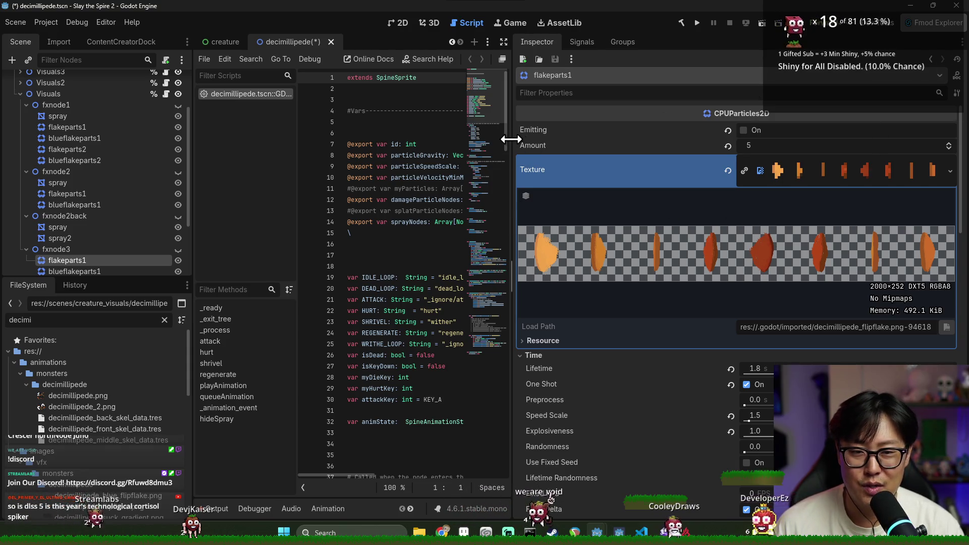
Step: Widen the script editor and keep the unsaved decimillipede scene open after a close attempt
drag(511, 139, 758, 141)
click(408, 155)
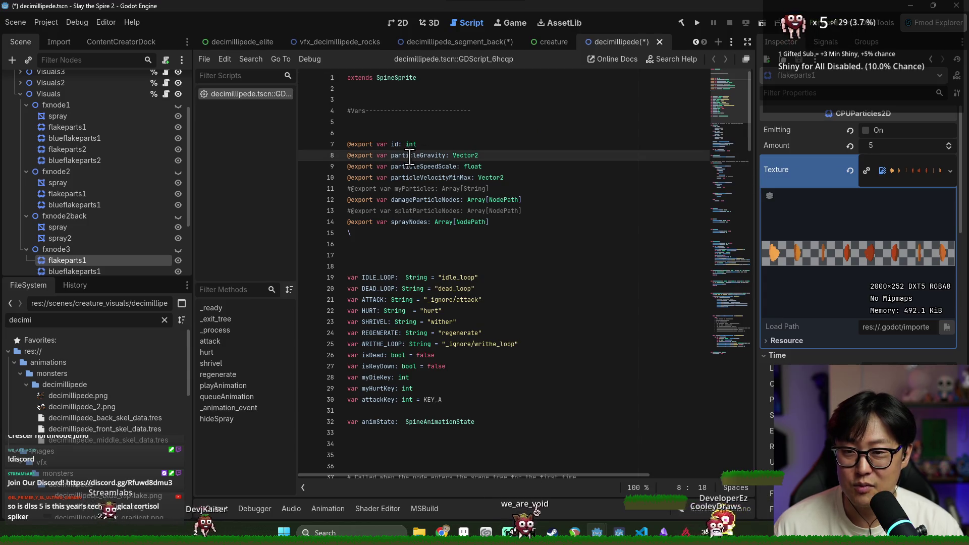
click(659, 41)
click(494, 298)
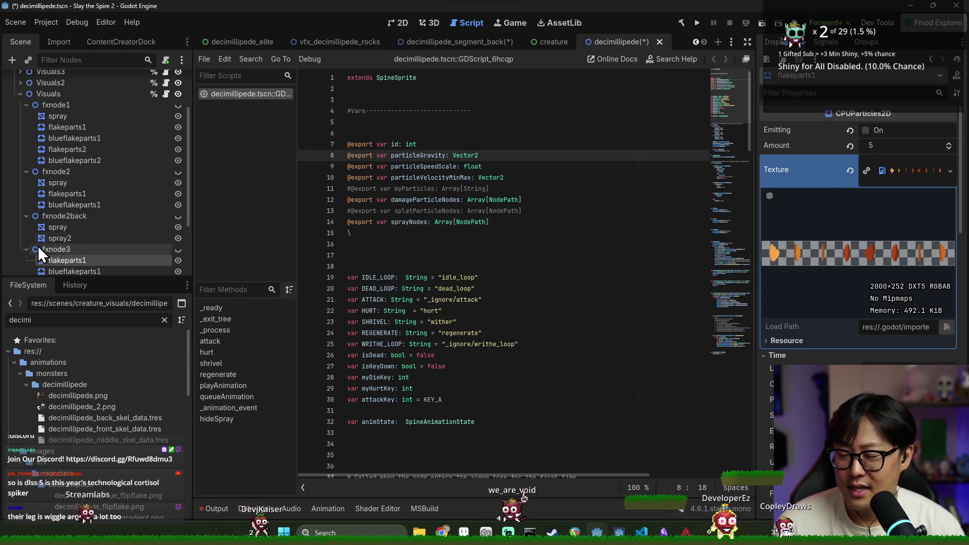
Step: Read through the decimillipede script, then bring up the Mobalytics Slay the Spire 2 Elites guide
scroll(66, 238, up, 1)
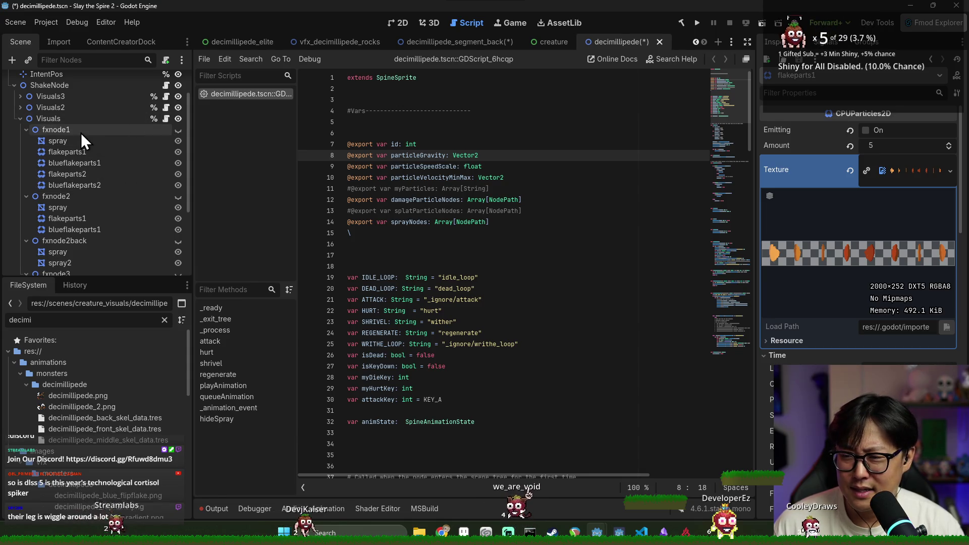
scroll(96, 170, up, 2)
click(497, 232)
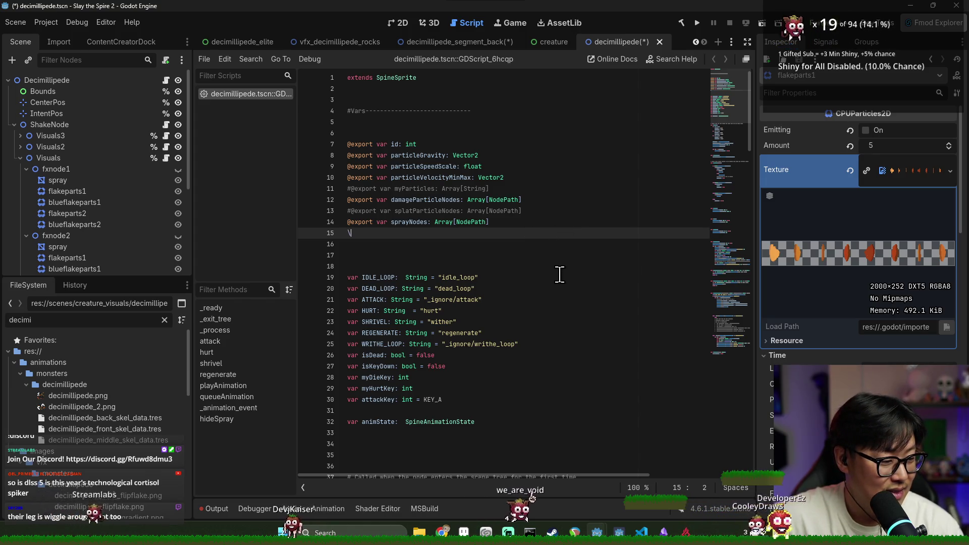
scroll(62, 228, down, 5)
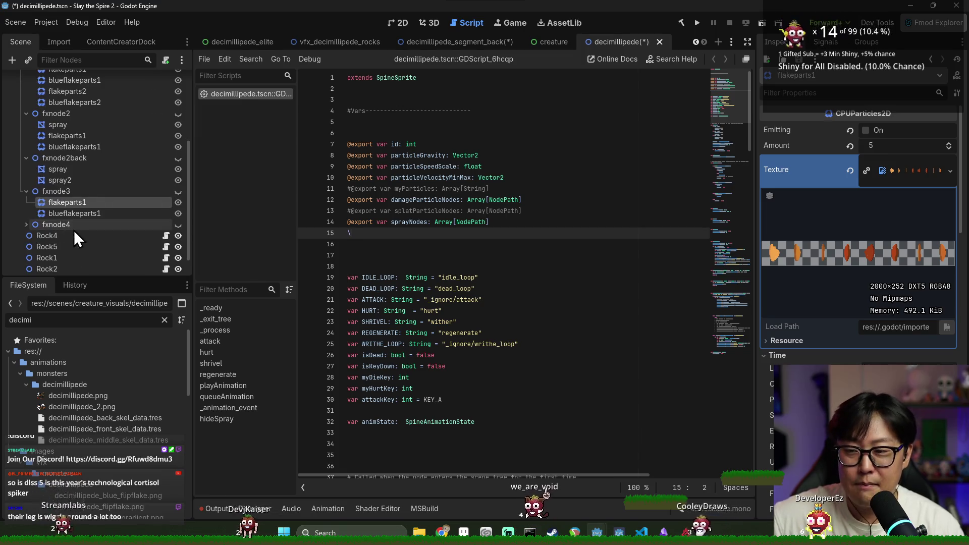
scroll(75, 228, up, 2)
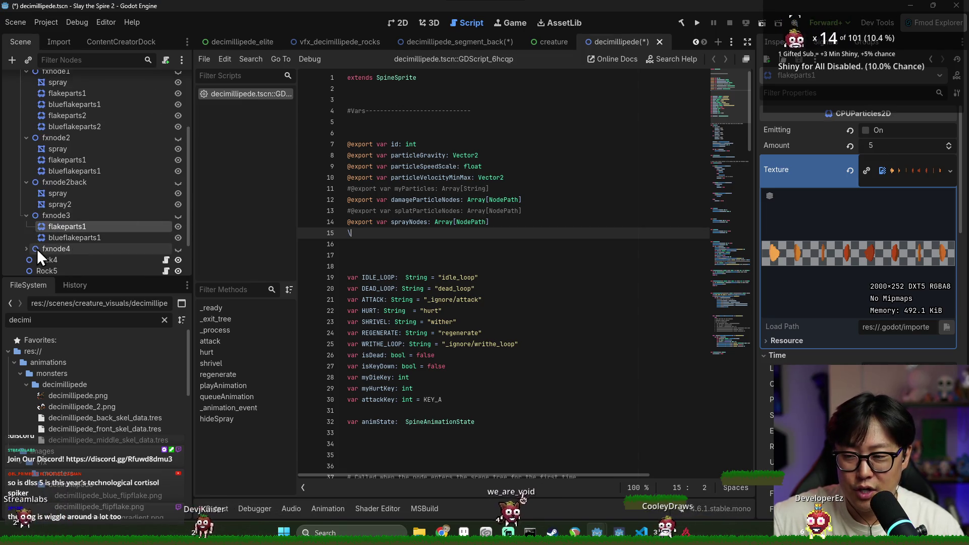
scroll(50, 249, down, 3)
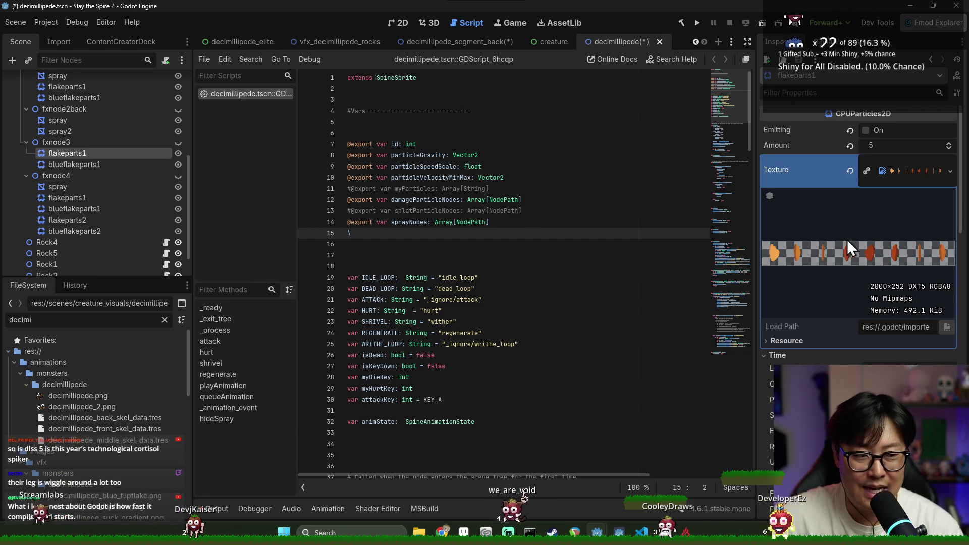
scroll(847, 239, down, 2)
scroll(838, 268, up, 2)
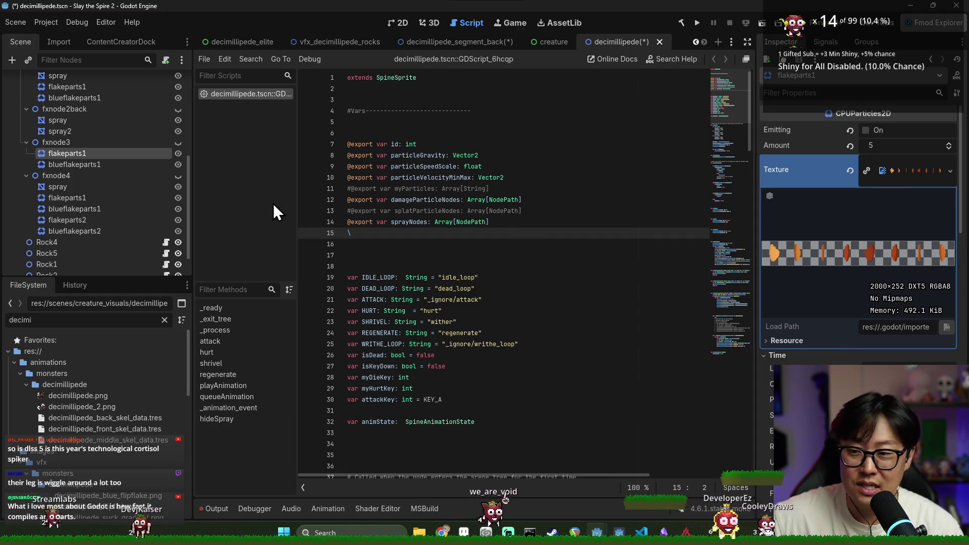
key(alt+Tab)
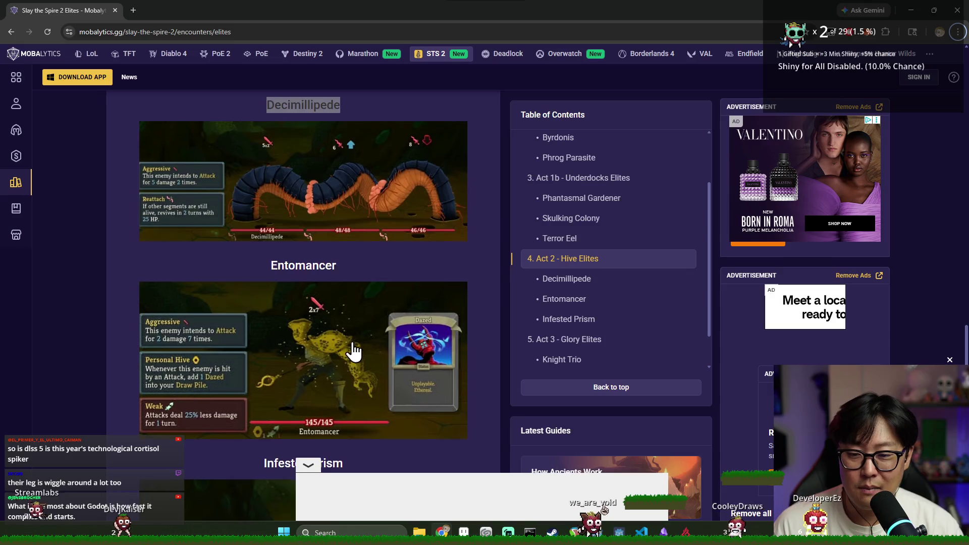
Step: Browse the Mobalytics Elites page, then return to the decimillipede script in Godot
scroll(354, 350, down, 5)
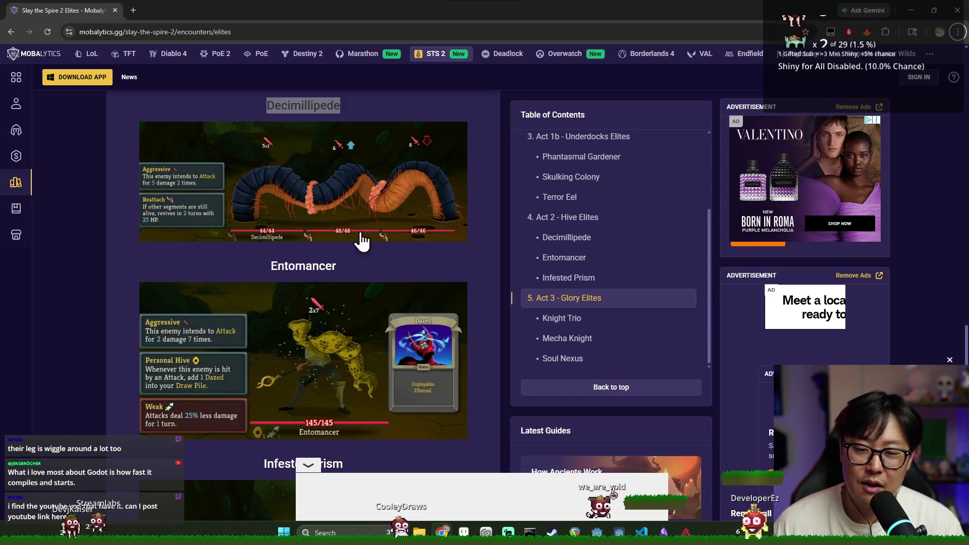
scroll(373, 262, down, 6)
scroll(389, 290, up, 5)
key(alt+Tab)
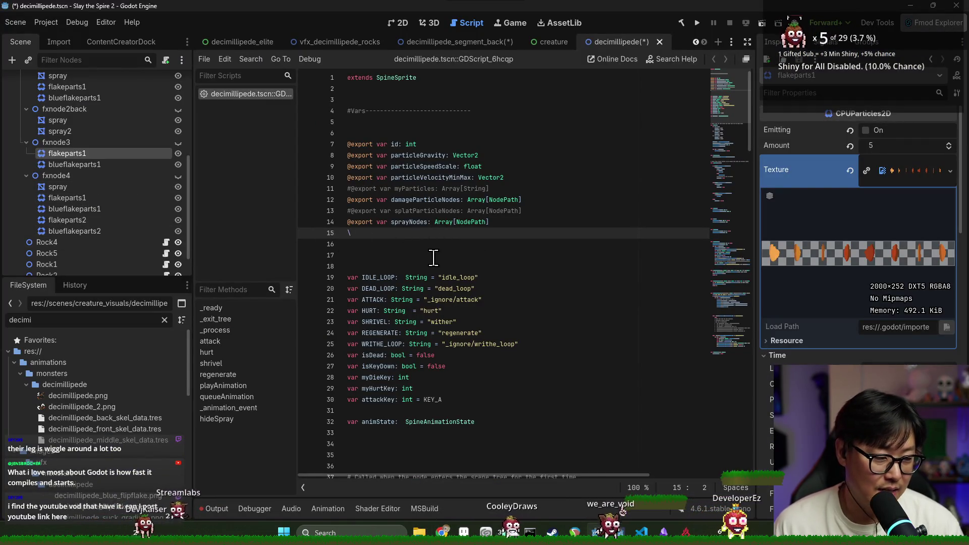
Step: Dismiss Godot's save-before-closing prompt, bring up VS Code, then return to the Mobalytics guide
click(957, 6)
click(565, 298)
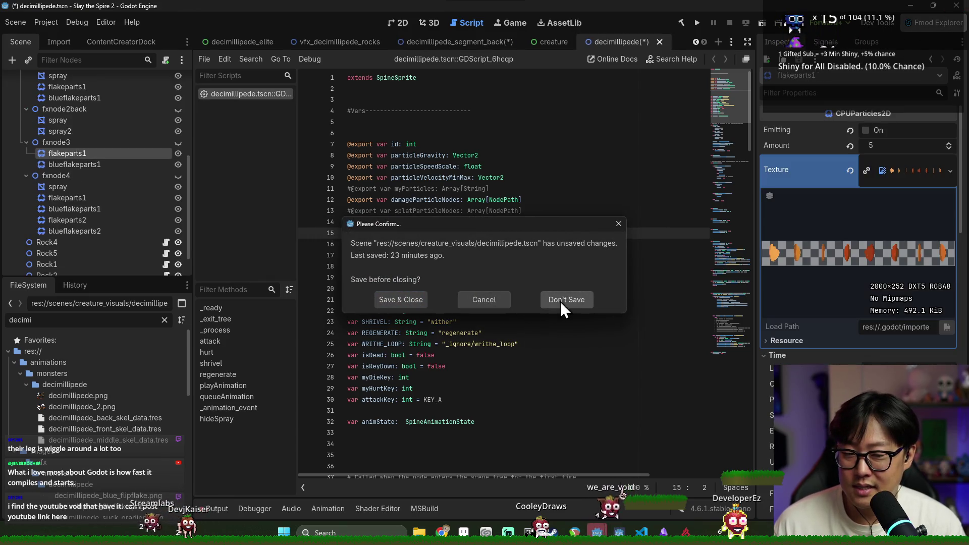
key(Escape)
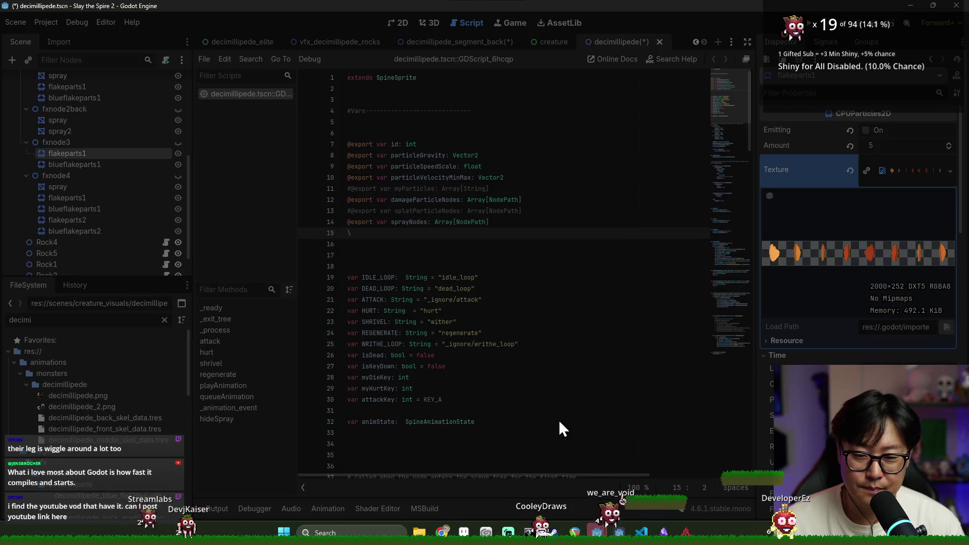
click(641, 533)
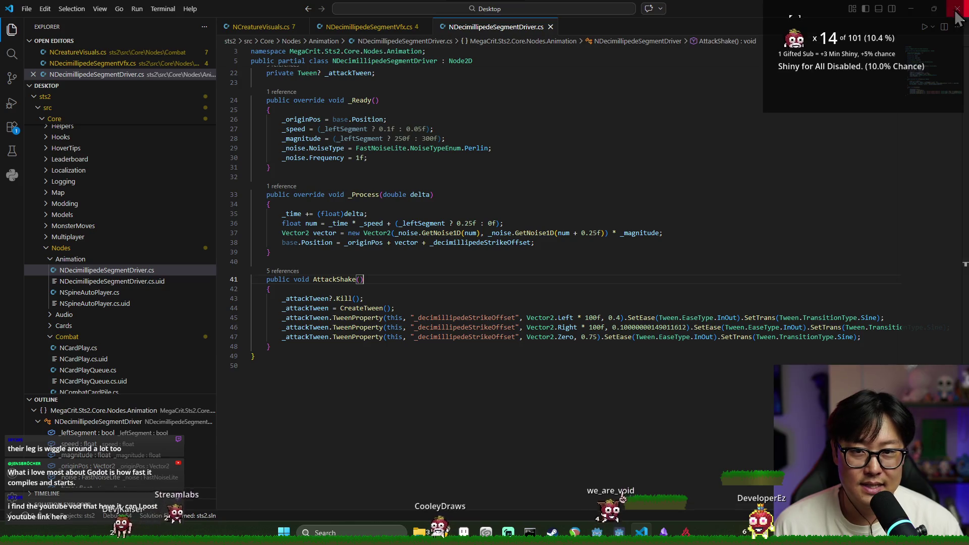
key(alt+Tab)
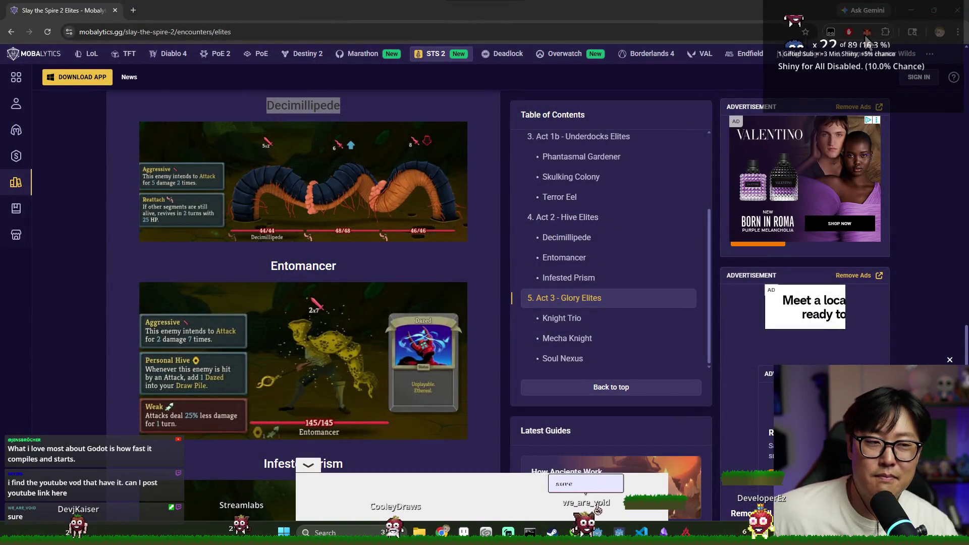
Step: Close the Mobalytics Slay the Spire guide tab and return to Godot's region_map_mode.gd
click(133, 10)
click(101, 11)
key(ctrl+w)
key(alt+Tab)
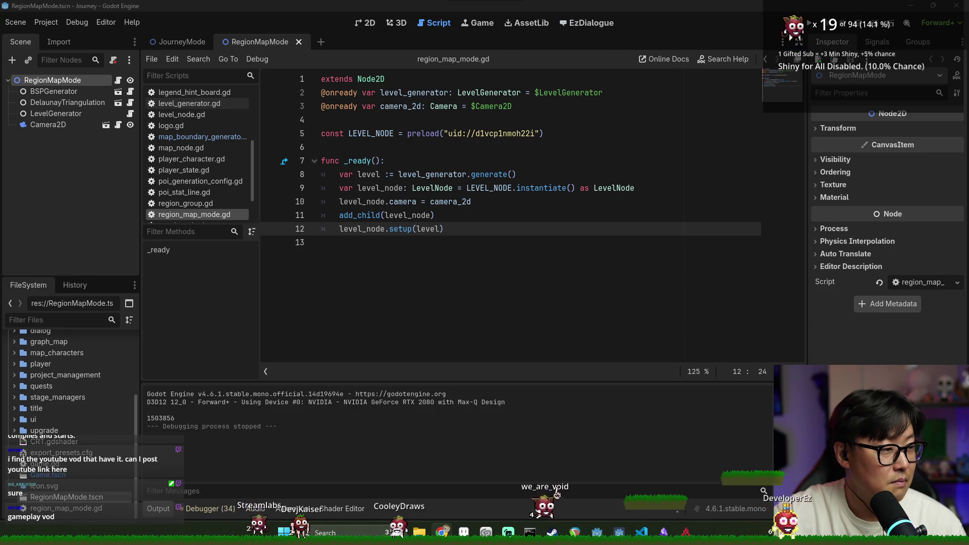
Step: Save the RegionMapMode scene and widen the left Scene and FileSystem docks
key(ctrl+s)
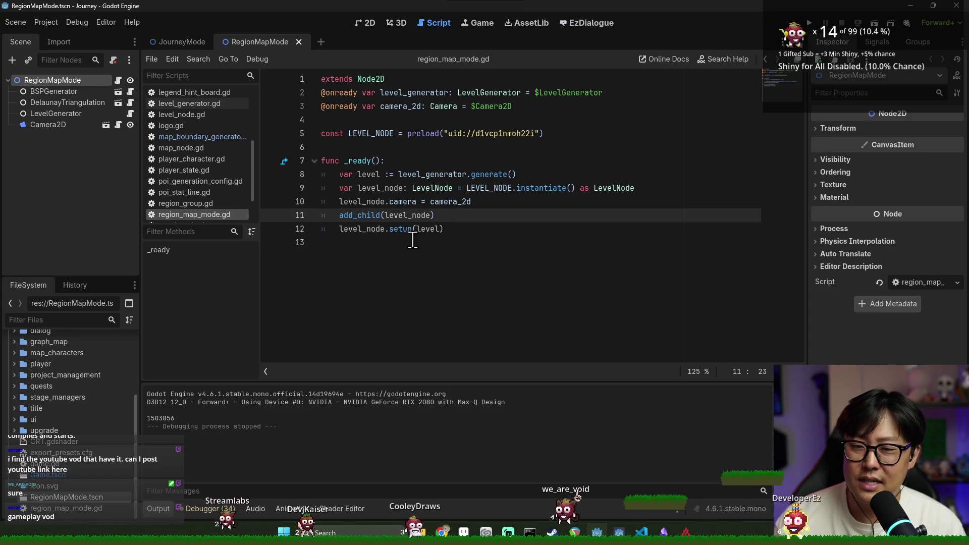
click(416, 240)
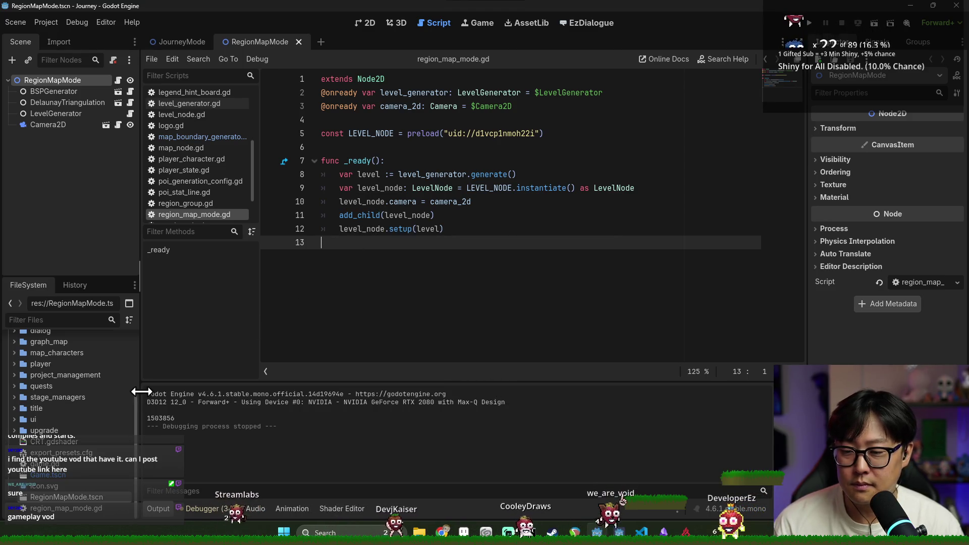
drag(140, 387, 138, 387)
key(ctrl+s)
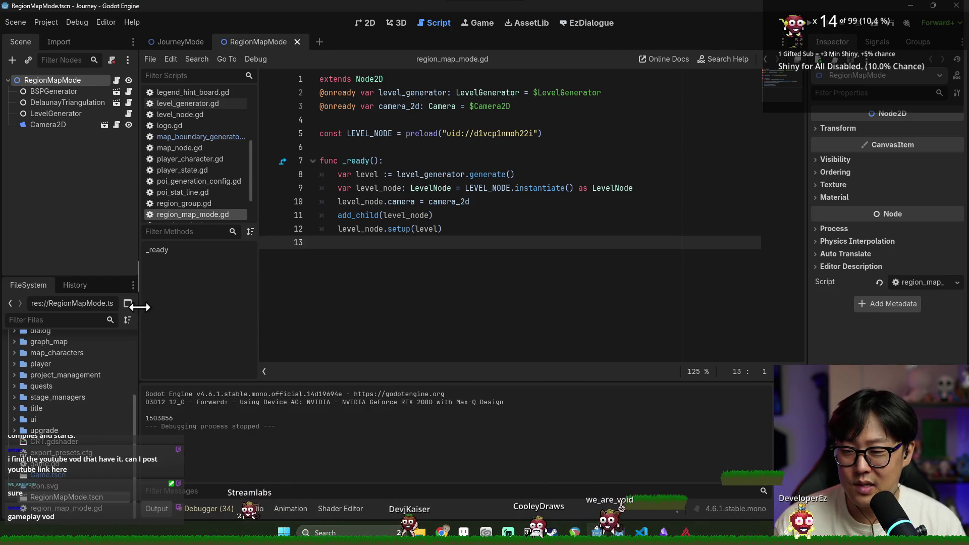
drag(139, 307, 162, 307)
scroll(119, 380, up, 3)
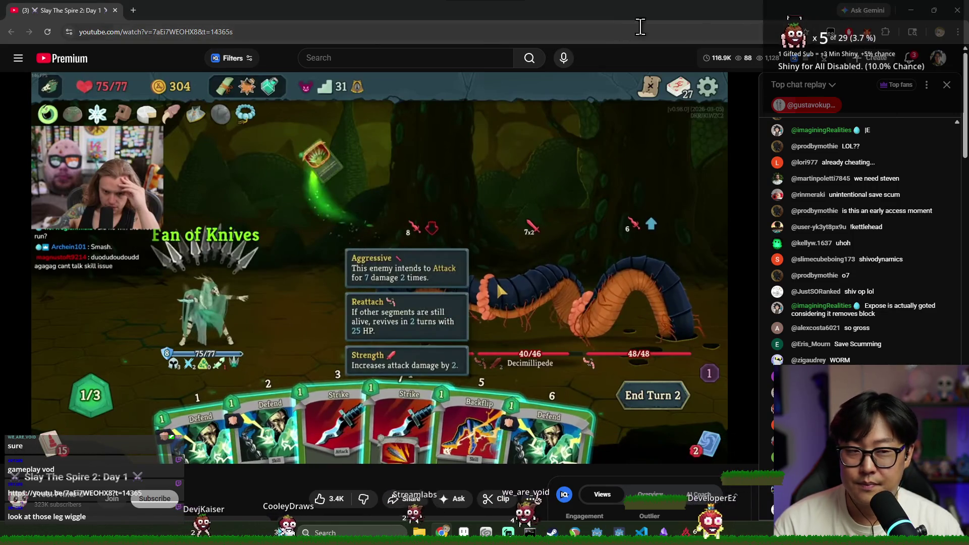
Step: Return from the YouTube VOD to region_map_mode.gd and run the current scene with F6
key(alt+Tab)
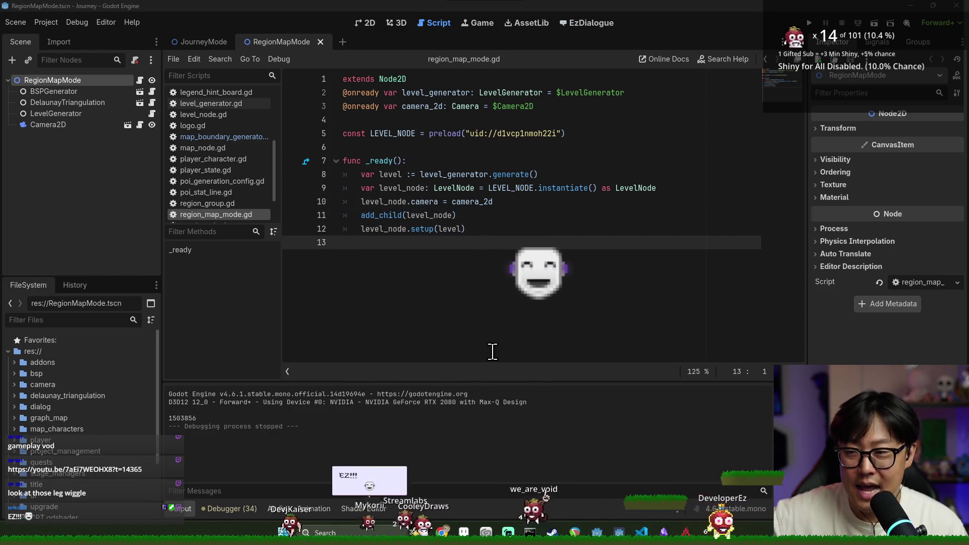
key(F6)
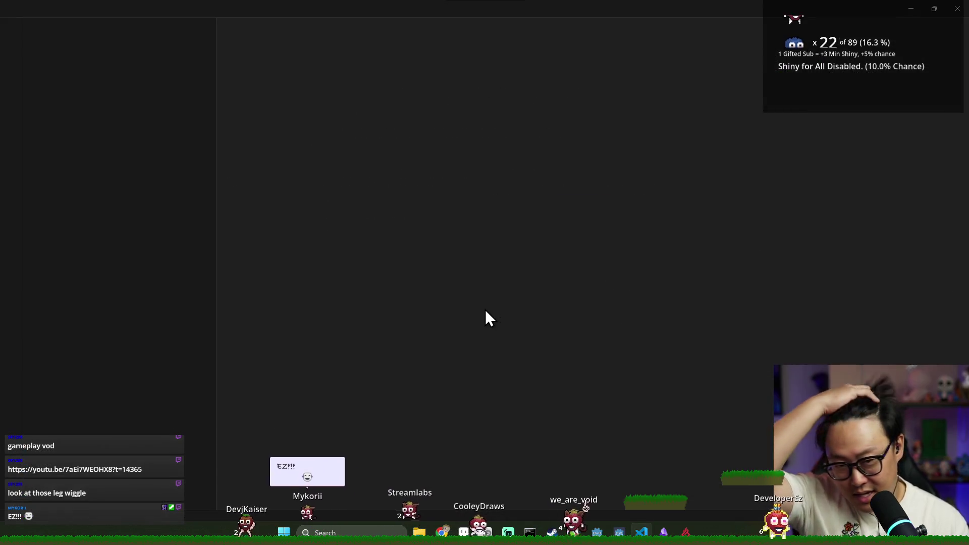
Step: Highlight uses of num, vector, _decimillipedeStrikeOffset and TweenProperty in NDecimillipedeSegmentDriver.cs
key(alt+Tab)
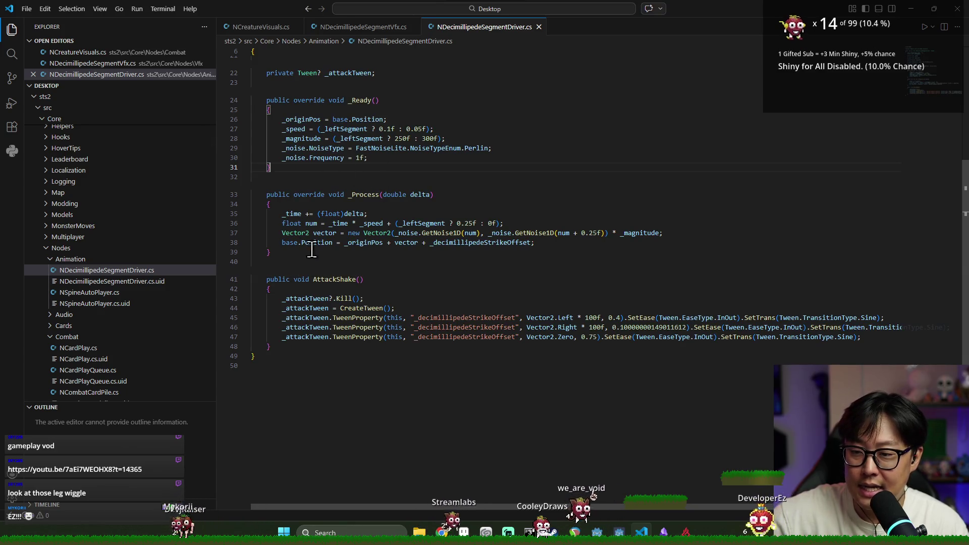
click(311, 223)
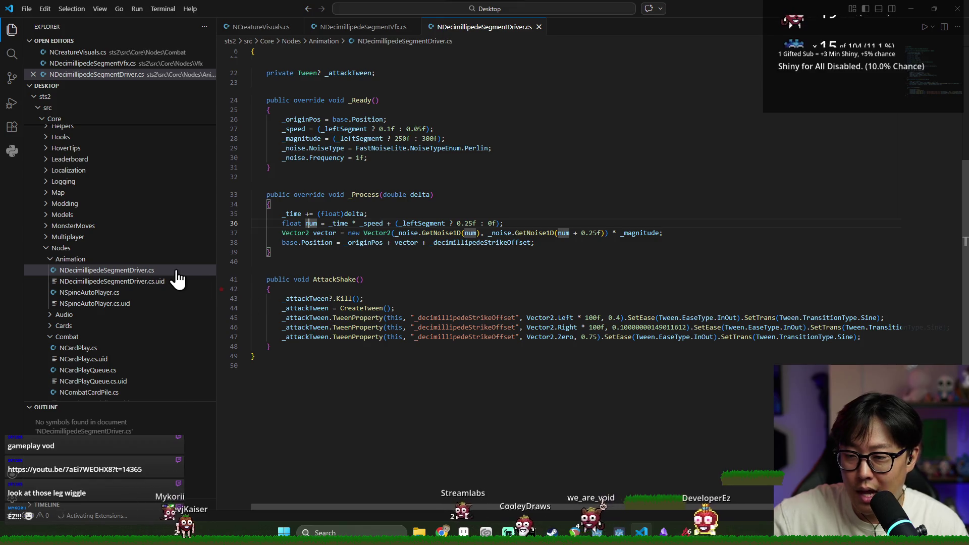
scroll(444, 302, down, 2)
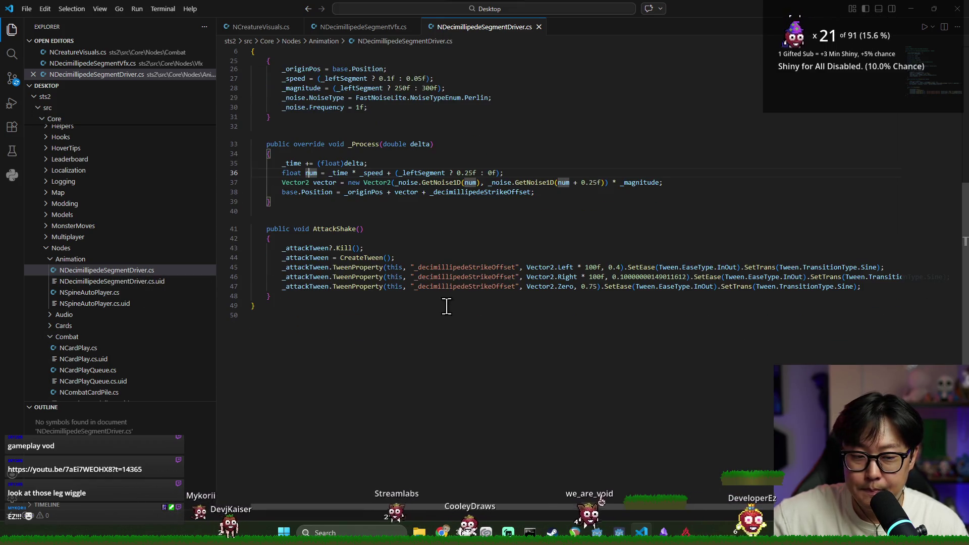
key(Down)
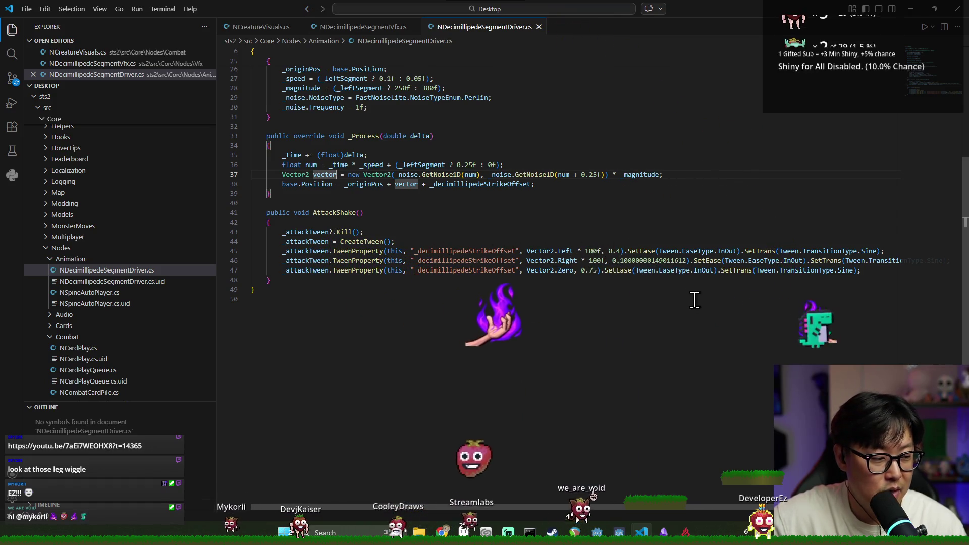
click(516, 251)
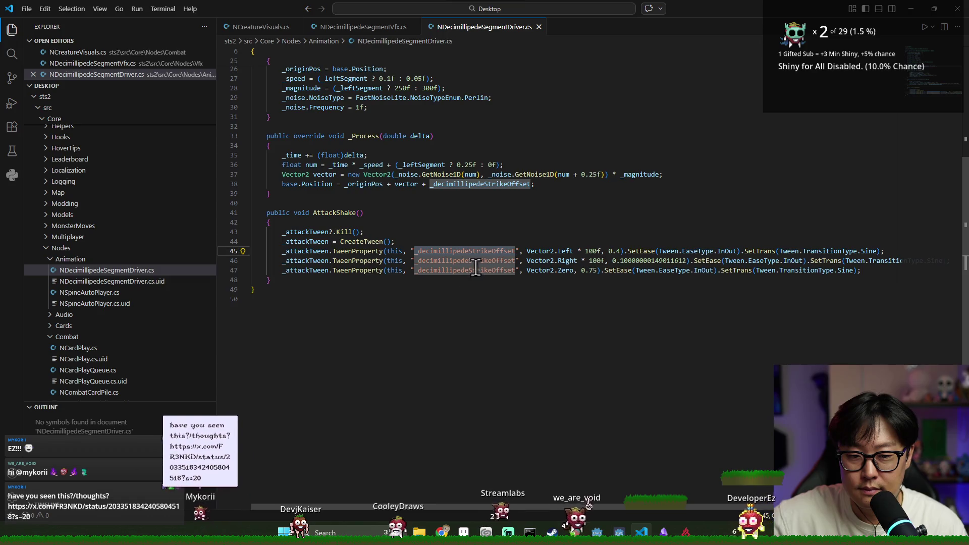
click(367, 251)
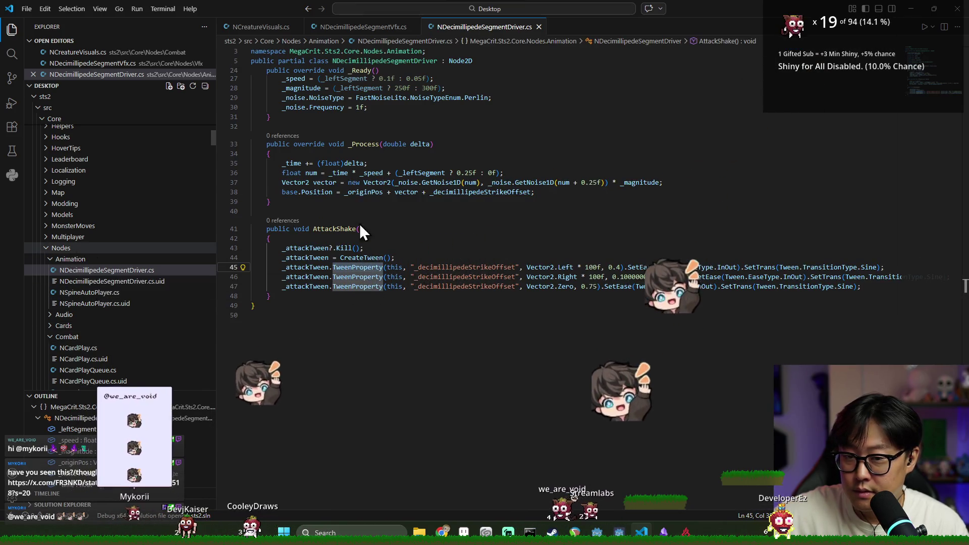
Step: Trace _leftSegment, GetNoise1D, _decimillipedeStrikeOffset and Position within the _Process method
click(285, 173)
scroll(404, 192, up, 1)
click(430, 198)
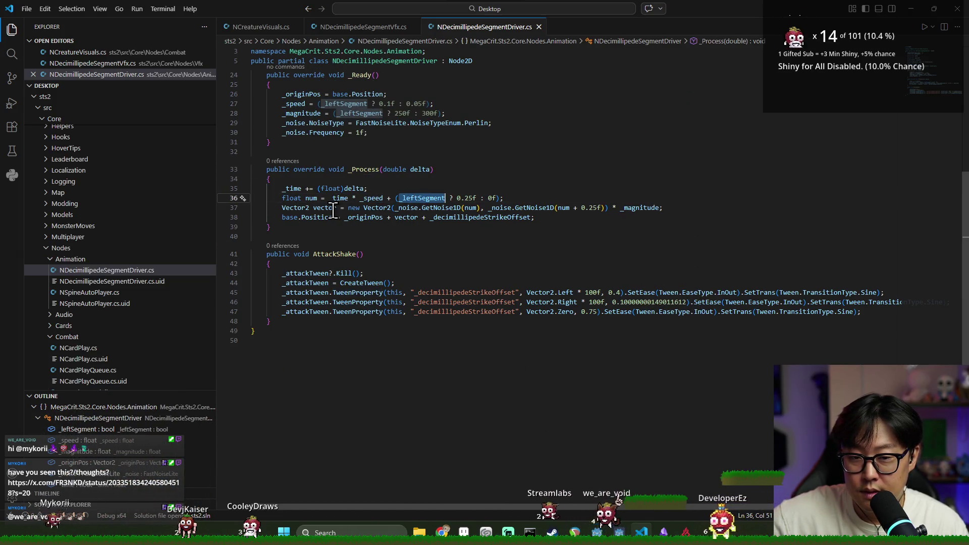
double_click(442, 208)
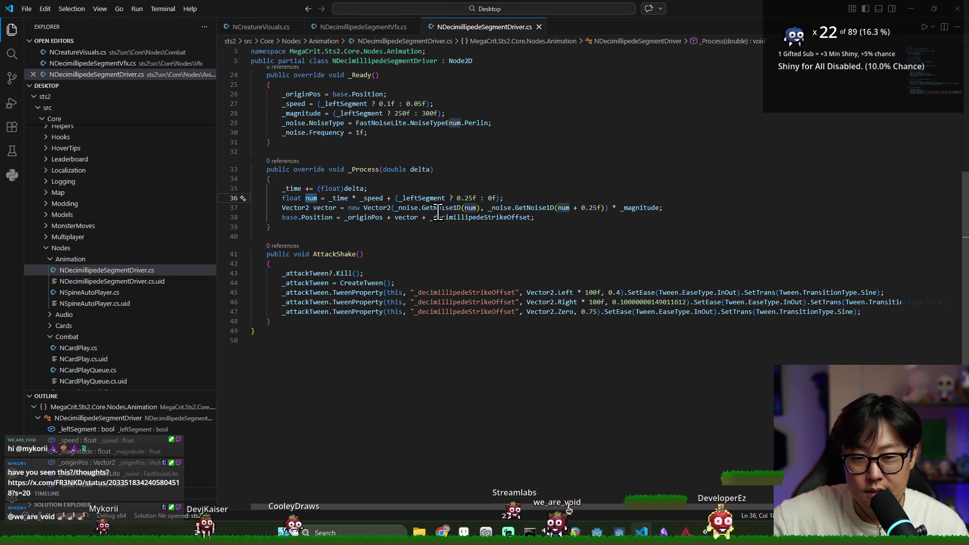
click(515, 217)
click(317, 217)
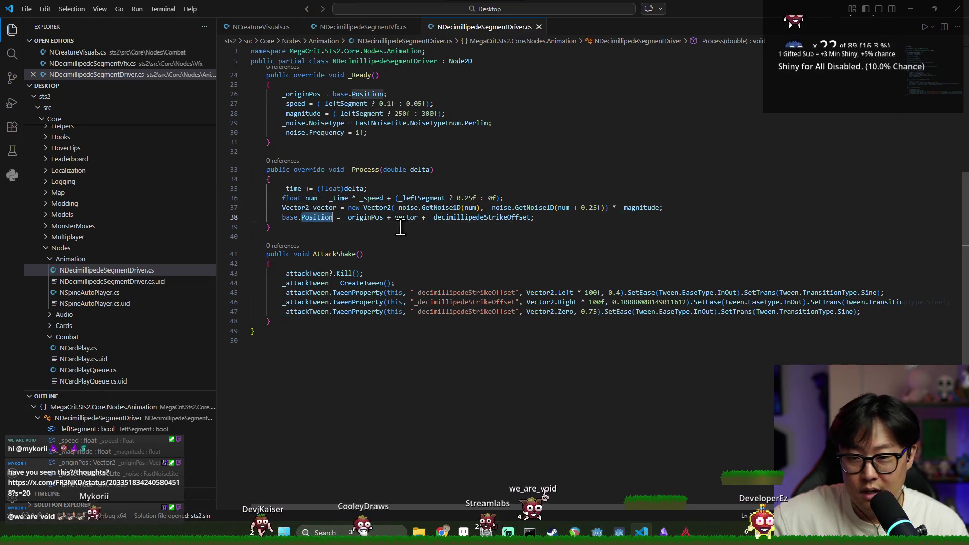
scroll(354, 227, up, 10)
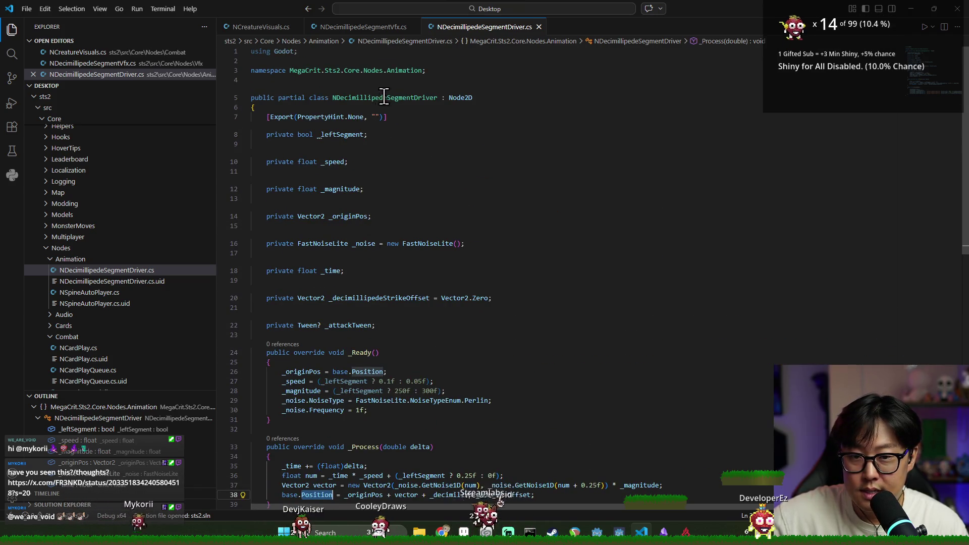
scroll(343, 321, down, 7)
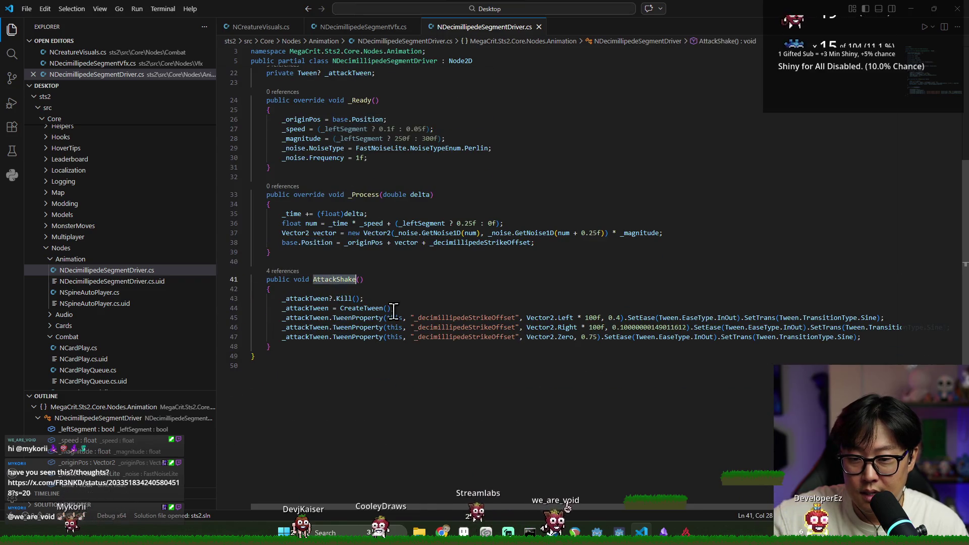
Step: Examine AttackShake's tween lines 45–47, then quick-search files for 'decim'
click(409, 338)
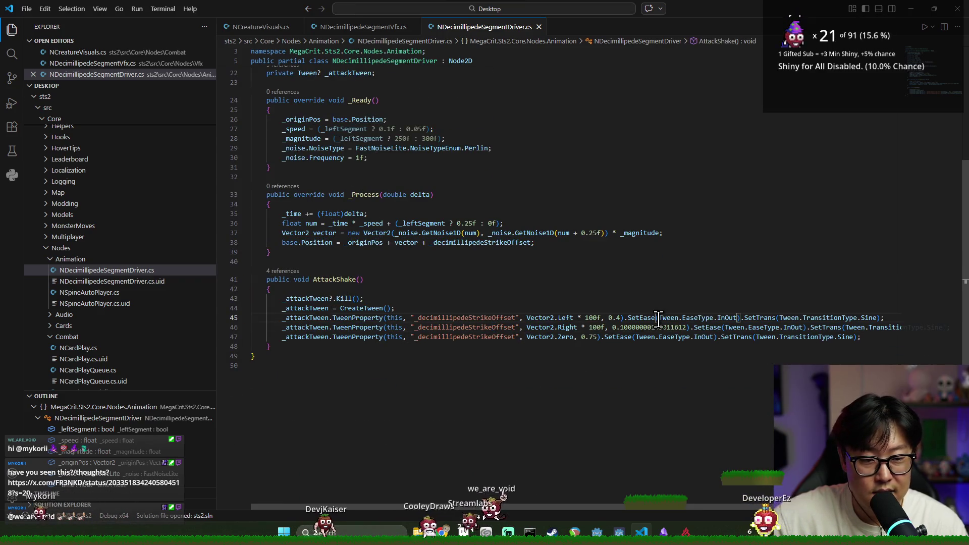
click(637, 319)
mouse_move(303, 317)
mouse_down()
mouse_move(623, 333)
mouse_move(617, 338)
mouse_up()
click(565, 337)
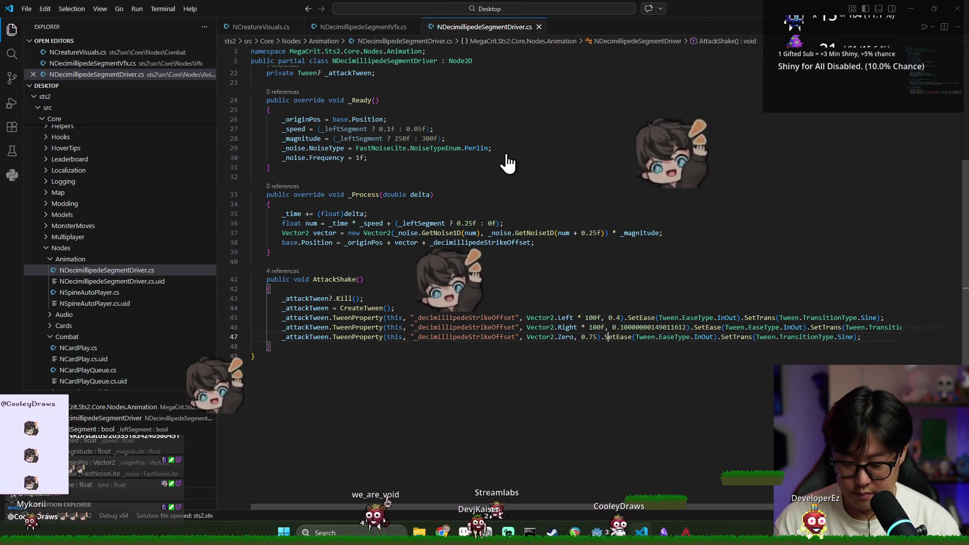
key(ctrl+p)
text(decim)
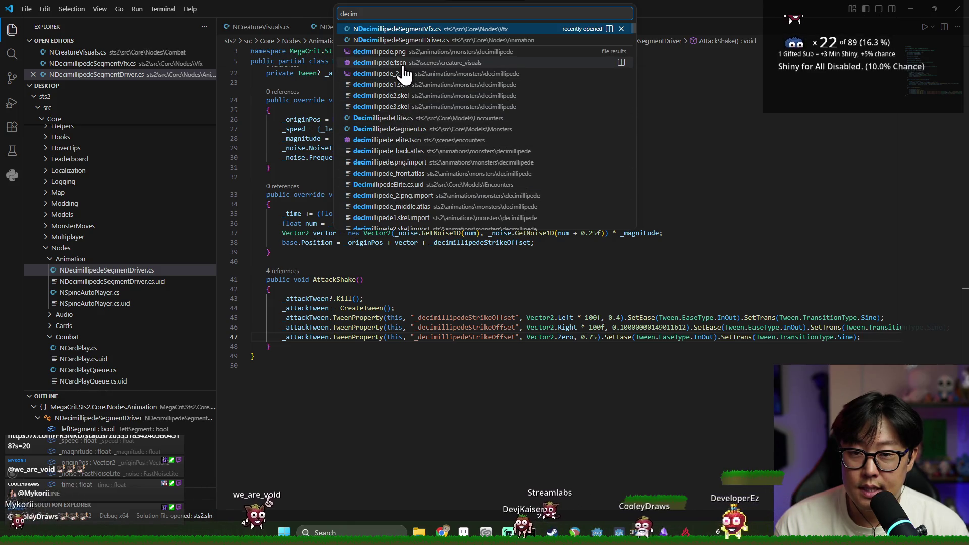
Step: Open NDecimillipedeSegmentVfx.cs and inspect its ConnectAnimationEvent call and MegaSprite uses
click(415, 30)
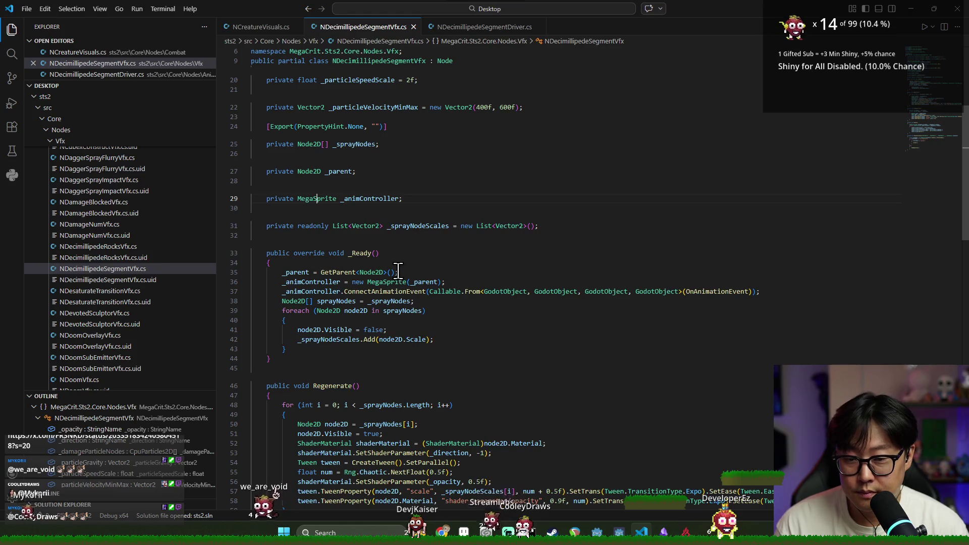
scroll(357, 300, down, 1)
drag(320, 247, 401, 266)
double_click(390, 266)
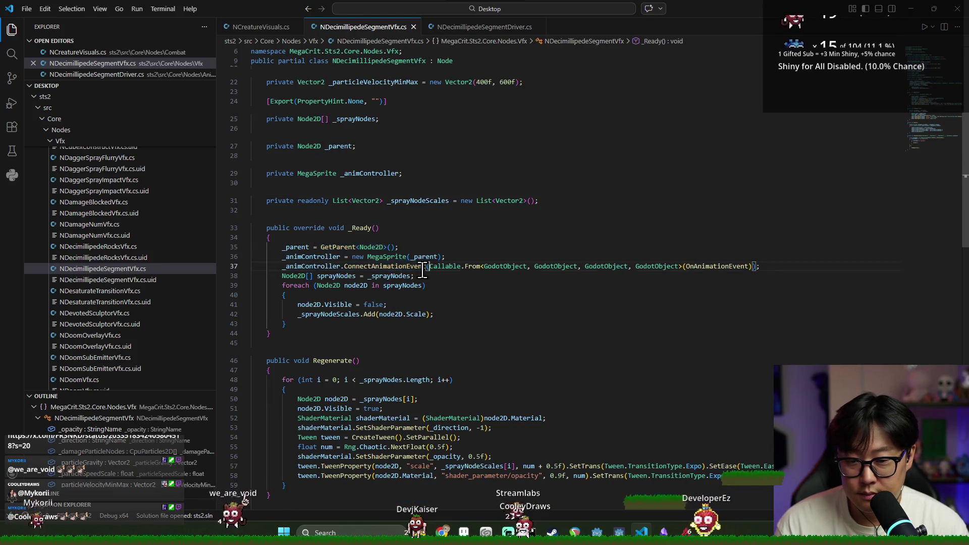
scroll(398, 272, down, 1)
click(387, 231)
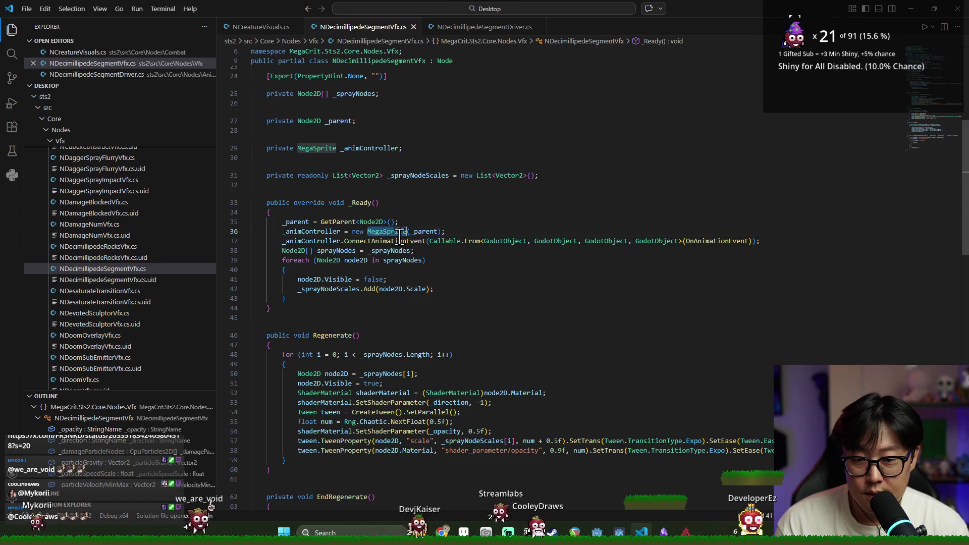
scroll(399, 276, down, 1)
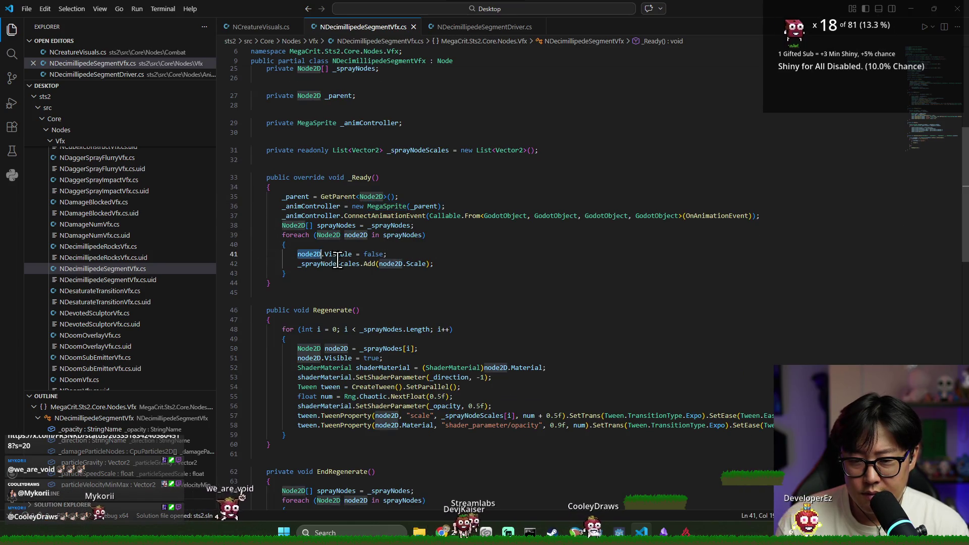
scroll(327, 267, down, 2)
Step: Highlight every use of _sprayNodeScales and the Regenerate method's references
double_click(332, 213)
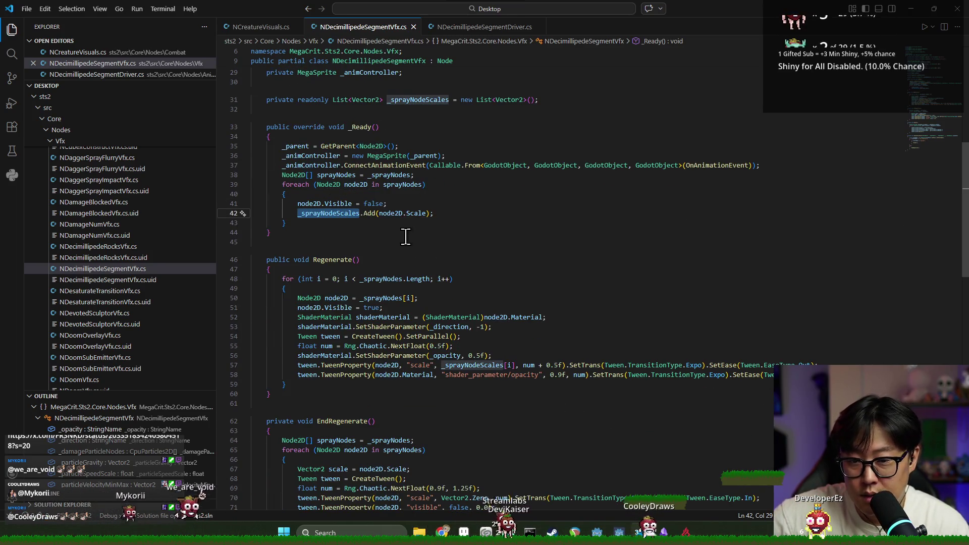
scroll(407, 213, down, 1)
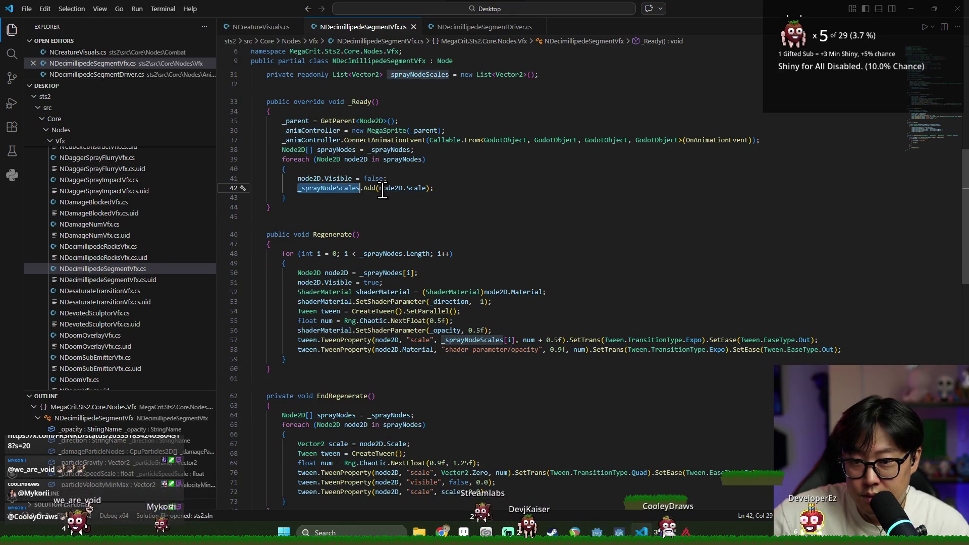
double_click(336, 243)
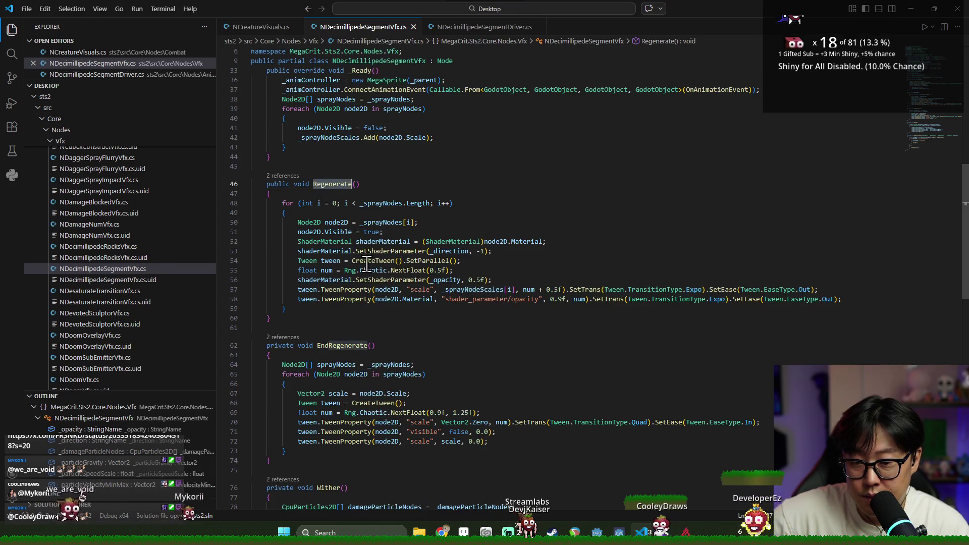
scroll(371, 274, down, 6)
scroll(371, 274, down, 5)
scroll(401, 283, down, 5)
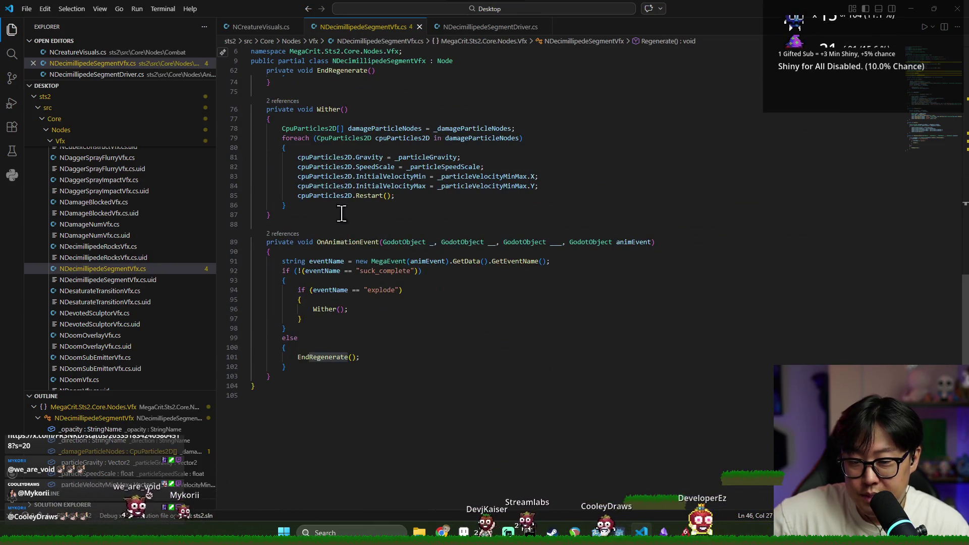
scroll(356, 292, up, 10)
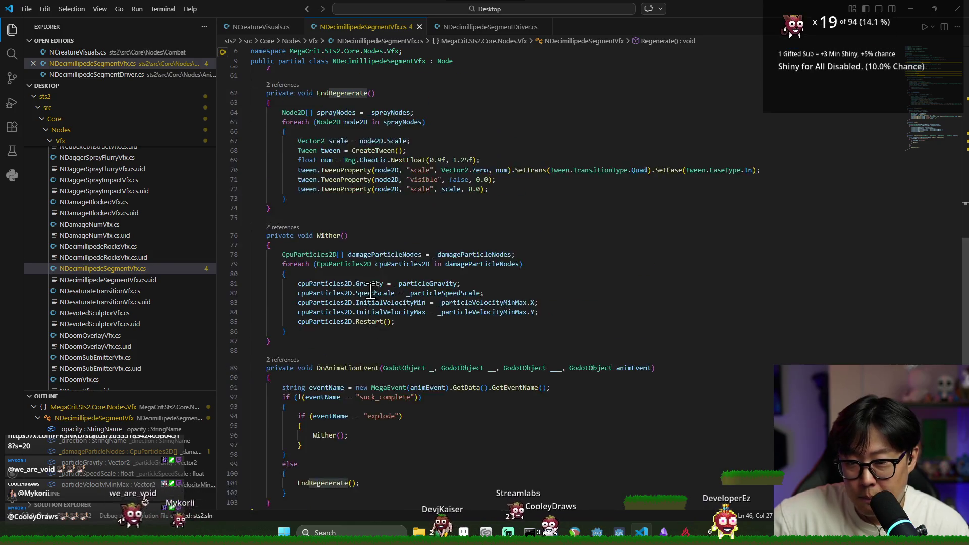
scroll(342, 171, up, 8)
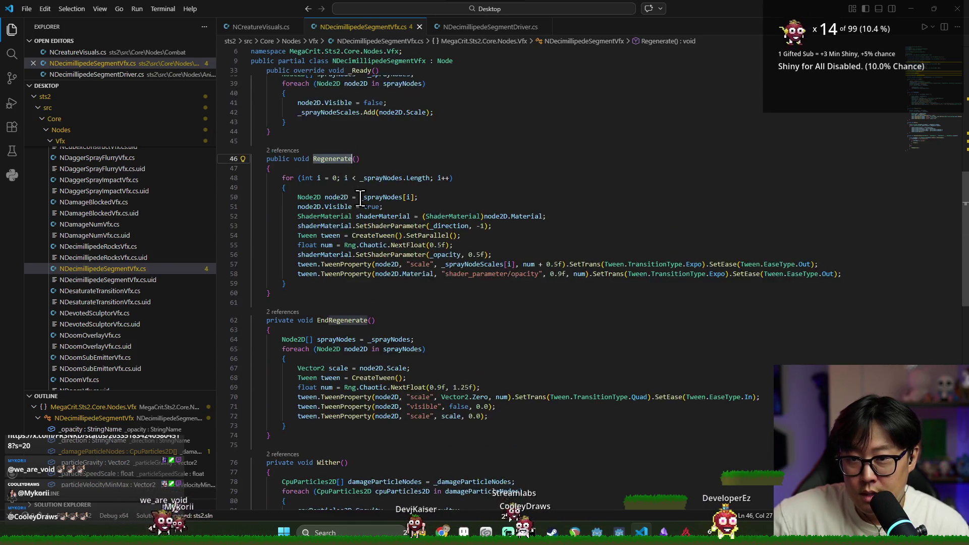
scroll(362, 166, up, 2)
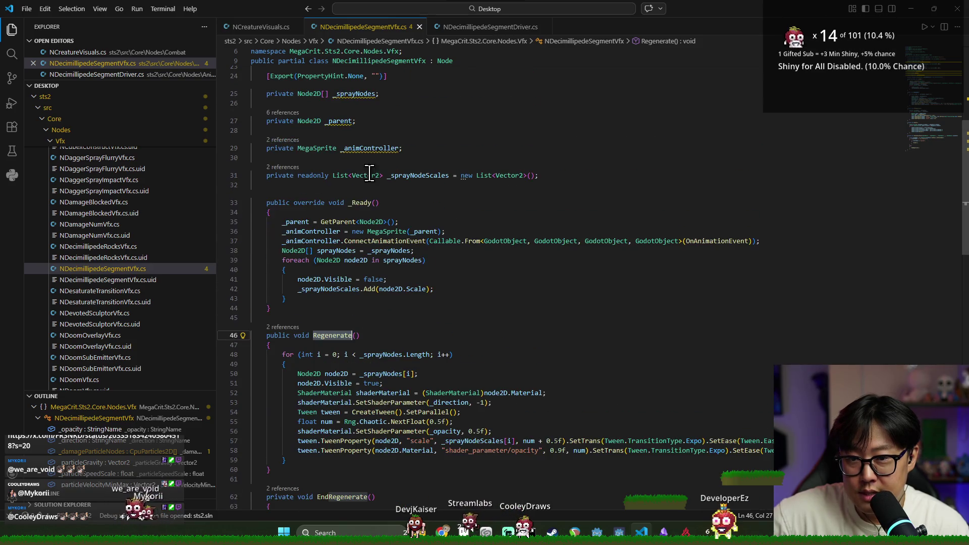
Step: Highlight _animController and MegaSprite uses and inspect the GetParent call in _Ready
click(362, 149)
click(330, 149)
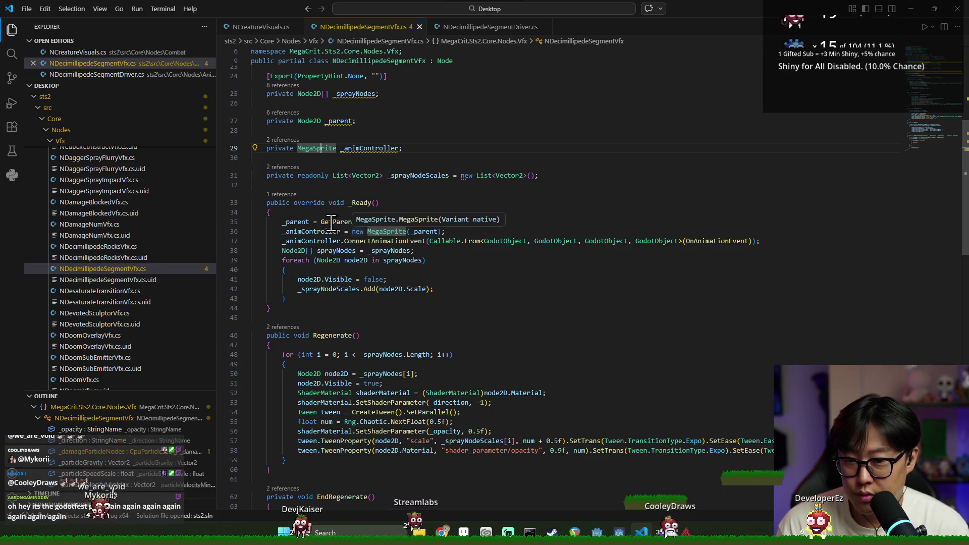
click(355, 222)
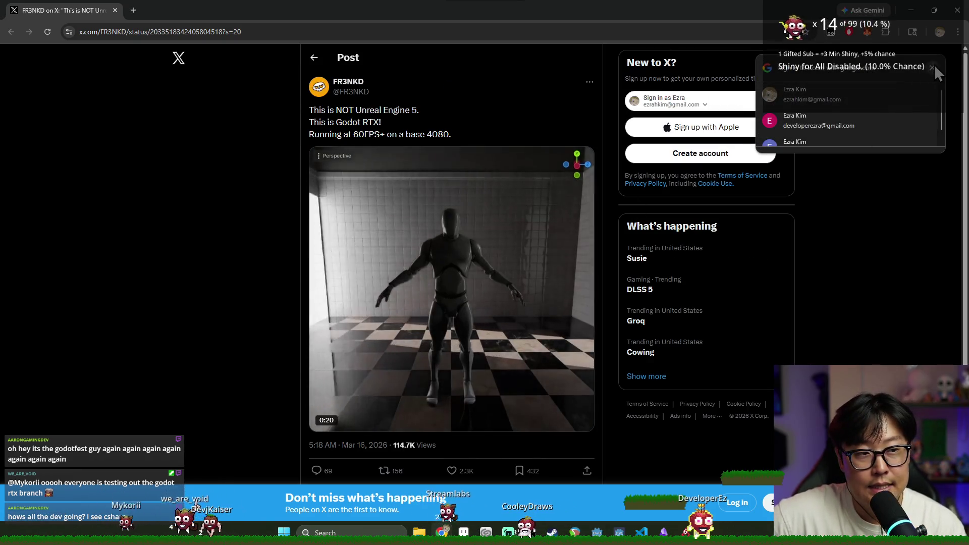
click(934, 64)
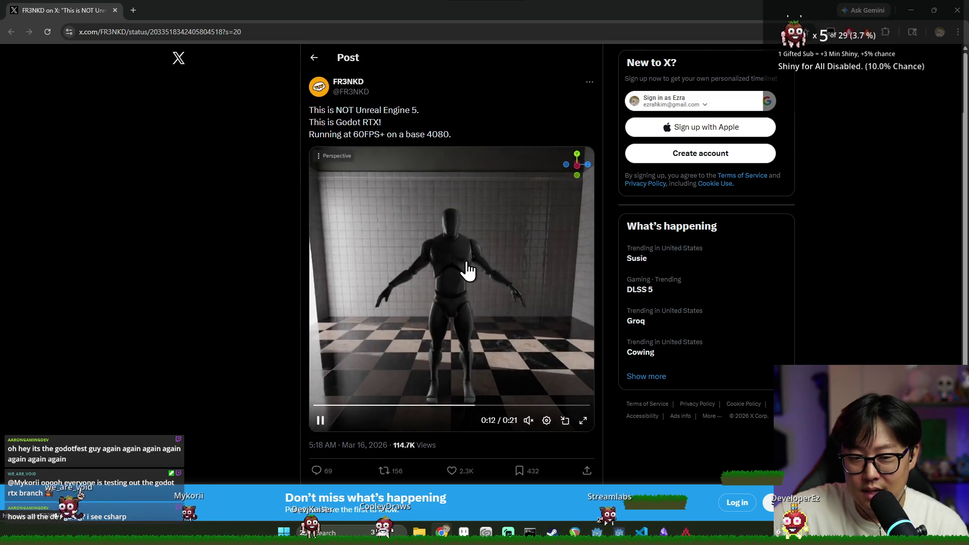
scroll(468, 273, down, 1)
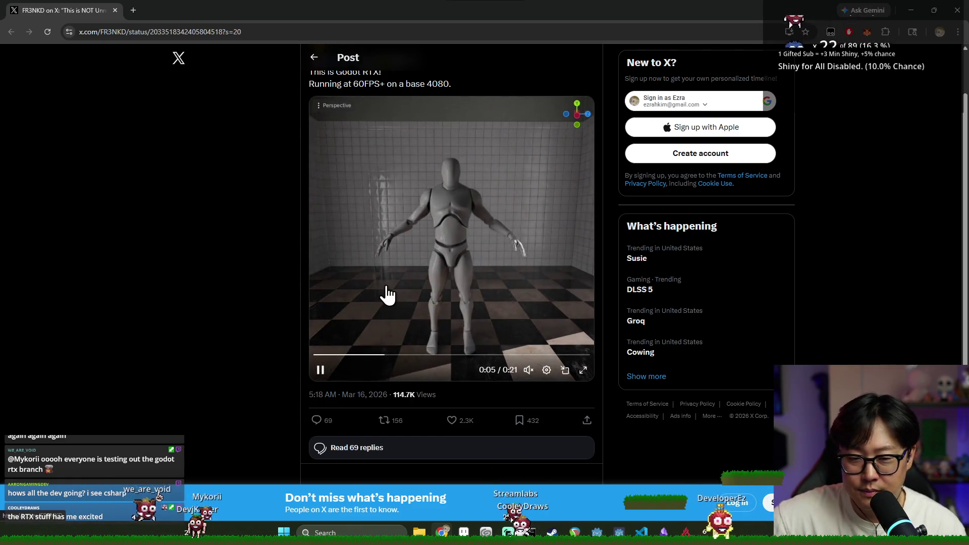
scroll(430, 306, down, 1)
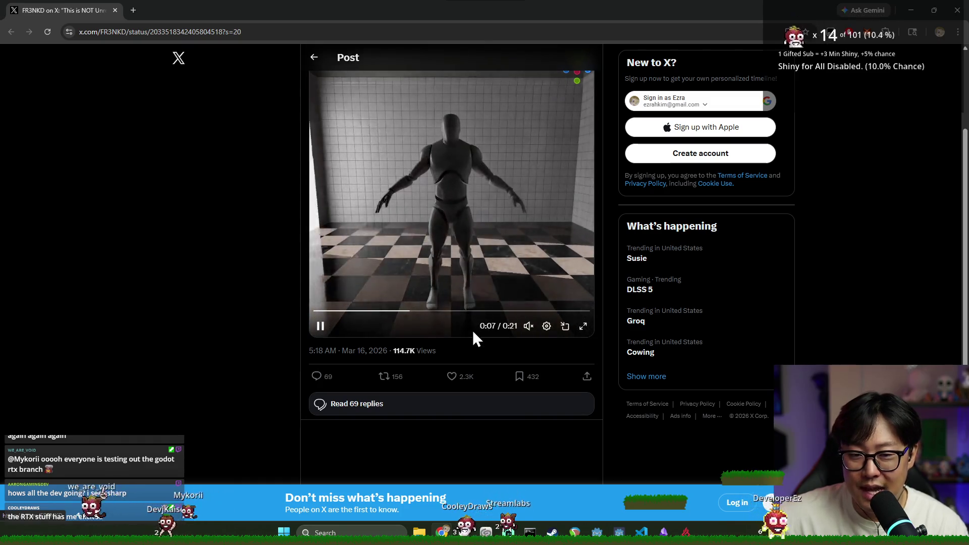
scroll(505, 316, up, 1)
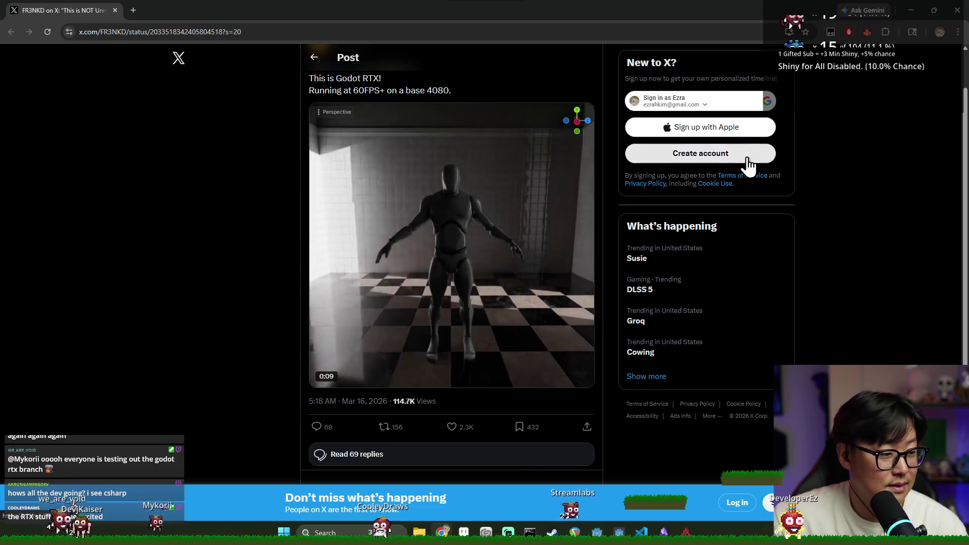
key(alt+Tab)
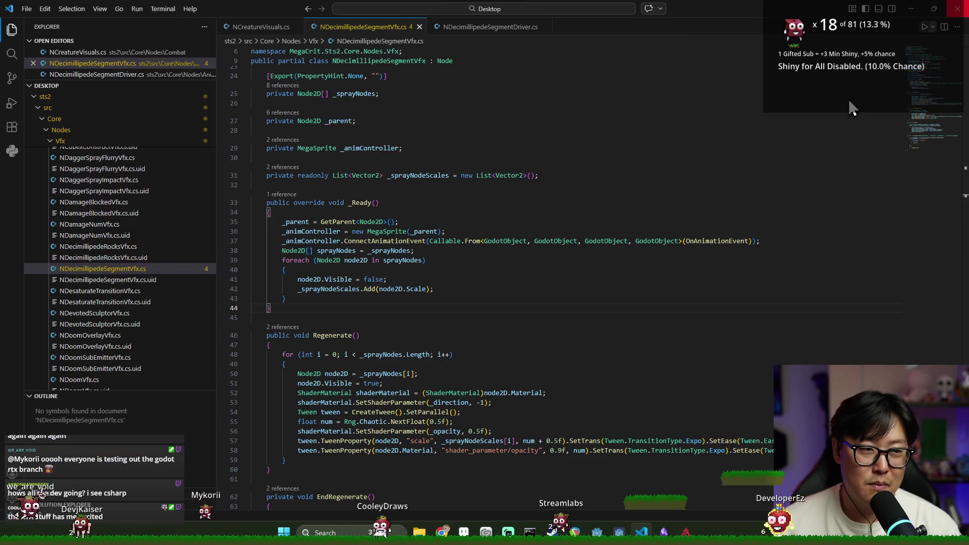
Step: Review region_map_mode.gd's _ready lines, resizing the bottom output panel taller and back
key(alt+Tab)
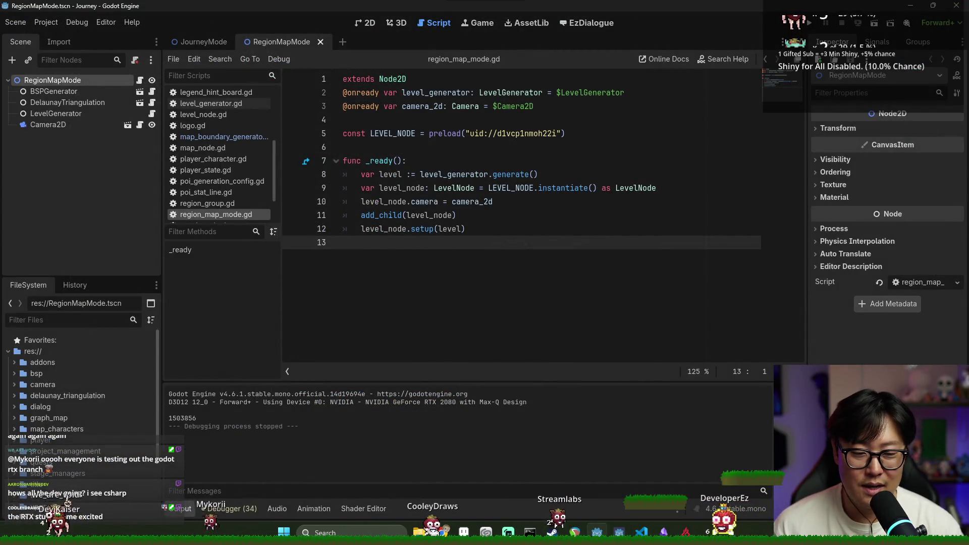
click(510, 217)
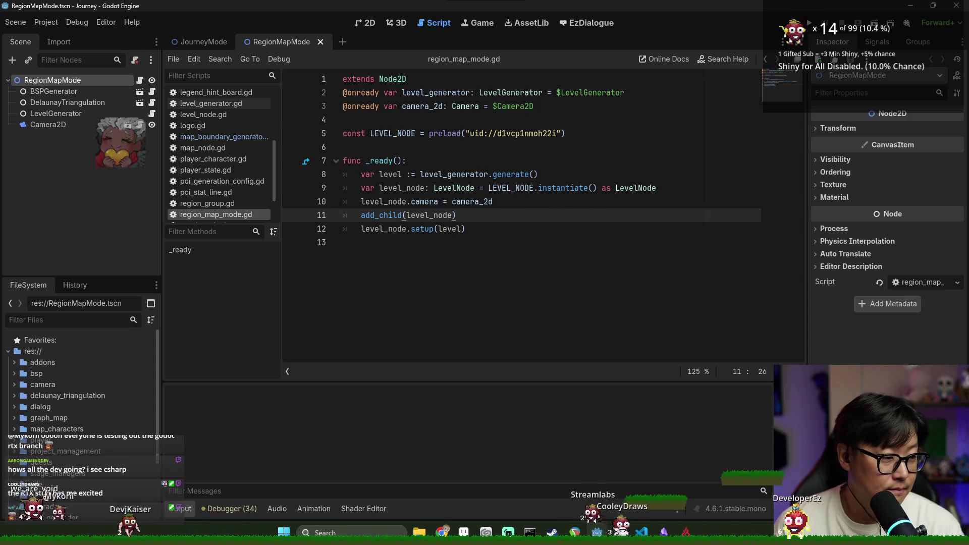
click(442, 207)
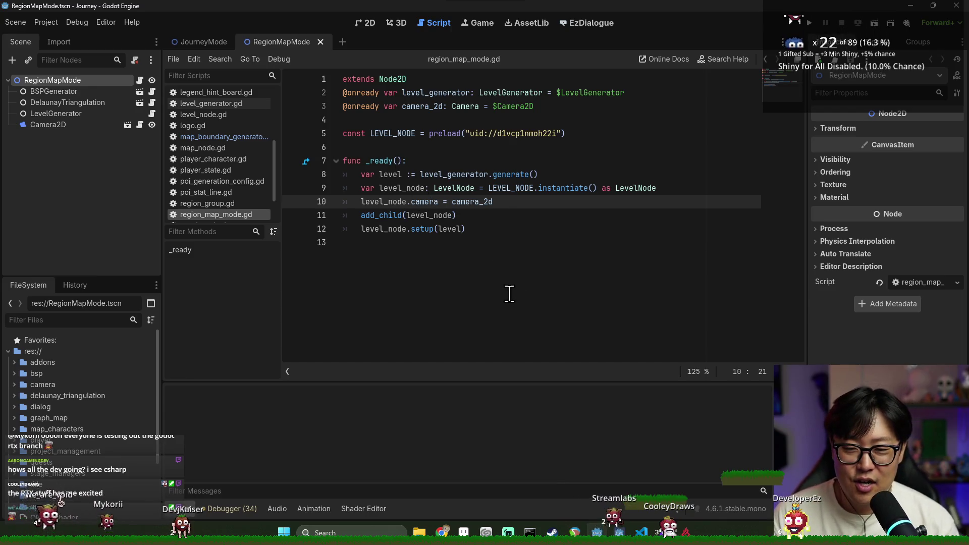
click(433, 215)
click(374, 202)
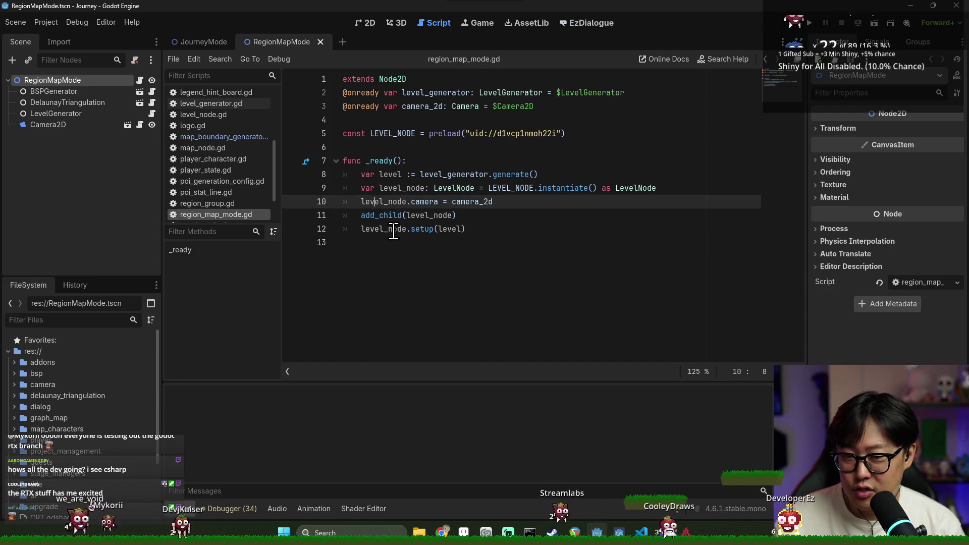
mouse_move(417, 381)
mouse_down()
mouse_move(422, 318)
mouse_move(417, 362)
mouse_up()
click(409, 288)
click(411, 229)
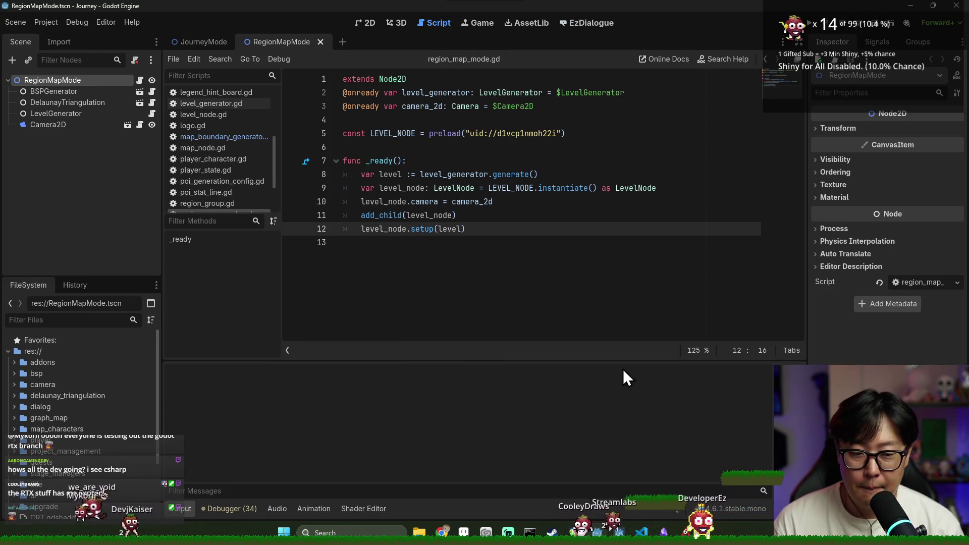
drag(616, 360, 615, 382)
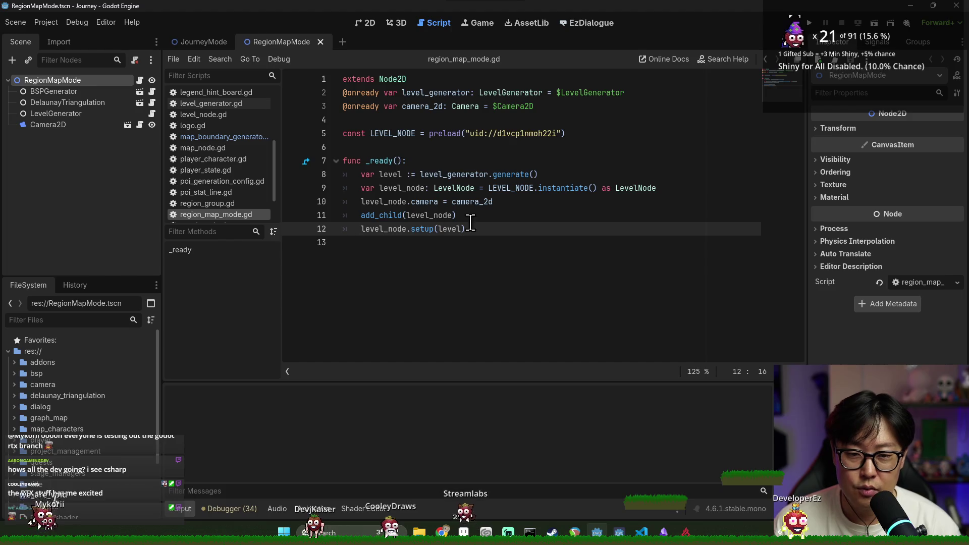
Step: Save the RegionMapMode scene and its script, then open journey_mode.gd
key(Up)
key(End)
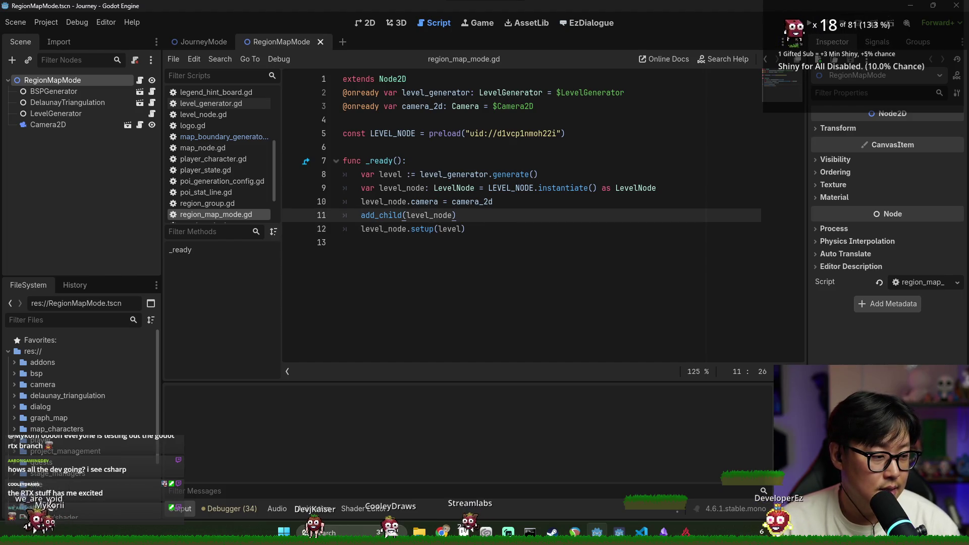
key(ctrl+s)
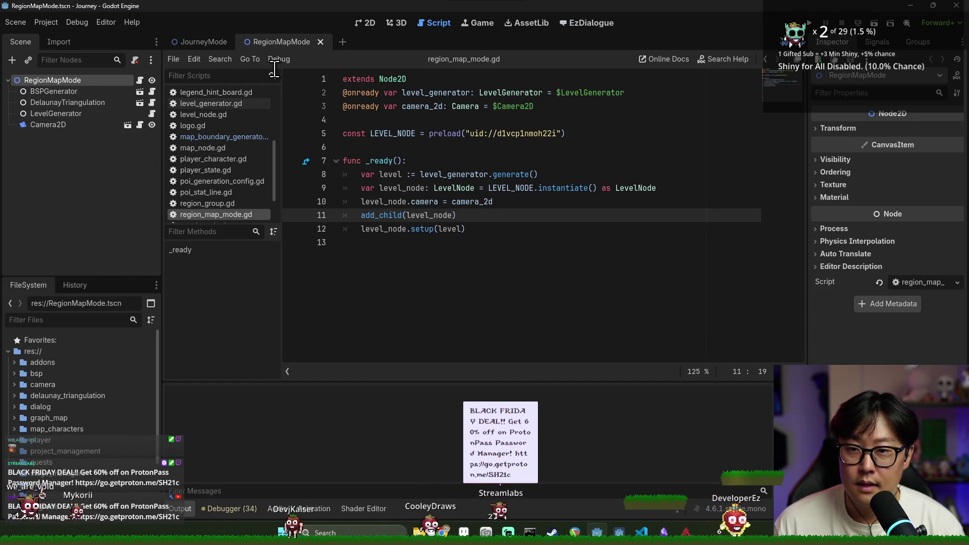
click(181, 45)
Step: Place the caret at the end of line 347 in journey_mode.gd, then switch to the Streamlabs dashboard in Chrome
click(532, 186)
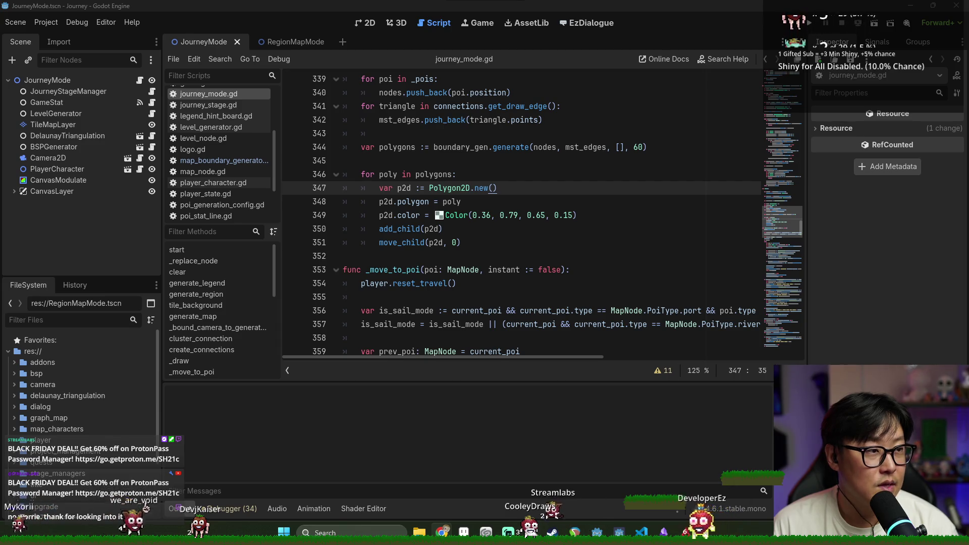
key(alt+Tab)
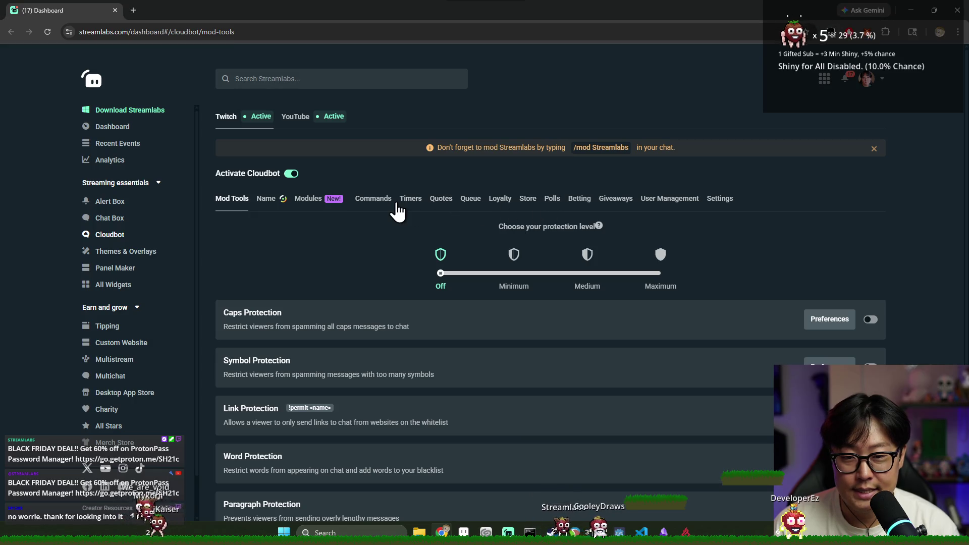
Step: Remove 'BLACK FRIDAY DEAL!!' from the ProtonPass Cloudbot timer response, then close Chrome
click(411, 200)
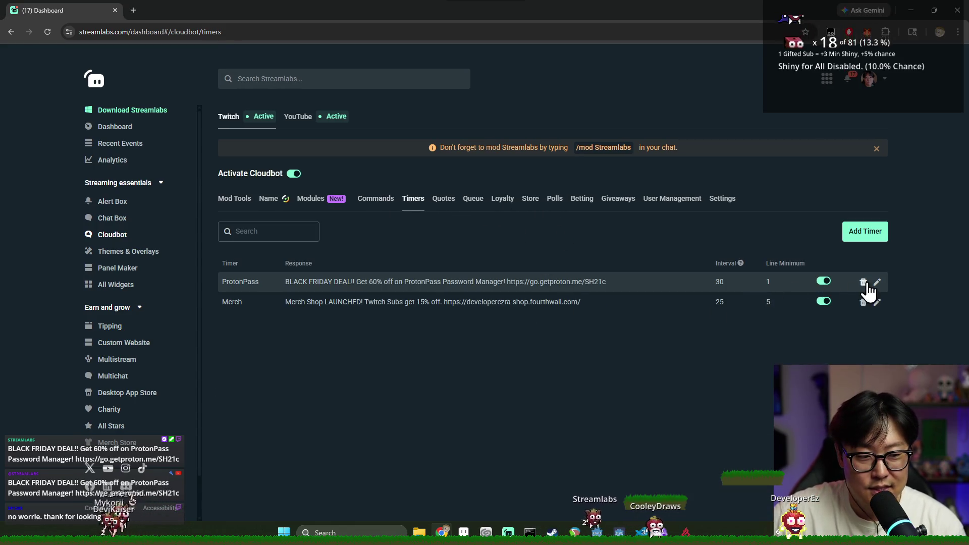
click(877, 282)
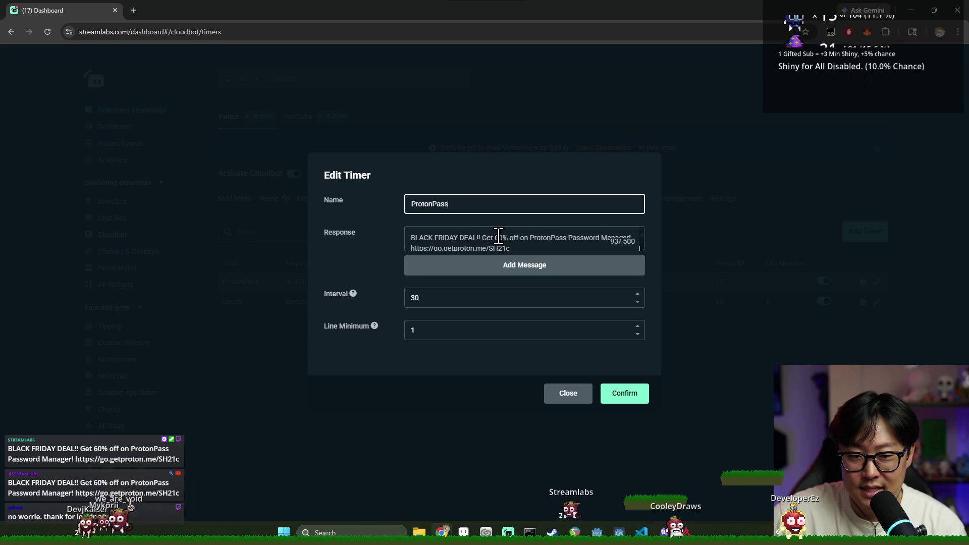
drag(483, 238, 373, 235)
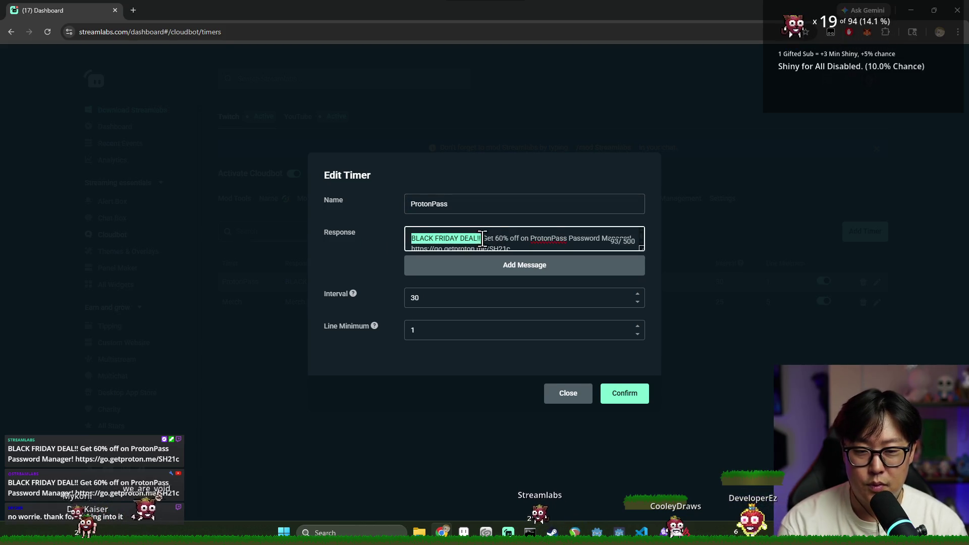
key(BackSpace)
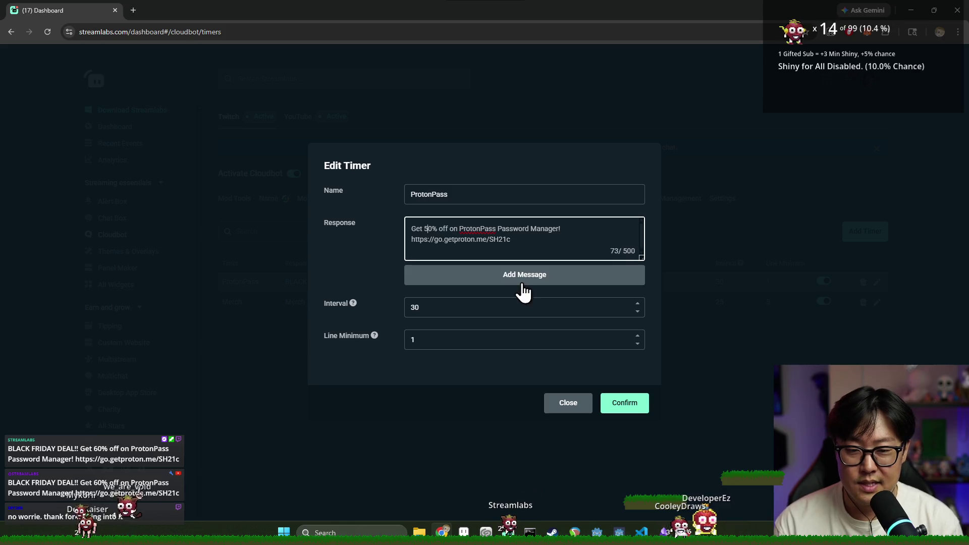
click(586, 404)
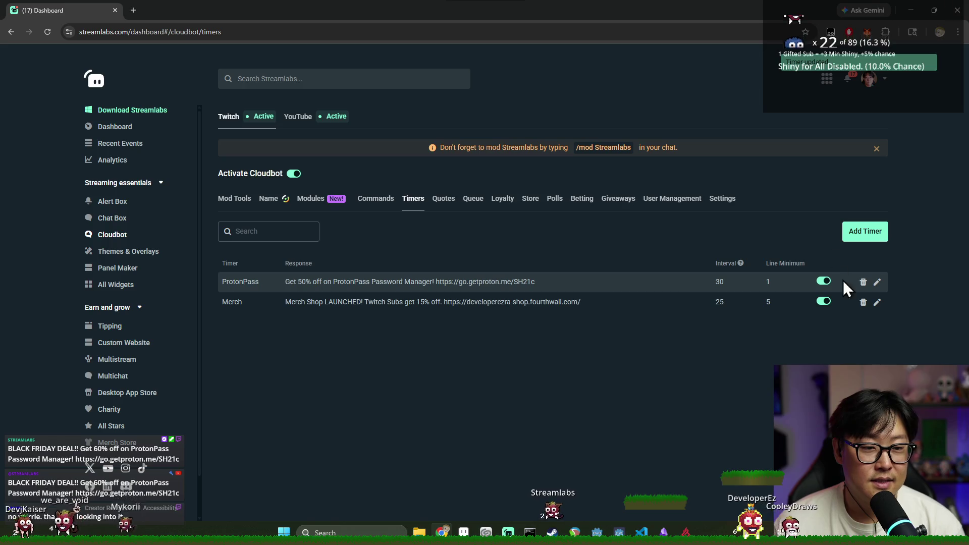
click(950, 13)
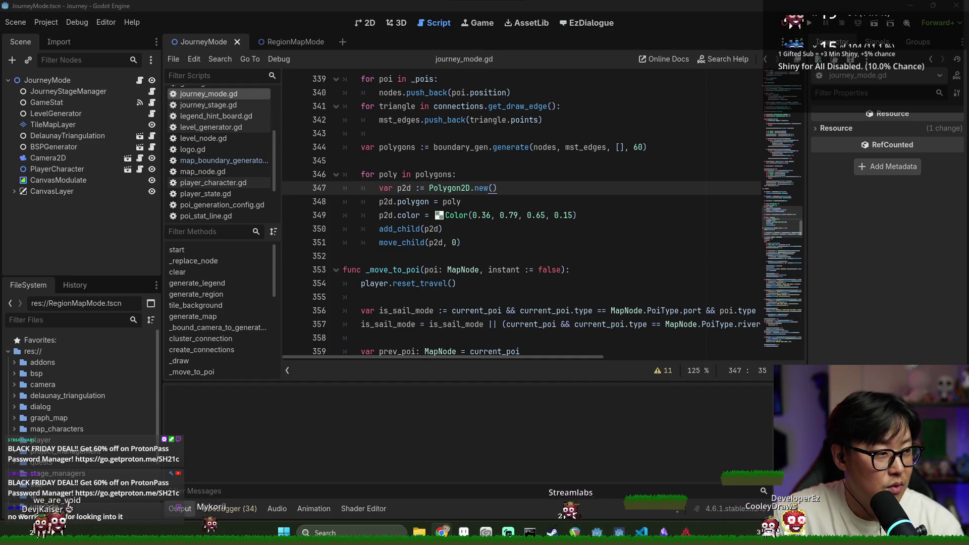
Step: Save the JourneyMode scene with journey_mode.gd
click(437, 249)
click(712, 161)
key(ctrl+s)
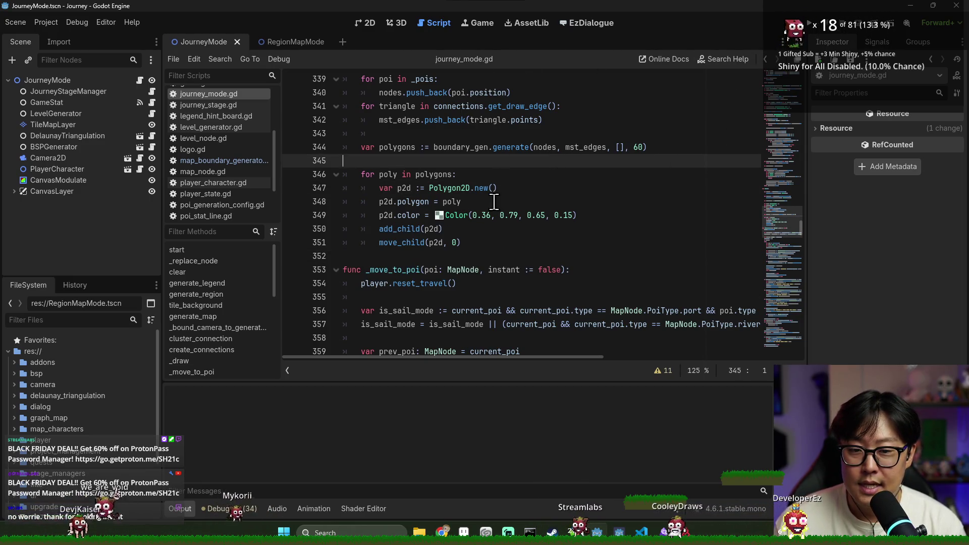
Step: Look over journey_mode.gd and launch the Journey game with Run Project
scroll(496, 201, down, 2)
scroll(514, 206, up, 3)
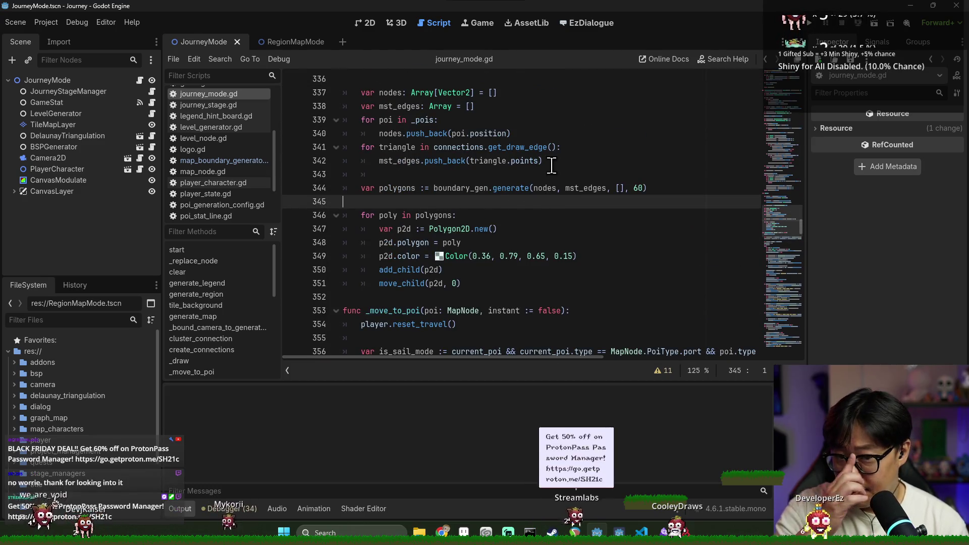
scroll(631, 179, up, 2)
scroll(629, 187, up, 6)
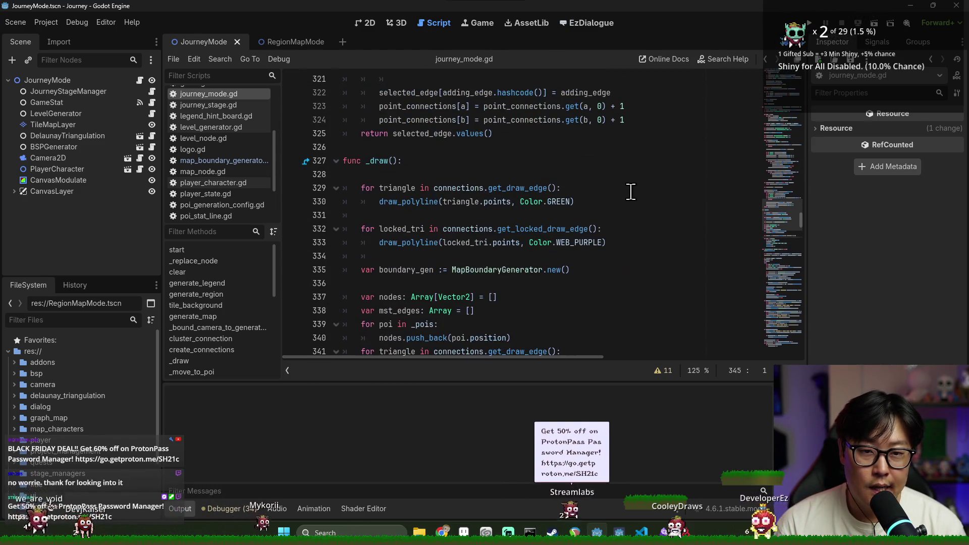
scroll(600, 211, up, 3)
scroll(580, 218, down, 4)
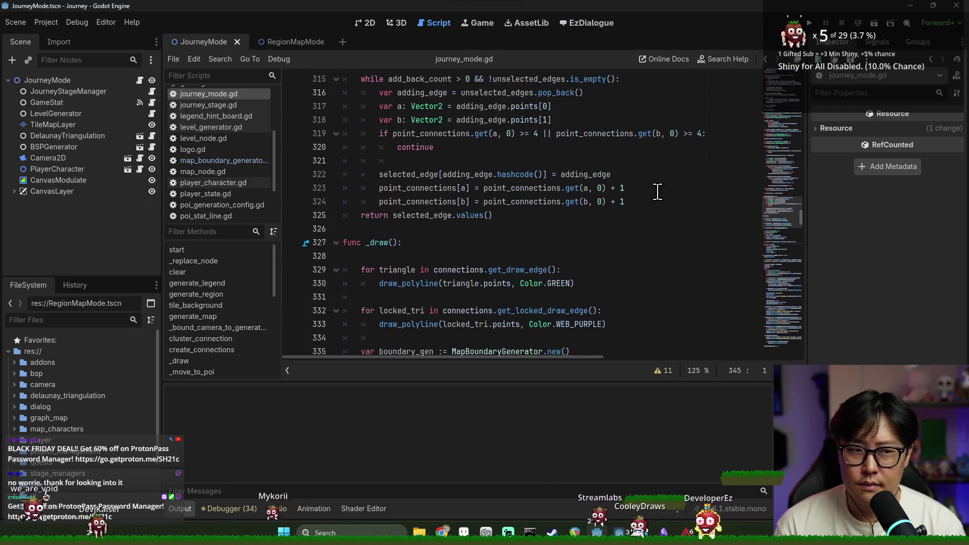
scroll(515, 188, down, 4)
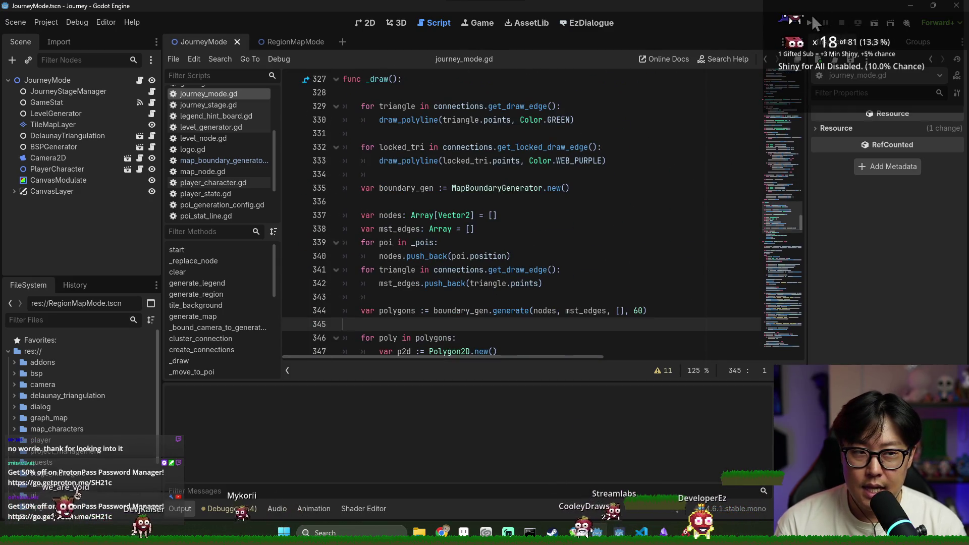
click(809, 22)
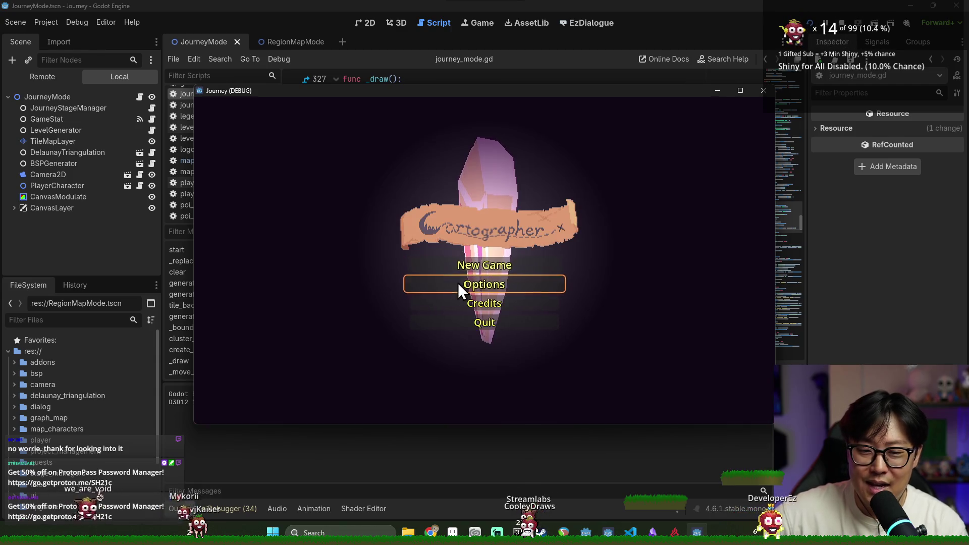
Step: Start a New Game, travel to a map node, then stop the playtest
click(463, 270)
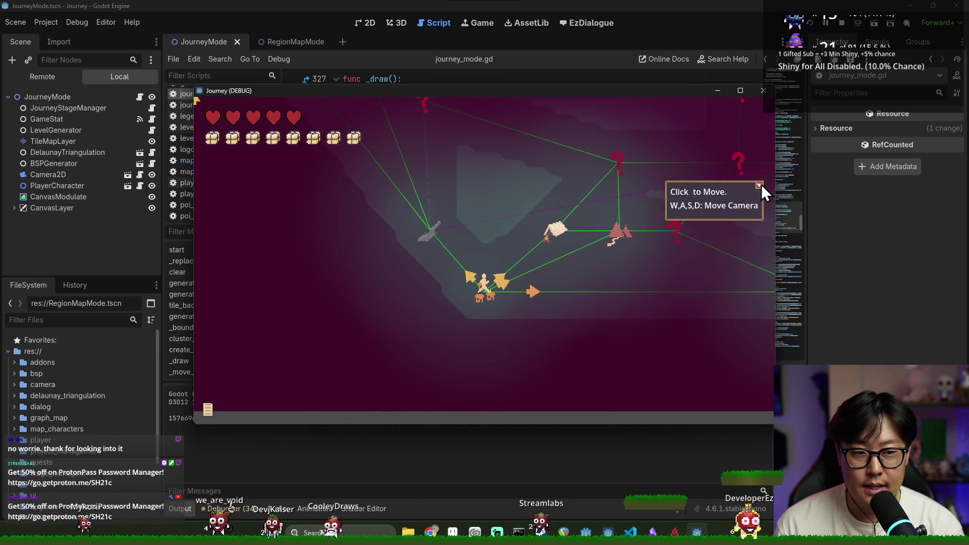
click(760, 186)
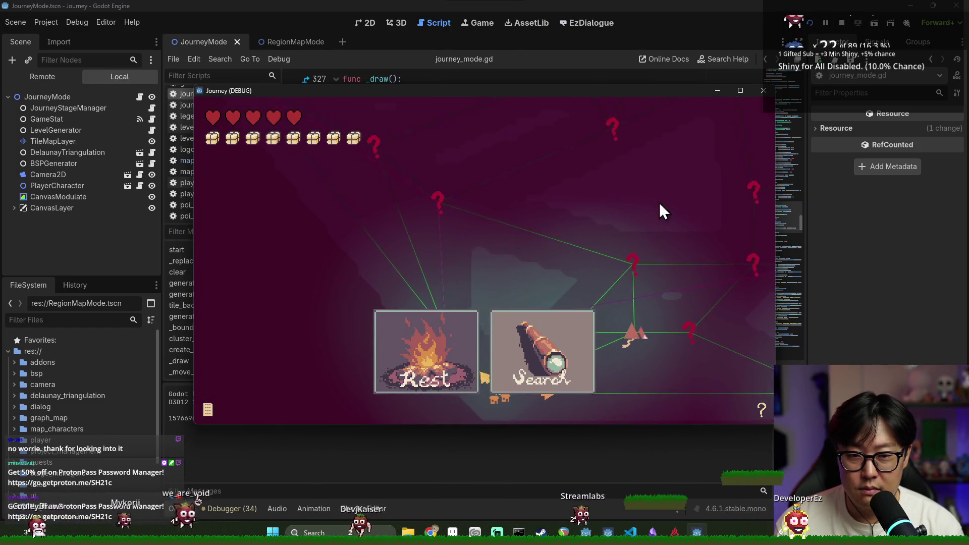
key(F5)
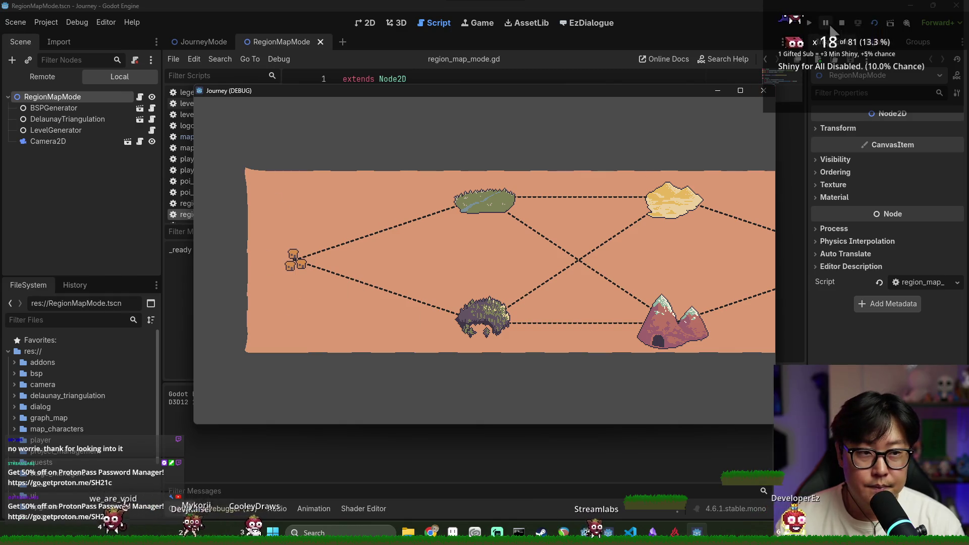
Step: Pan the region map to the crystal end, back to the houses, then stop the scene
key(Right)
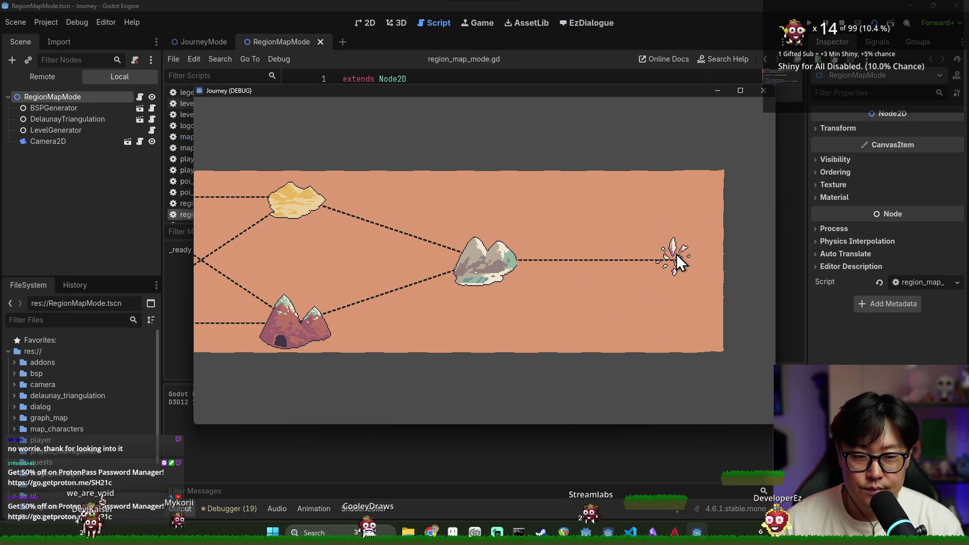
key(Left)
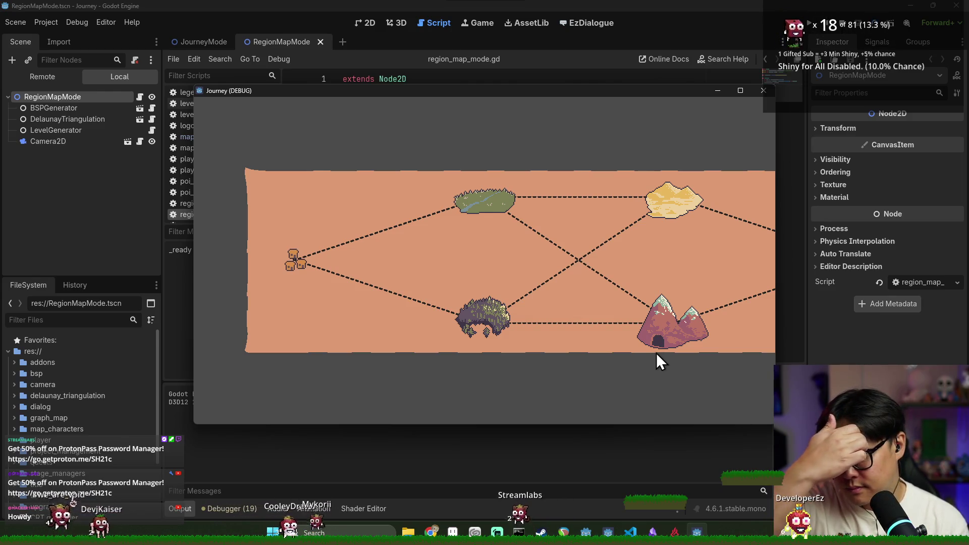
key(Right)
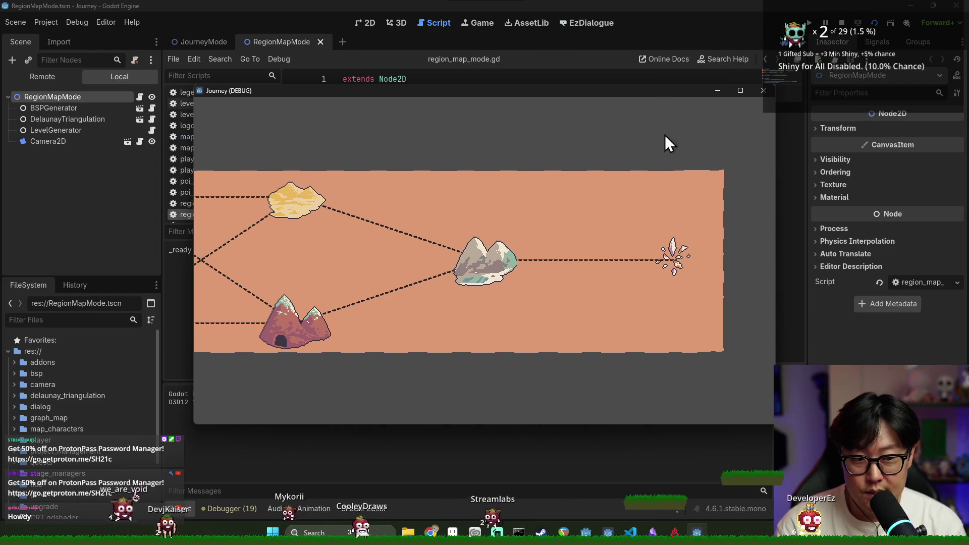
key(F8)
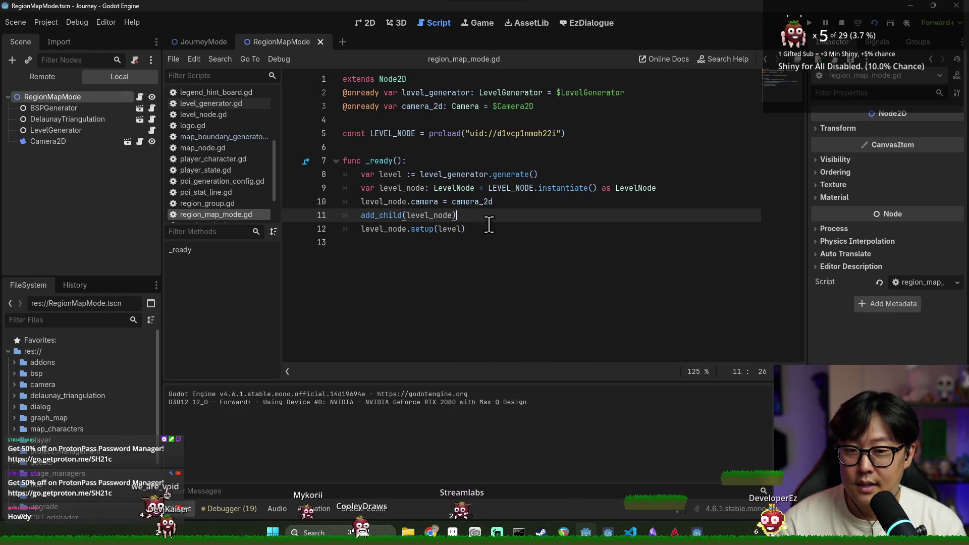
Step: Inspect _ready's instantiate and setup lines, then rerun the region map scene
double_click(378, 160)
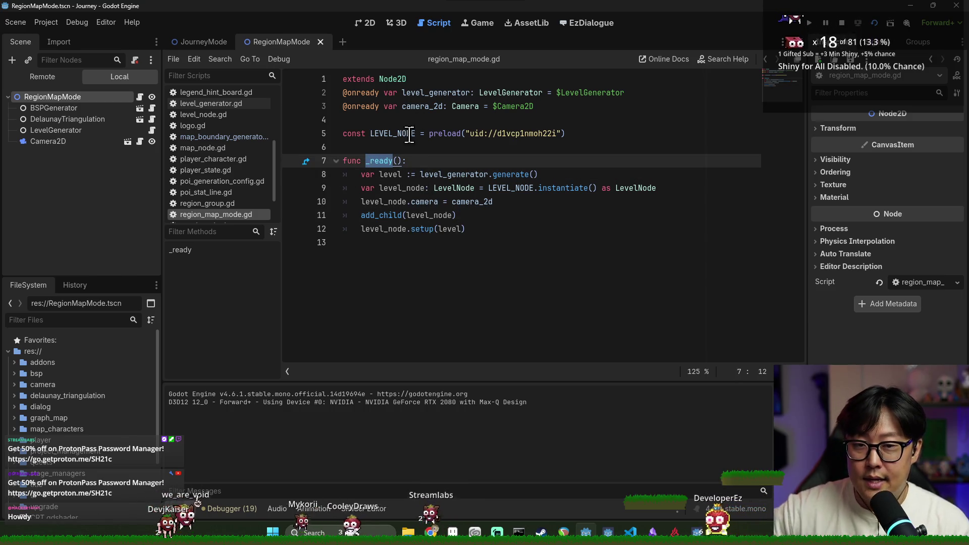
click(419, 134)
click(438, 201)
click(372, 176)
click(408, 215)
click(434, 202)
click(502, 187)
click(394, 230)
double_click(381, 215)
double_click(386, 229)
key(F6)
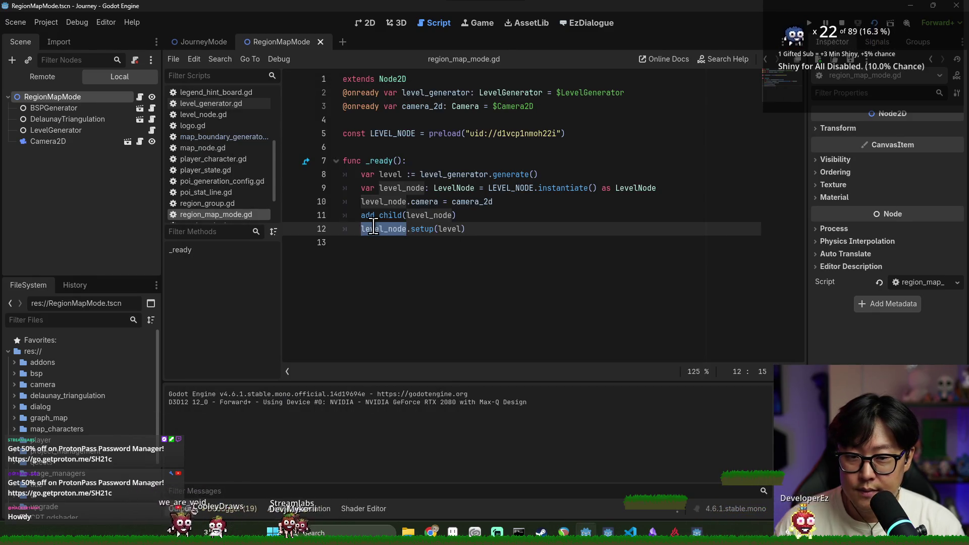
Step: Add new lines after level_node.setup(level), save, and jump to the LEVEL_NODE constant
click(510, 231)
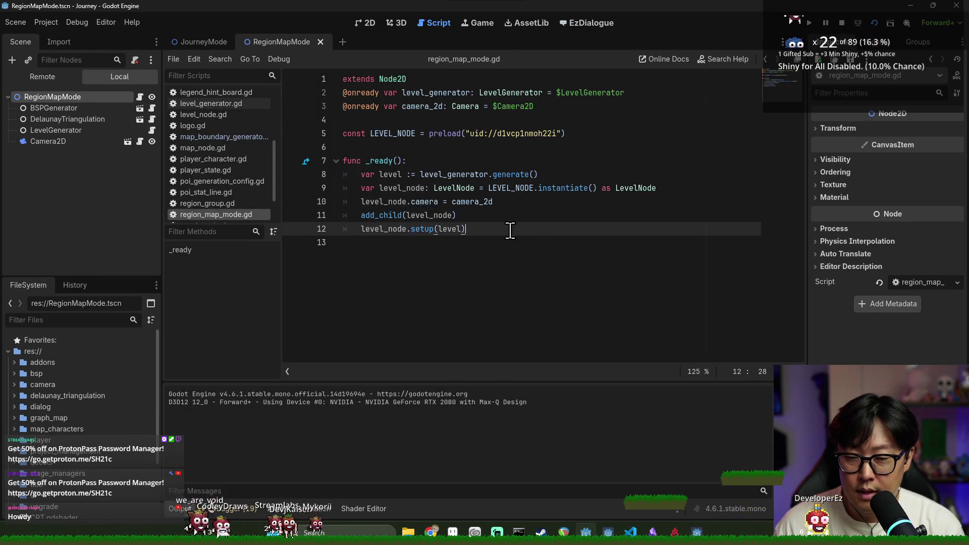
key(Return)
key(Return)
key(ctrl+s)
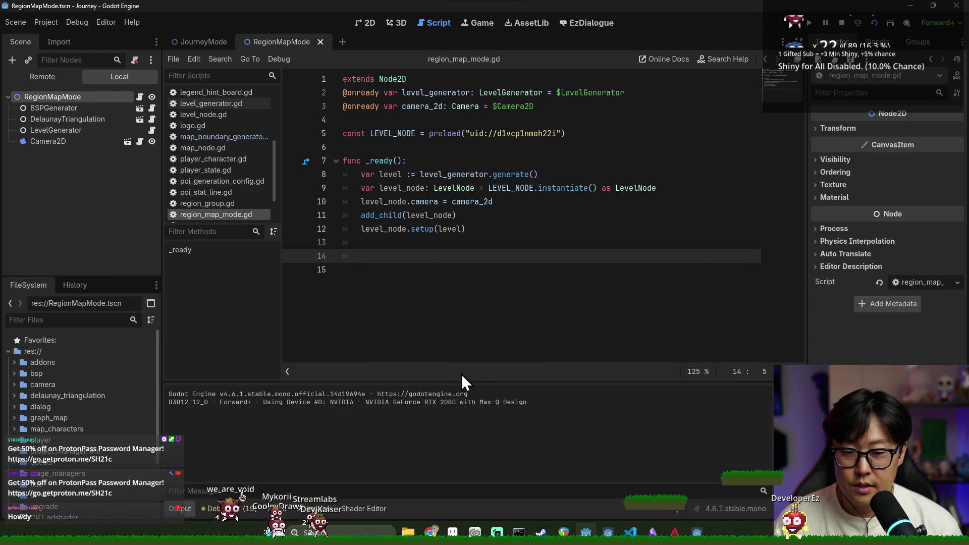
double_click(425, 108)
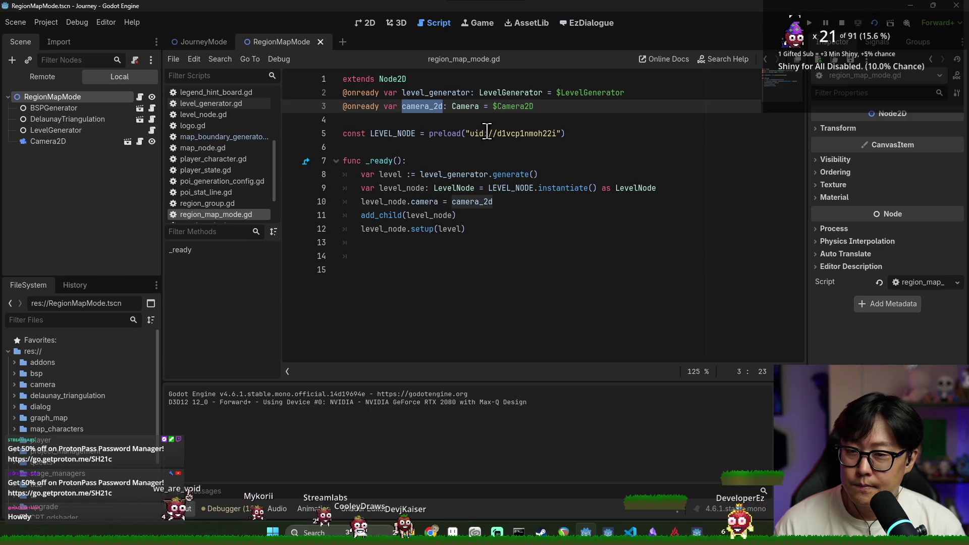
ctrl+click(521, 196)
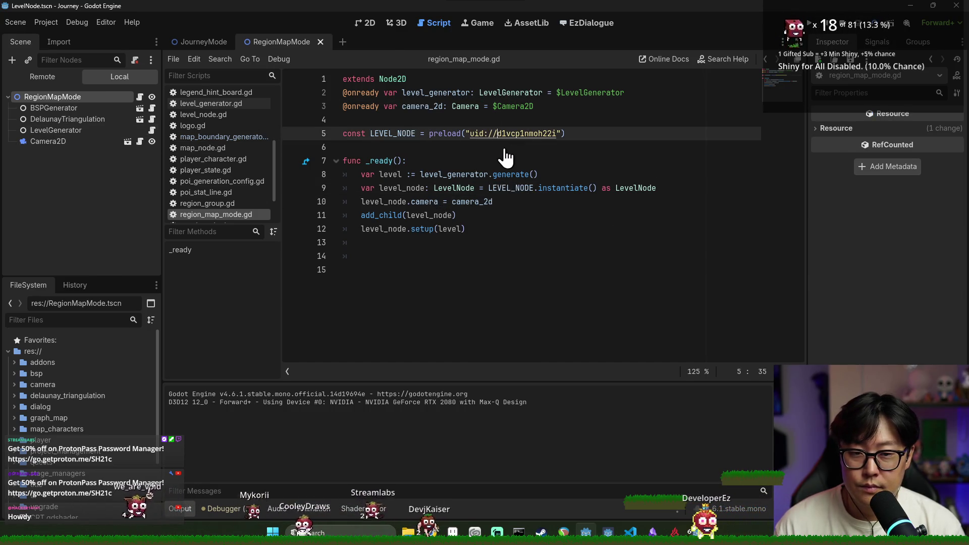
Step: Open level_node.gd, collapse the Output panel, and review region_connections and map_parchment
ctrl+click(500, 134)
scroll(476, 215, down, 12)
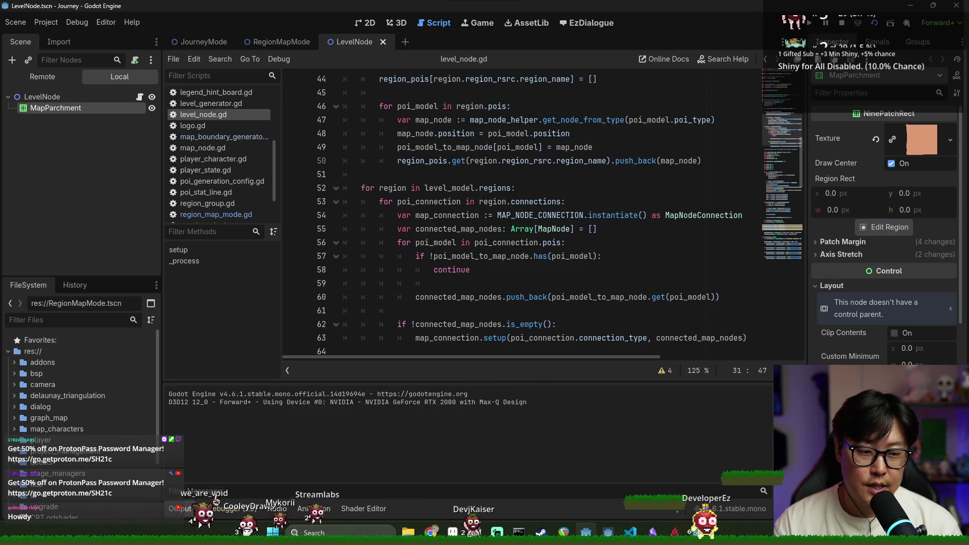
click(187, 511)
scroll(394, 223, up, 12)
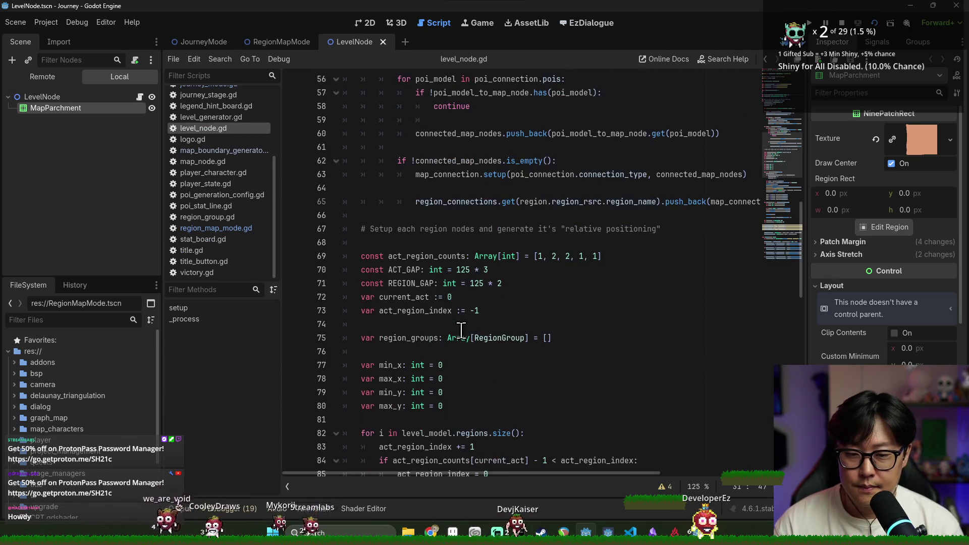
double_click(390, 224)
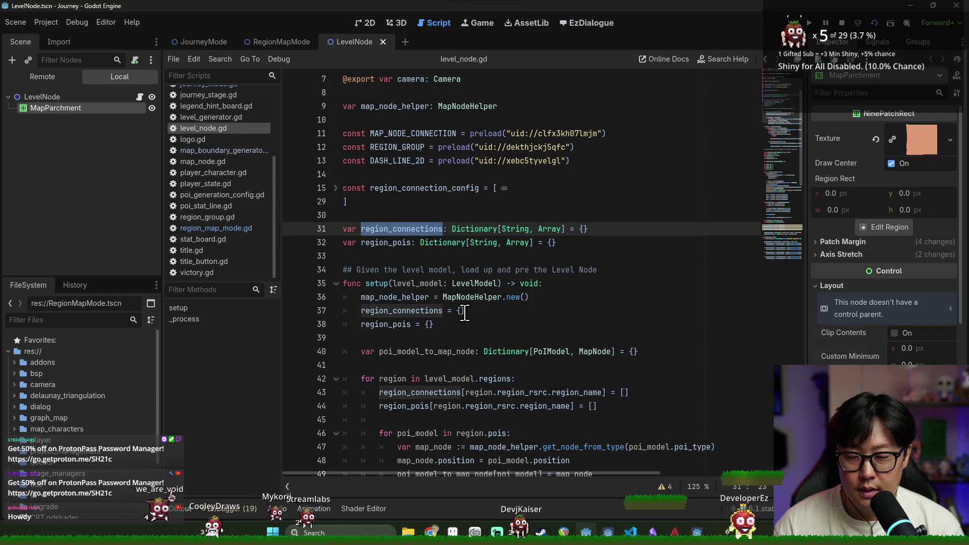
scroll(467, 309, down, 20)
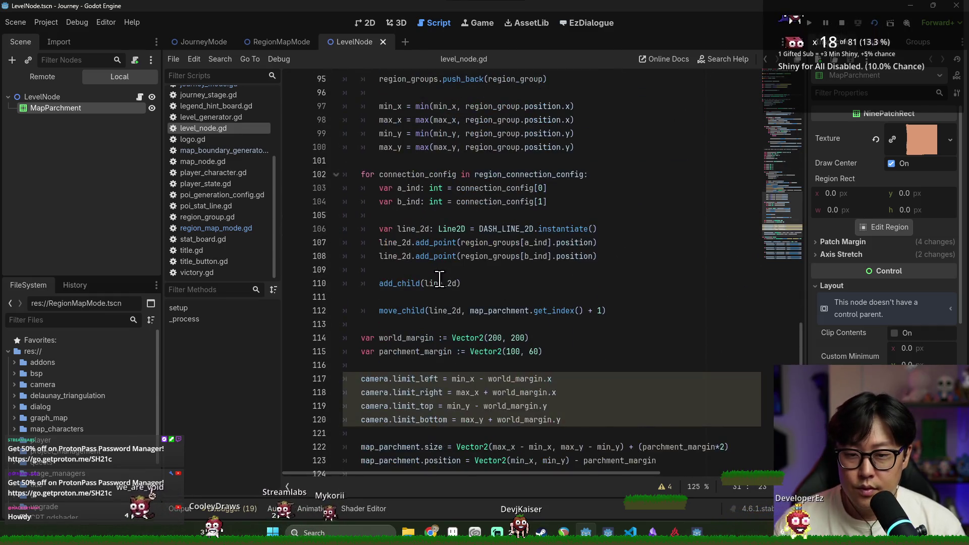
scroll(439, 280, down, 4)
double_click(386, 297)
scroll(455, 313, up, 20)
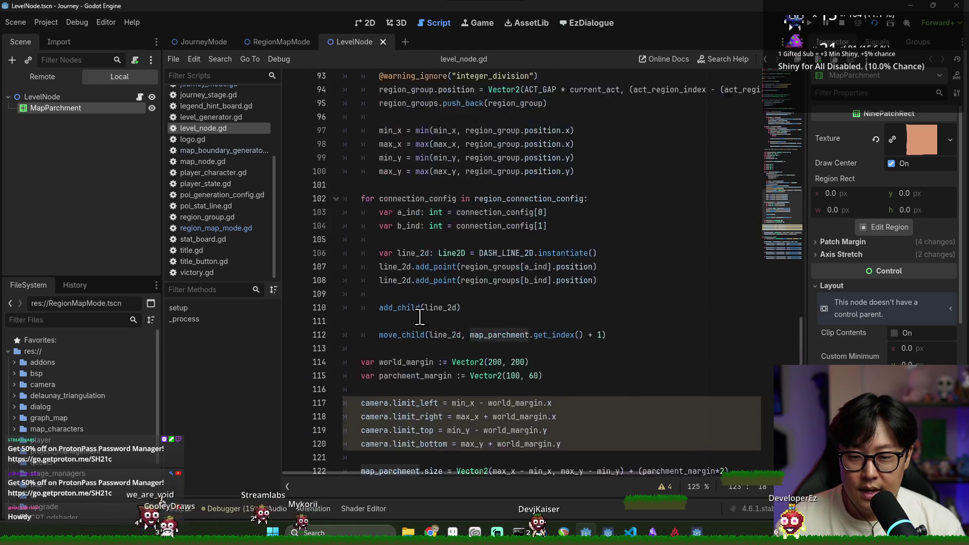
scroll(427, 310, up, 10)
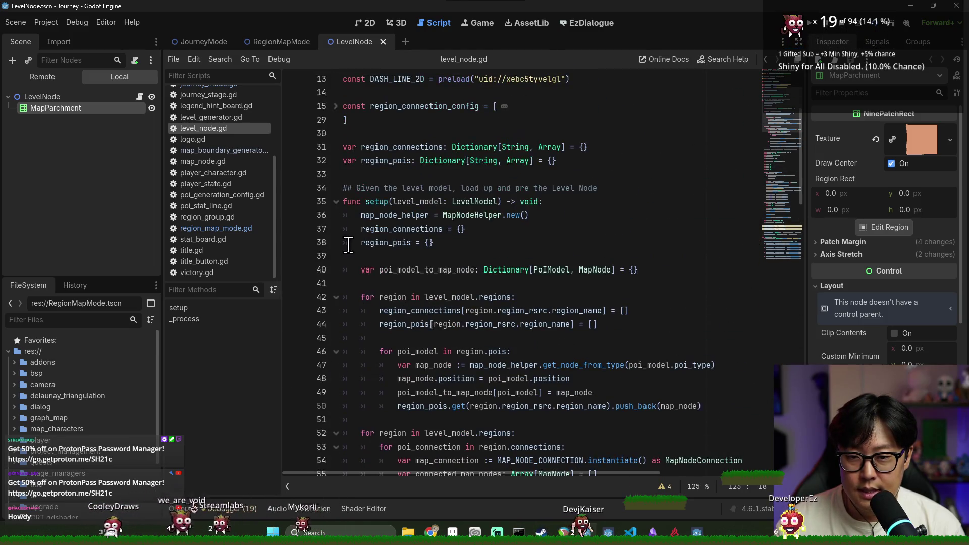
Step: Fold the setup and _process functions in level_node.gd
click(336, 201)
click(336, 216)
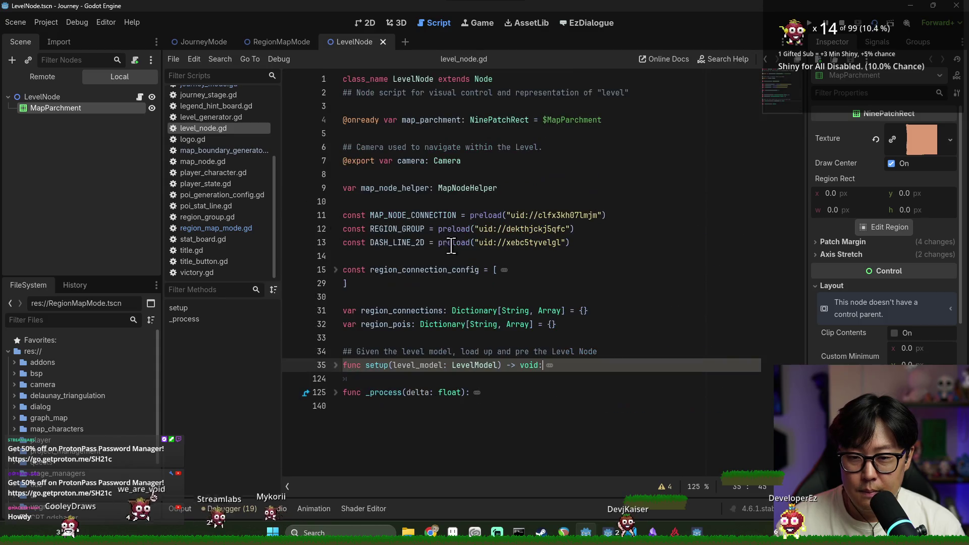
click(380, 393)
click(540, 400)
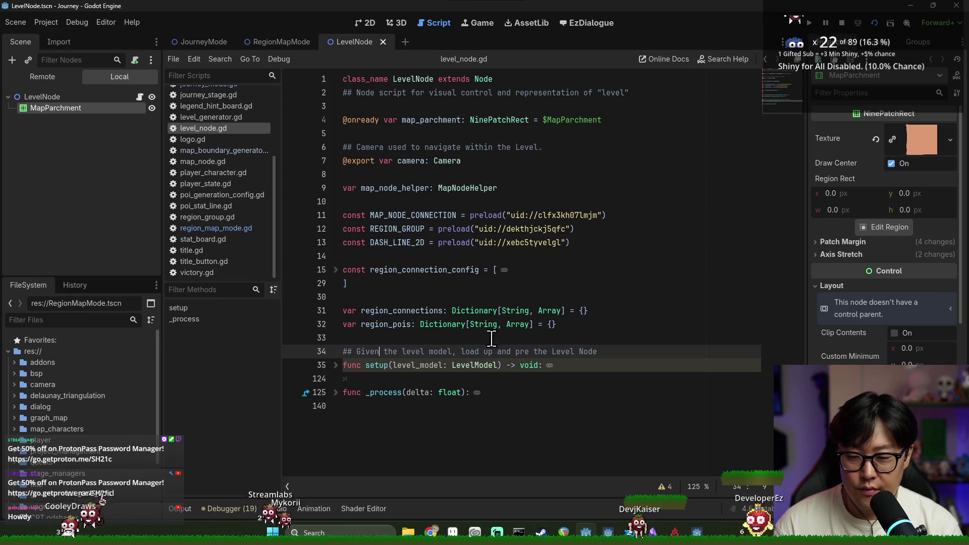
Step: Start typing 'func int' after region_pois, then delete the unfinished lines
click(604, 335)
key(Return)
key(Return)
key(Up)
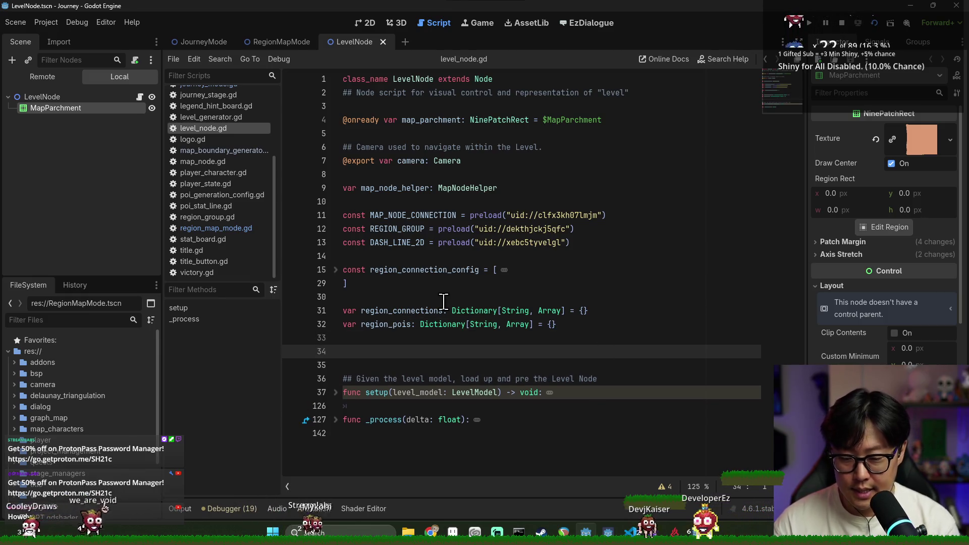
text(func int)
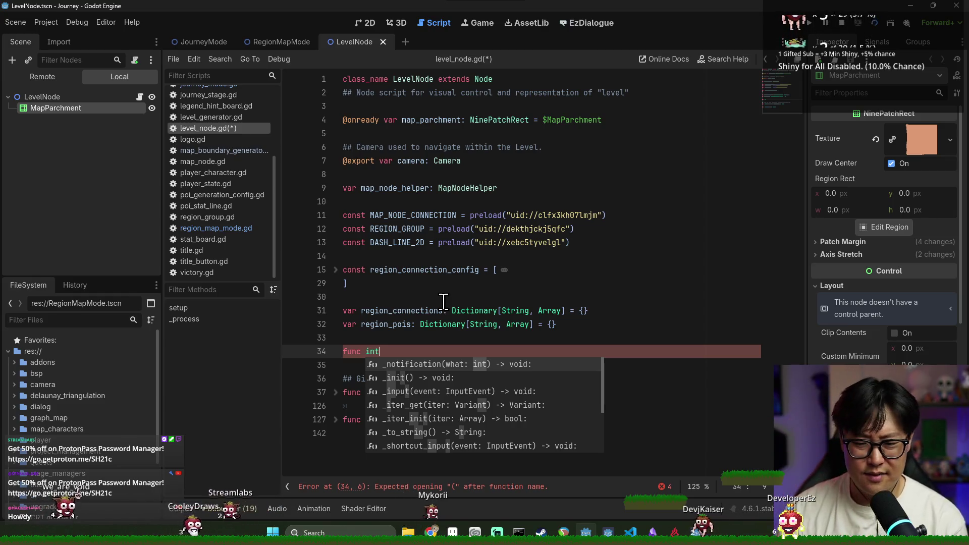
key(BackSpace)
key(BackSpace)
key(BackSpace)
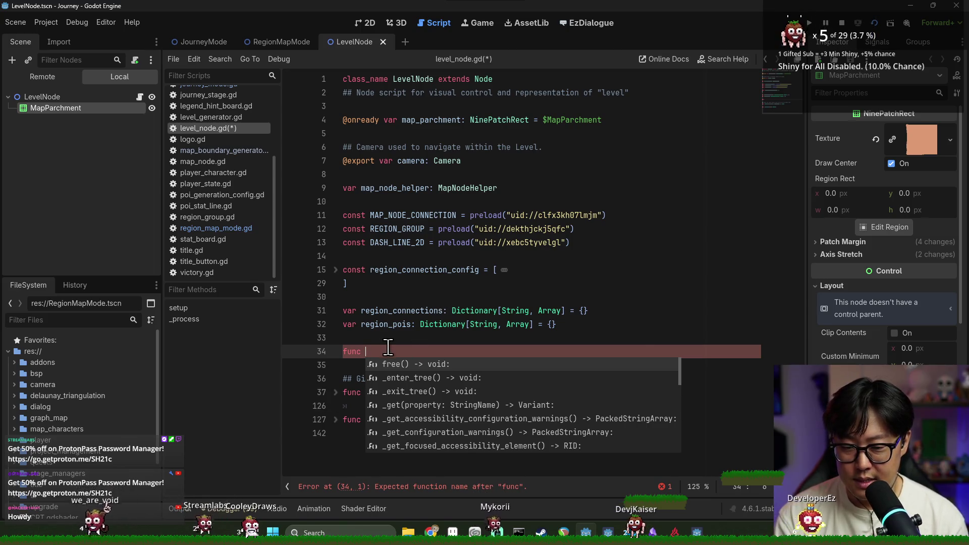
key(Escape)
key(BackSpace)
key(BackSpace)
key(BackSpace)
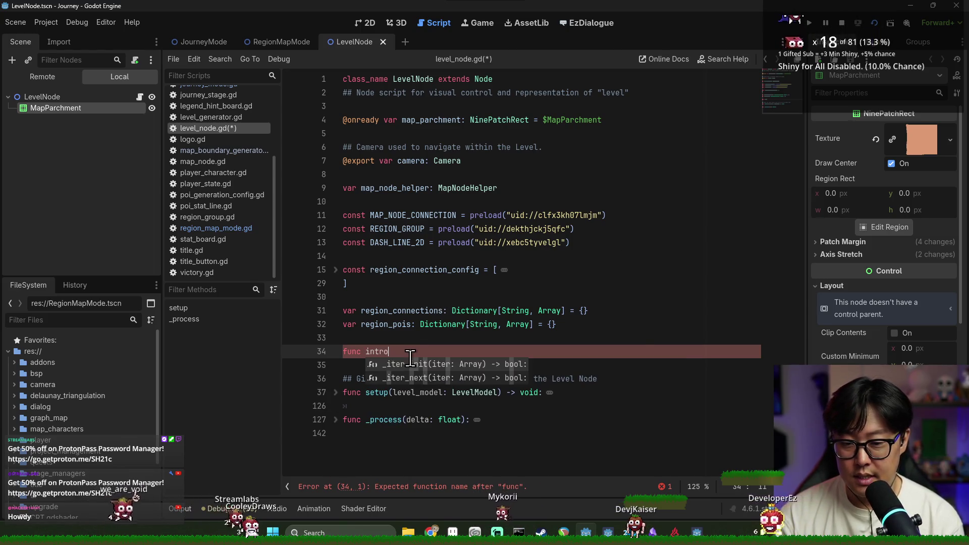
key(BackSpace)
key(Delete)
Step: Save level_node.gd with a blank line 33 above setup() and open LevelNode's context menu
click(378, 365)
double_click(379, 364)
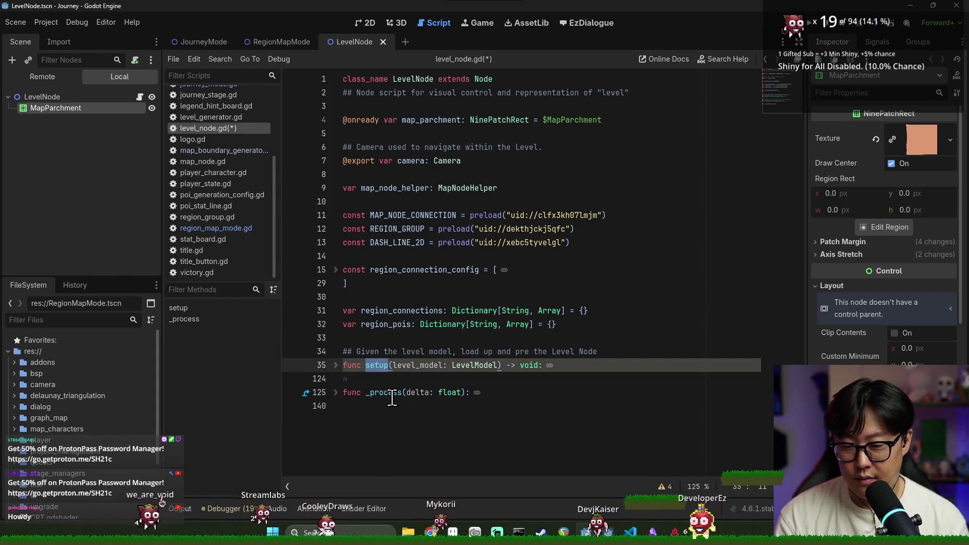
double_click(384, 392)
click(484, 337)
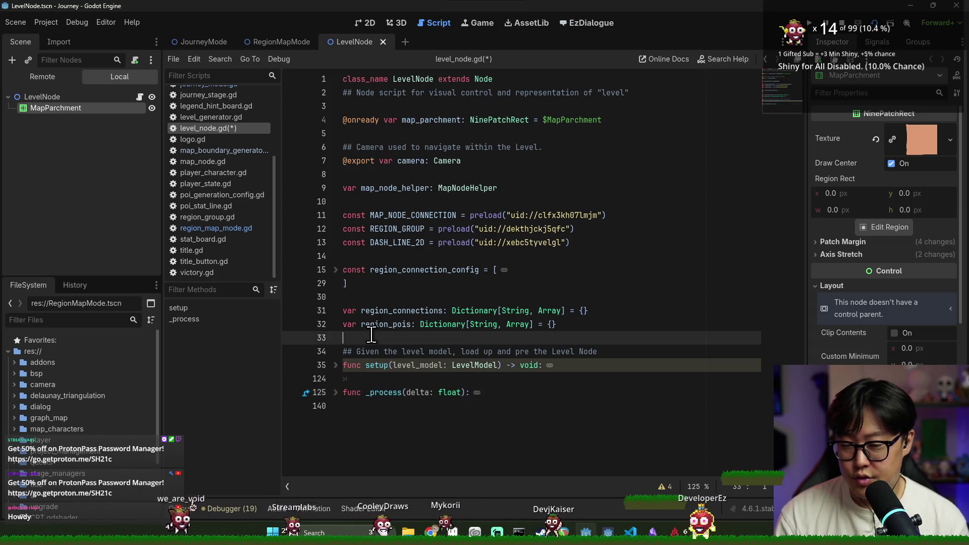
key(ctrl+s)
right_click(47, 100)
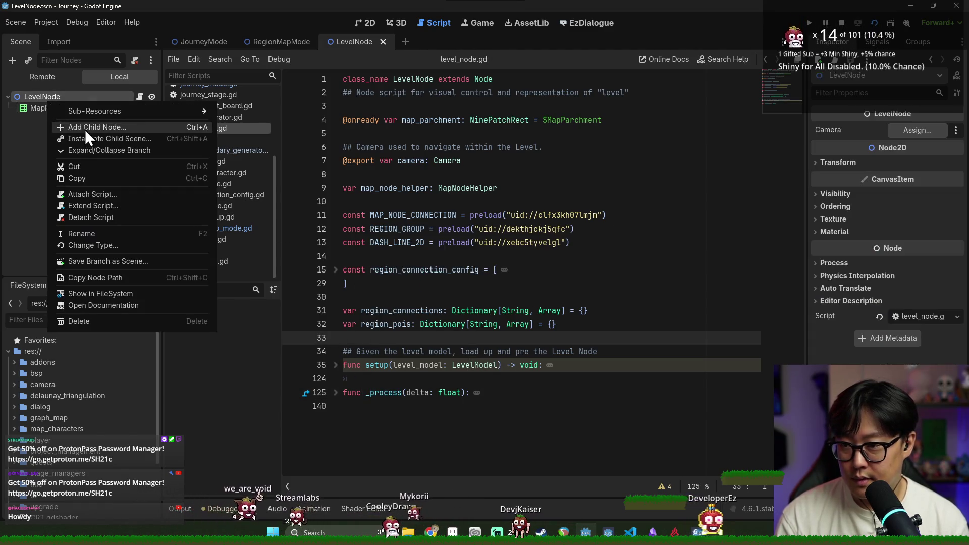
click(85, 129)
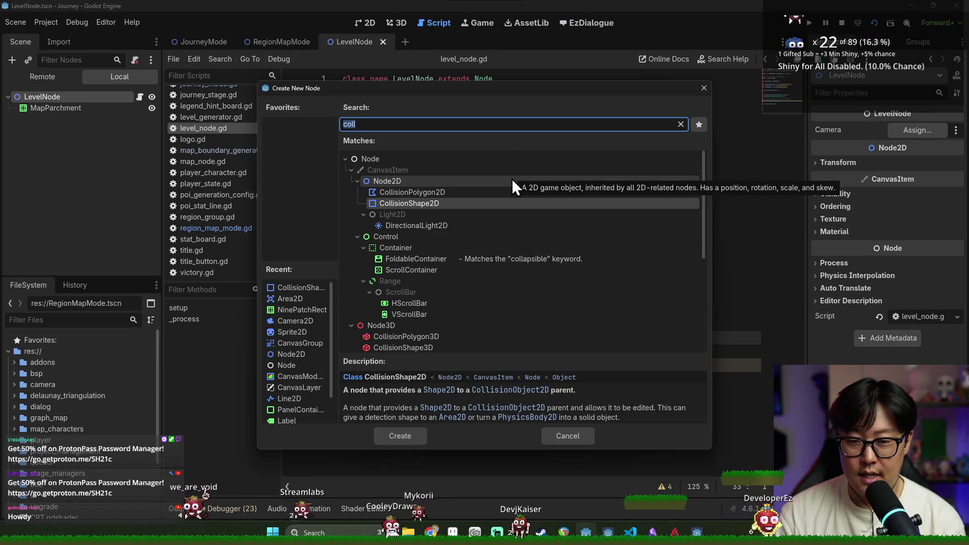
text(c)
key(BackSpace)
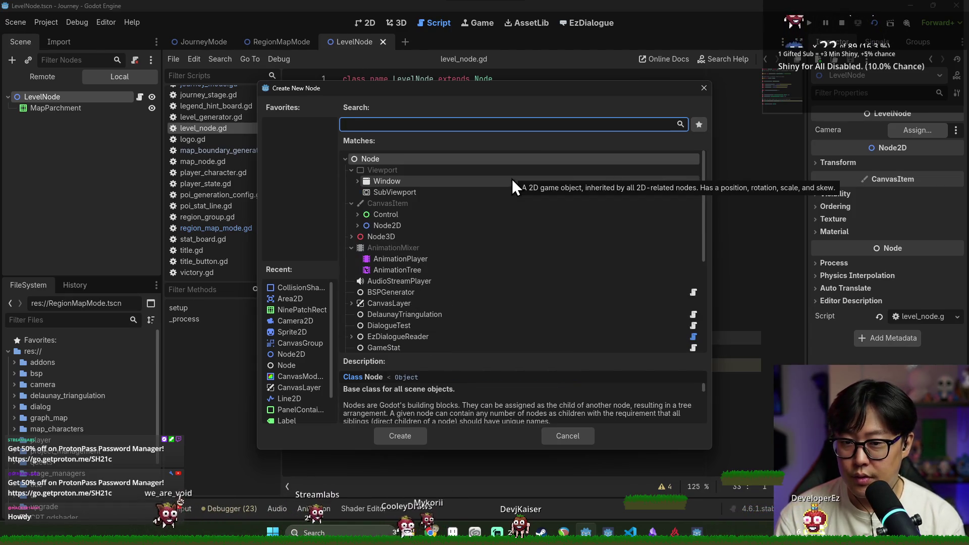
key(Return)
drag(12, 122, 43, 105)
text(CameraControl)
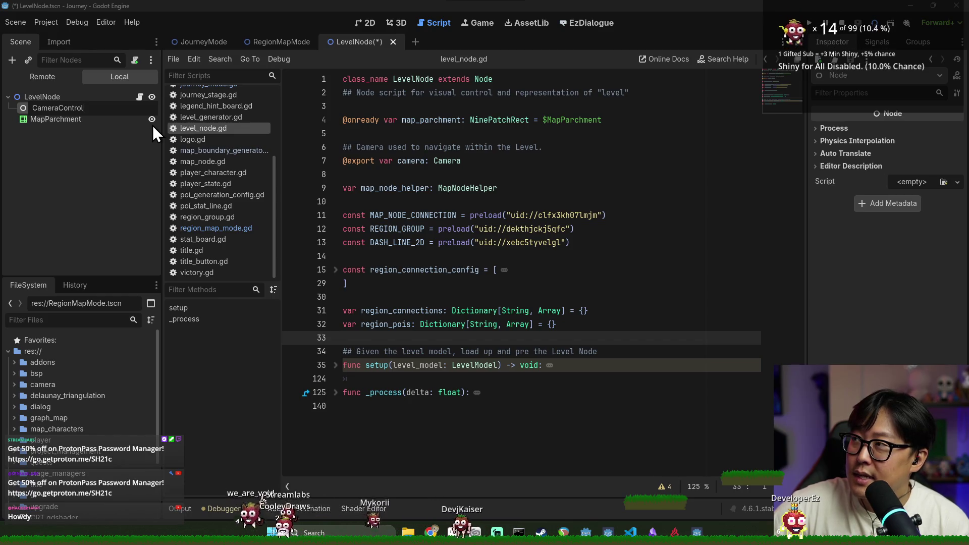
key(Return)
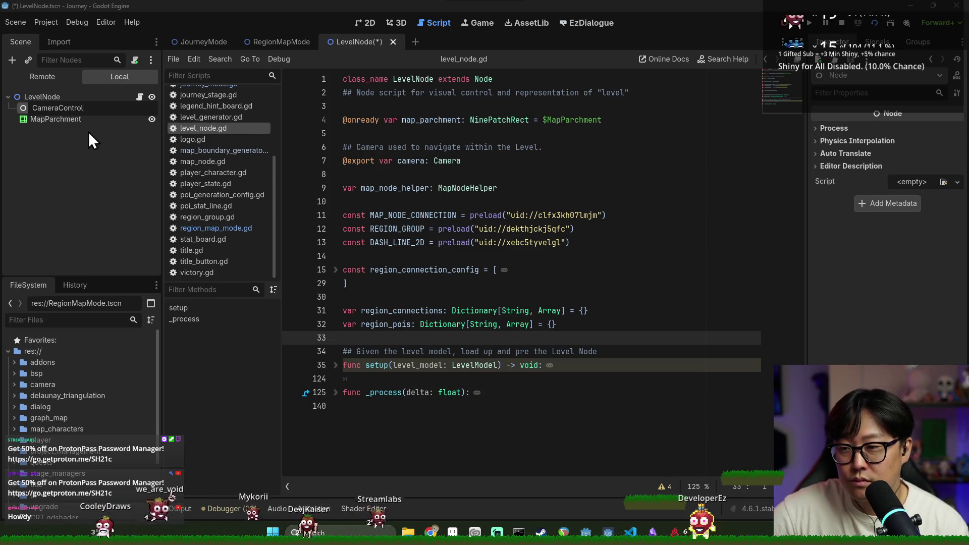
click(84, 108)
right_click(84, 108)
click(182, 366)
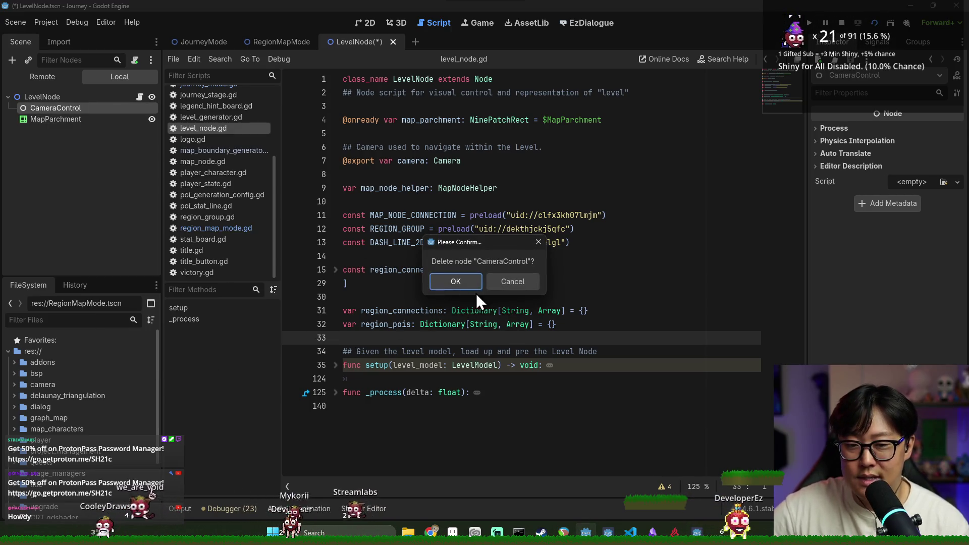
click(469, 283)
click(498, 338)
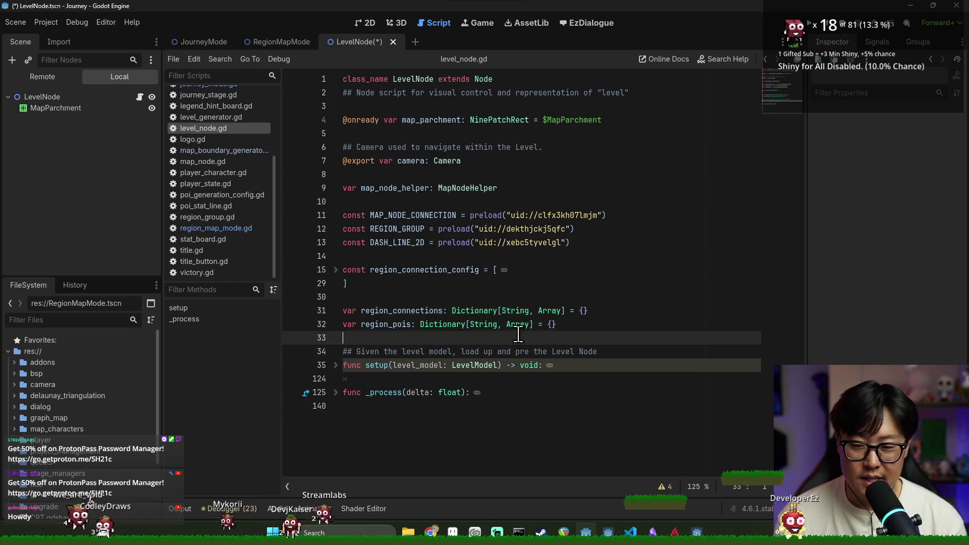
key(Return)
text(')
key(Return)
Step: Finish the ftue_region_animation(): header with a pass body, adding a blank line before pass
key(BackSpace)
key(BackSpace)
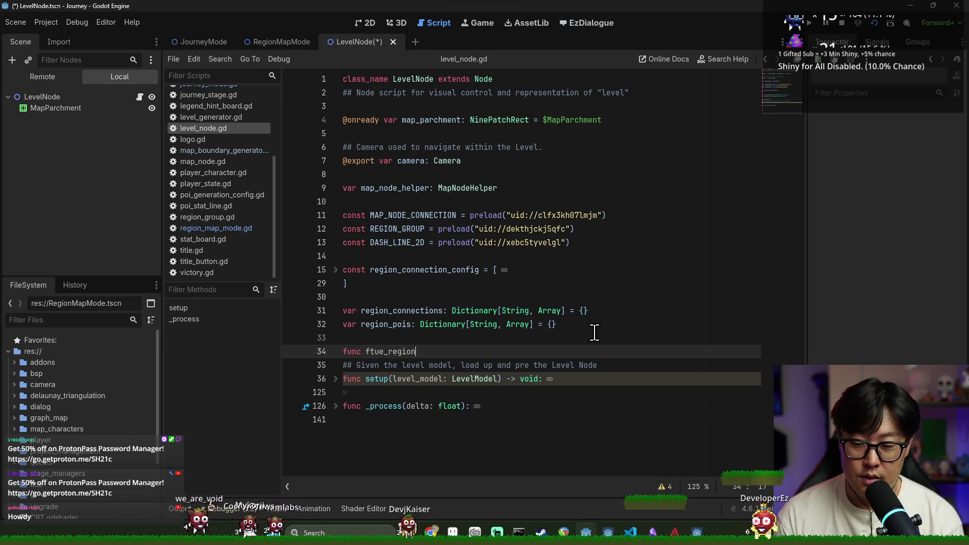
text(a)
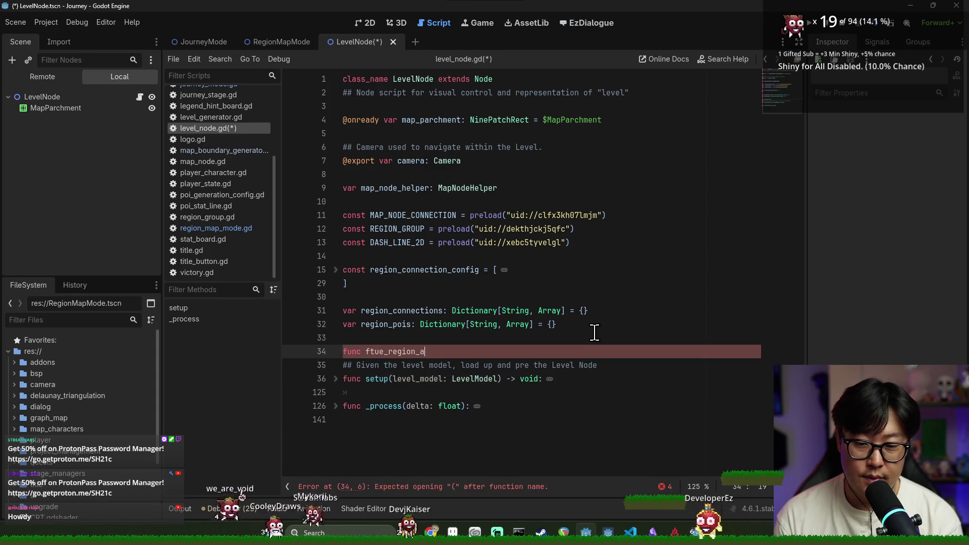
text():)
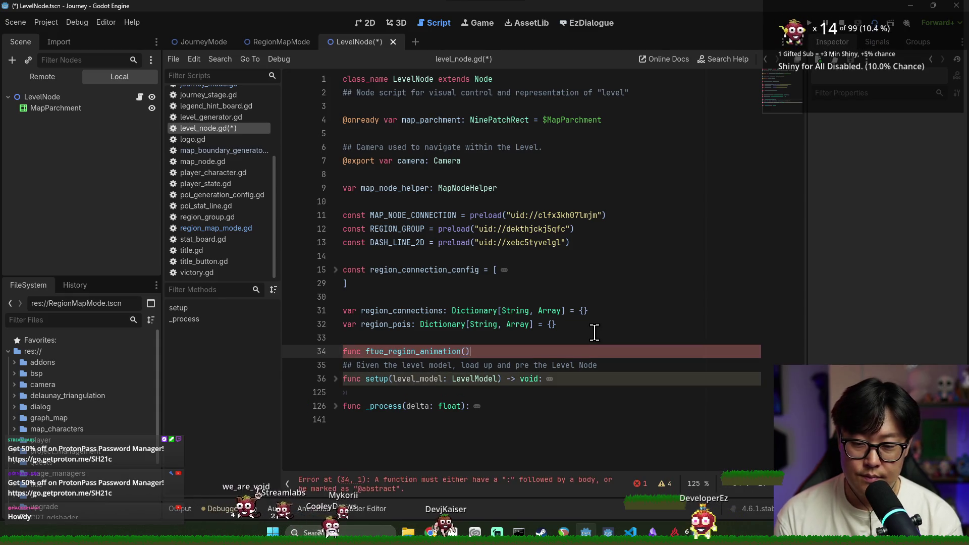
key(Return)
text(pass)
key(ctrl+s)
key(Return)
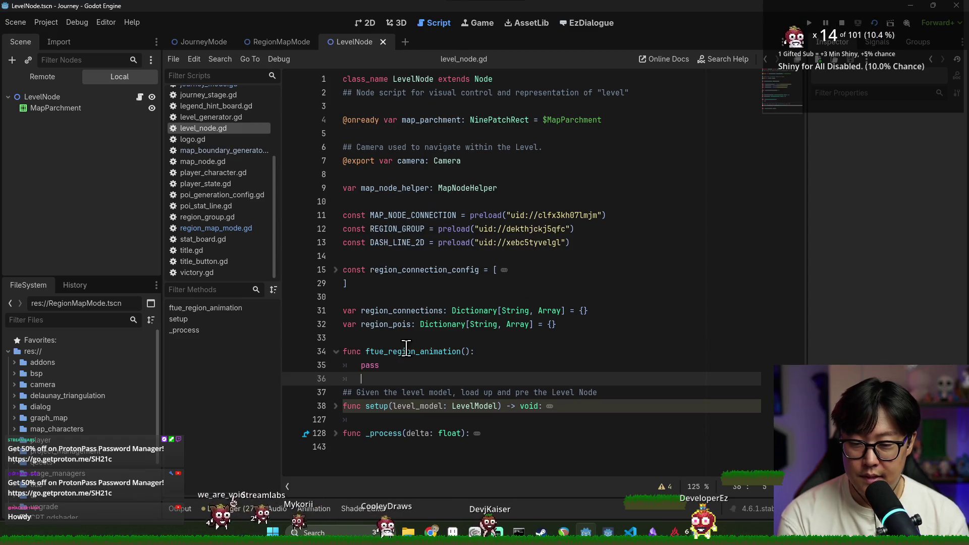
key(ctrl+s)
click(553, 358)
key(Return)
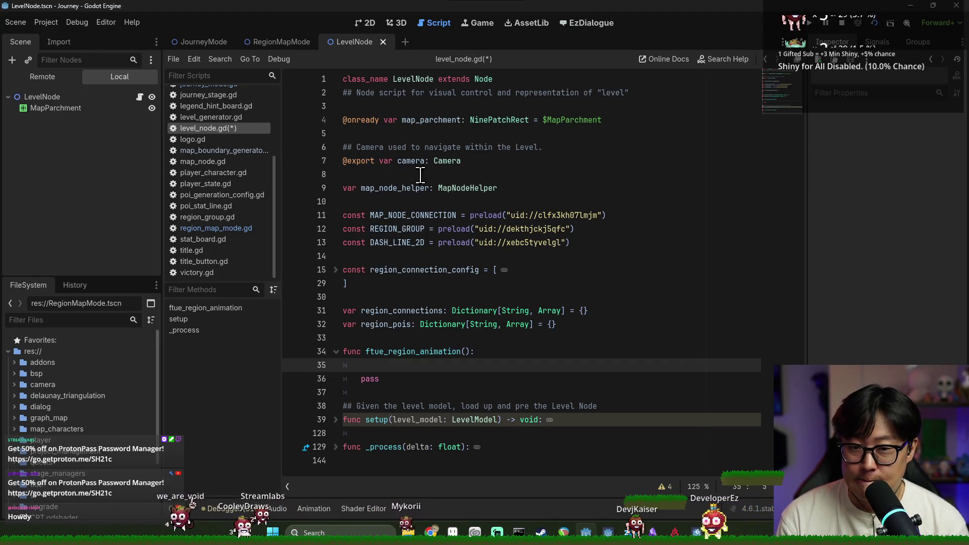
Step: Unfold setup() in level_node.gd and trace the region variables in its loops
click(370, 419)
double_click(417, 419)
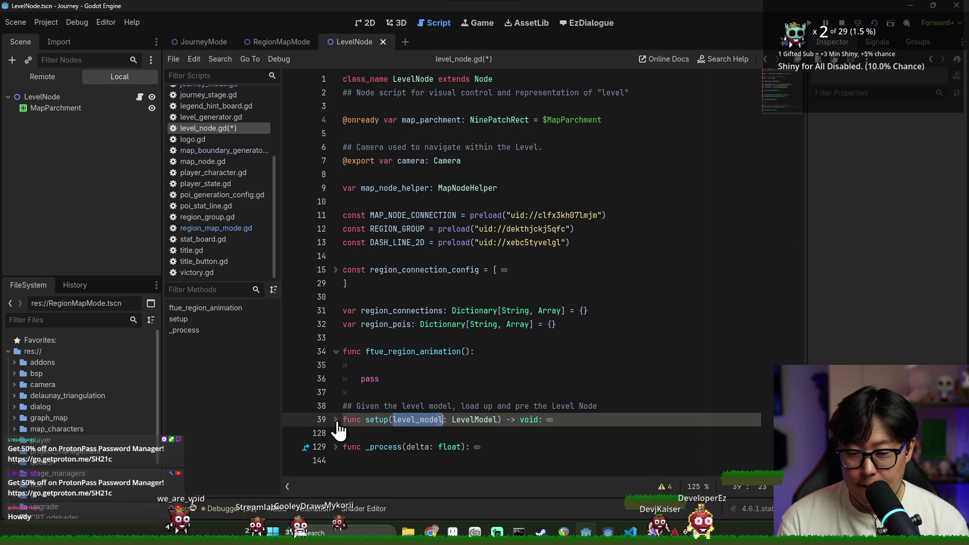
click(336, 419)
scroll(441, 386, down, 10)
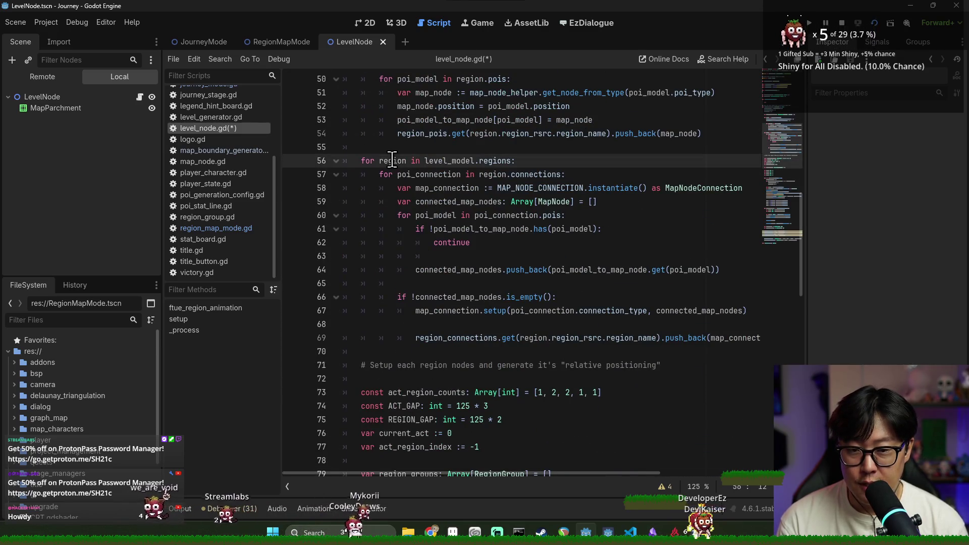
double_click(391, 161)
scroll(477, 358, up, 4)
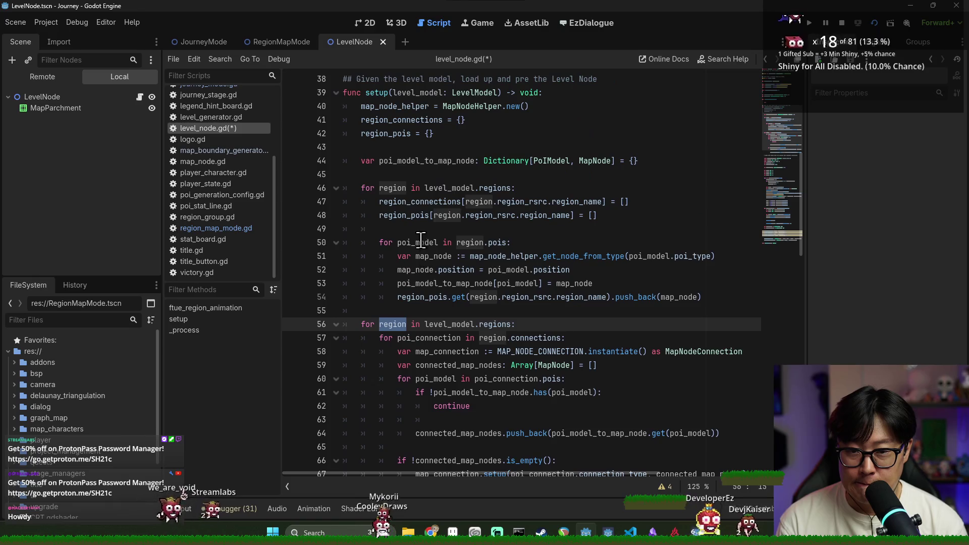
double_click(392, 188)
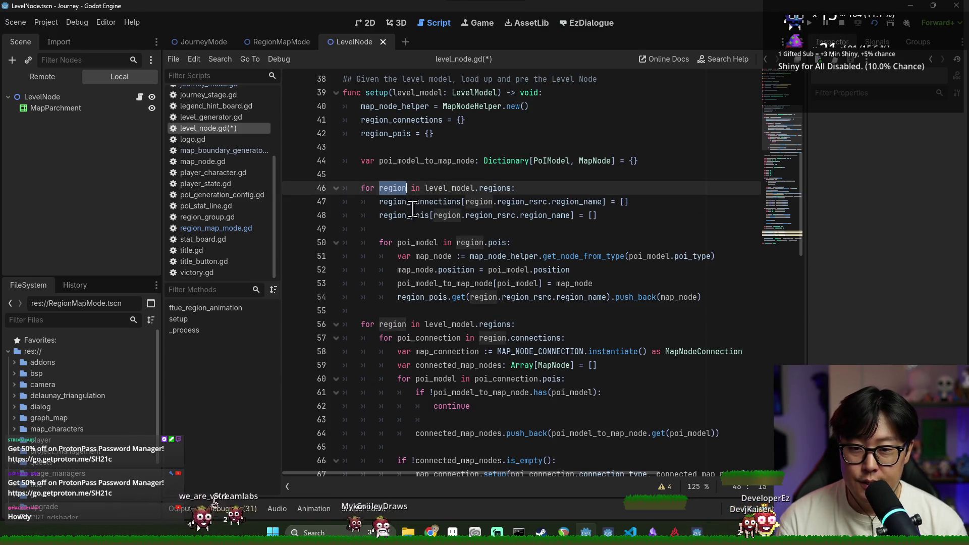
scroll(417, 209, down, 18)
scroll(430, 244, down, 3)
scroll(416, 177, up, 5)
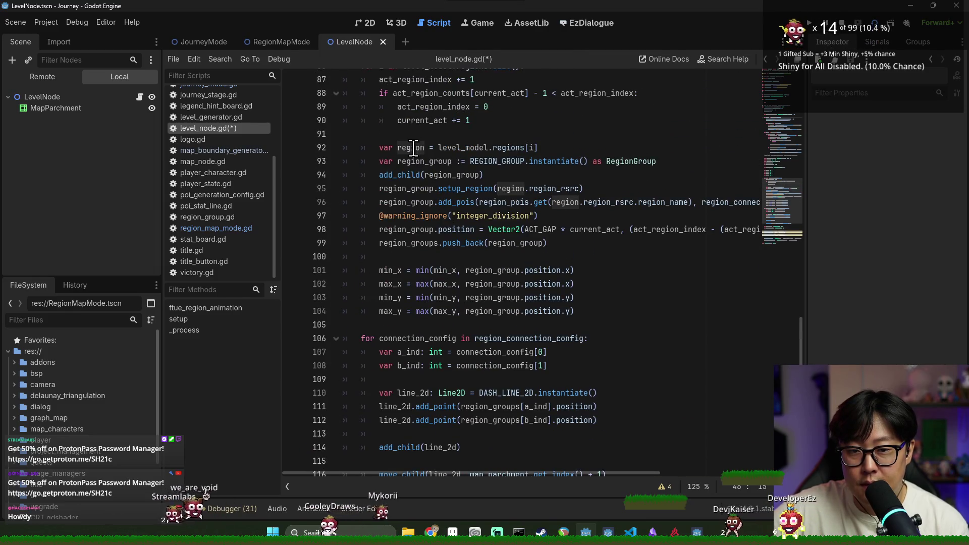
double_click(413, 148)
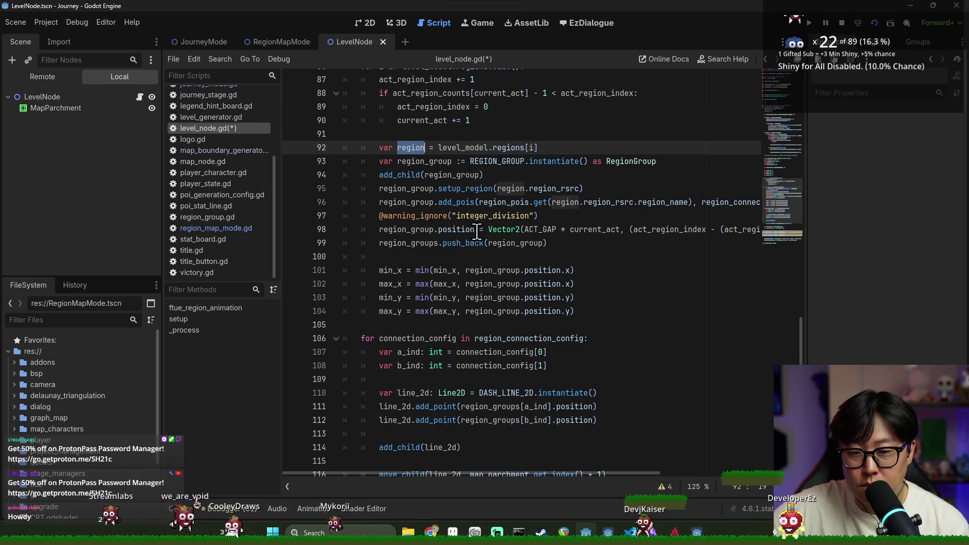
Step: Open region_group.gd via RegionGroup and review canvas_group, region_icon and region_name
mouse_move(481, 237)
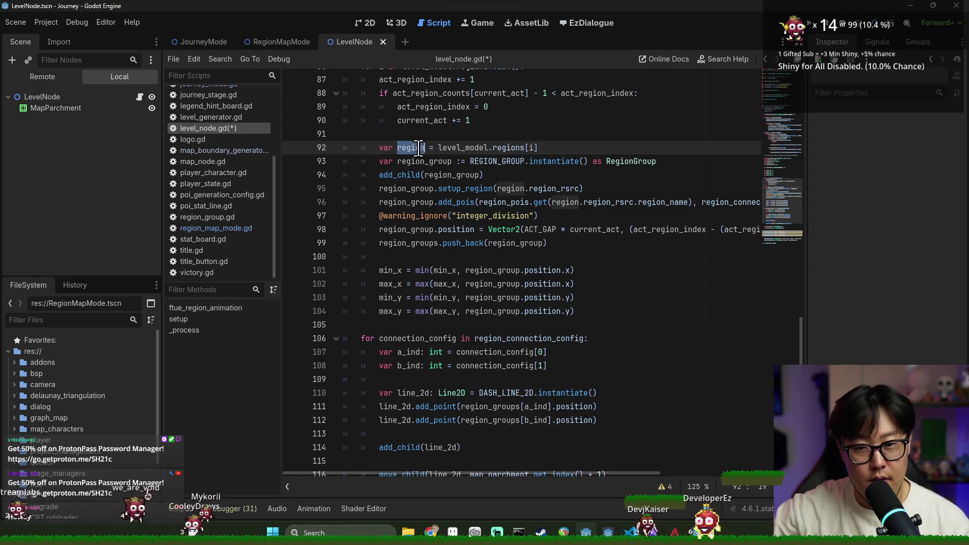
double_click(433, 162)
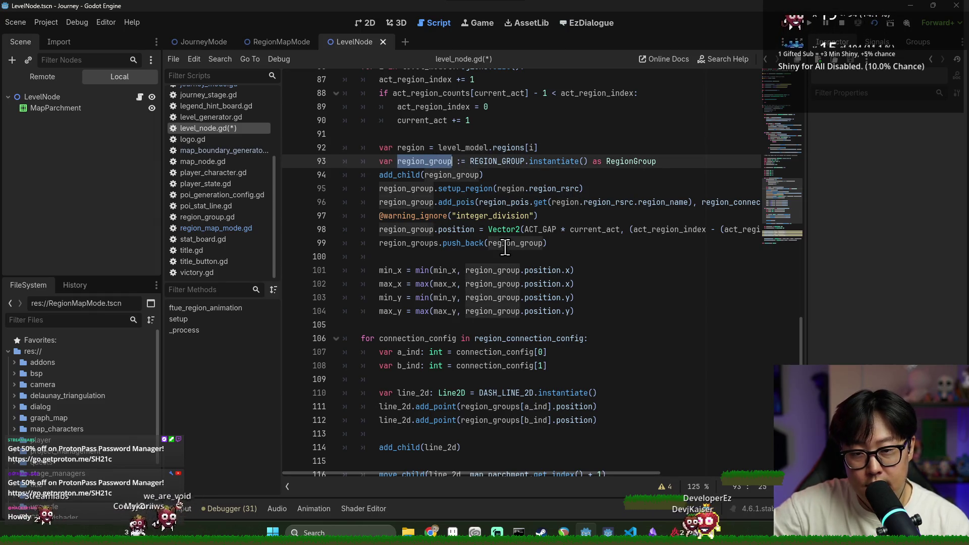
scroll(505, 242, down, 4)
scroll(500, 240, up, 2)
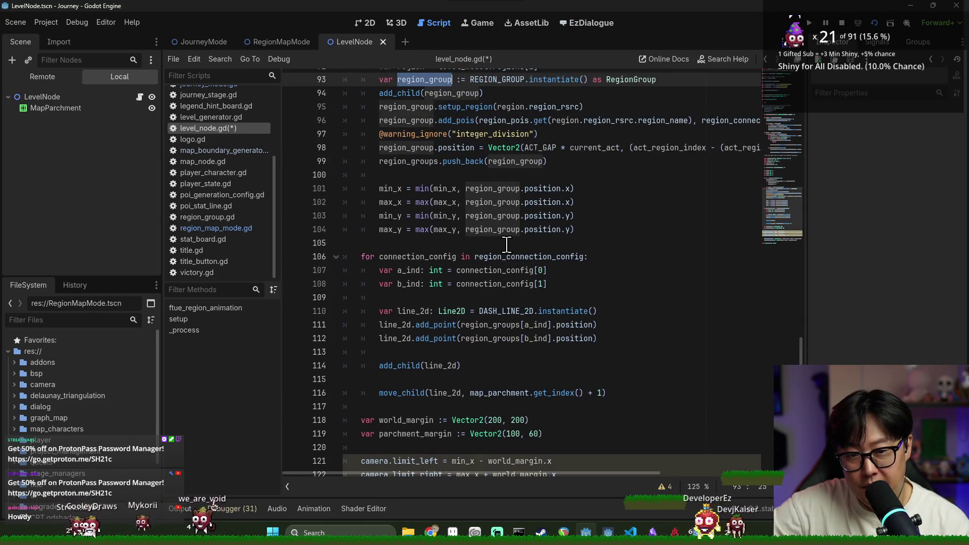
scroll(505, 252, up, 2)
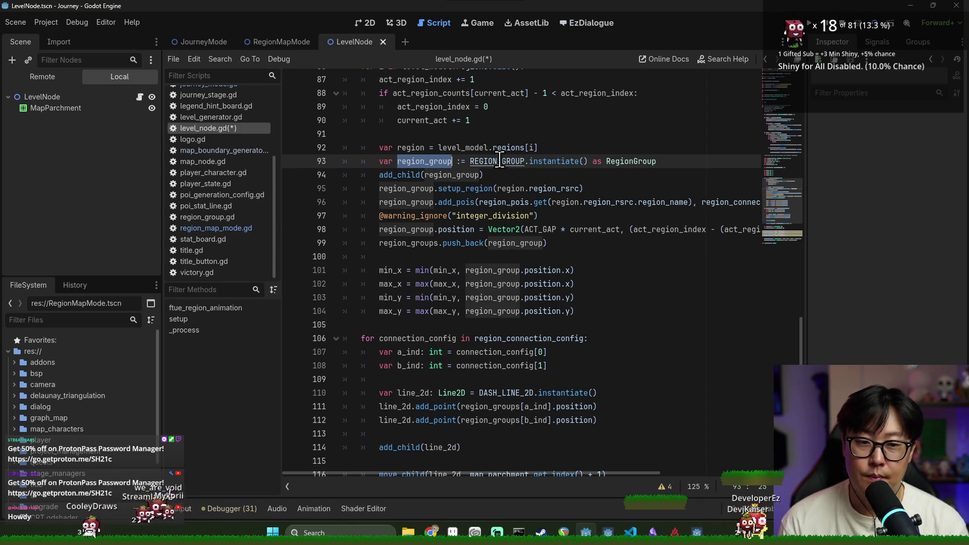
ctrl+click(611, 163)
scroll(519, 284, up, 5)
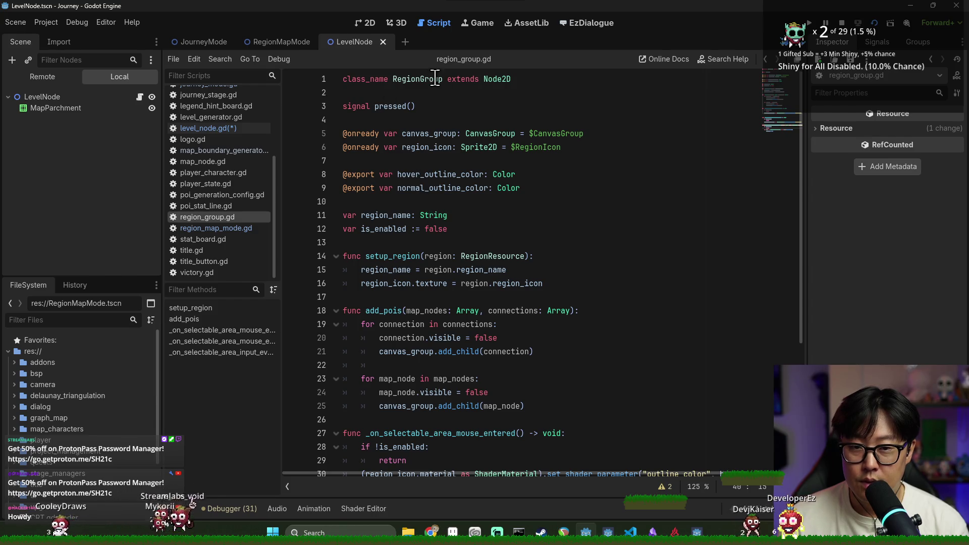
double_click(433, 135)
double_click(427, 146)
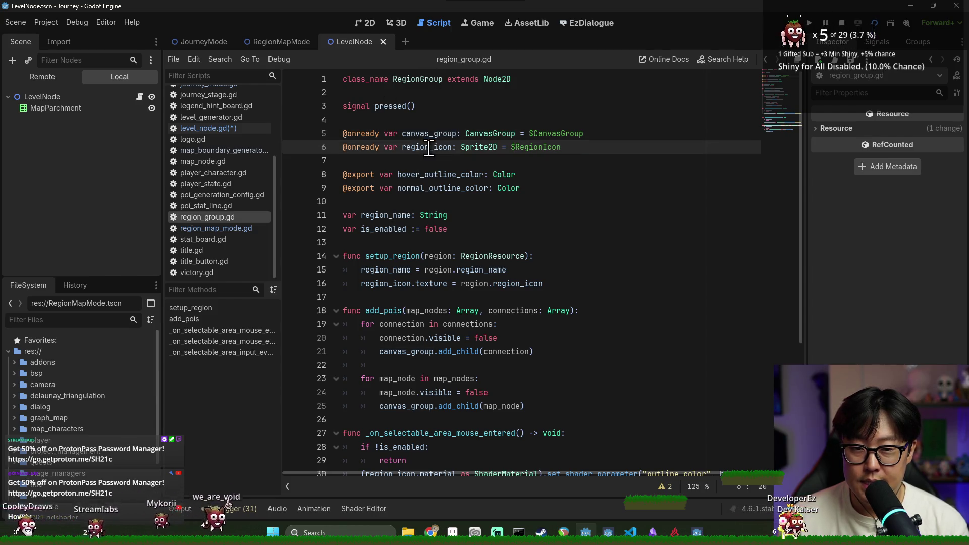
double_click(399, 216)
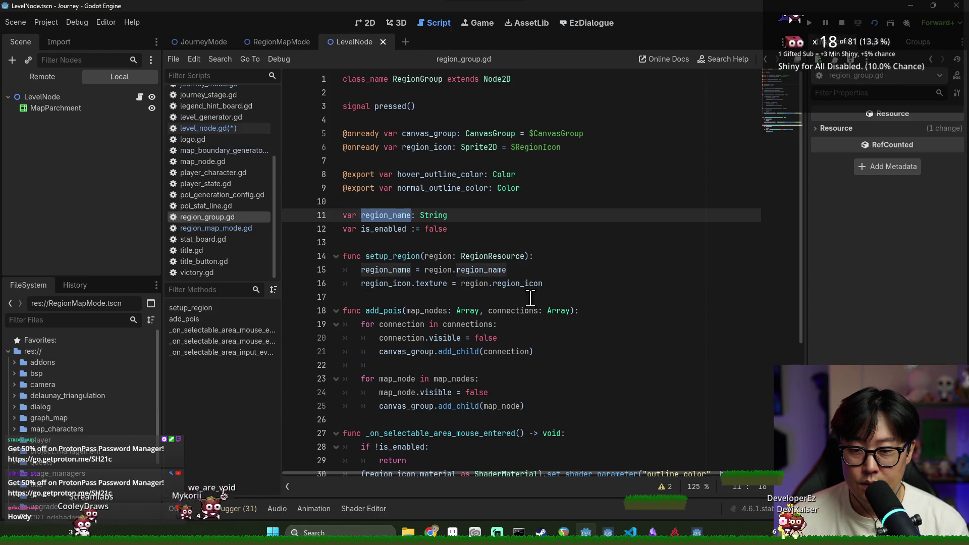
Step: Return to level_node.gd and search it for 'region_name'
key(alt+Left)
key(ctrl+f)
text(region)
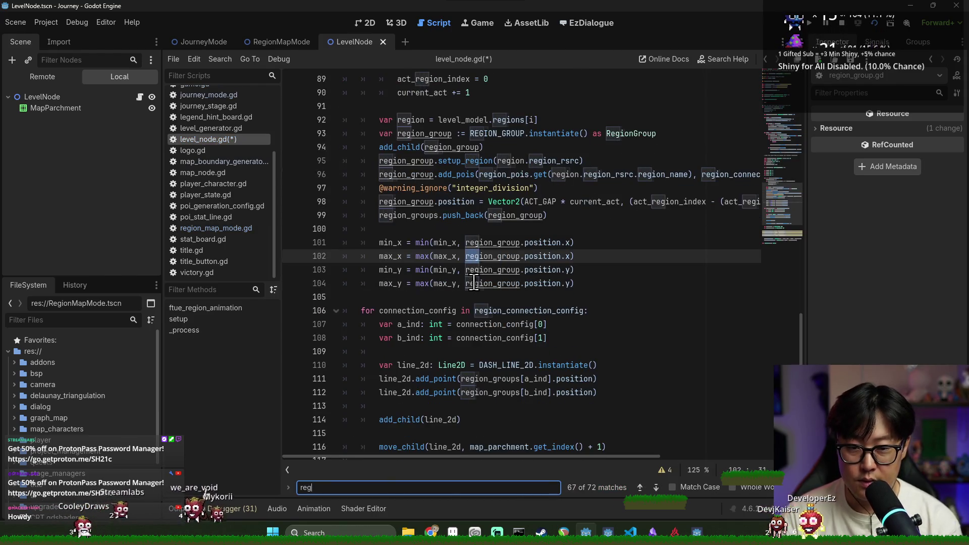
text(_name)
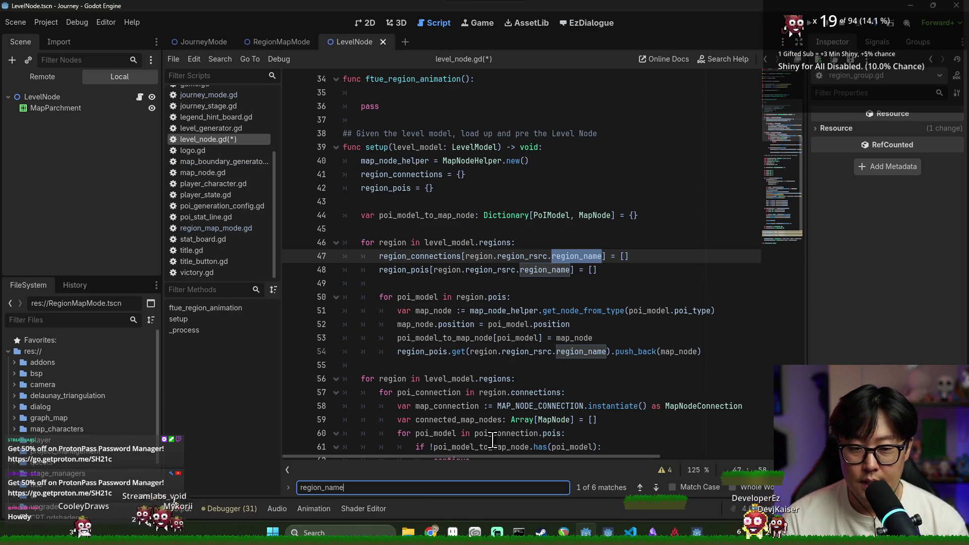
Step: Inspect region_connections on lines 47-52 of setup()
scroll(438, 294, down, 5)
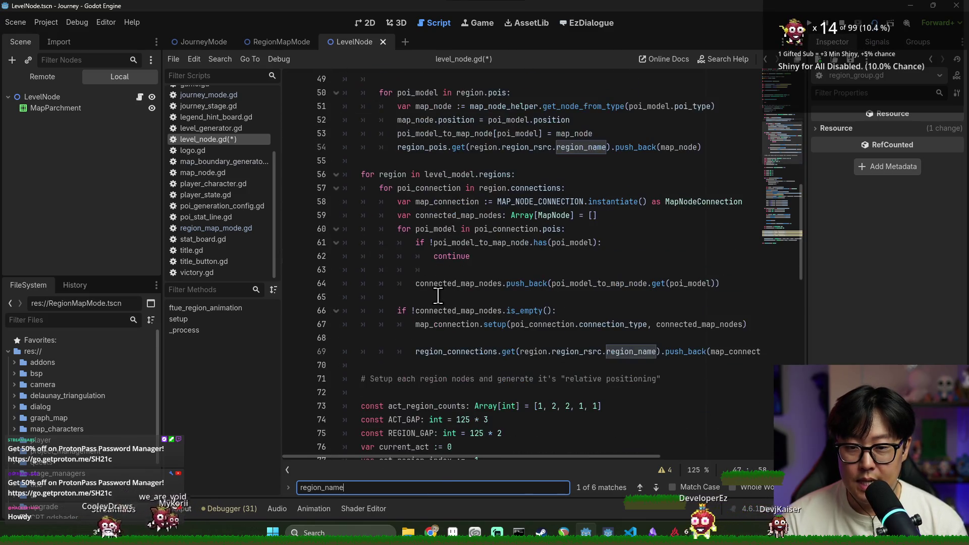
scroll(438, 295, up, 4)
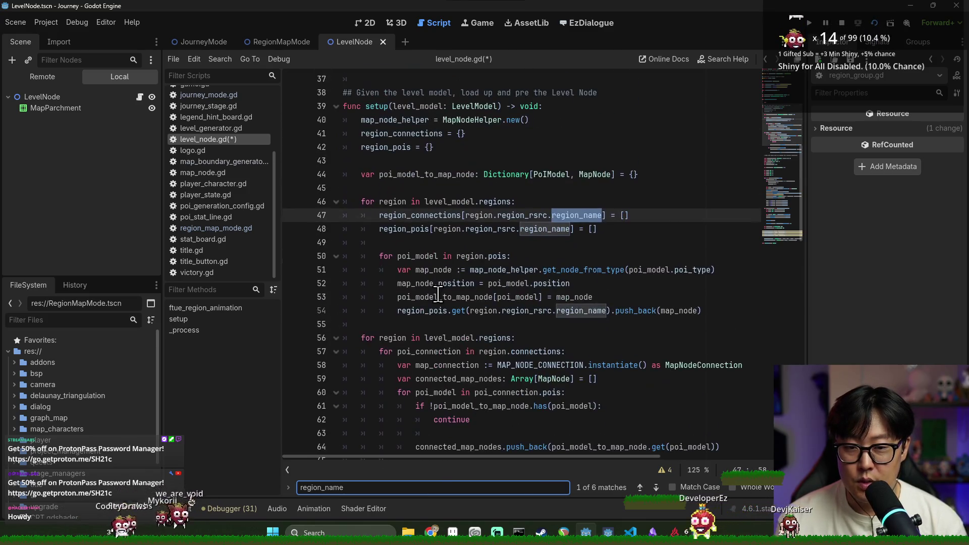
double_click(410, 220)
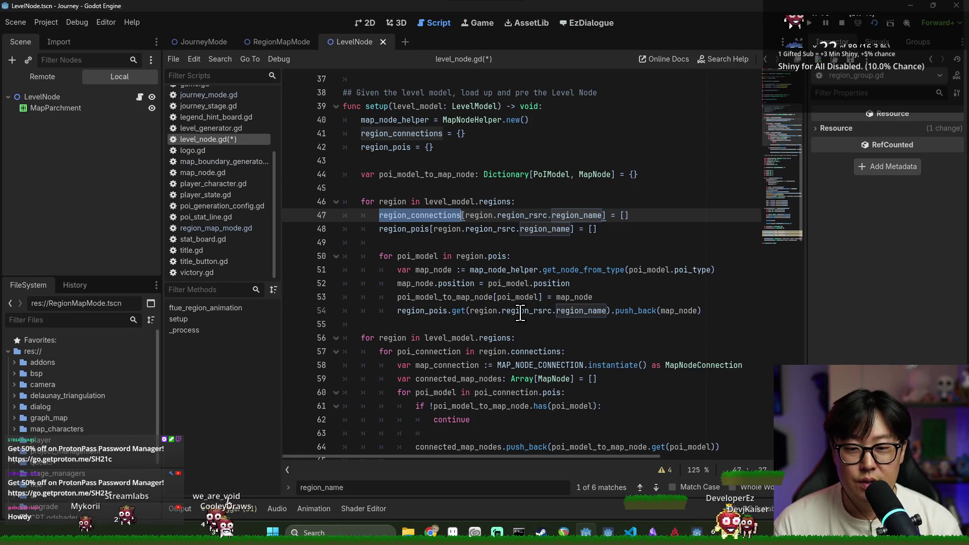
click(483, 284)
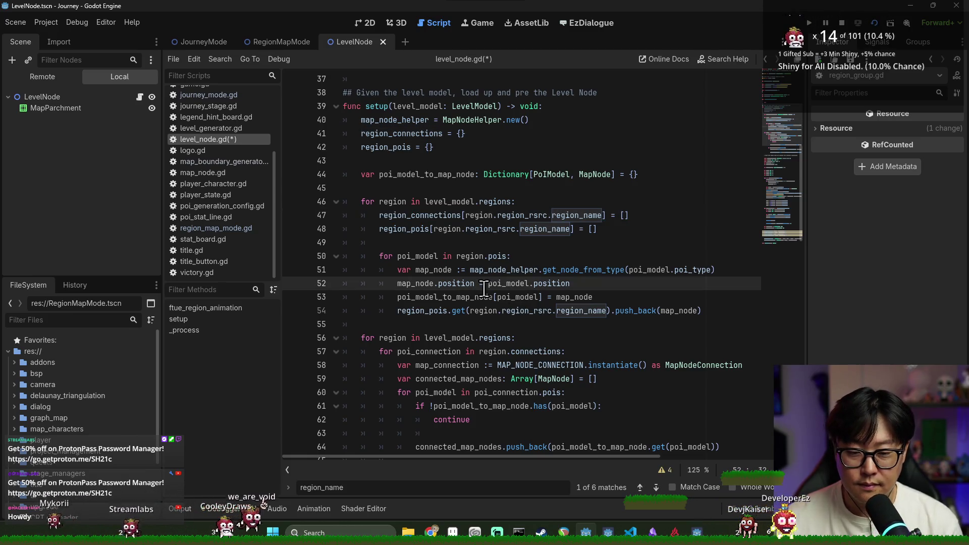
scroll(480, 285, down, 1)
click(419, 217)
scroll(460, 249, down, 3)
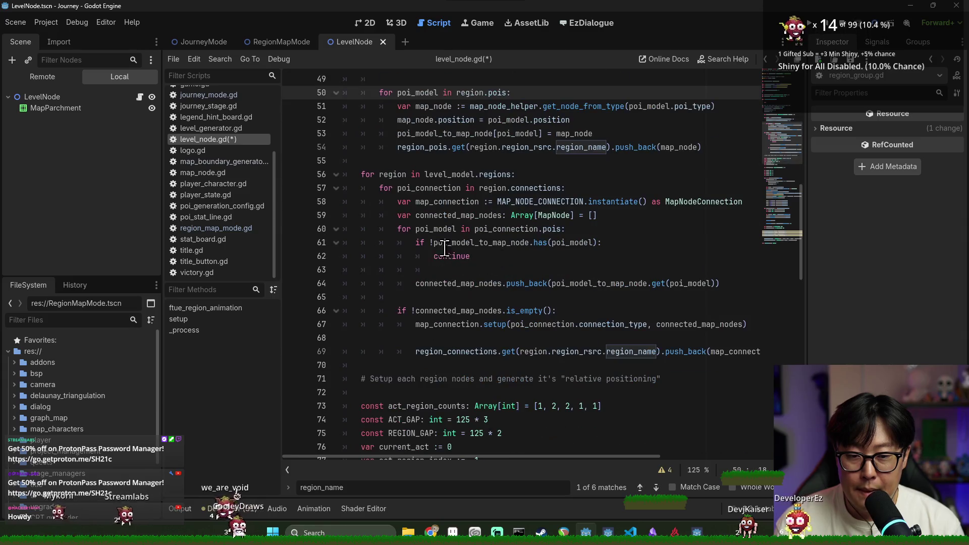
scroll(455, 247, up, 2)
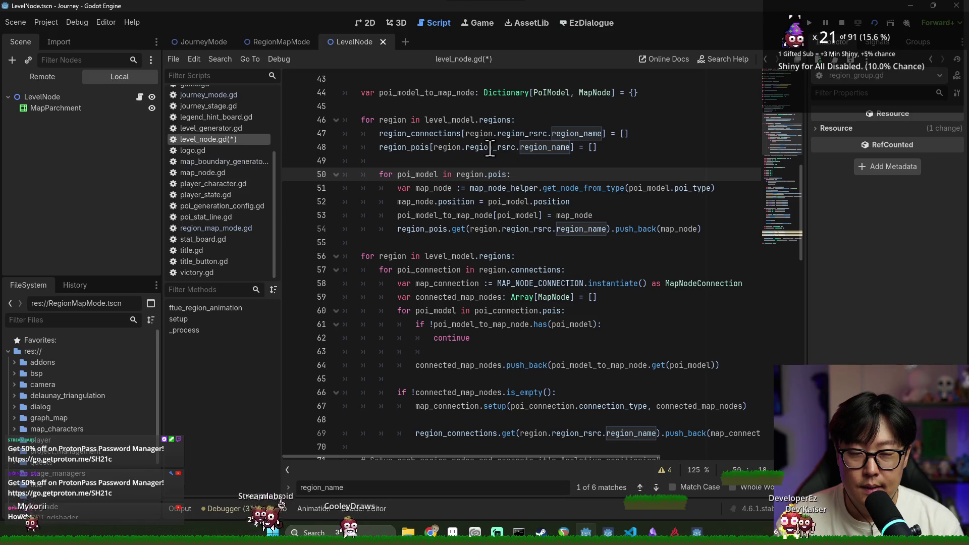
Step: Trace the region_connections variable and the region loop variable on line 46
double_click(422, 134)
scroll(422, 152, up, 1)
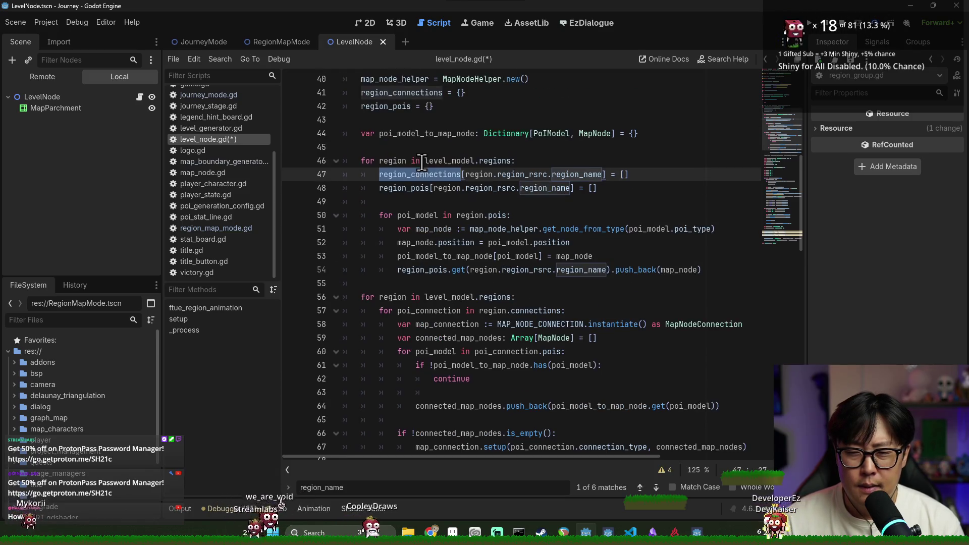
double_click(397, 162)
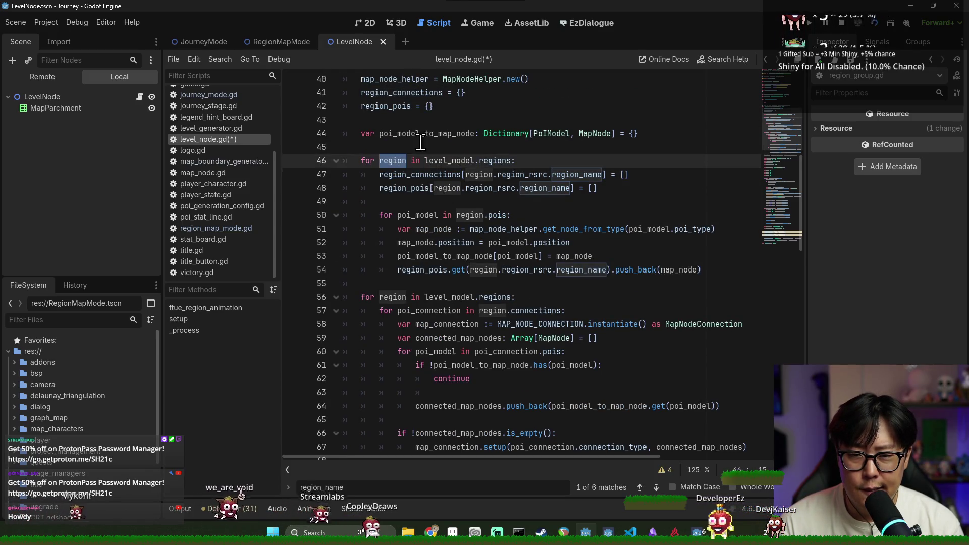
scroll(422, 161, up, 2)
scroll(423, 189, down, 2)
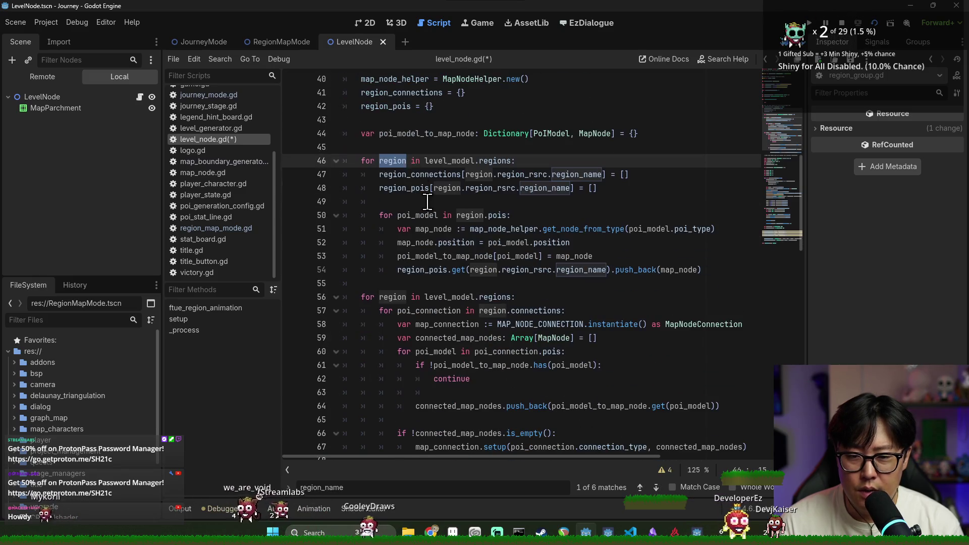
scroll(444, 213, down, 2)
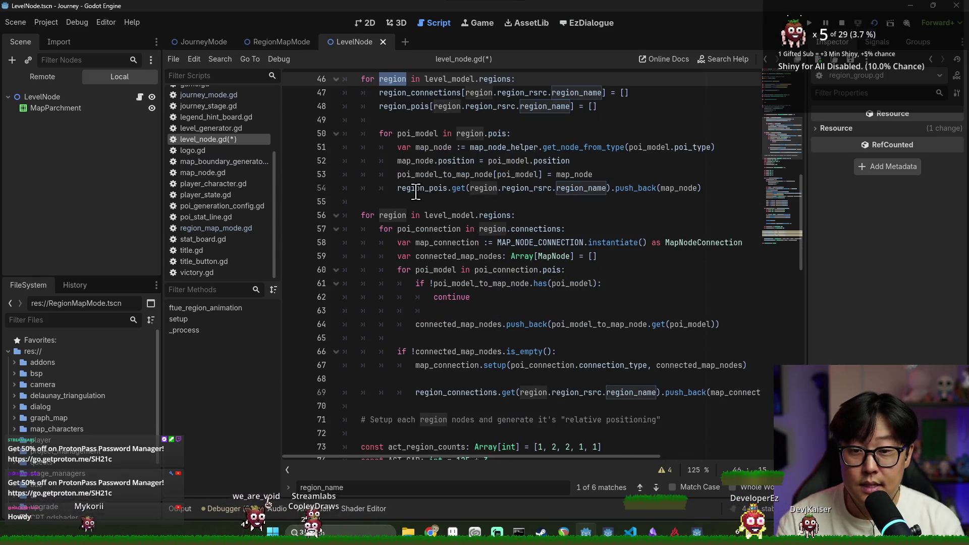
scroll(419, 195, down, 2)
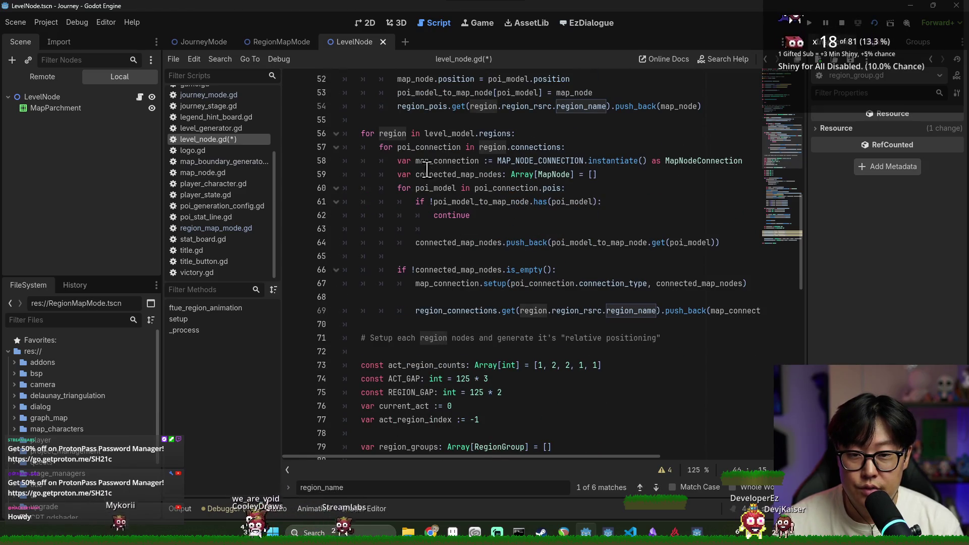
scroll(397, 140, up, 17)
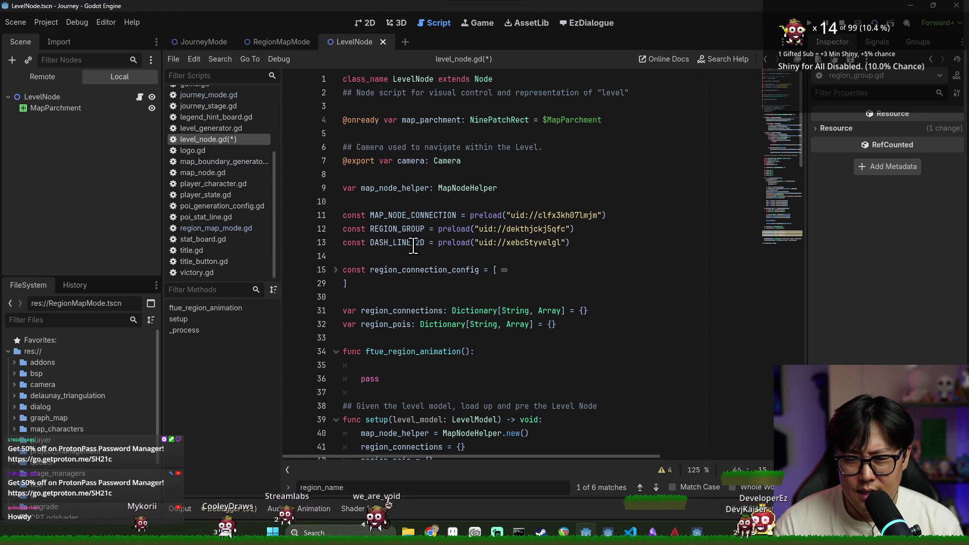
Step: Find REGION_GROUP's usage and go to the line instantiating each RegionGroup
double_click(399, 229)
key(ctrl+f)
key(Return)
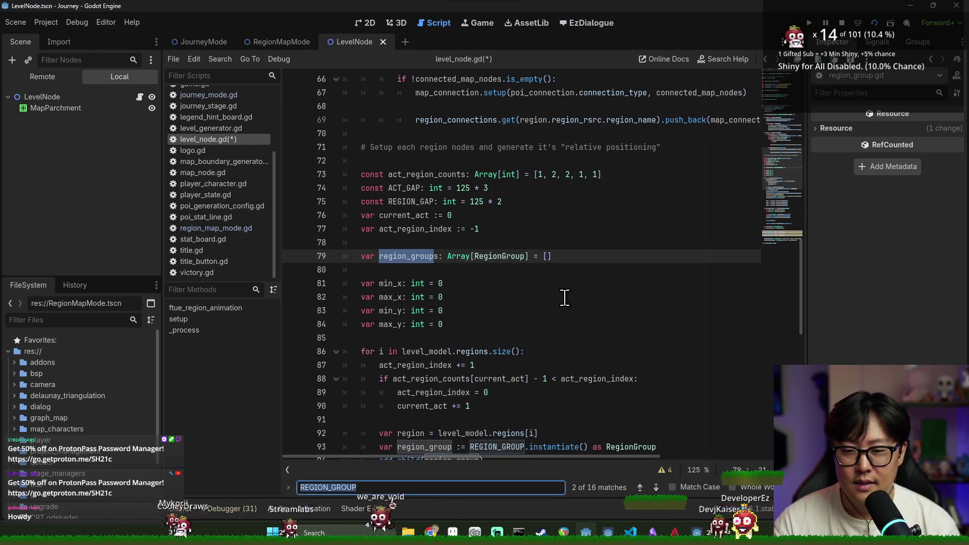
scroll(469, 284, down, 1)
scroll(484, 274, down, 3)
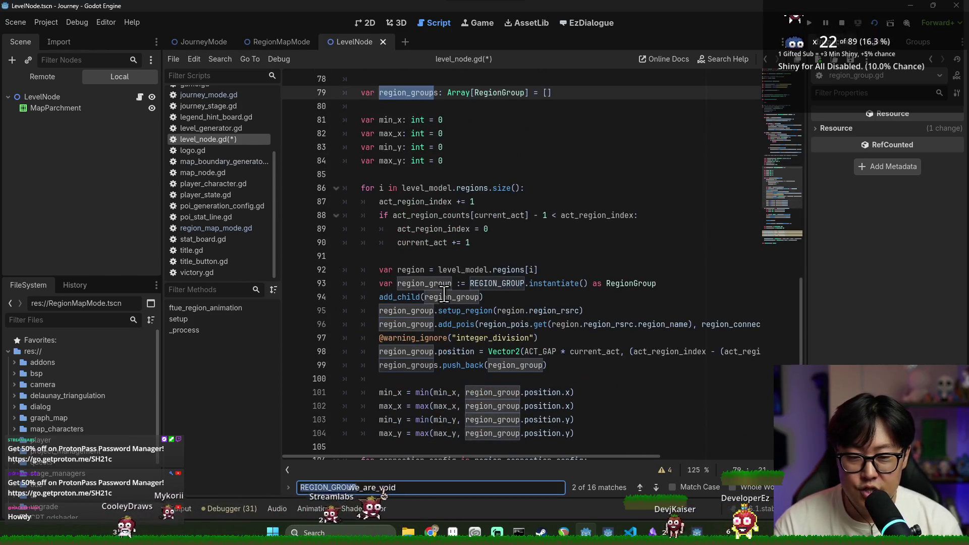
click(682, 282)
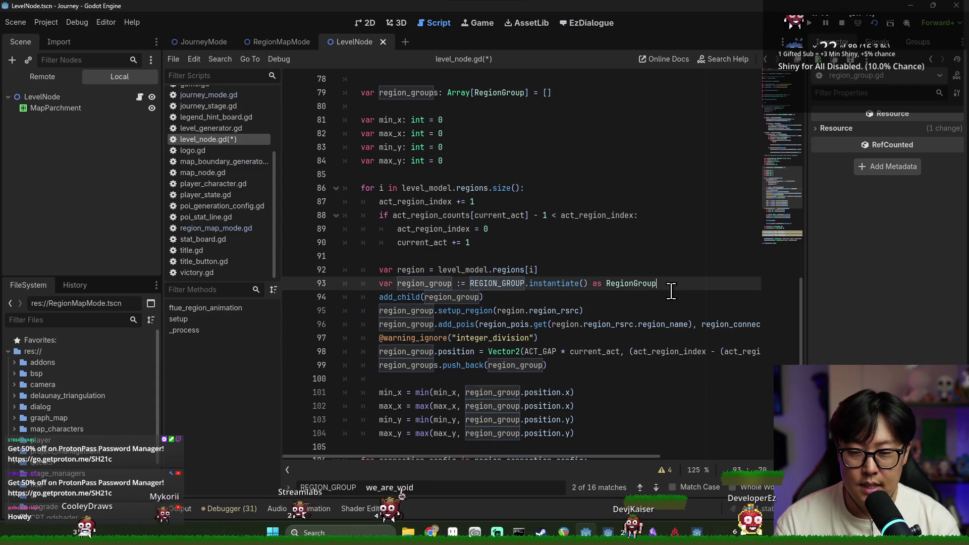
key(Return)
text(region_group.region)
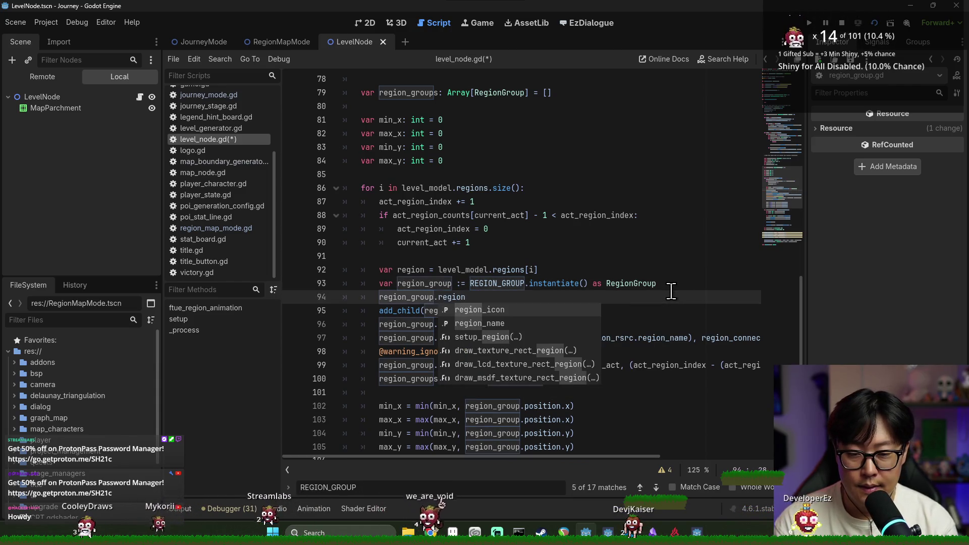
key(Down)
key(Return)
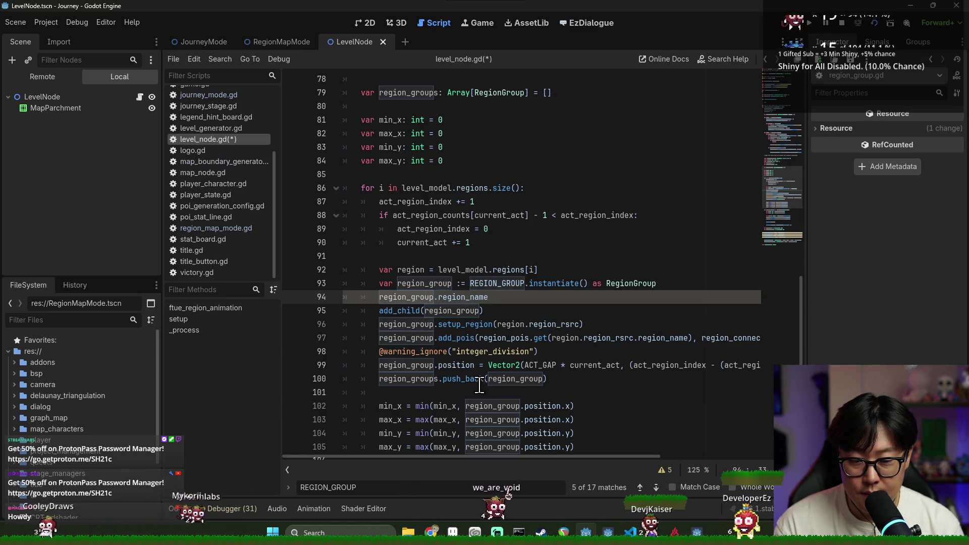
key(ctrl+shift+Left)
key(ctrl+f)
key(BackSpace)
key(BackSpace)
key(BackSpace)
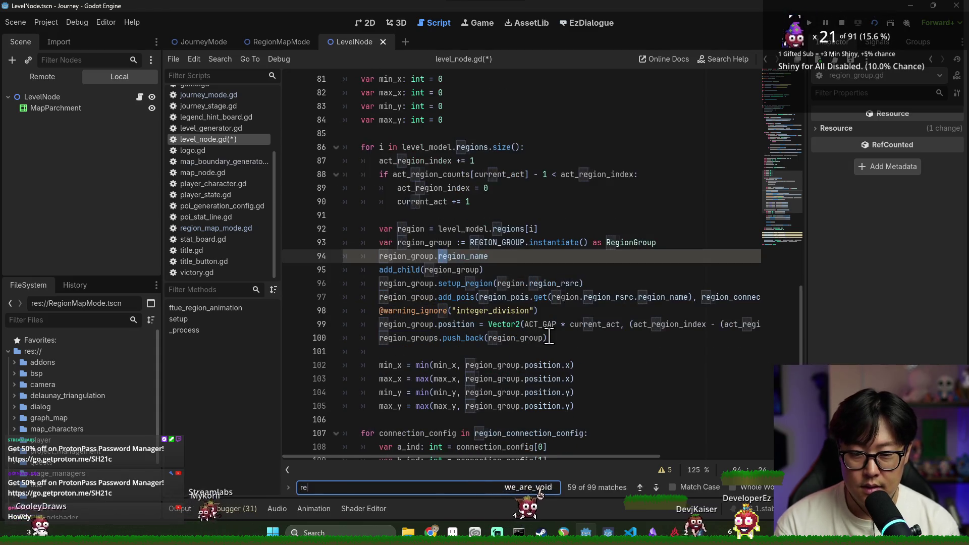
text(icon)
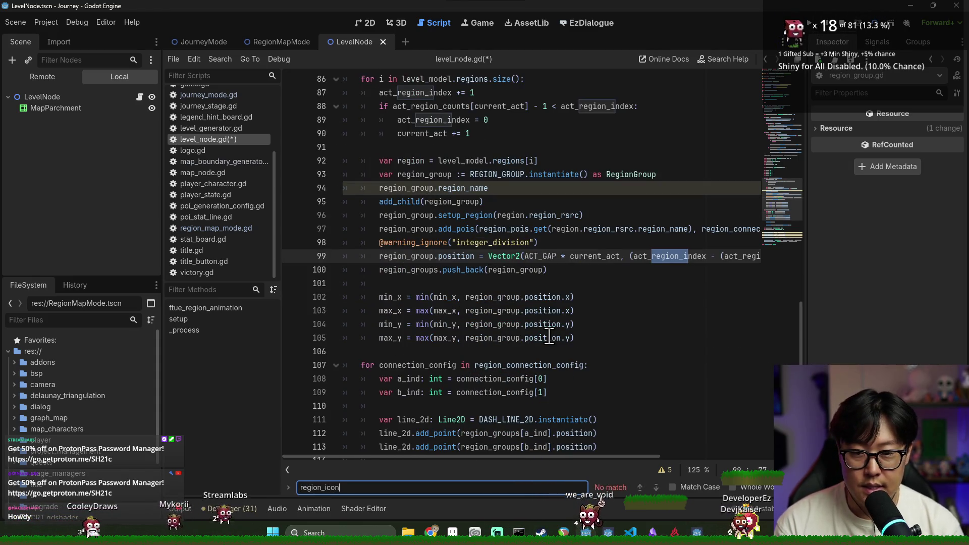
key(Escape)
click(472, 215)
key(Up)
key(Up)
key(ctrl+x)
key(Down)
key(Down)
ctrl+click(461, 207)
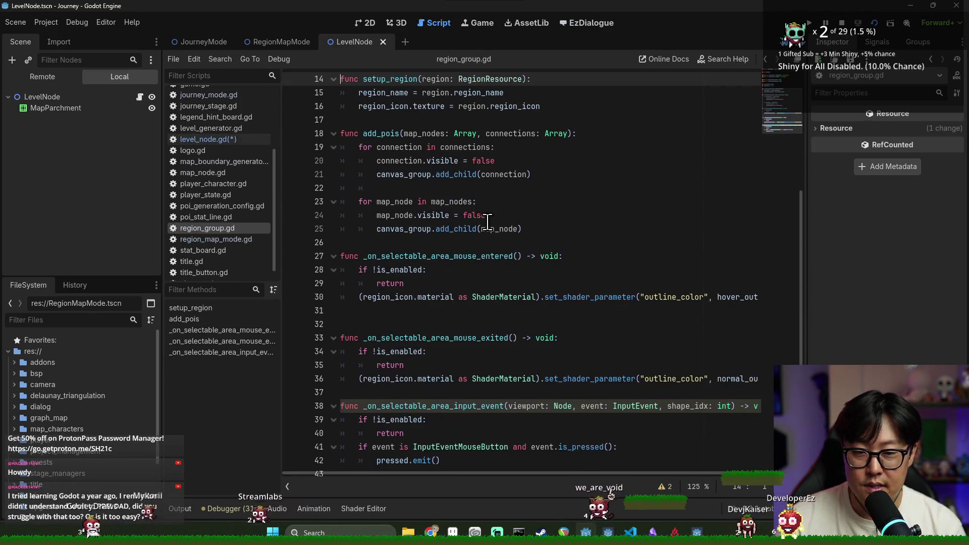
click(457, 106)
key(alt+Left)
key(alt+Left)
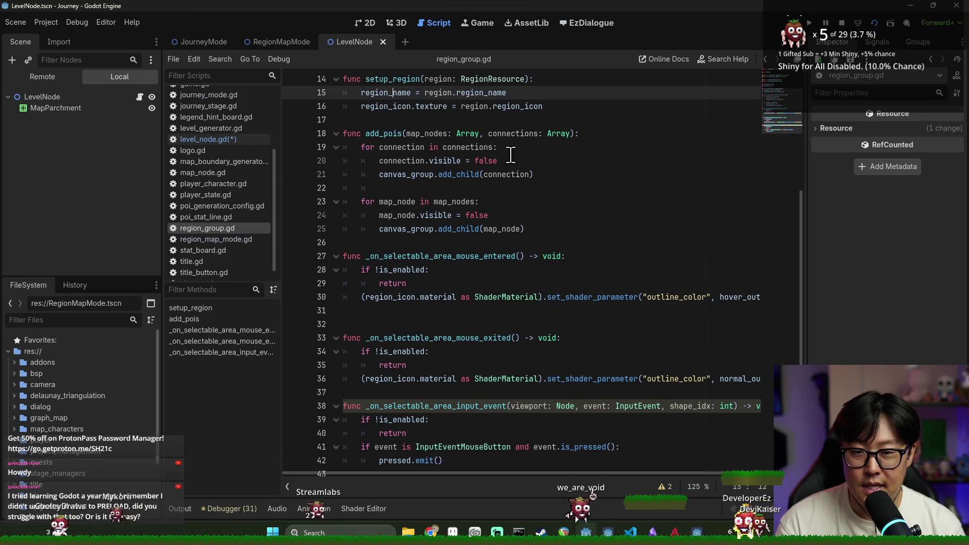
scroll(507, 237, up, 3)
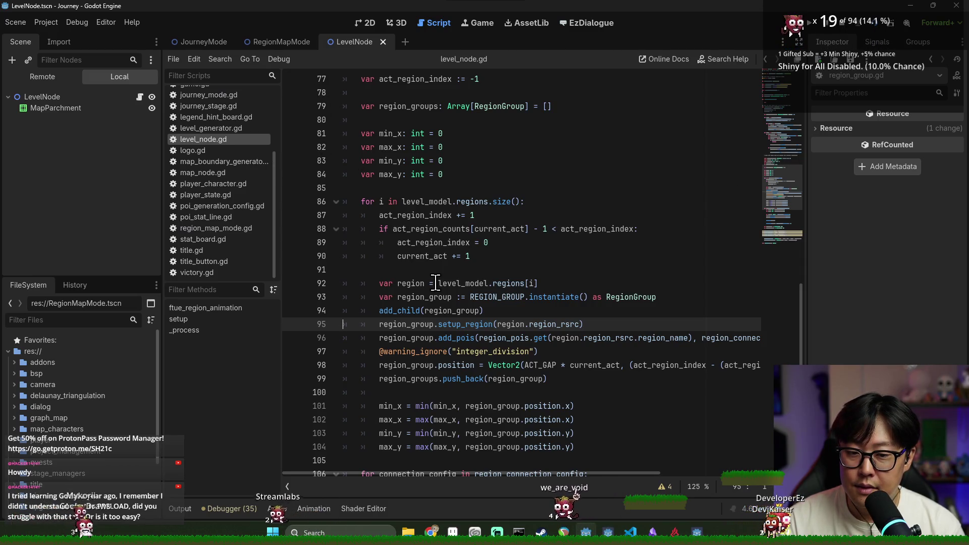
Step: Scroll back to the empty ftue_region_animation() function and place the cursor above its pass line
scroll(435, 284, down, 1)
key(Up)
key(Up)
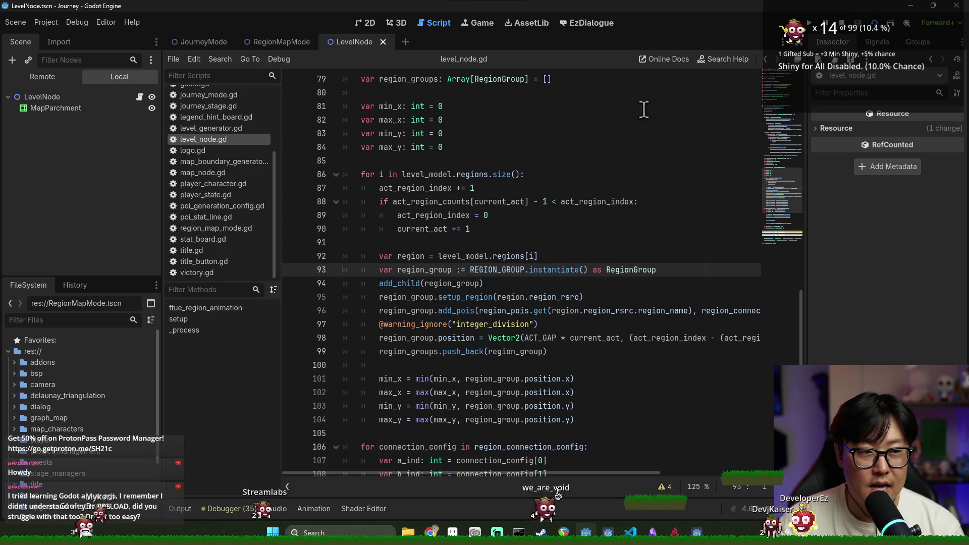
scroll(451, 296, up, 20)
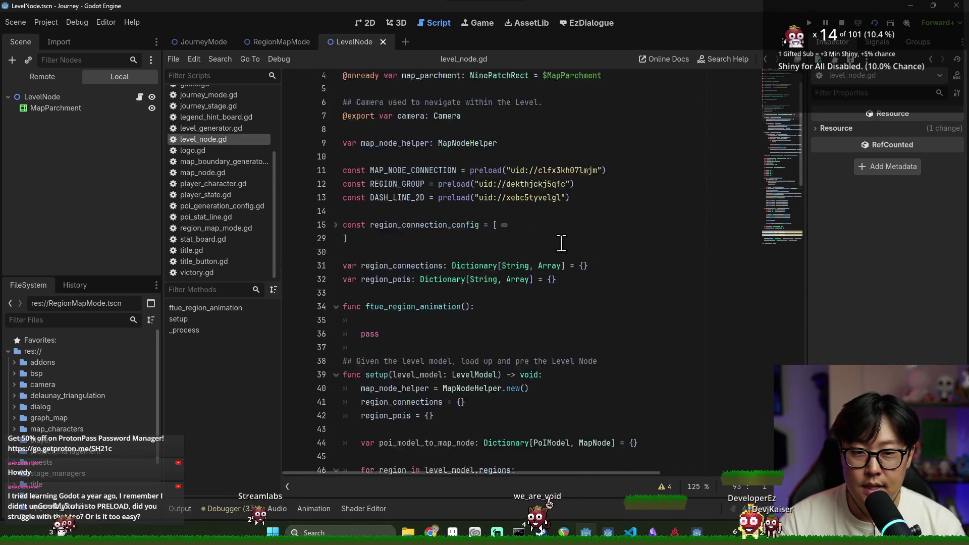
scroll(490, 199, up, 1)
scroll(509, 162, down, 9)
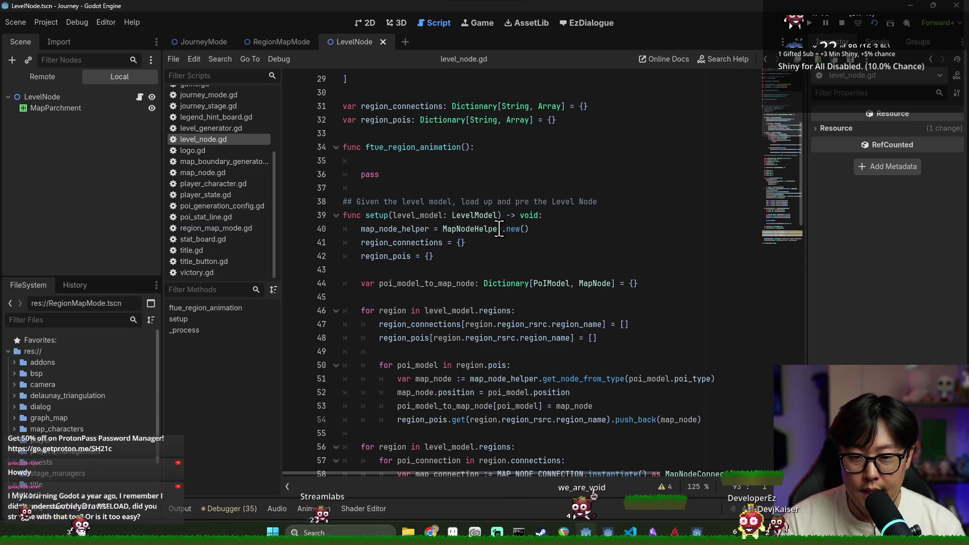
scroll(499, 229, up, 1)
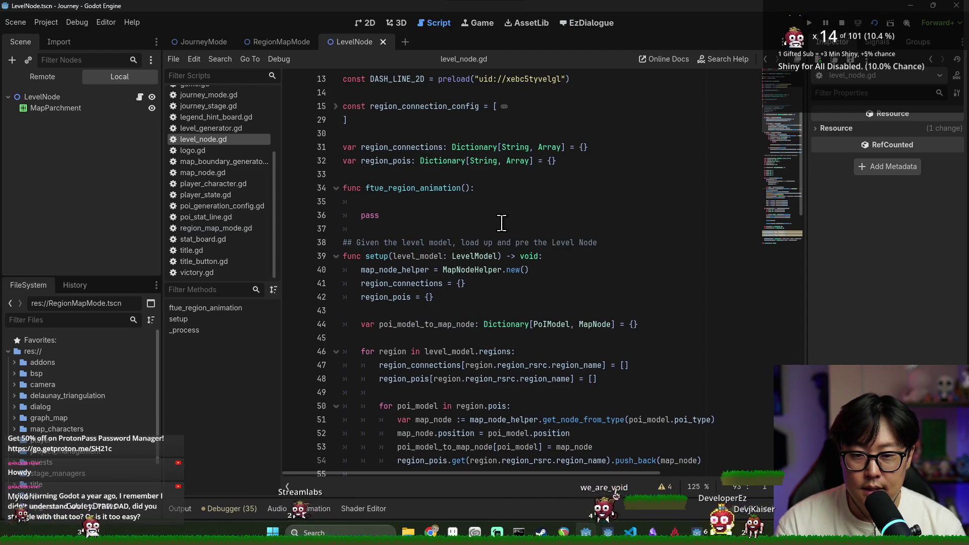
scroll(501, 223, up, 2)
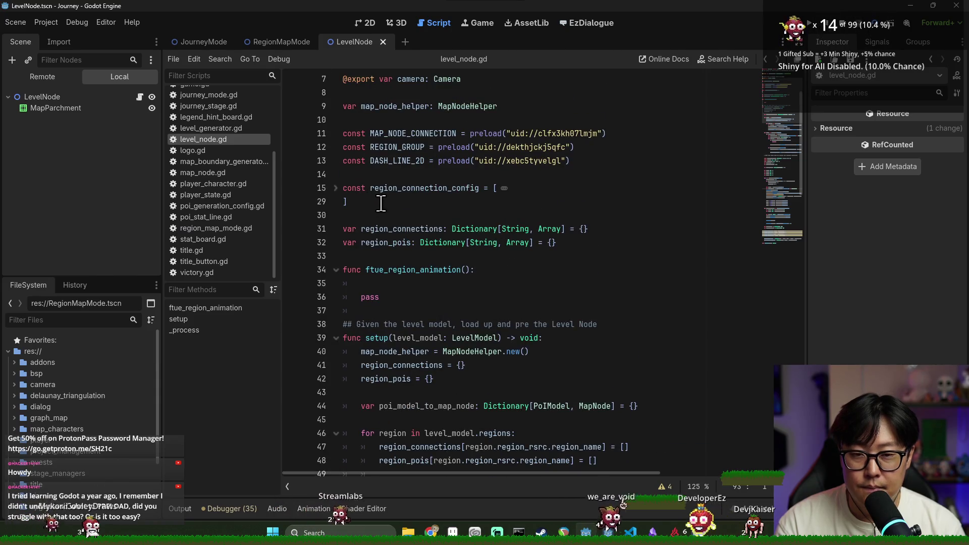
scroll(430, 233, down, 7)
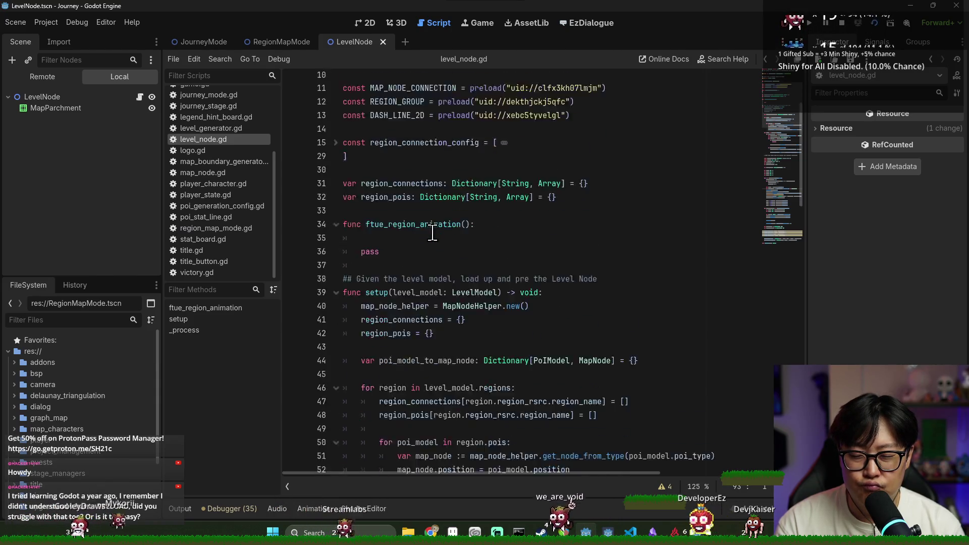
click(606, 161)
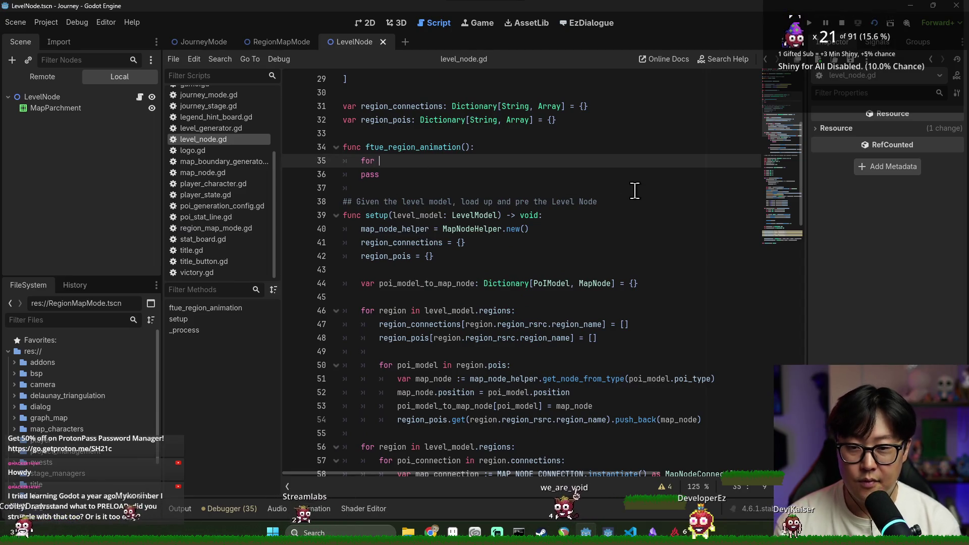
Step: Write the loop over get_children() and declare var crystal_region_node: RegionGroup above it
text(region_group in get_child)
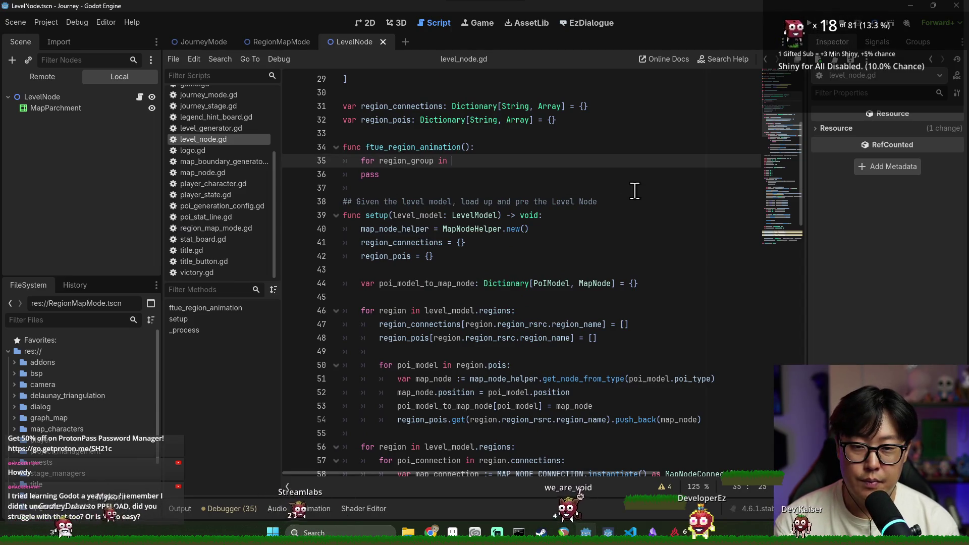
text(ren())
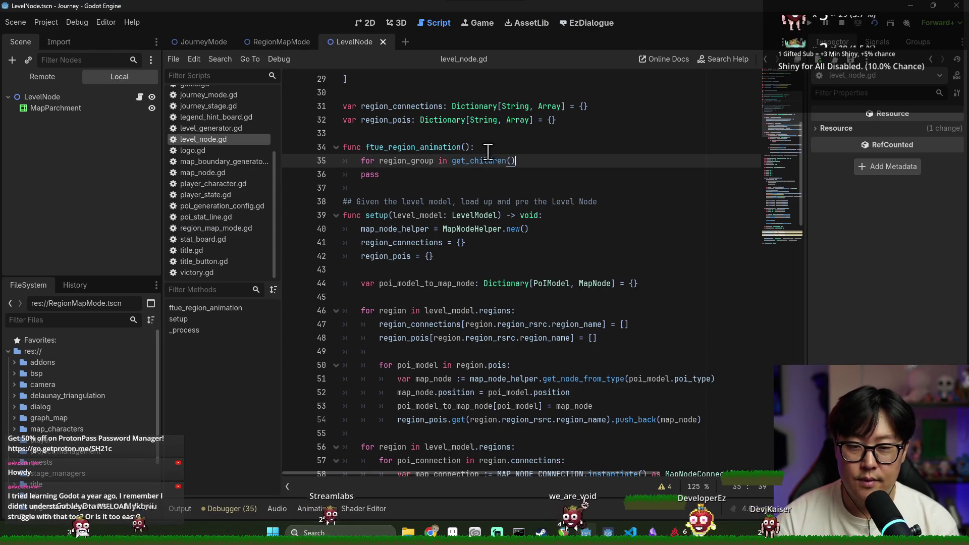
double_click(406, 160)
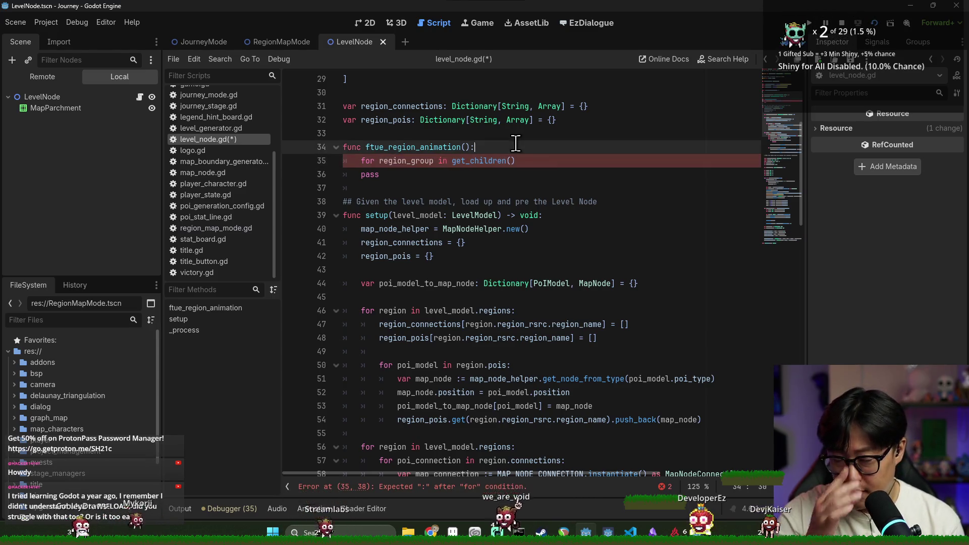
click(501, 152)
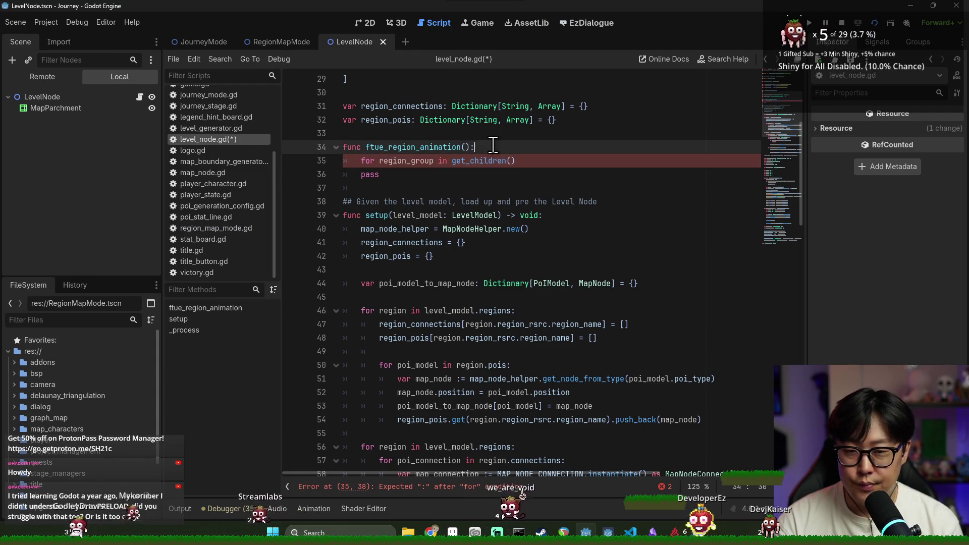
key(Return)
text(var crystal_region_node: )
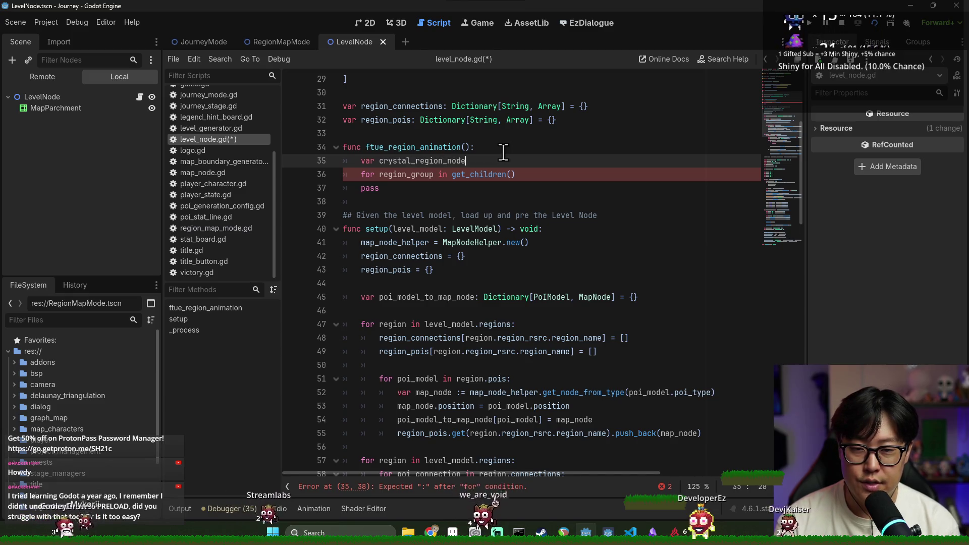
text(RegionGroup)
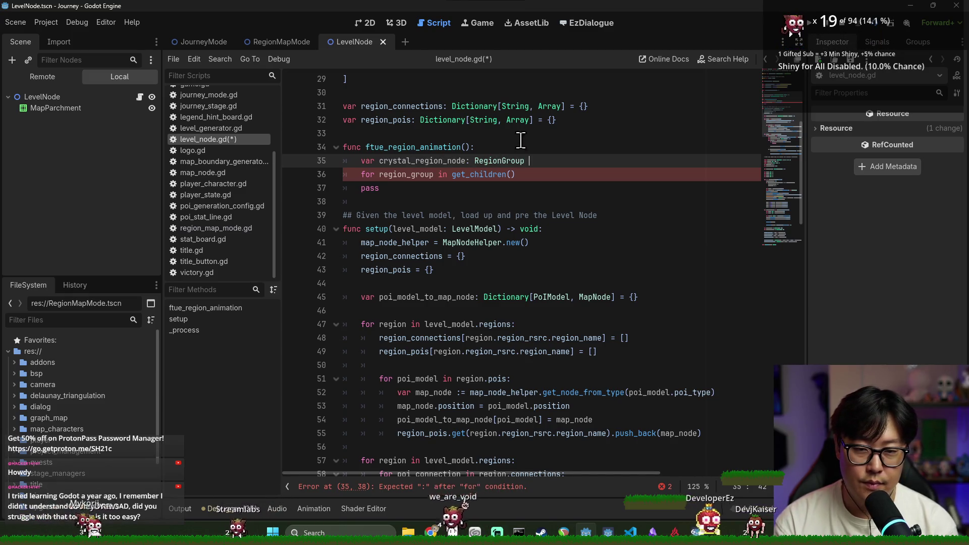
Step: Rename the loop variable from region_group to node and end the for line with a colon
double_click(422, 158)
double_click(427, 176)
key(BackSpace)
text(node)
key(End)
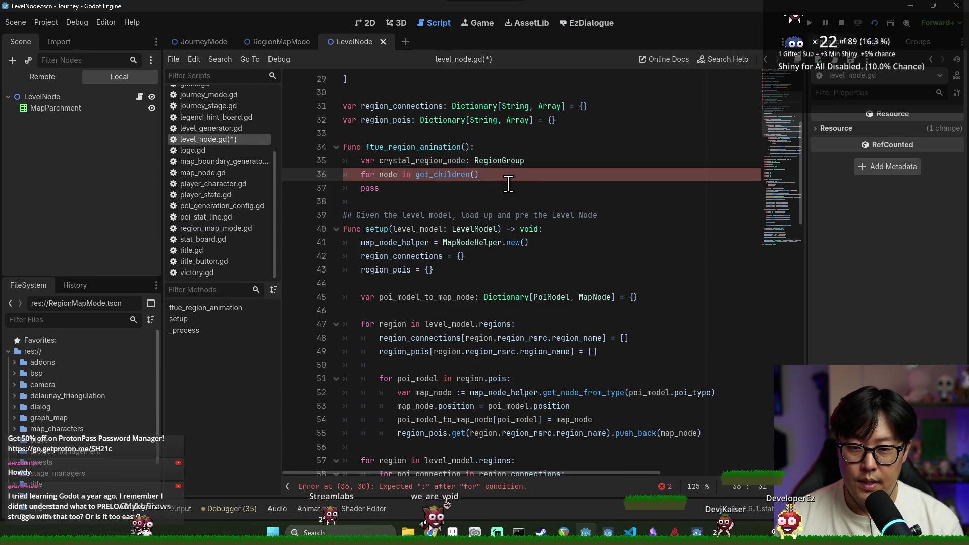
text(:)
key(Return)
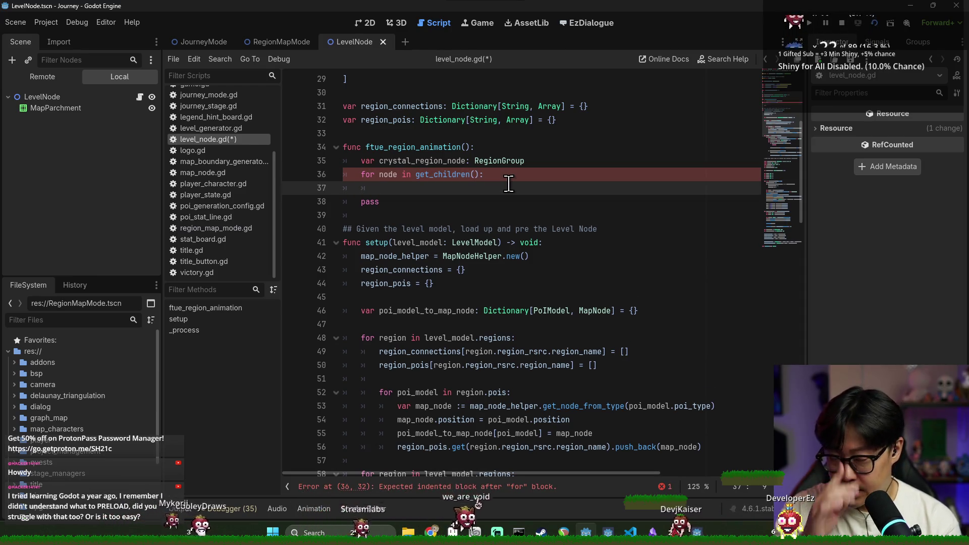
Step: Add the check if node is RegionGroup and (node as RegionGroup).region_name == "crystal", then save
text(if node is G)
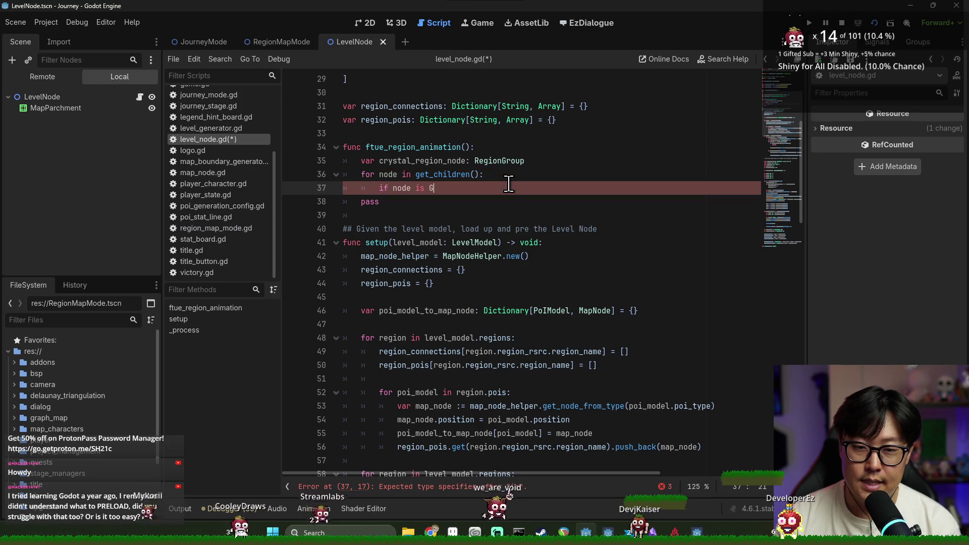
text(egionGroup)
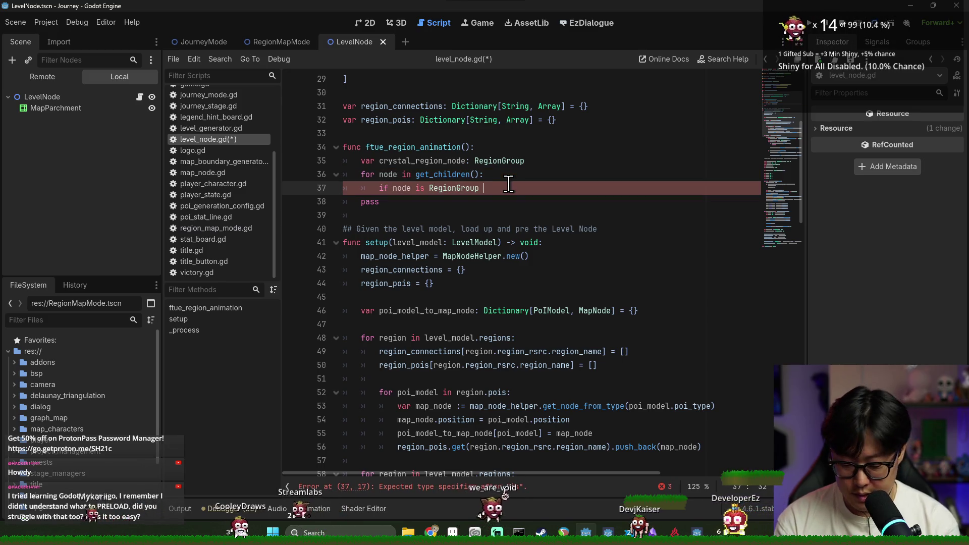
text(node as )
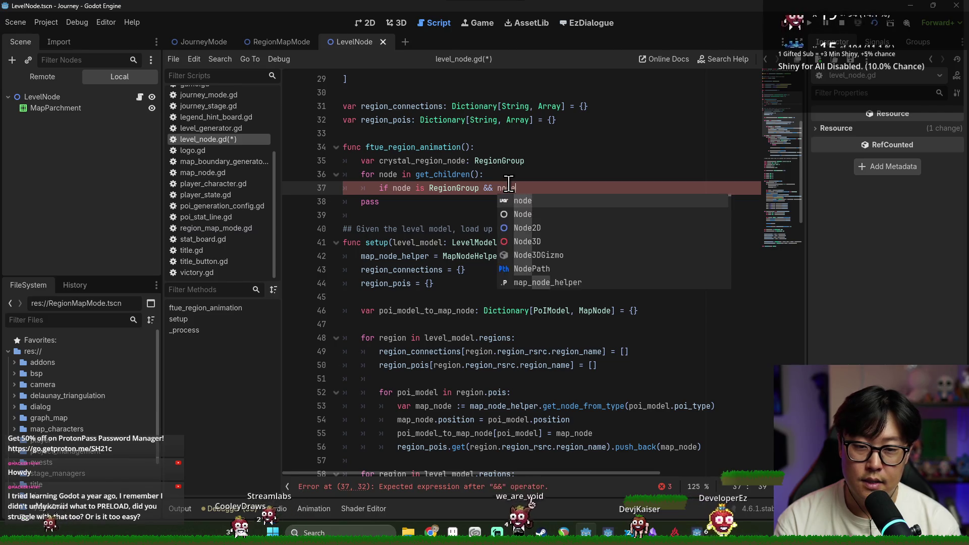
text(RegionGroup))
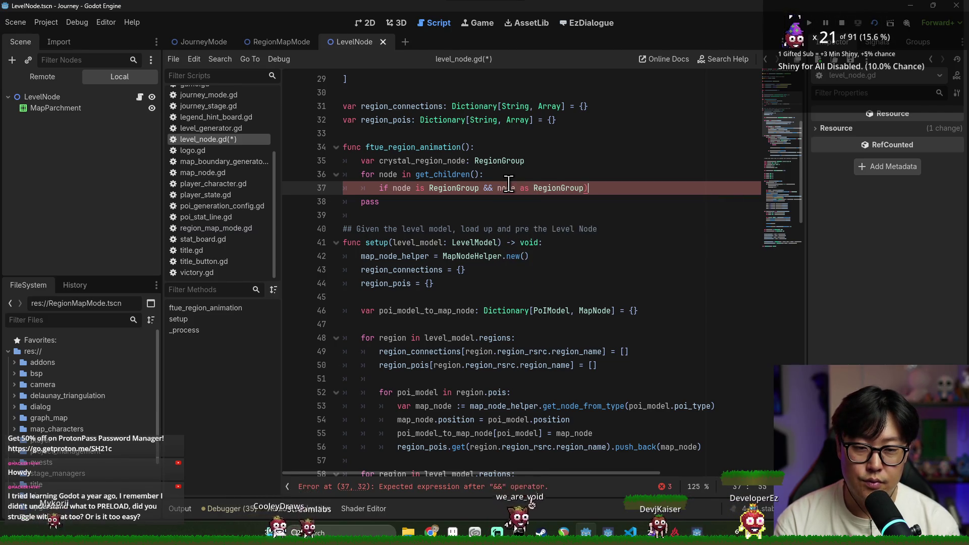
click(494, 188)
text(()
click(614, 193)
text(.region)
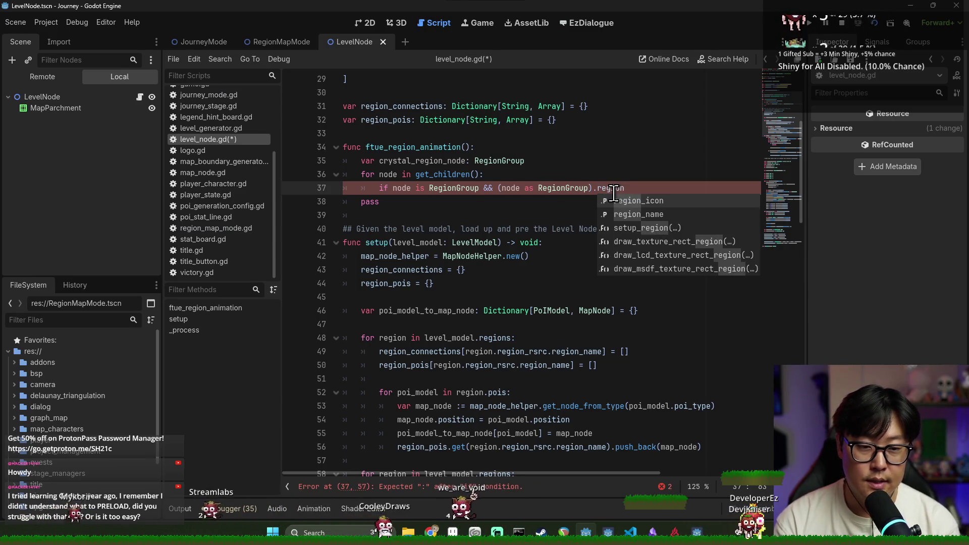
key(Return)
key(BackSpace)
key(BackSpace)
text(= ")
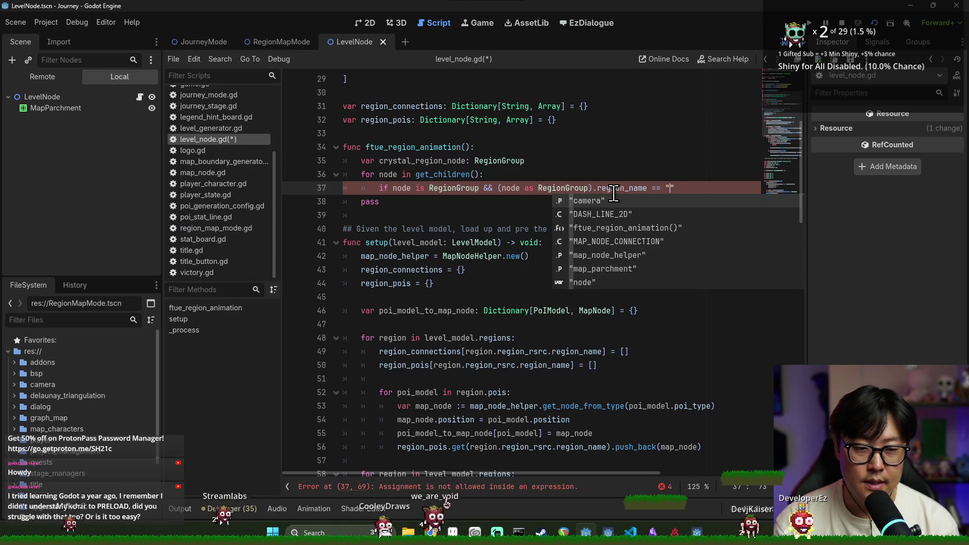
key(Escape)
text(al)
key(ctrl+s)
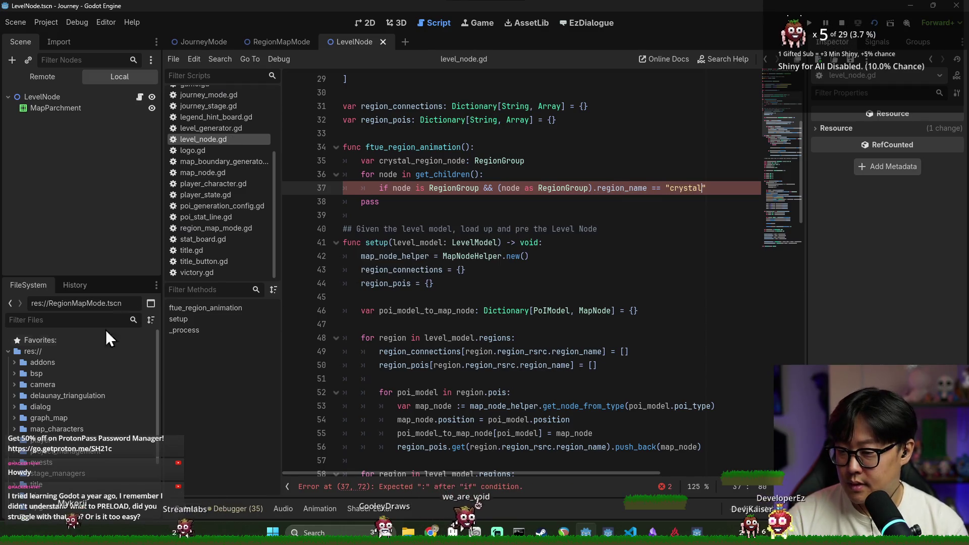
click(55, 320)
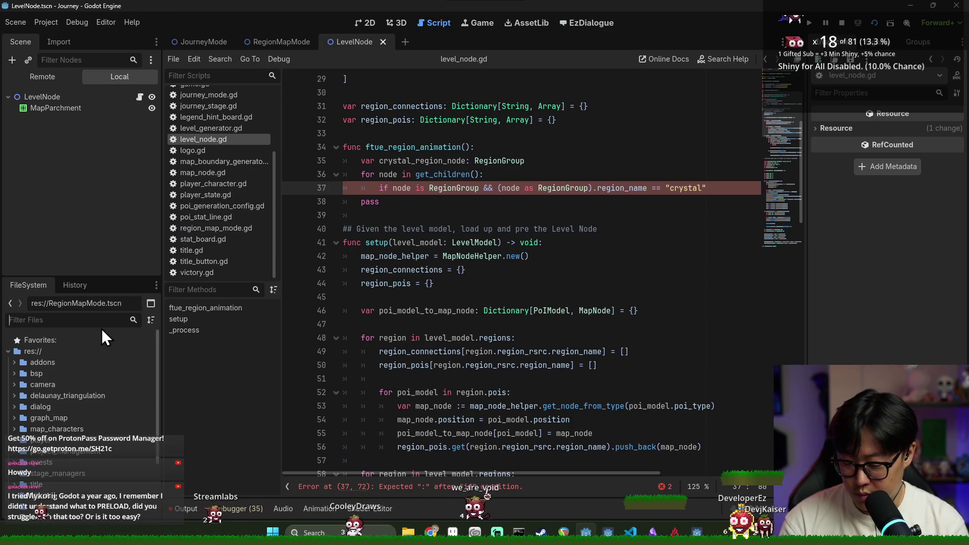
Step: Filter the FileSystem for crystal and inspect the Region Name in crystal.tres
text(crystl)
key(BackSpace)
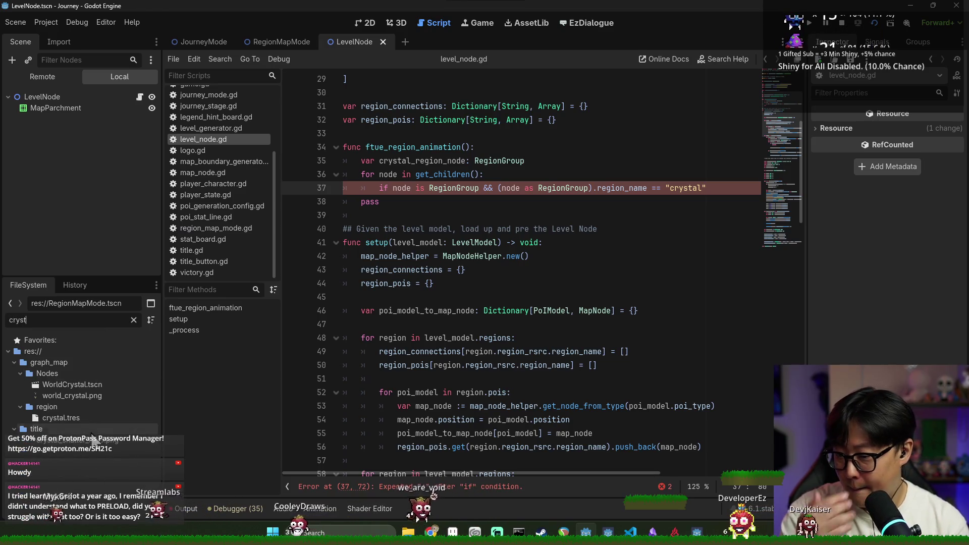
click(91, 418)
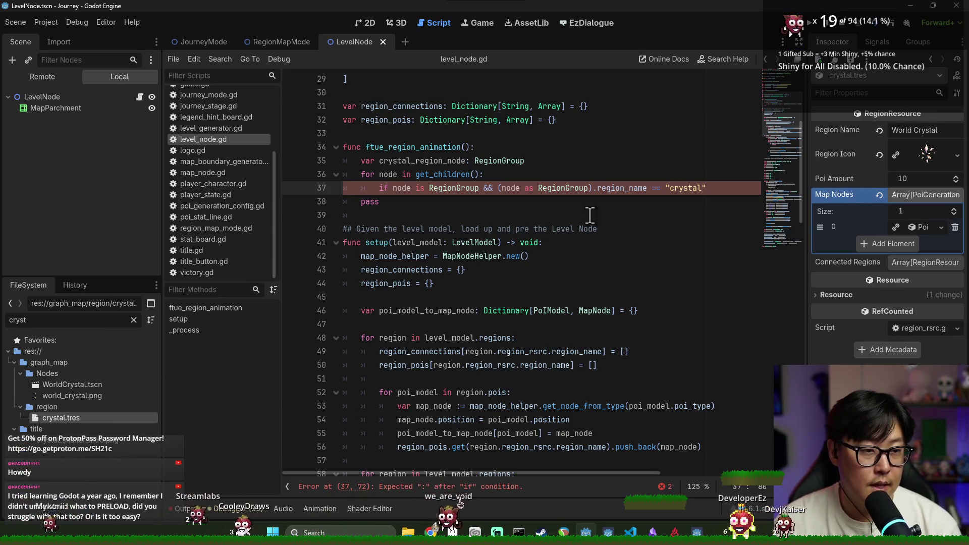
Step: Change the condition to region_name.to_lower() == "world crystal": with a new body line
click(651, 187)
key(BackSpace)
text(.to_)
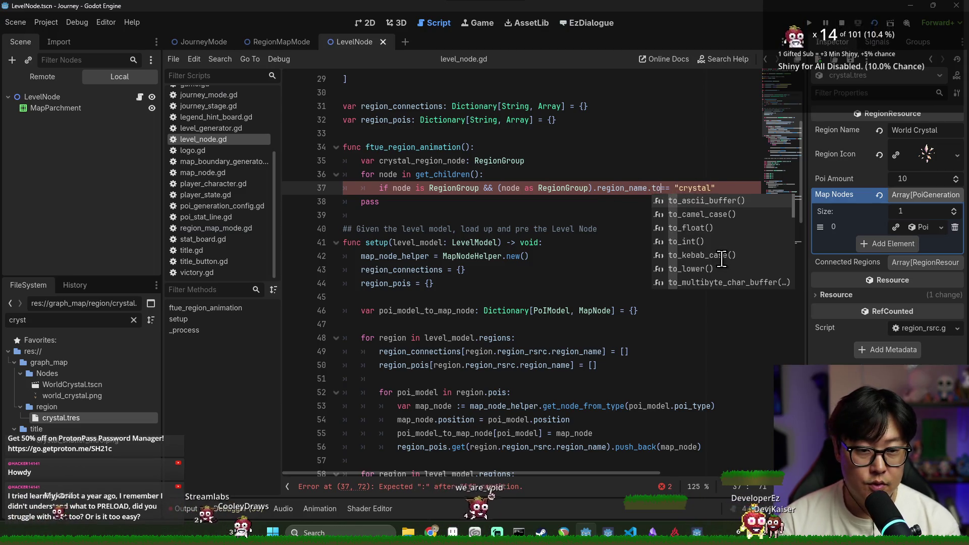
text(lo)
key(Return)
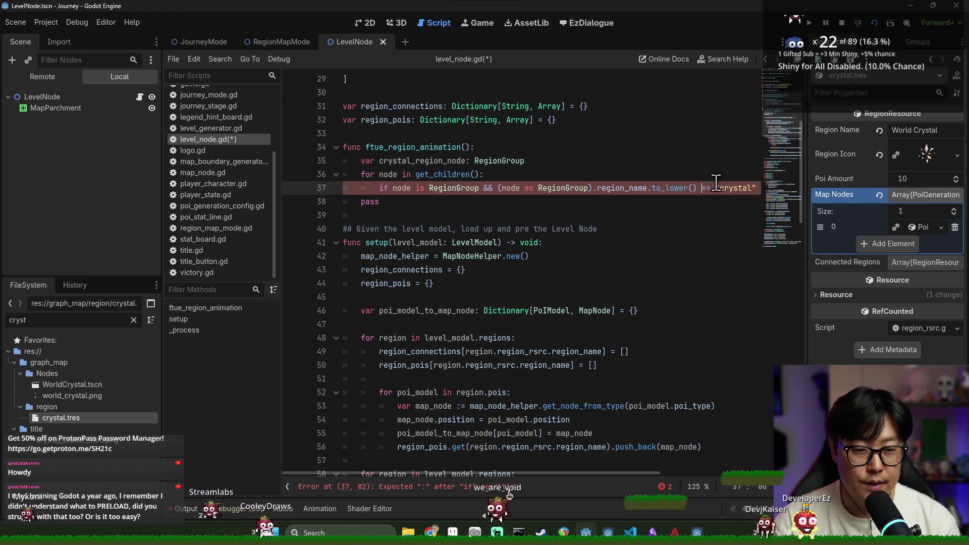
click(720, 187)
text(world)
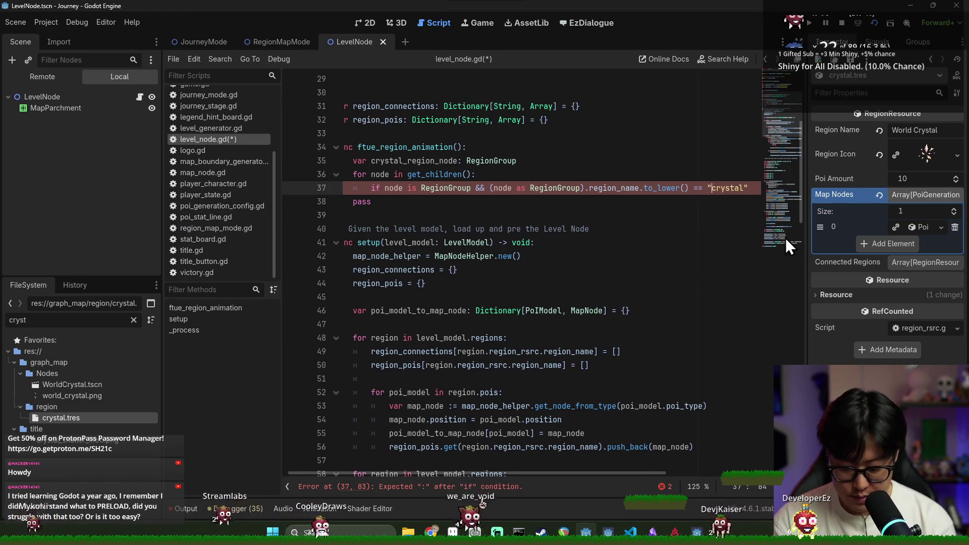
click(631, 215)
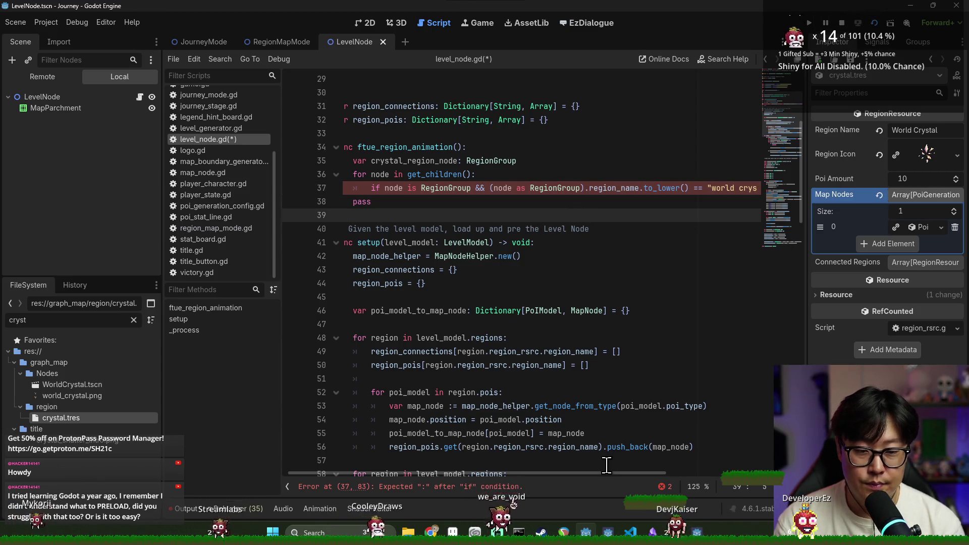
drag(610, 473, 677, 473)
click(692, 187)
text(:)
key(Return)
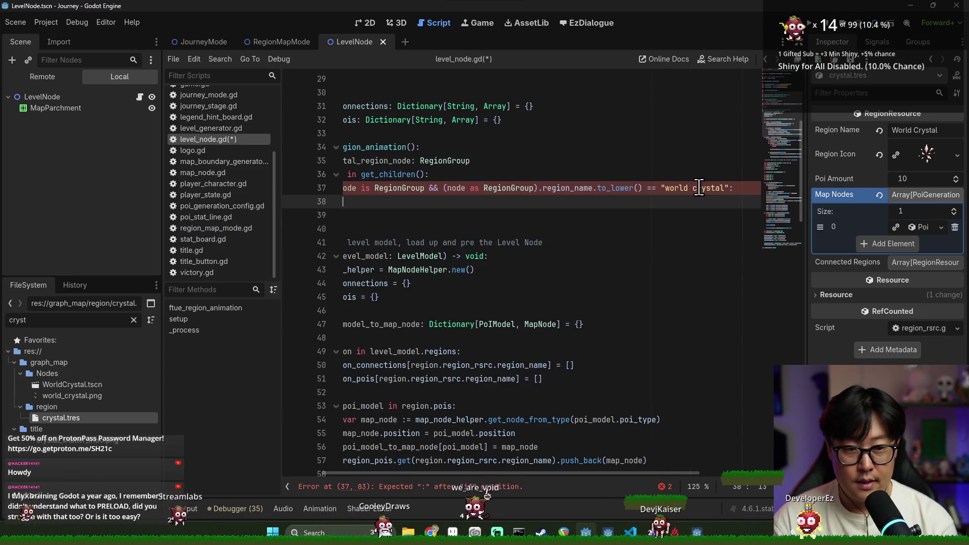
Step: Assign crystal_region_node = node inside the if block
drag(566, 474, 406, 390)
double_click(415, 160)
key(ctrl+c)
click(425, 202)
key(ctrl+v)
text(=)
key(ctrl+s)
text(node)
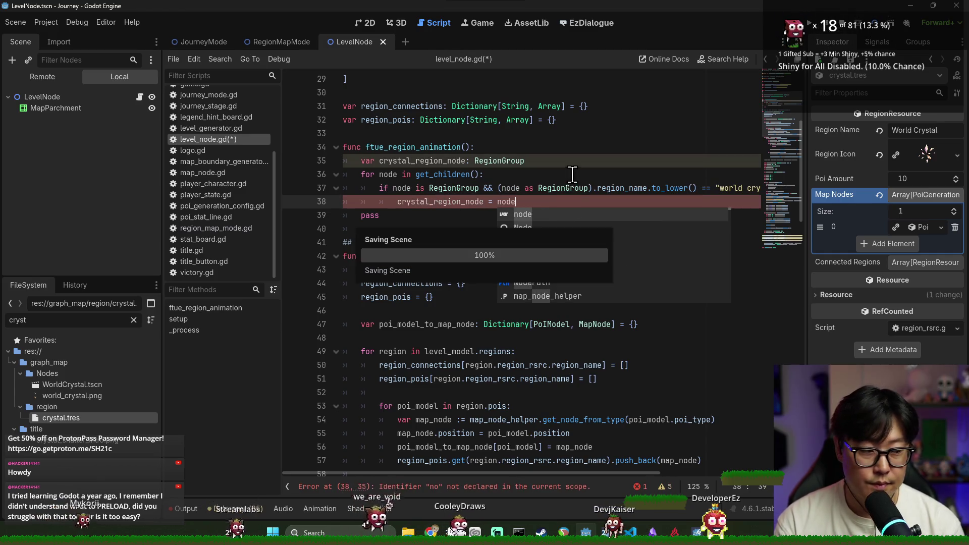
key(Escape)
Step: Delete the leftover pass line and save the script
key(Down)
key(BackSpace)
key(BackSpace)
key(BackSpace)
key(ctrl+s)
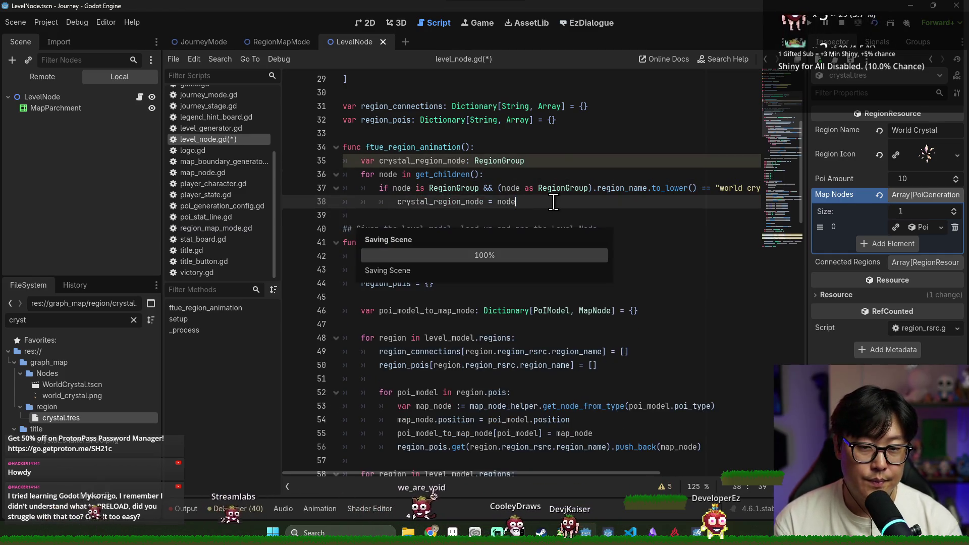
key(Return)
key(Return)
key(BackSpace)
key(BackSpace)
key(ctrl+s)
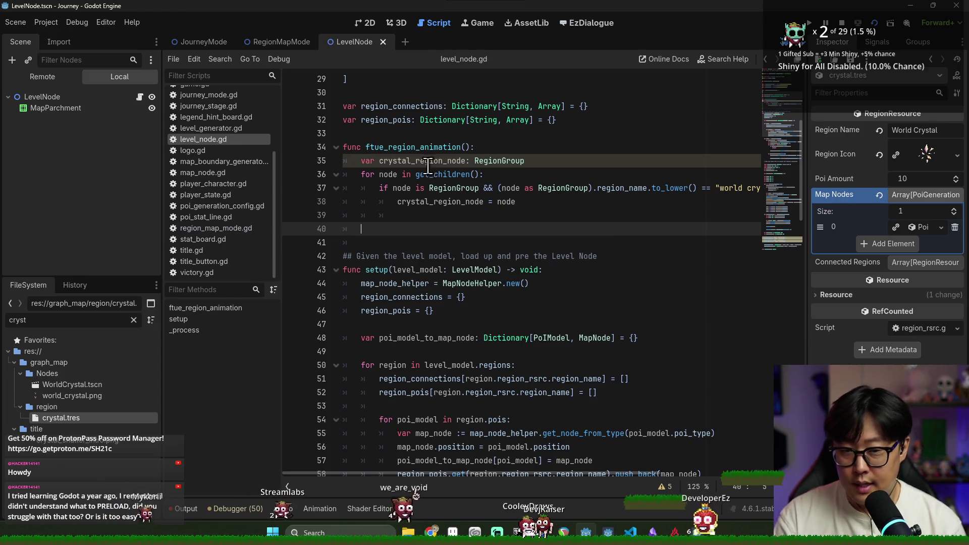
double_click(428, 164)
click(547, 230)
key(ctrl+s)
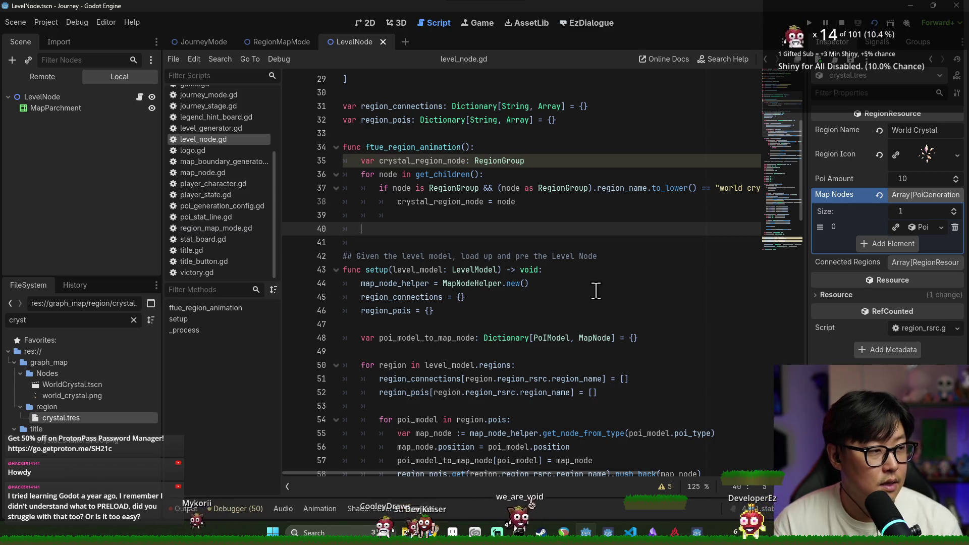
scroll(433, 256, up, 5)
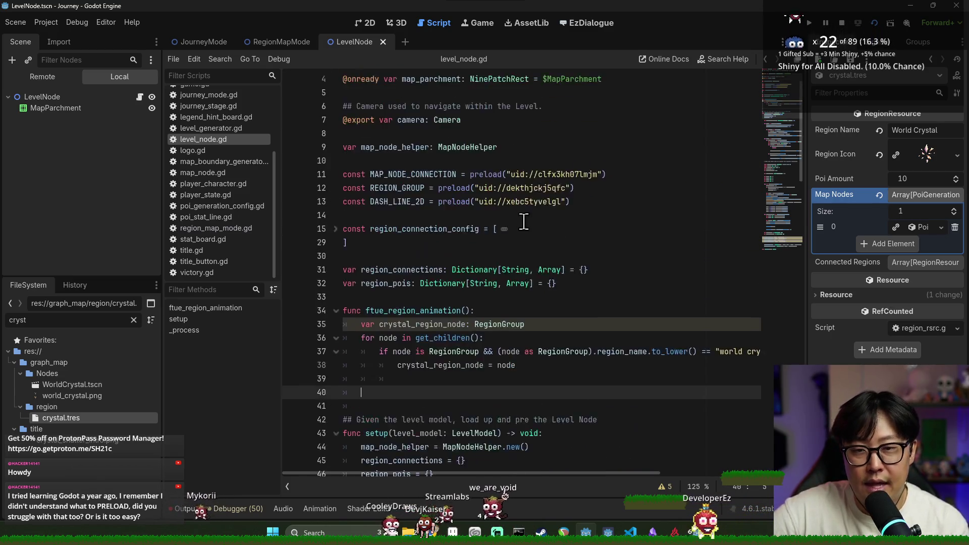
Step: Review the preloaded resource constants such as REGION_GROUP at the top of the script
mouse_move(472, 215)
mouse_down()
mouse_move(578, 212)
mouse_move(593, 241)
mouse_up()
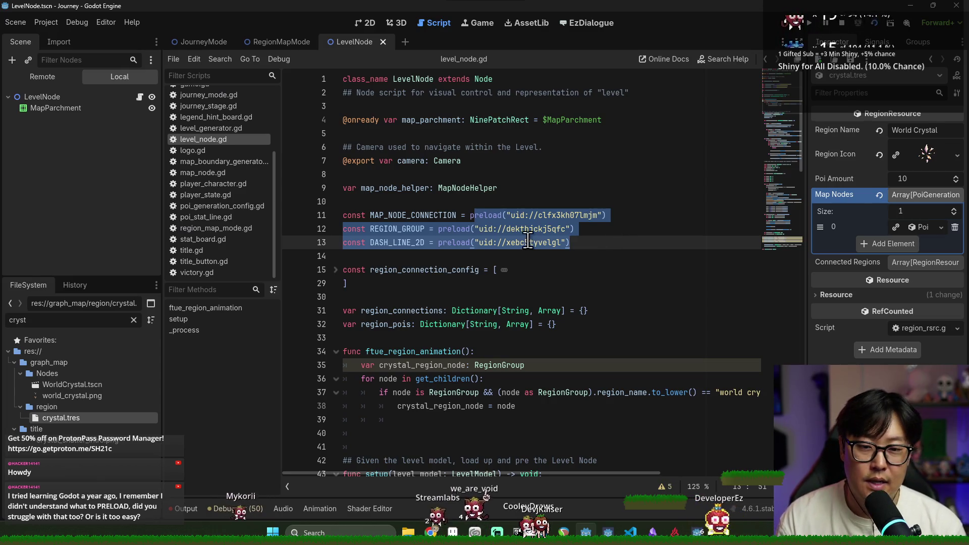
scroll(578, 254, down, 3)
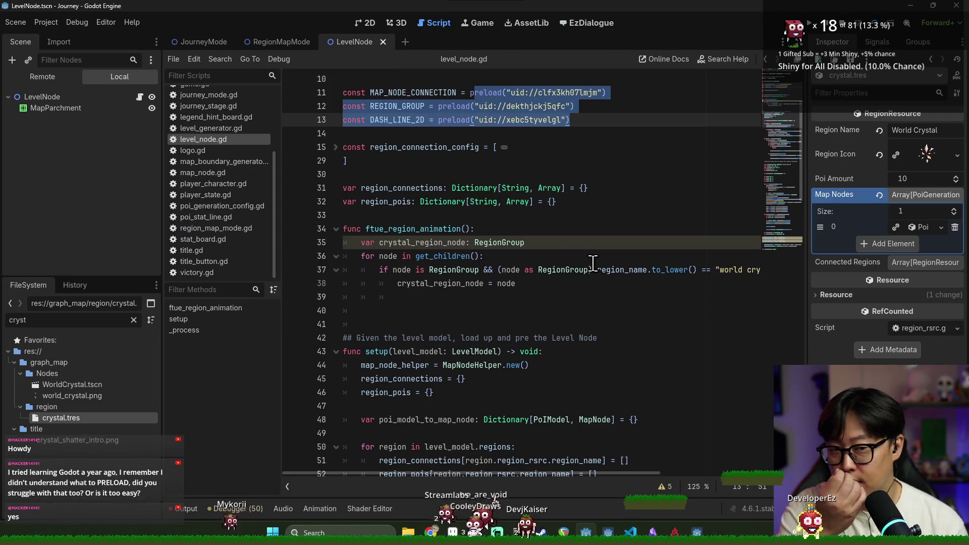
scroll(470, 216, up, 3)
double_click(403, 229)
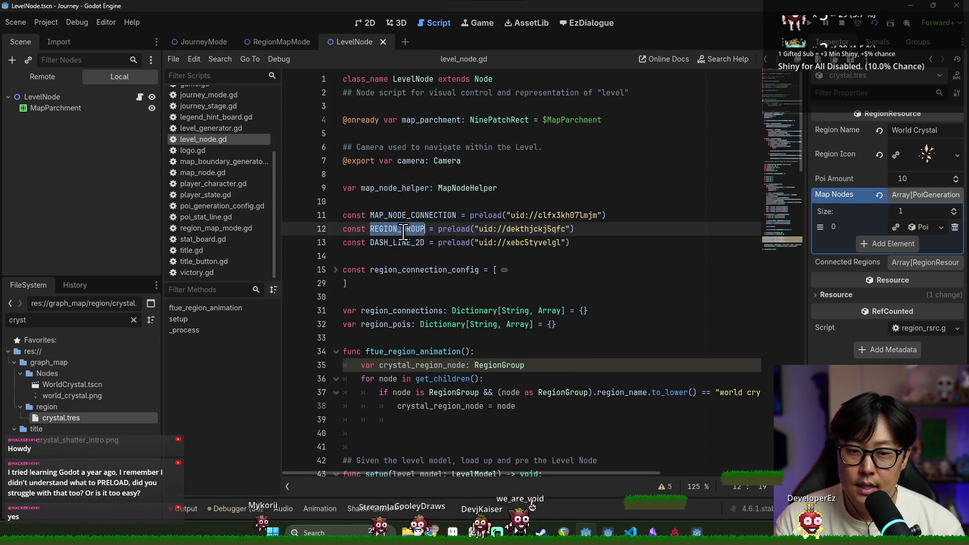
double_click(486, 216)
mouse_move(480, 216)
mouse_down()
mouse_move(457, 229)
mouse_move(576, 229)
mouse_move(570, 243)
mouse_up()
key(Down)
double_click(476, 218)
click(515, 241)
click(561, 243)
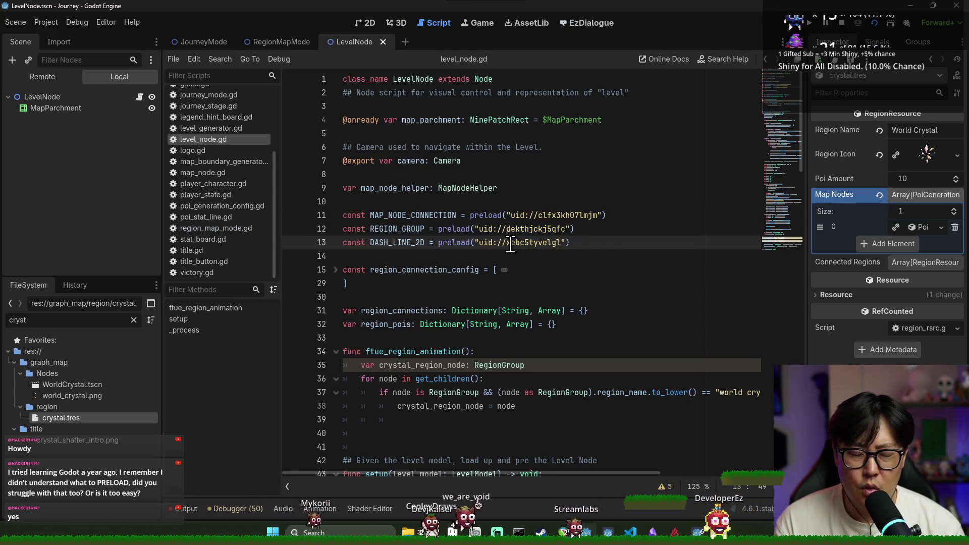
mouse_move(510, 245)
scroll(512, 261, down, 2)
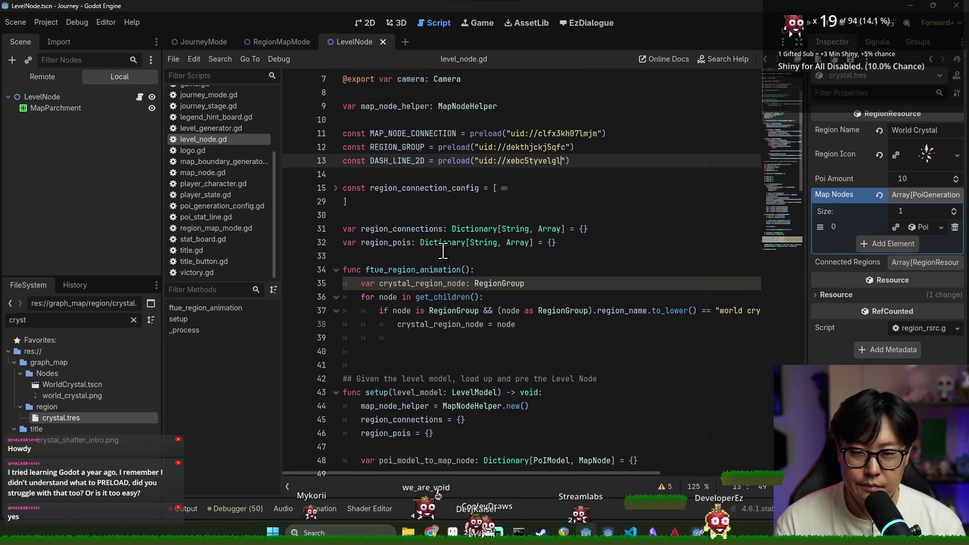
scroll(454, 261, up, 1)
scroll(469, 265, down, 8)
scroll(500, 275, up, 8)
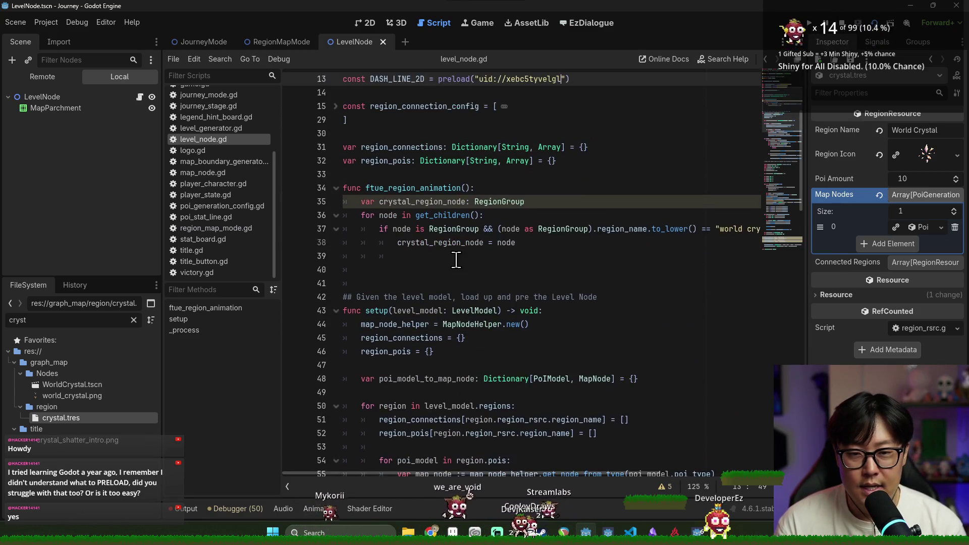
Step: Add break after the crystal_region_node assignment on line 39 and save
double_click(426, 284)
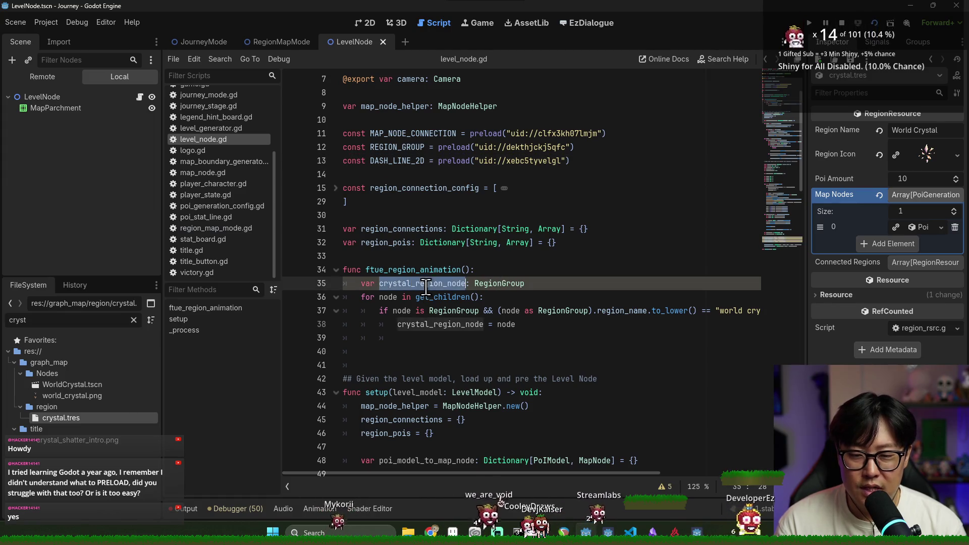
click(419, 337)
click(400, 347)
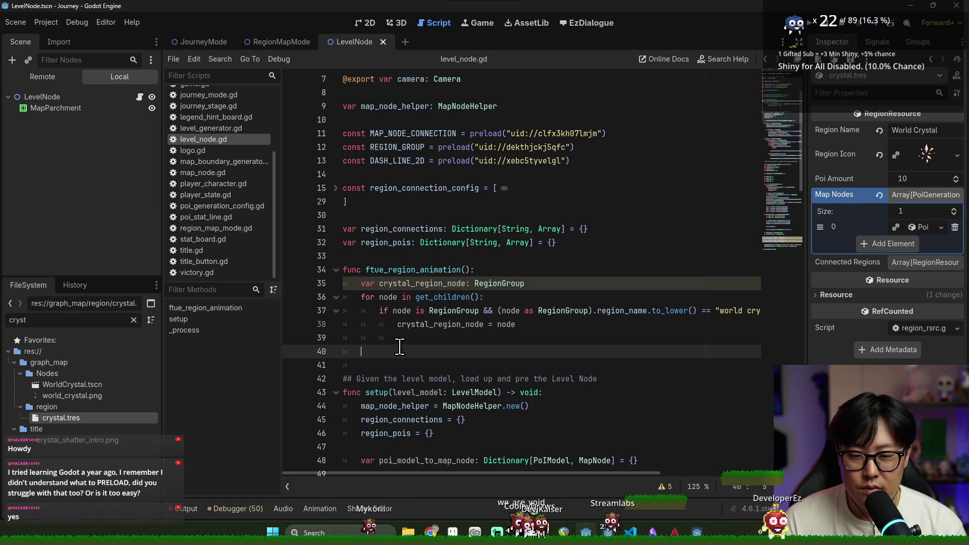
click(527, 336)
text(break)
key(ctrl+s)
key(Return)
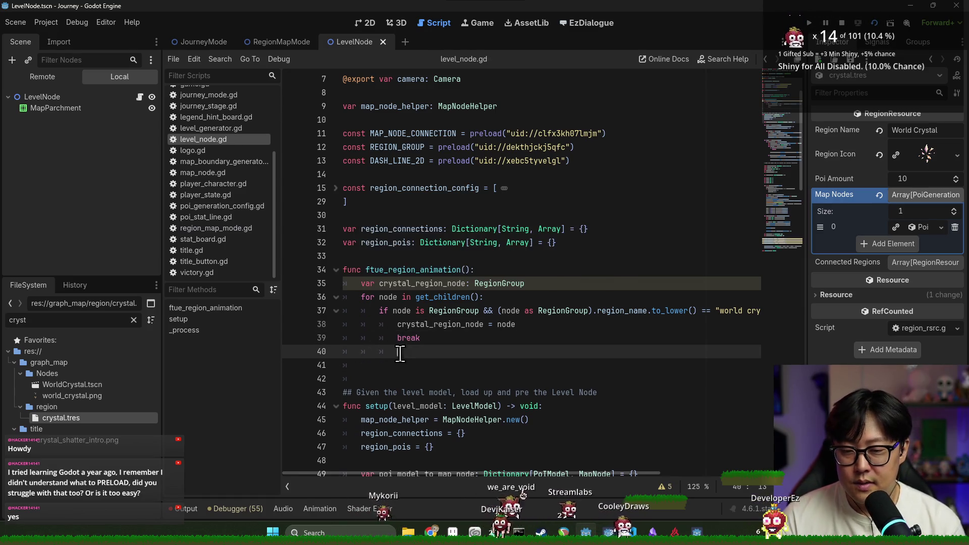
key(Return)
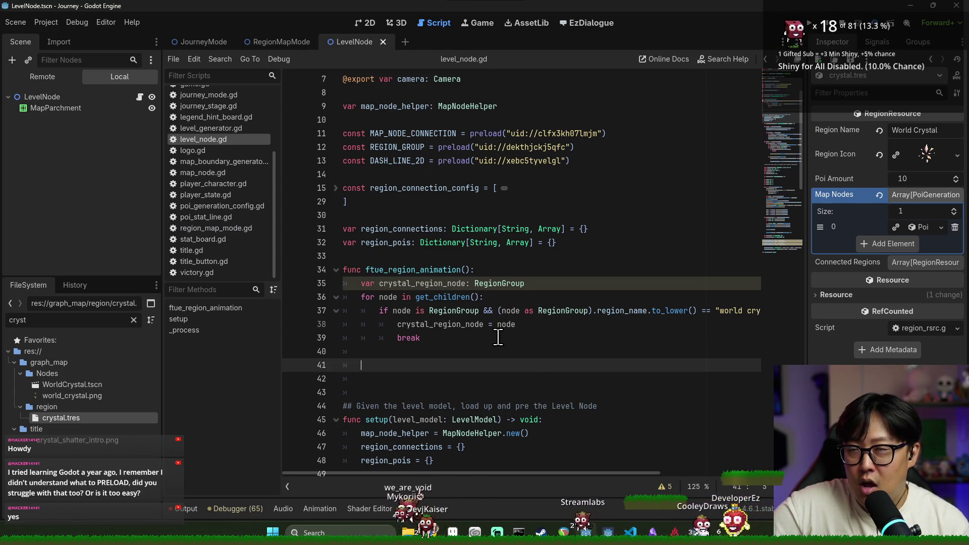
mouse_move(463, 324)
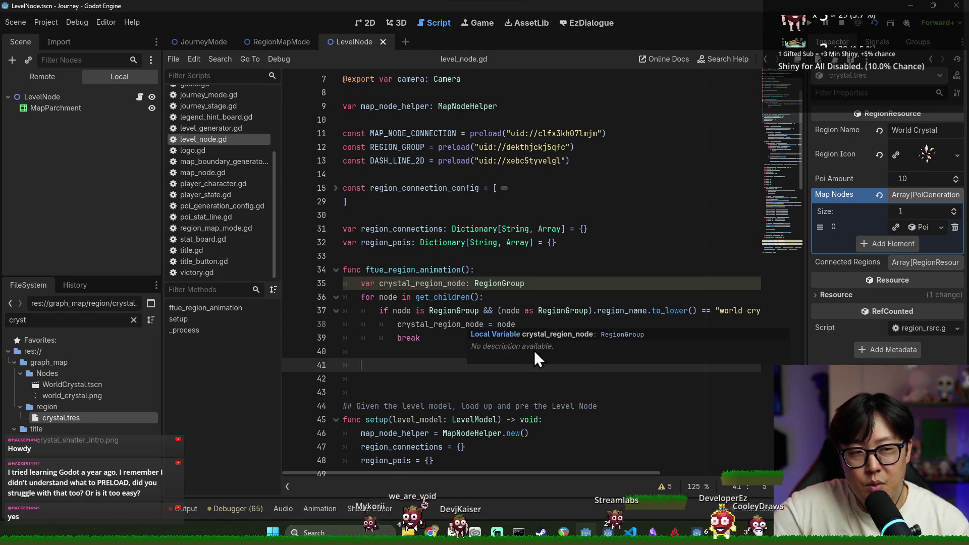
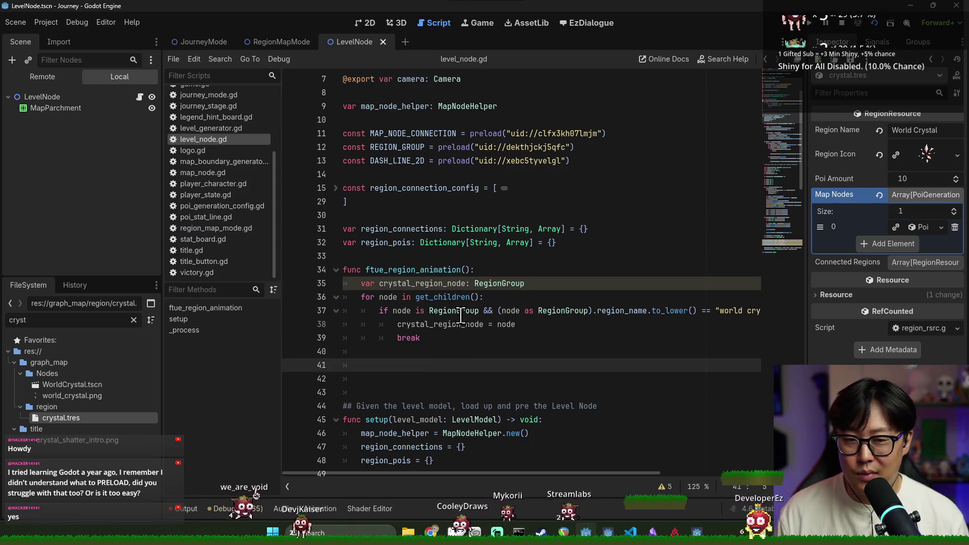
Step: Remove the surplus blank line after the search loop in ftue_region_animation
scroll(452, 300, down, 2)
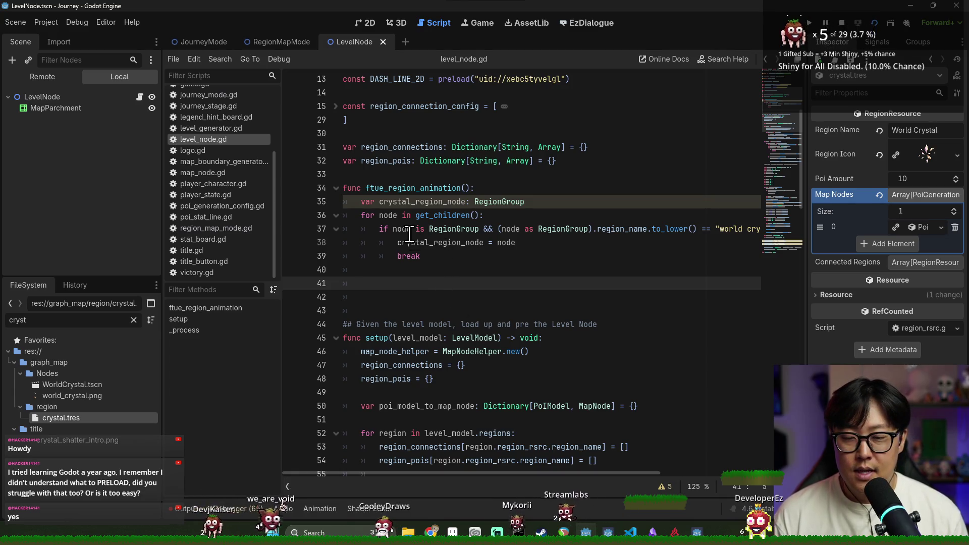
double_click(422, 201)
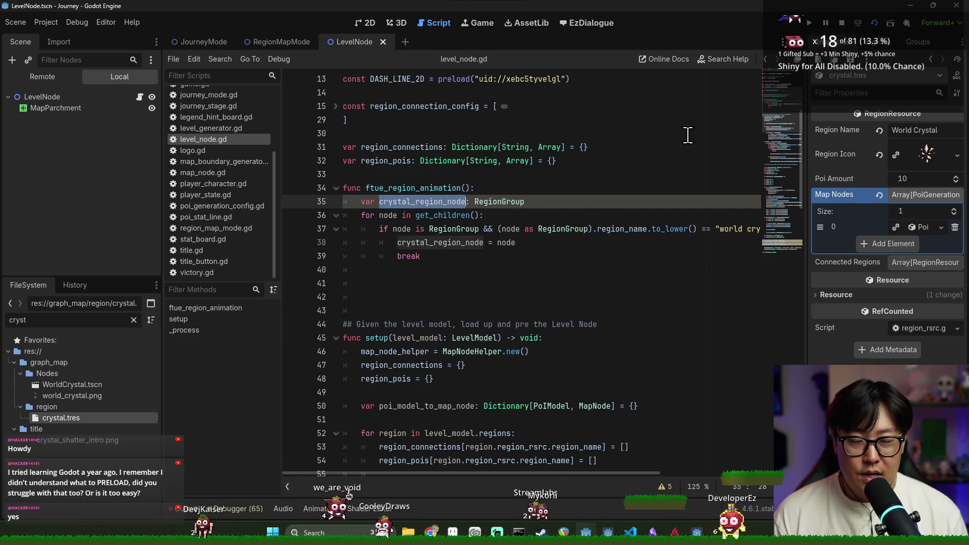
click(517, 229)
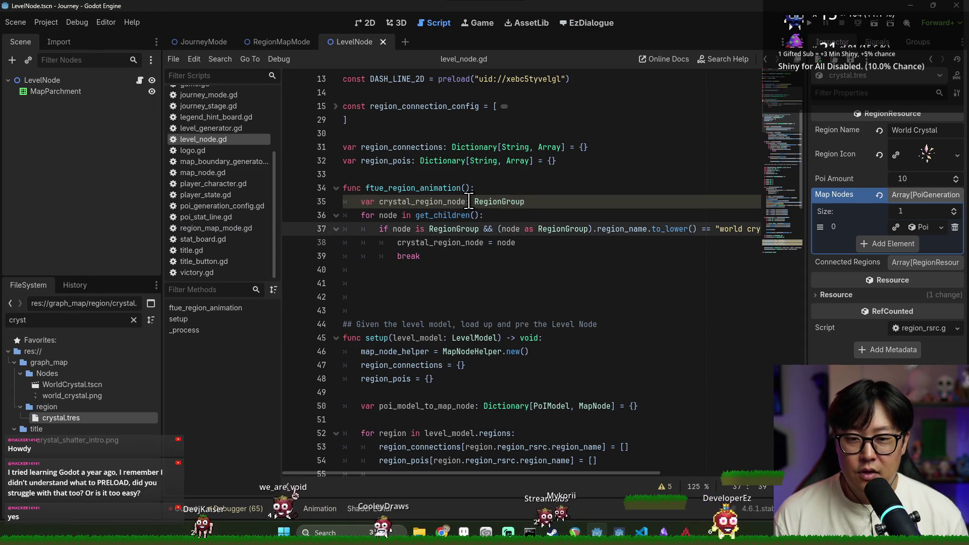
double_click(422, 202)
click(396, 273)
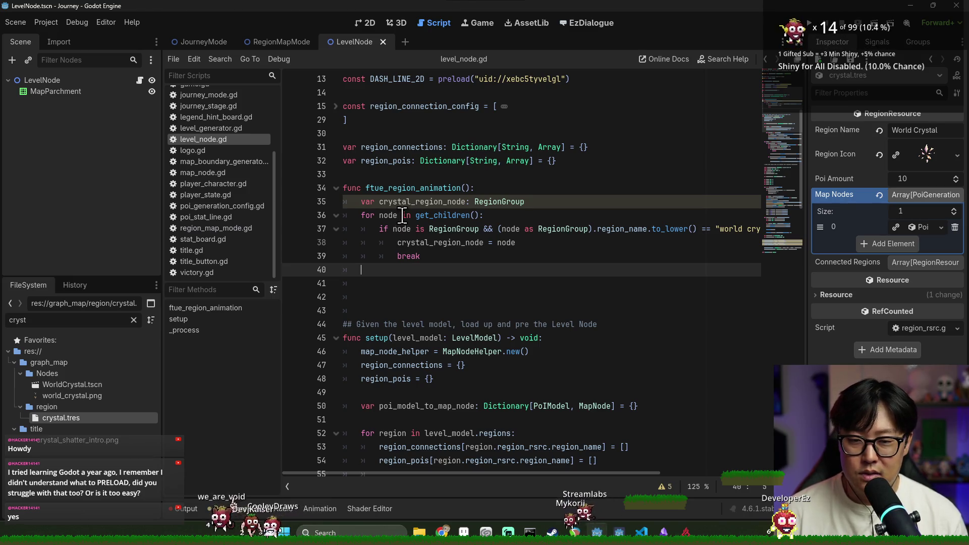
double_click(421, 202)
click(395, 278)
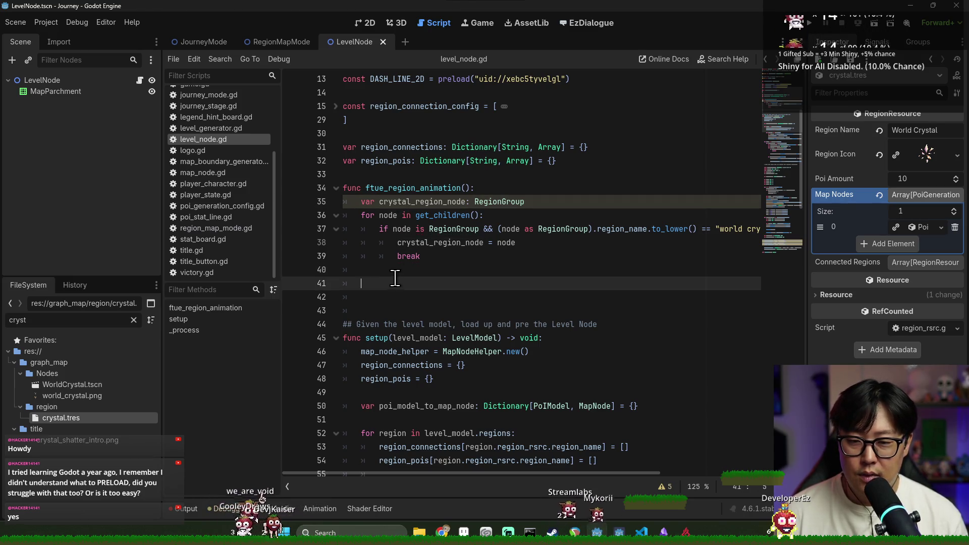
click(500, 311)
key(BackSpace)
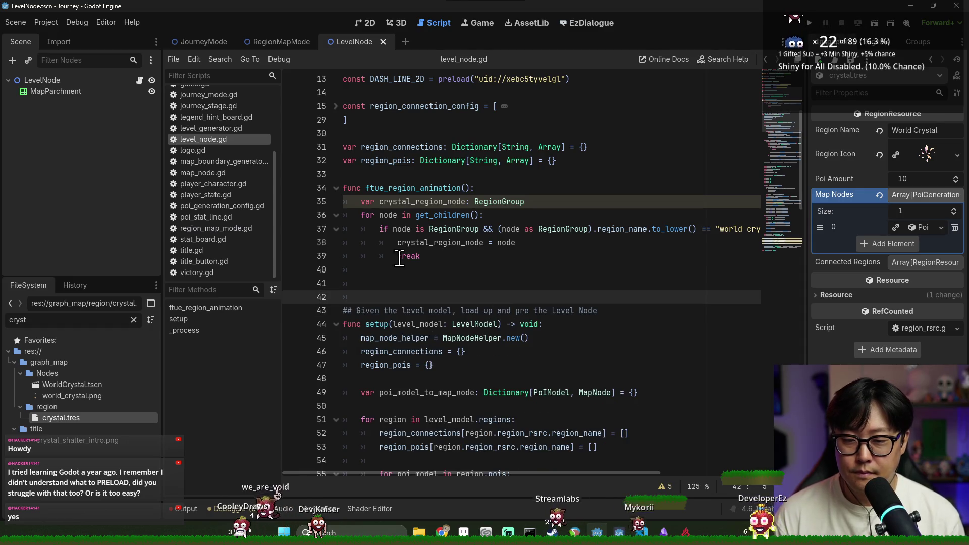
key(Up)
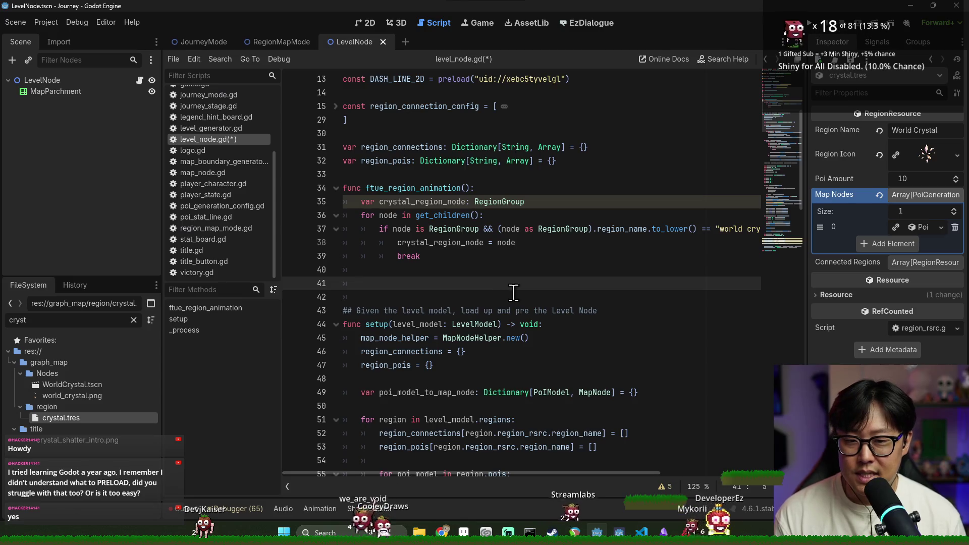
Step: Write crystal_region_node.position on line 41, dropping a mistyped main_ prefix
scroll(513, 292, up, 1)
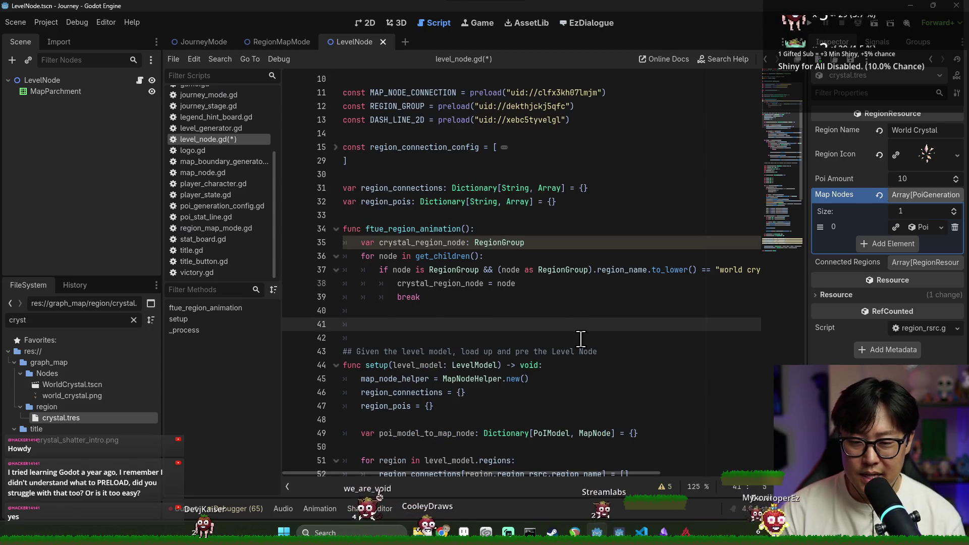
text(.position)
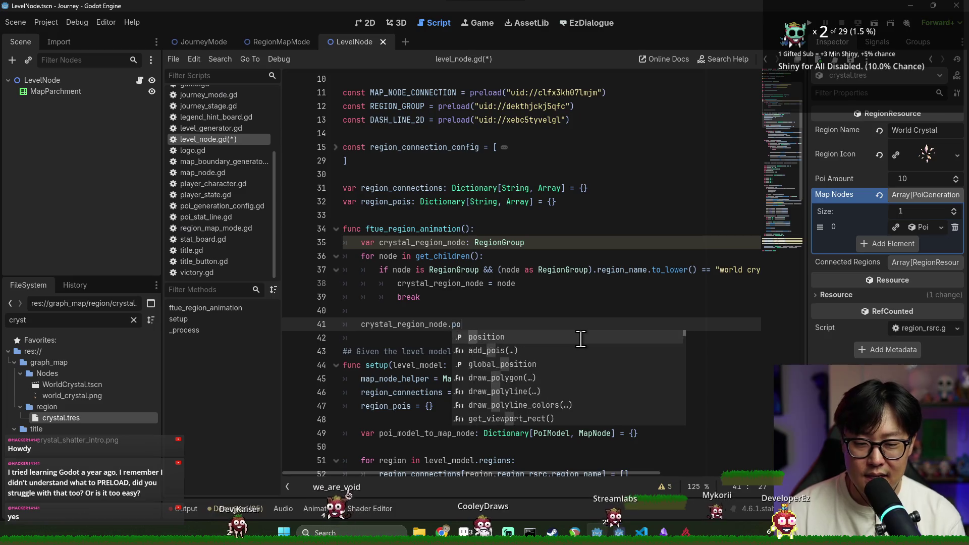
key(Home)
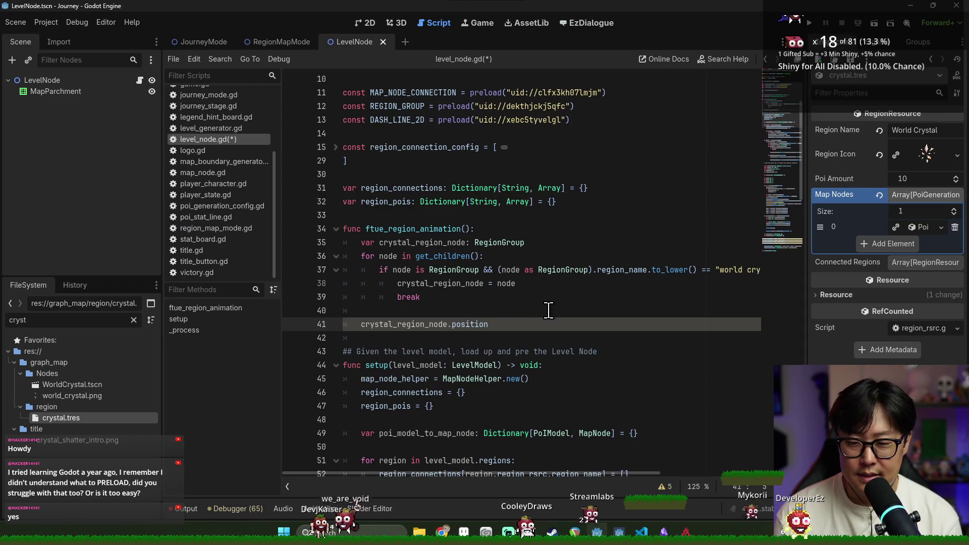
text(main_)
key(BackSpace)
key(BackSpace)
key(BackSpace)
click(447, 284)
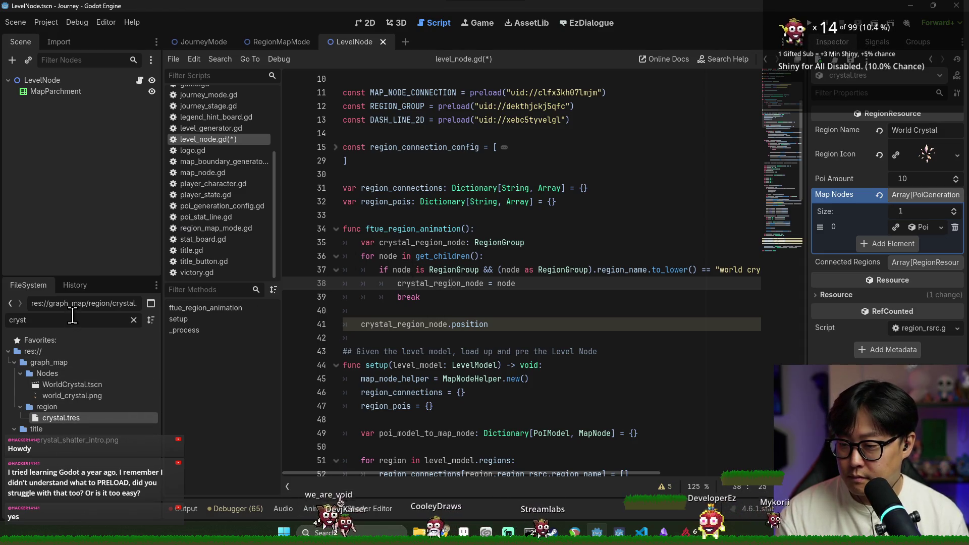
Step: Filter the FileSystem for 'camera', open camera.gd and begin the jump_to function body
text(camera)
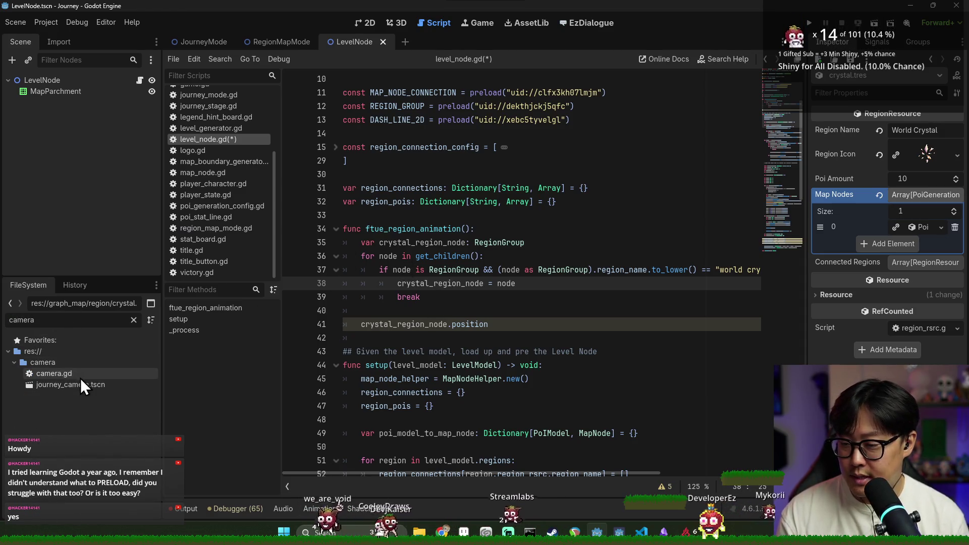
double_click(80, 377)
click(493, 119)
key(Return)
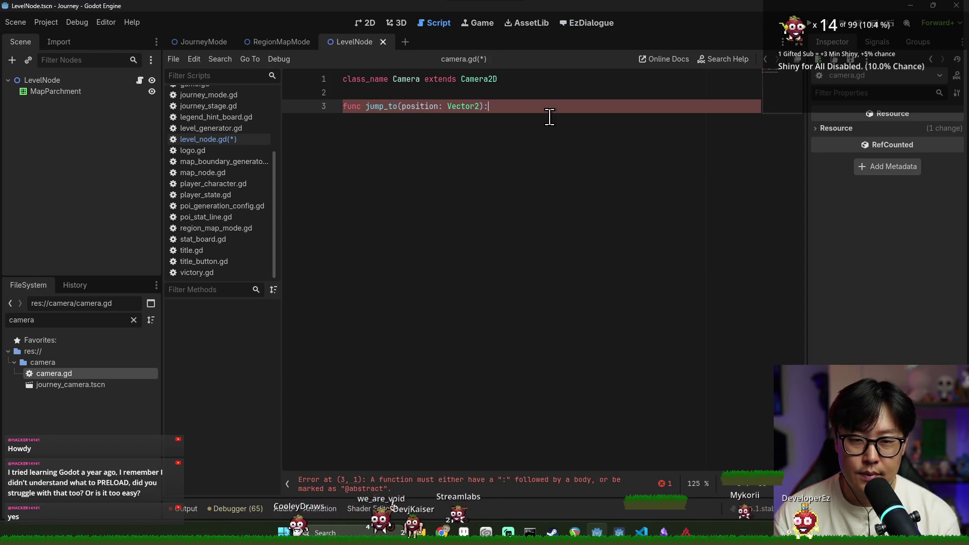
key(Return)
key(BackSpace)
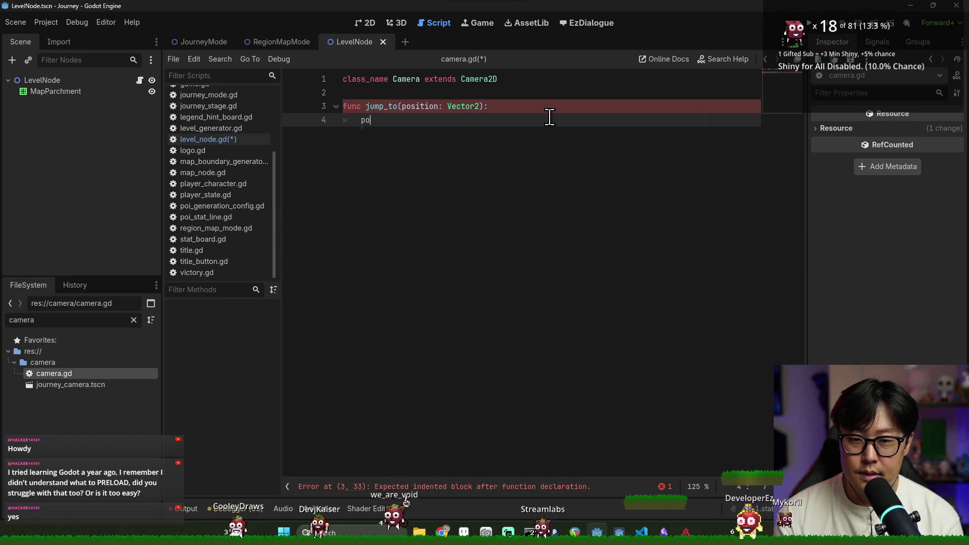
Step: Make position_smoothing_enabled = false the first line of jump_to
text(sit)
key(Return)
text(= fals)
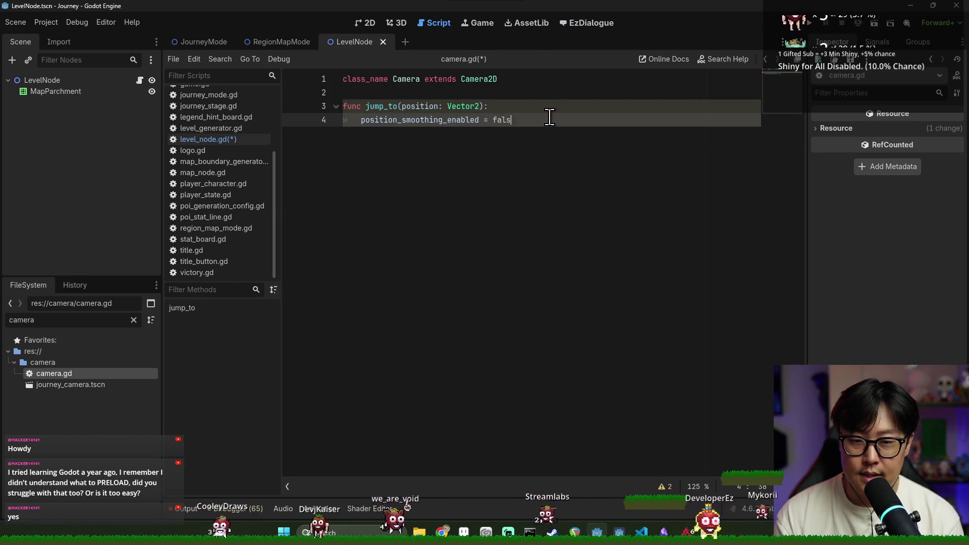
text(e)
key(Return)
Step: Add self.position = position to jump_to and save camera.gd
text(position = p)
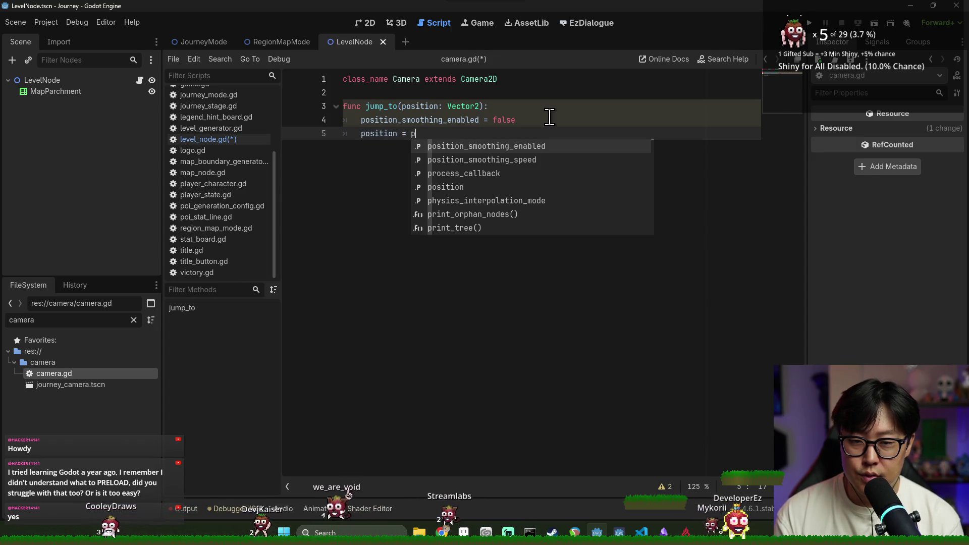
click(346, 134)
double_click(413, 108)
click(360, 134)
text(s)
click(467, 134)
text(ion)
key(ctrl+s)
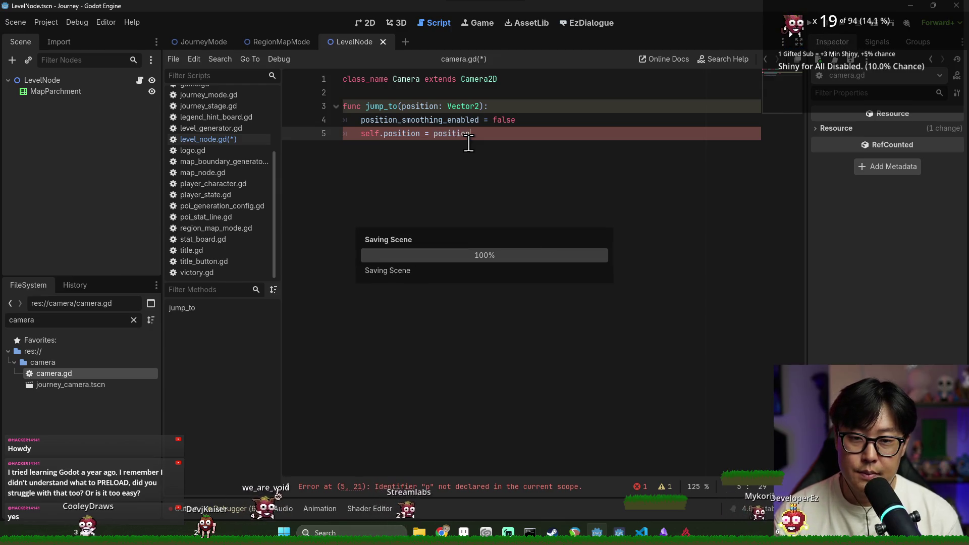
key(Return)
key(ctrl+s)
Step: Save again and begin a new func declaration below the jump_to body
click(403, 107)
double_click(374, 108)
key(ctrl+s)
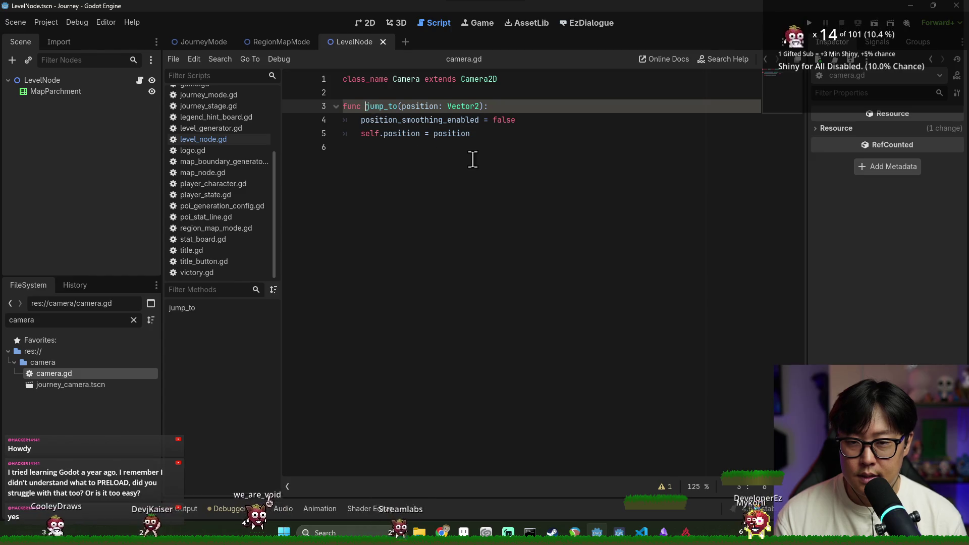
click(491, 134)
key(Return)
key(Return)
key(BackSpace)
text(func)
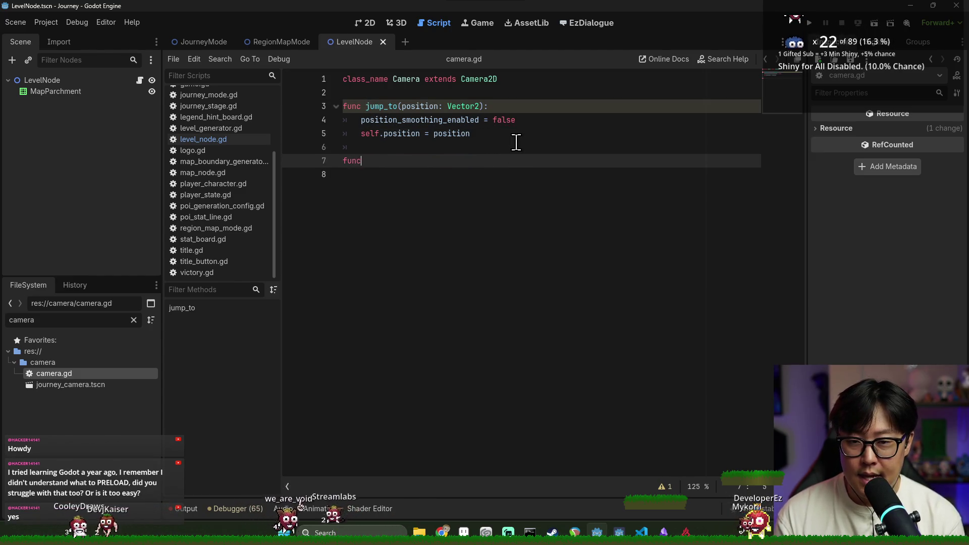
Step: Re-enable position_smoothing_enabled after the position line, delete the unfinished func, and save
double_click(412, 120)
click(480, 134)
key(Return)
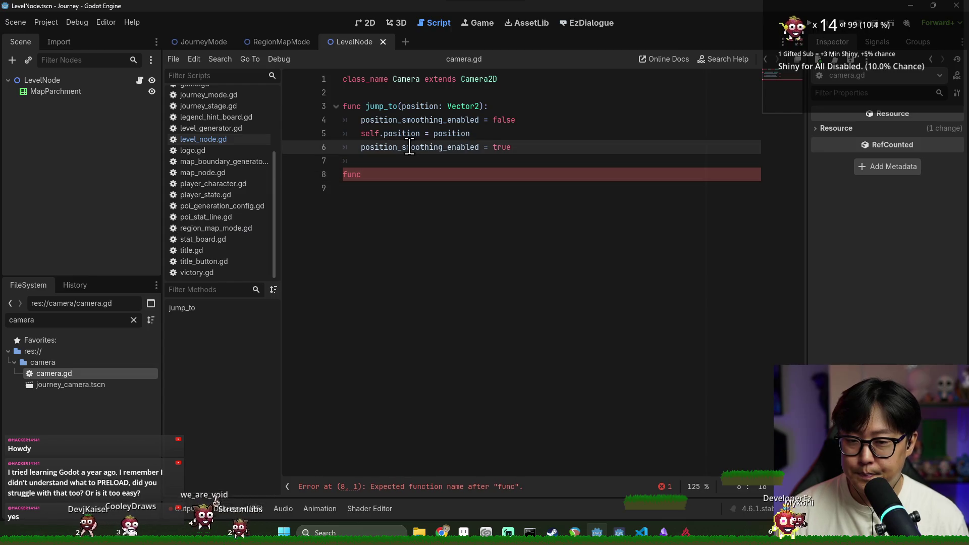
click(395, 173)
key(ctrl+s)
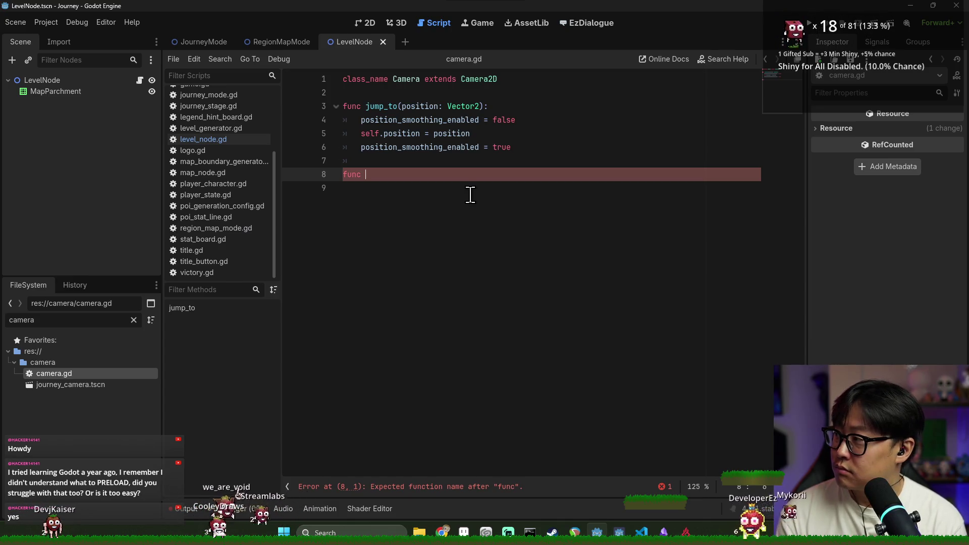
key(BackSpace)
key(BackSpace)
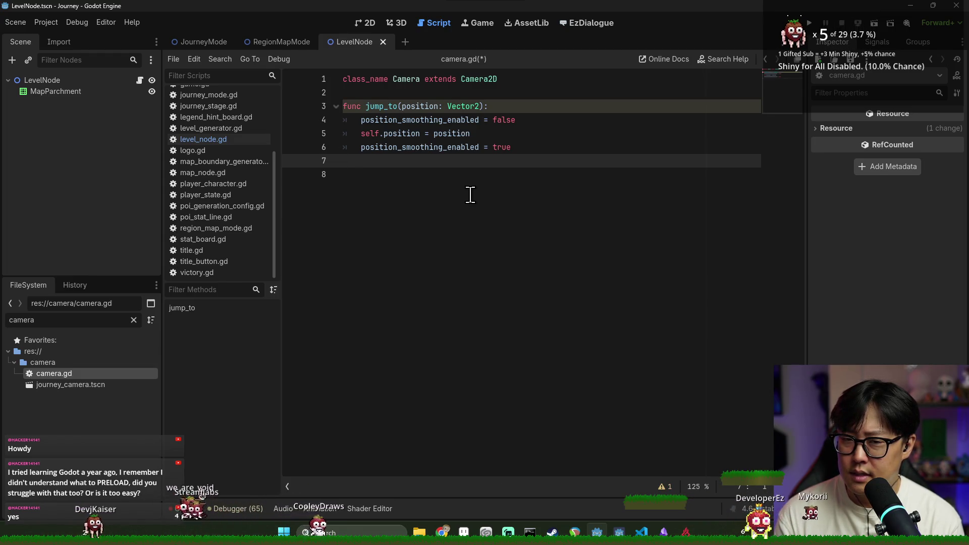
key(BackSpace)
key(BackSpace)
key(ctrl+s)
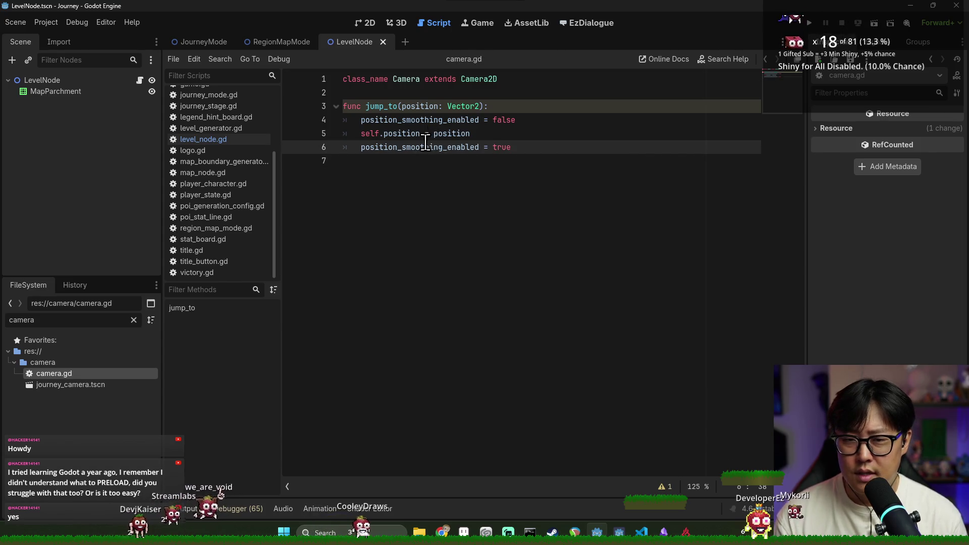
click(408, 134)
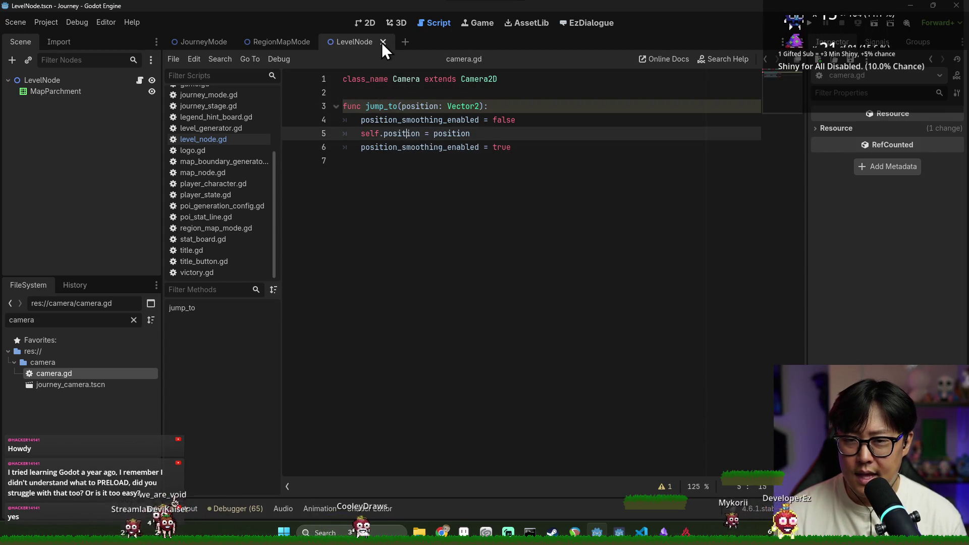
click(448, 147)
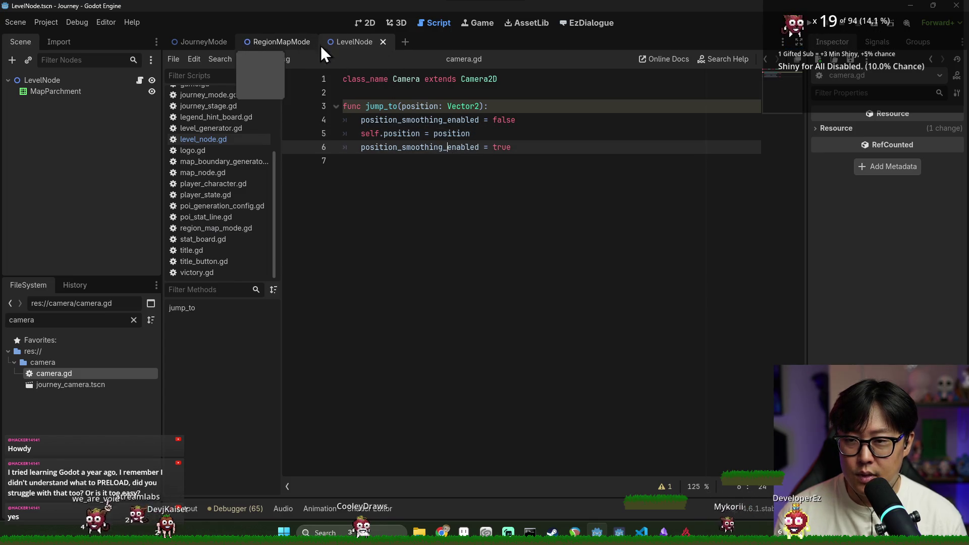
Step: Open level_node.gd from the RegionMapMode scene and start a camera.jump_to call on line 41
click(318, 45)
key(ctrl+s)
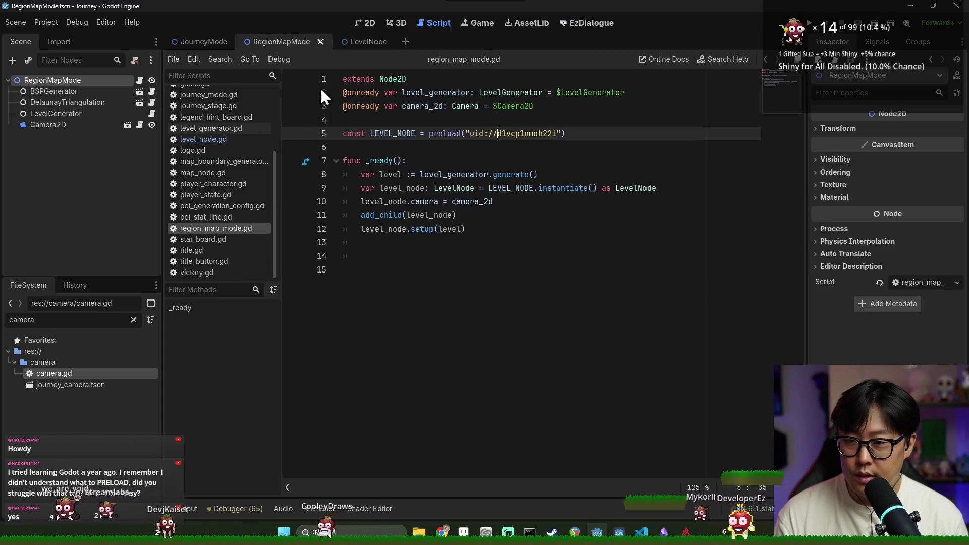
ctrl+click(510, 135)
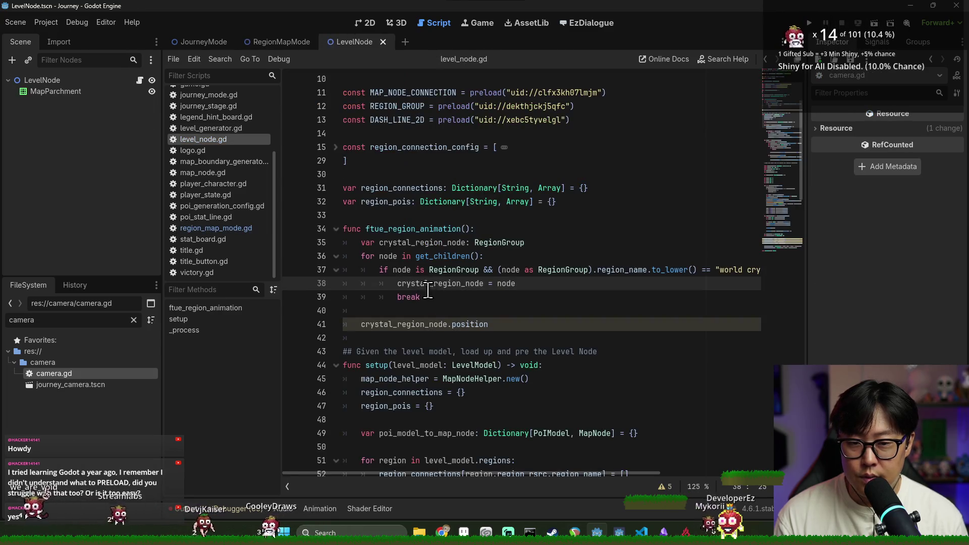
scroll(428, 294, down, 3)
double_click(399, 202)
key(Home)
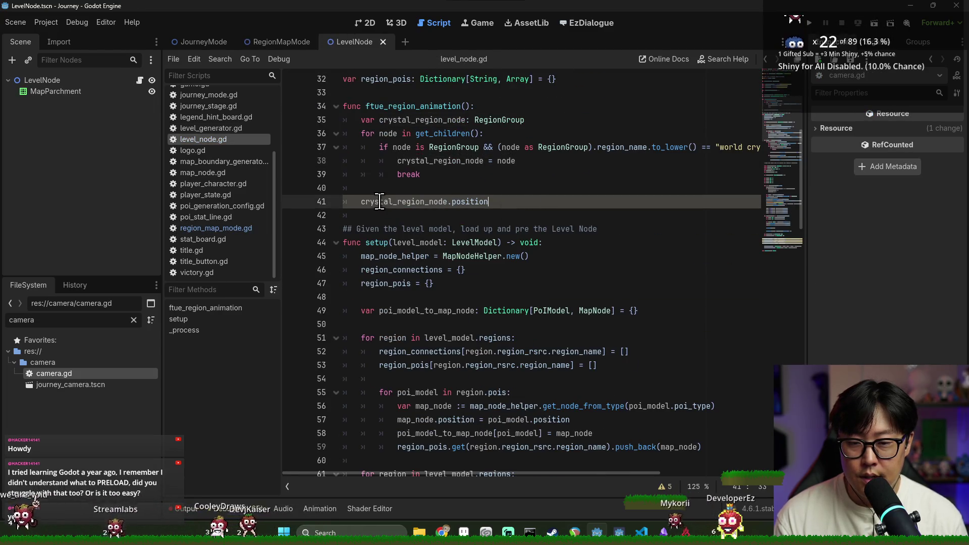
text(camera)
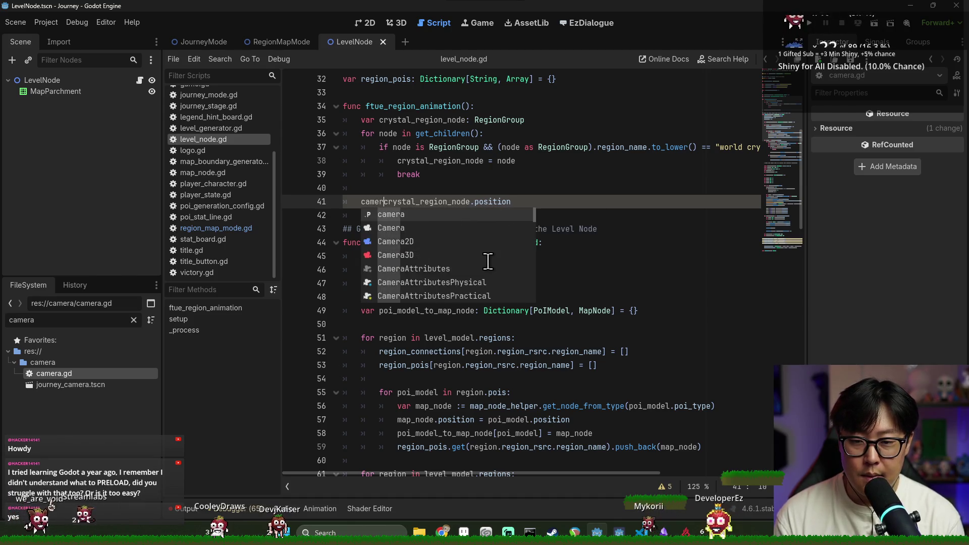
key(ctrl+Delete)
text(.jump)
key(Return)
key(Escape)
text(crystal_region_node)
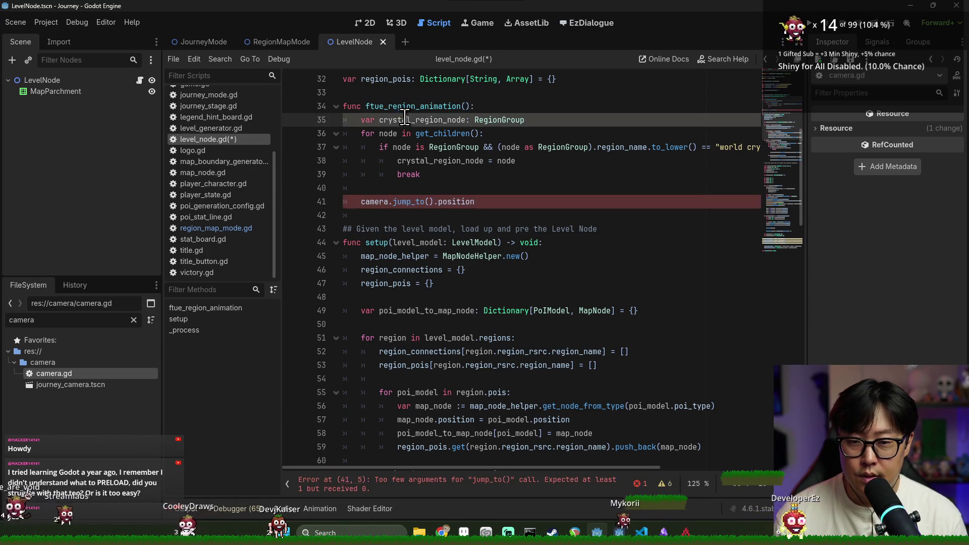
Step: Pass crystal_region_node.position to jump_to, save, and add camera.zoom = Vector2(2.,2.)
drag(520, 202, 587, 201)
key(ctrl+x)
key(Left)
key(ctrl+v)
key(End)
key(Return)
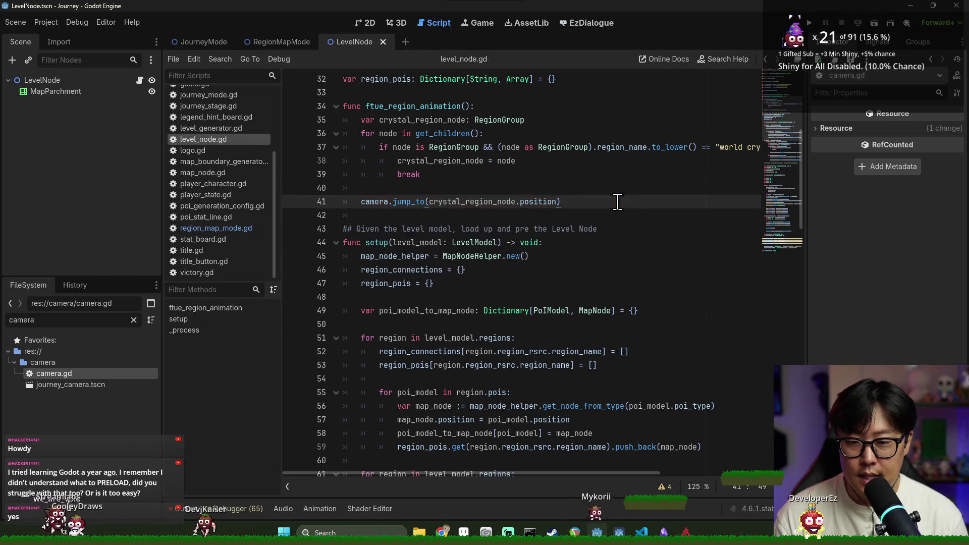
key(ctrl+s)
text(mera.zoom = Vector)
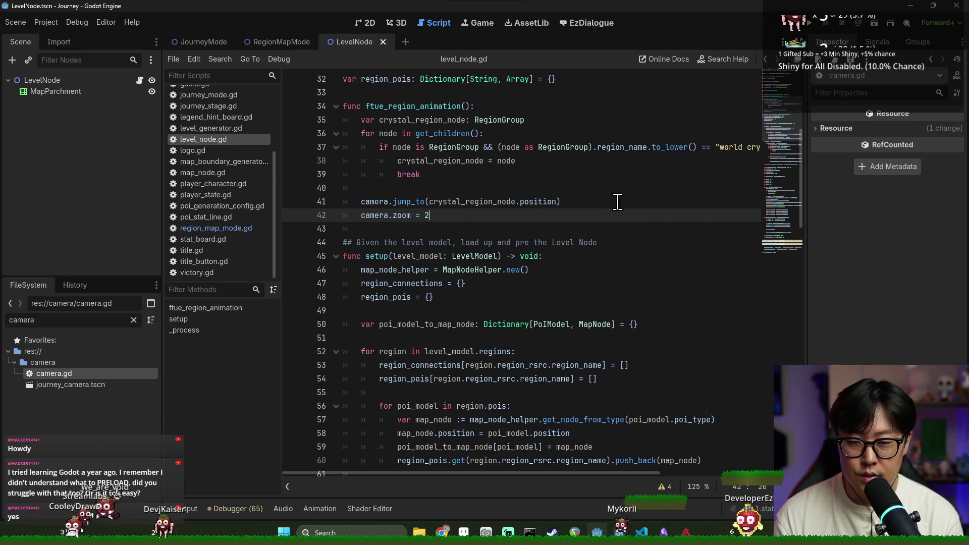
text(2(2.,)
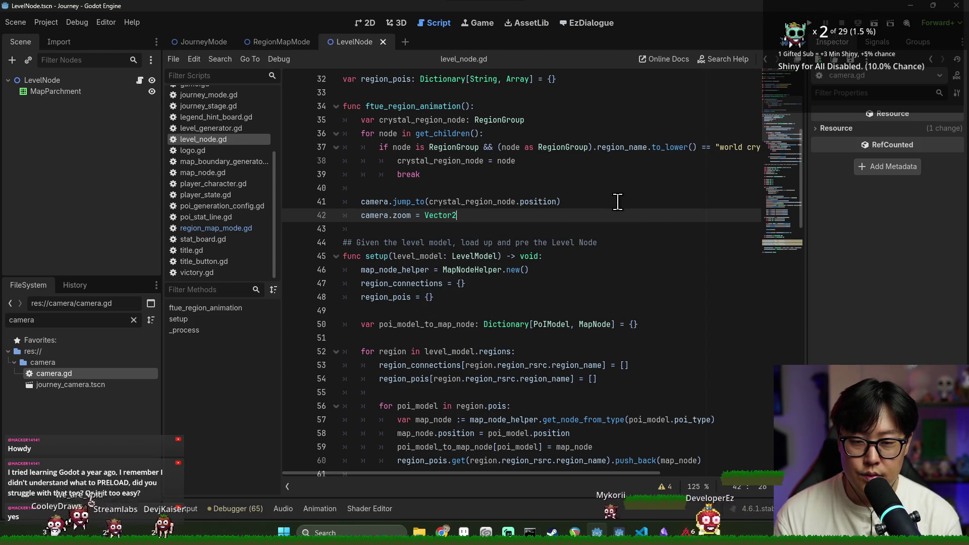
text(2.))
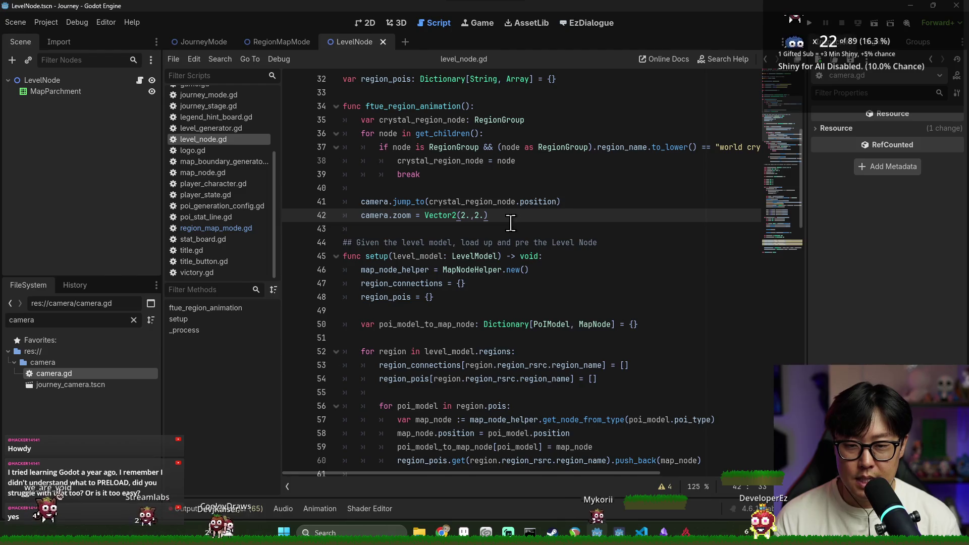
key(Return)
key(Return)
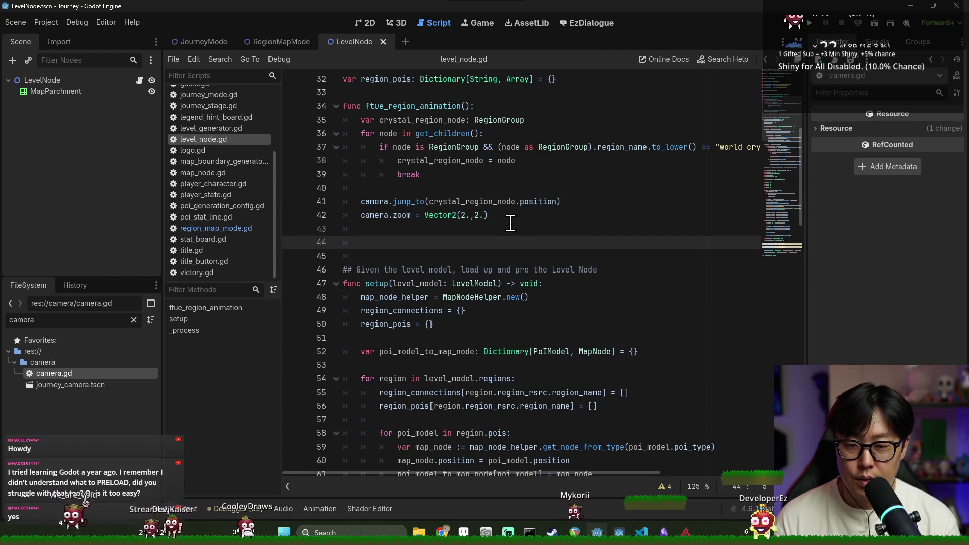
Step: Declare var zoom_tween := create_tween() and start a zoom_tween.tween_property call
text(var tween)
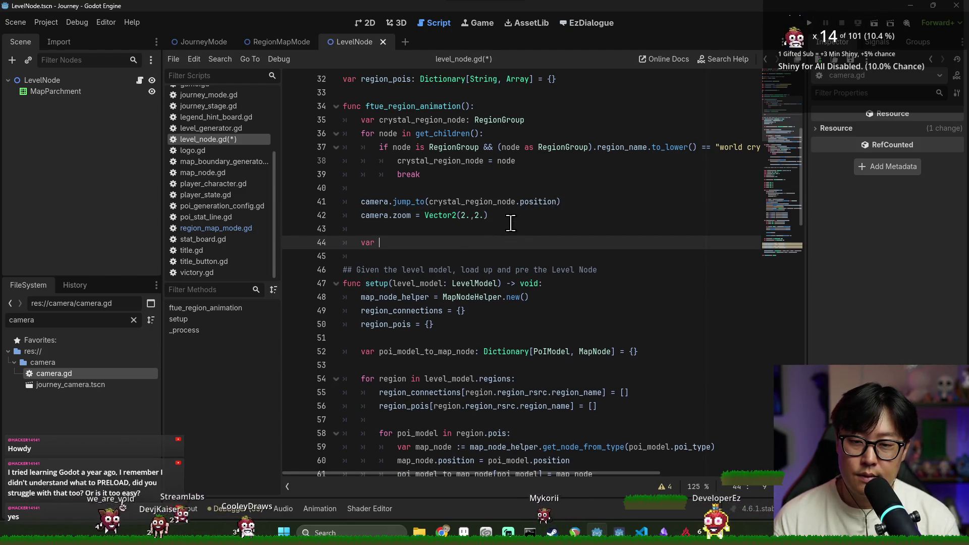
text(_zoo)
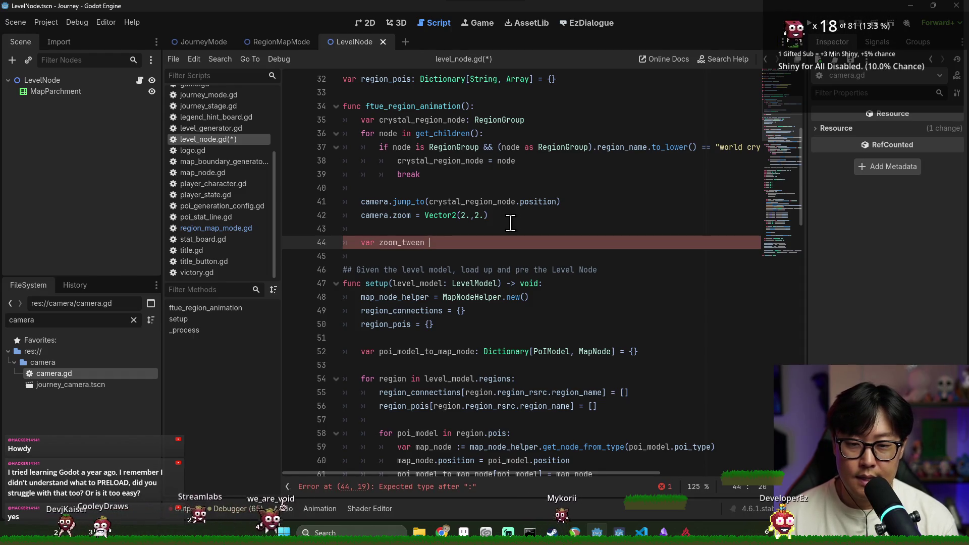
text(_tween)
key(Return)
key(Return)
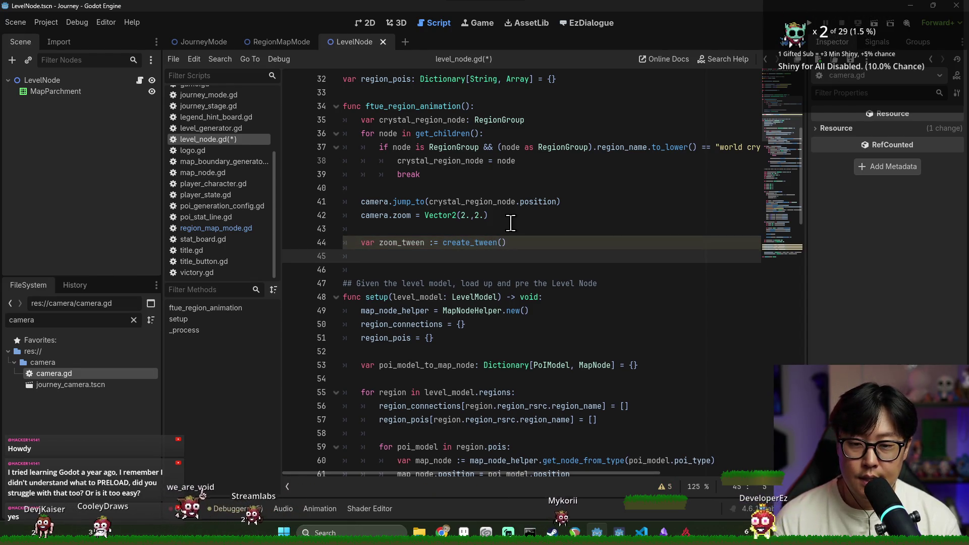
text(zoom_tween.s)
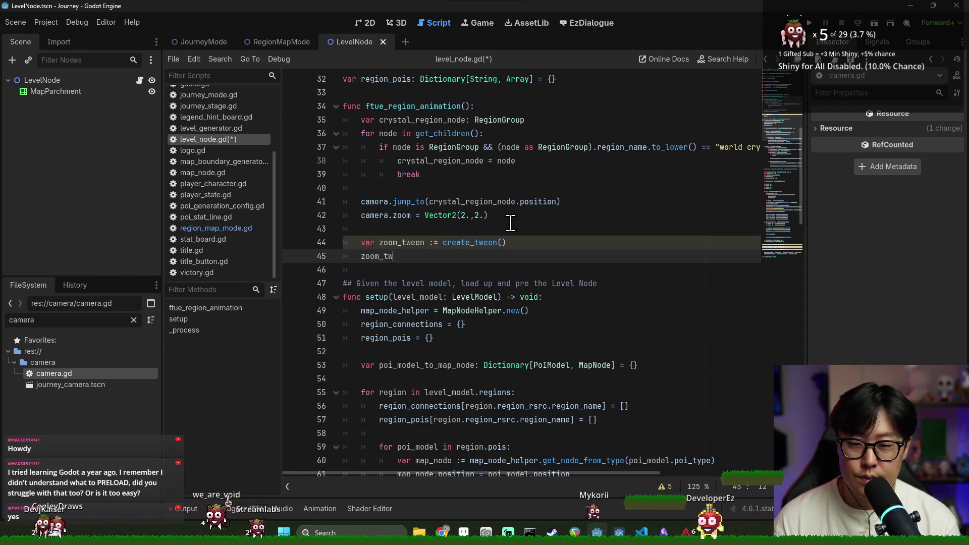
text(et_tw)
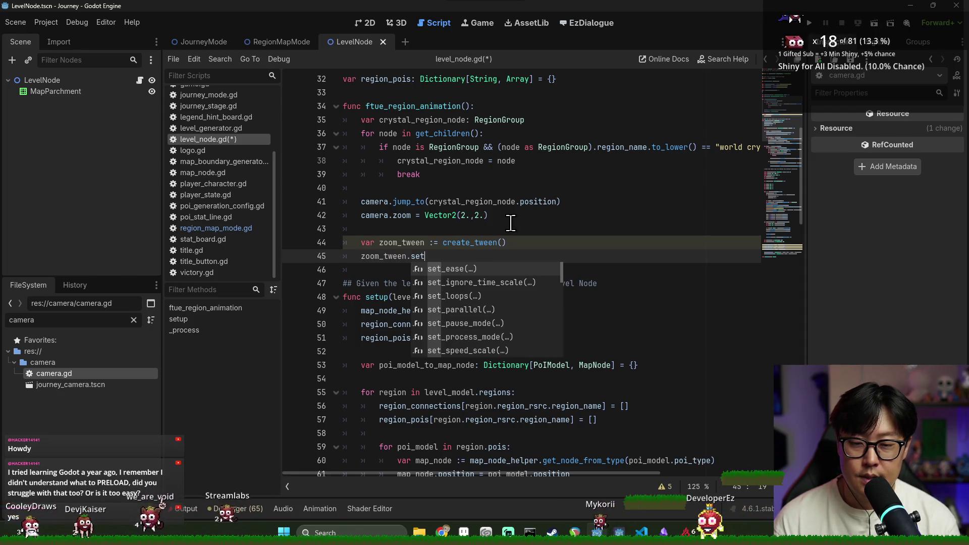
key(BackSpace)
key(BackSpace)
key(BackSpace)
text(tween)
key(Down)
key(Down)
key(Down)
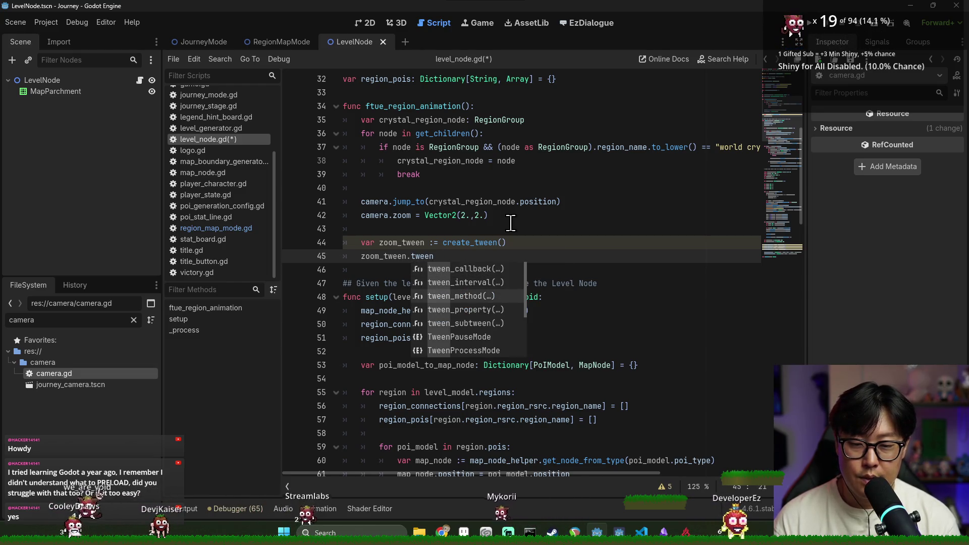
key(Return)
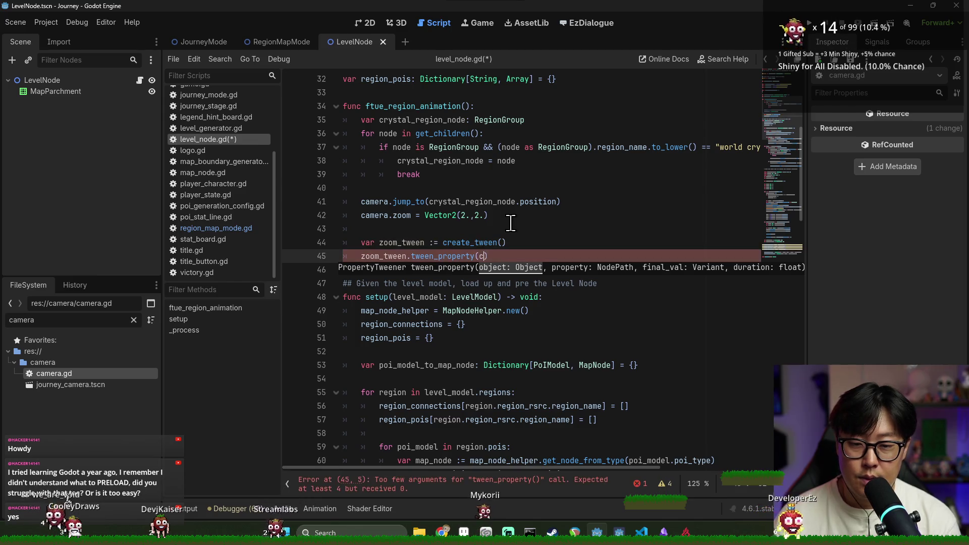
Step: Give tween_property the arguments camera, "zoom", Vector2(1., 1.) and duration 1., fixing the Vector2 error
text("zoom", Ve)
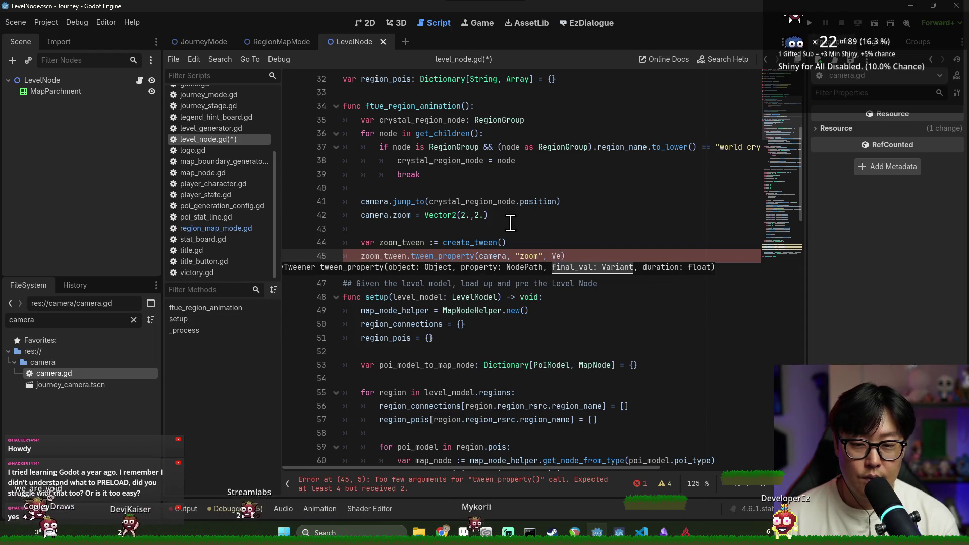
text((1.)
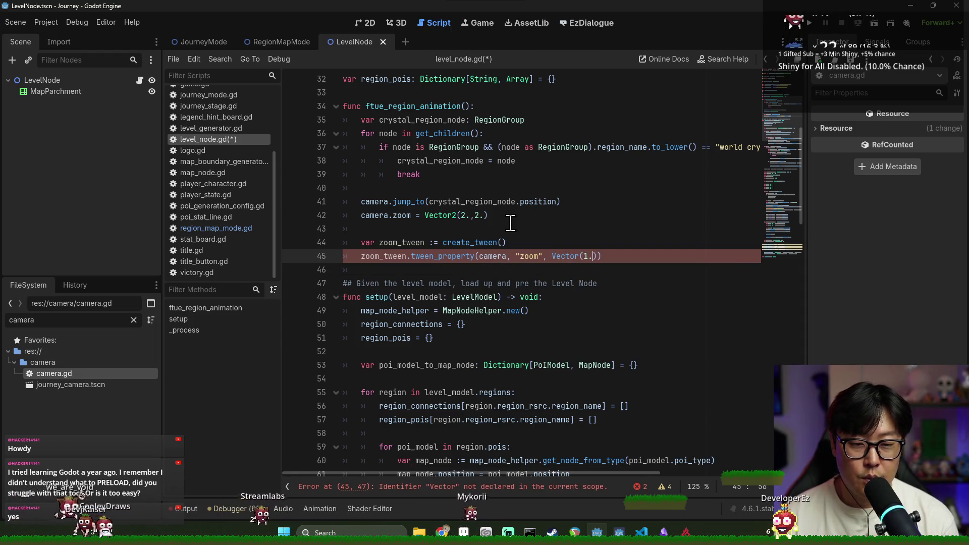
text(0)
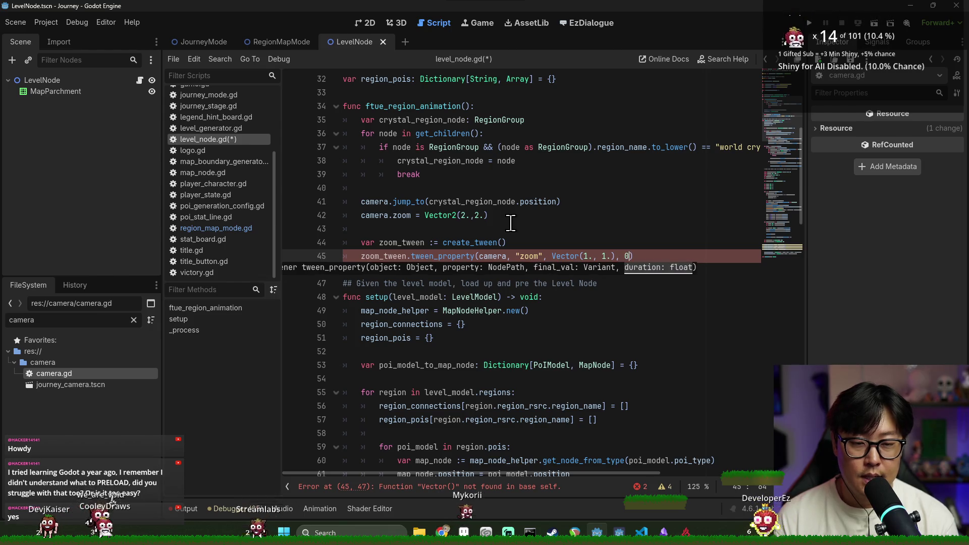
key(BackSpace)
key(BackSpace)
text(1.)
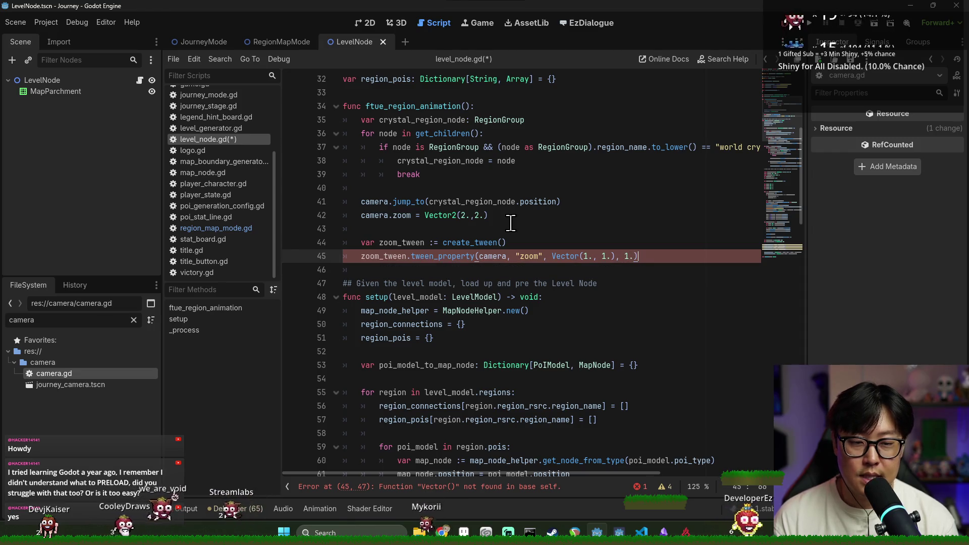
key(End)
key(Return)
key(Return)
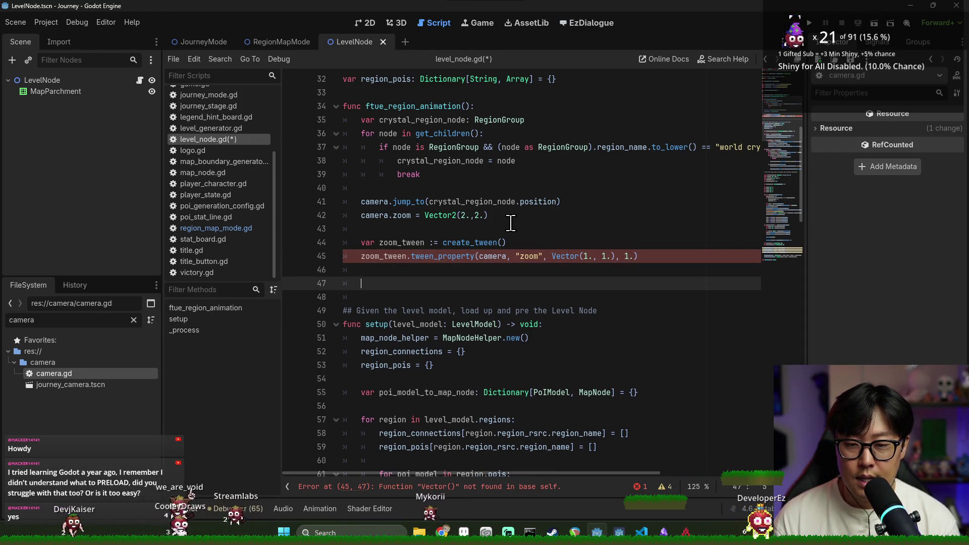
drag(388, 258, 361, 256)
double_click(399, 259)
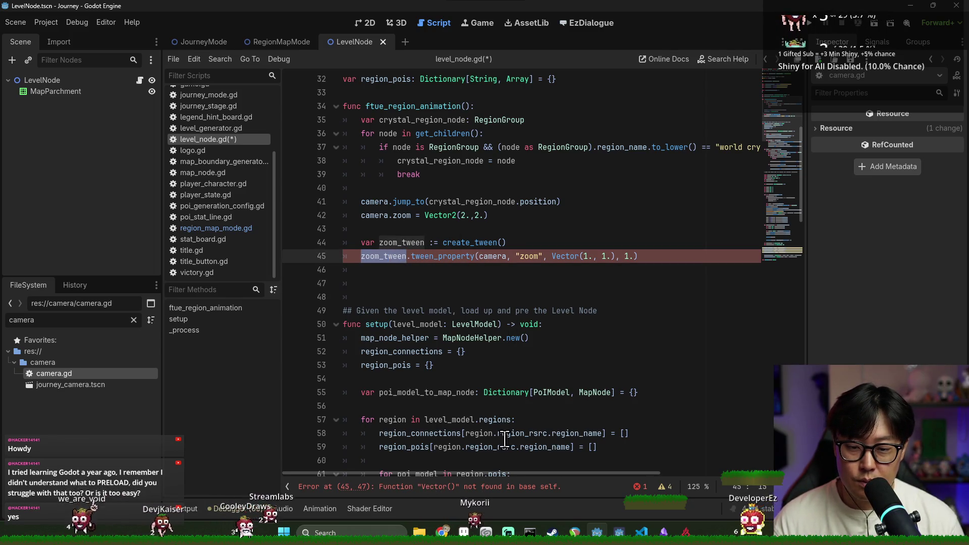
click(494, 487)
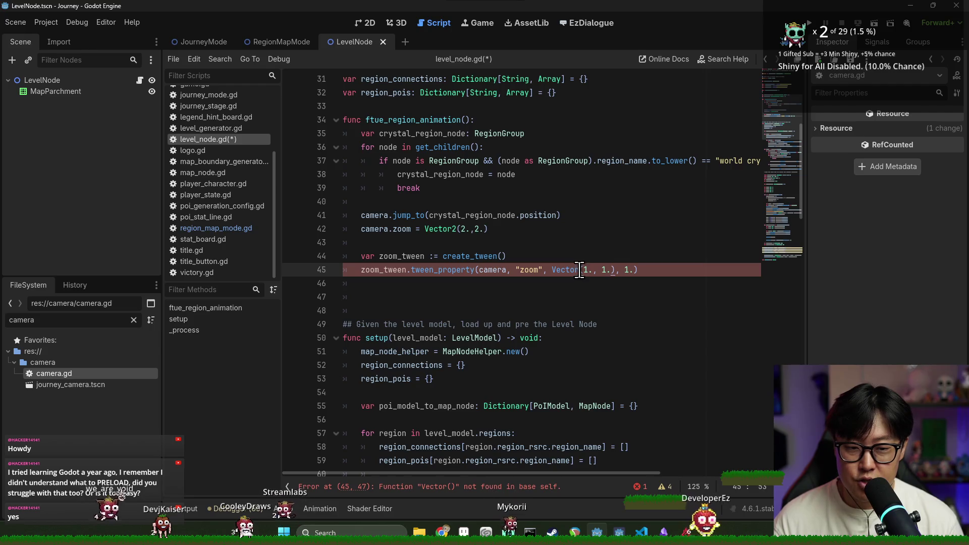
text(2)
click(494, 286)
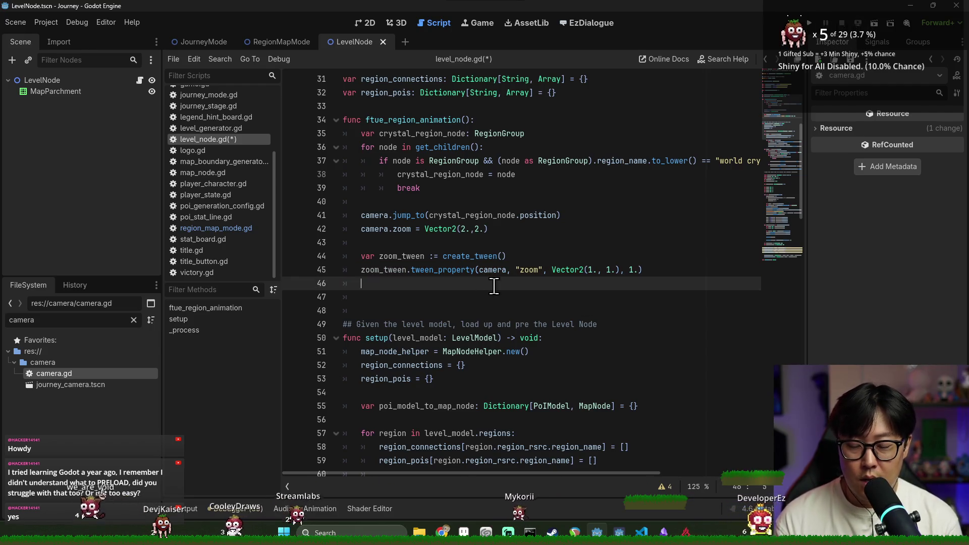
key(Return)
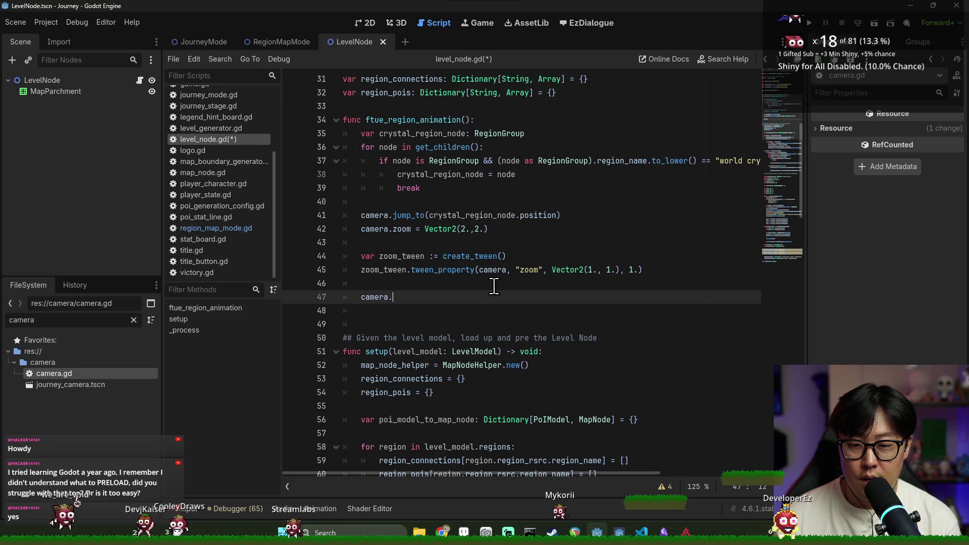
Step: Start a camera.position assignment and declare var home_region_node: RegionGroup, then save
text(ion =)
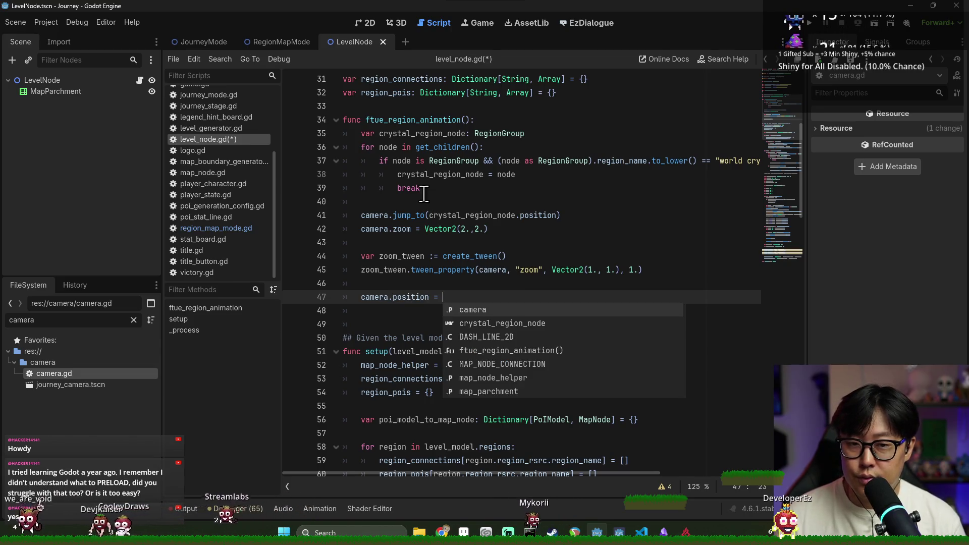
click(560, 135)
key(Return)
text(var )
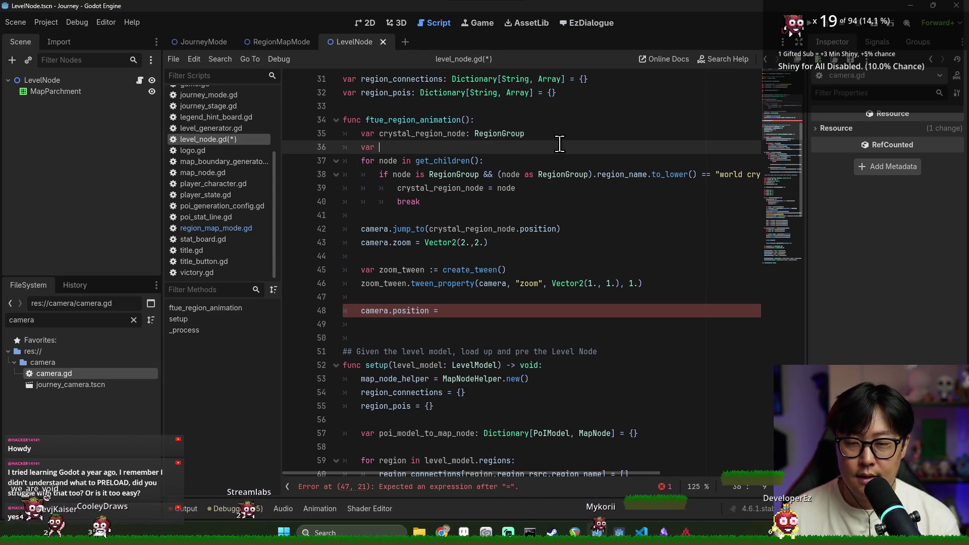
text(home_region_node: RegionGro)
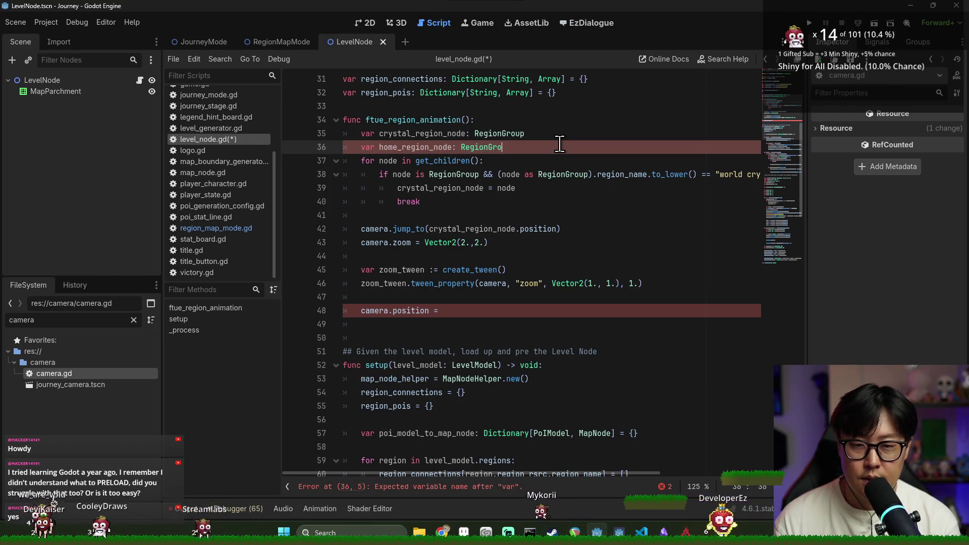
text(up)
double_click(414, 201)
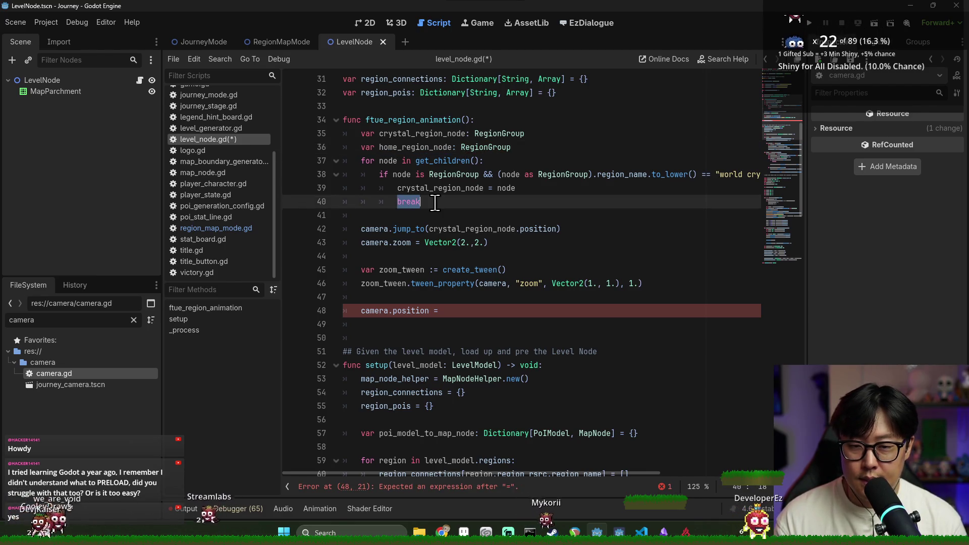
key(ctrl+s)
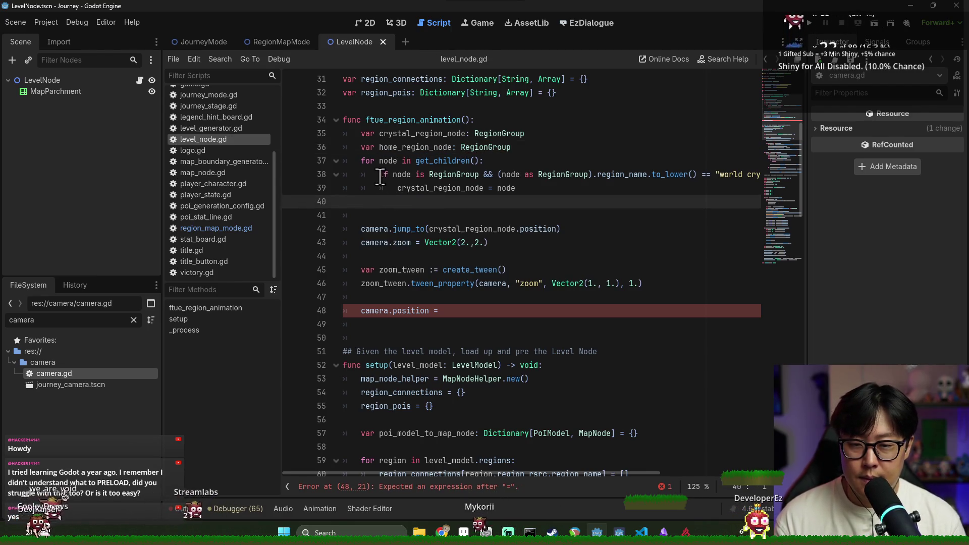
Step: Duplicate the crystal region check as an elif branch matching the "home" region
drag(380, 174, 527, 205)
key(ctrl+c)
click(537, 191)
key(Return)
key(ctrl+v)
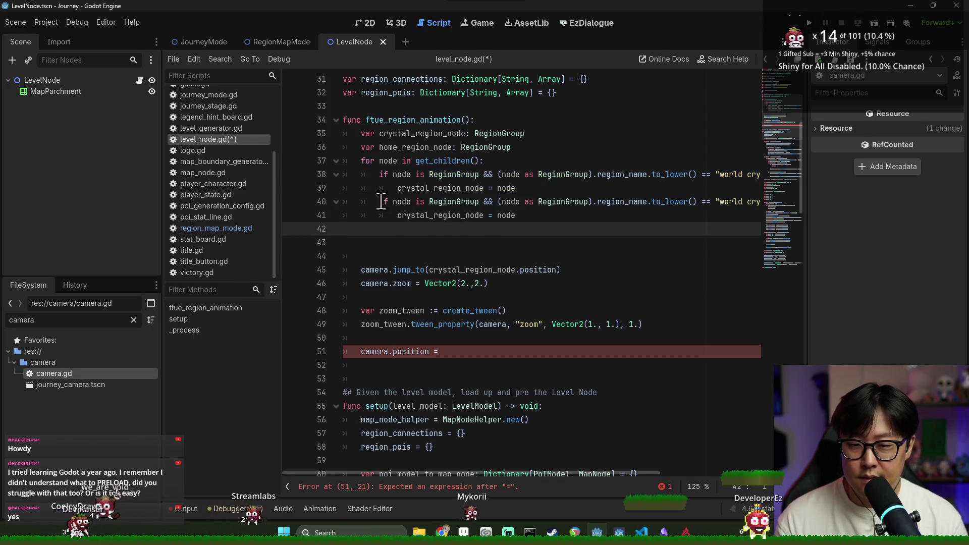
key(Up)
key(Up)
text(el)
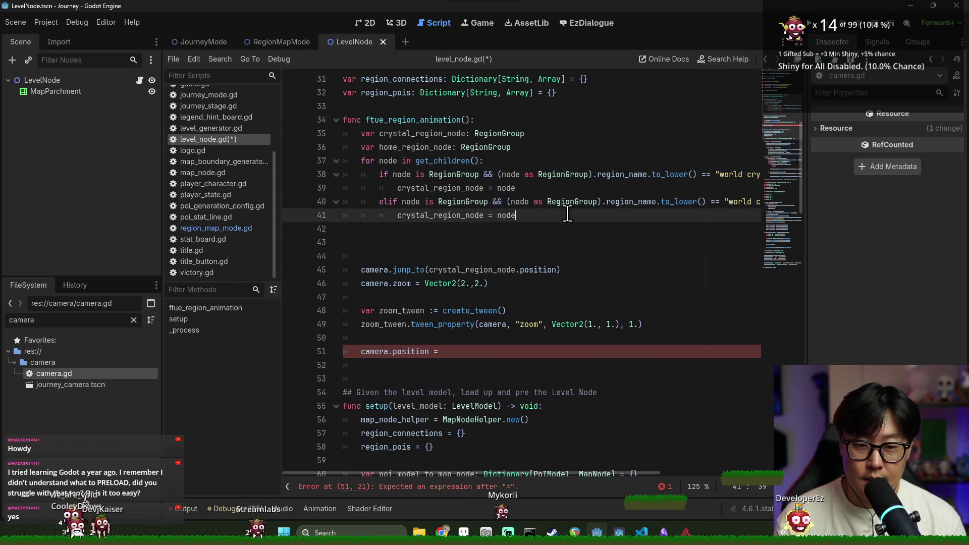
double_click(572, 202)
double_click(738, 202)
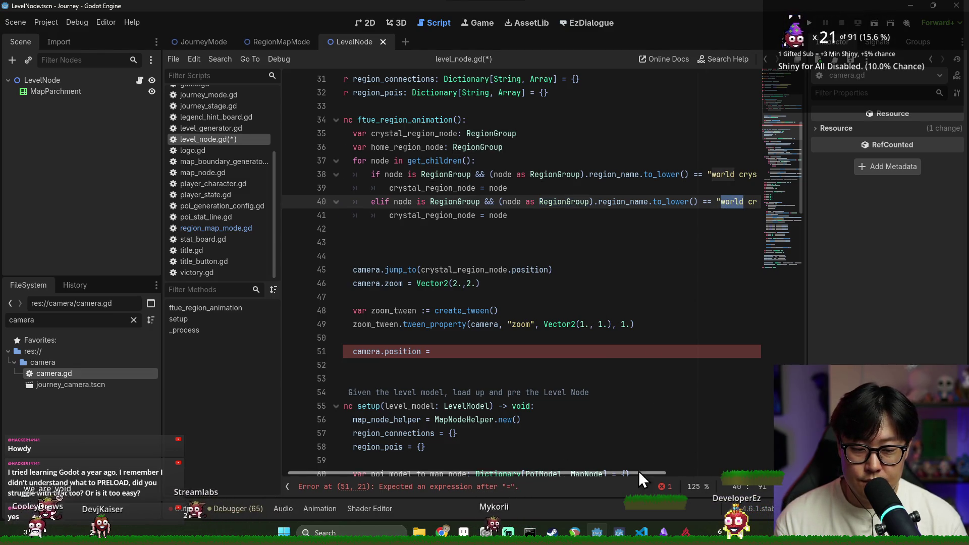
drag(639, 473, 749, 449)
shift+click(627, 201)
text(home":)
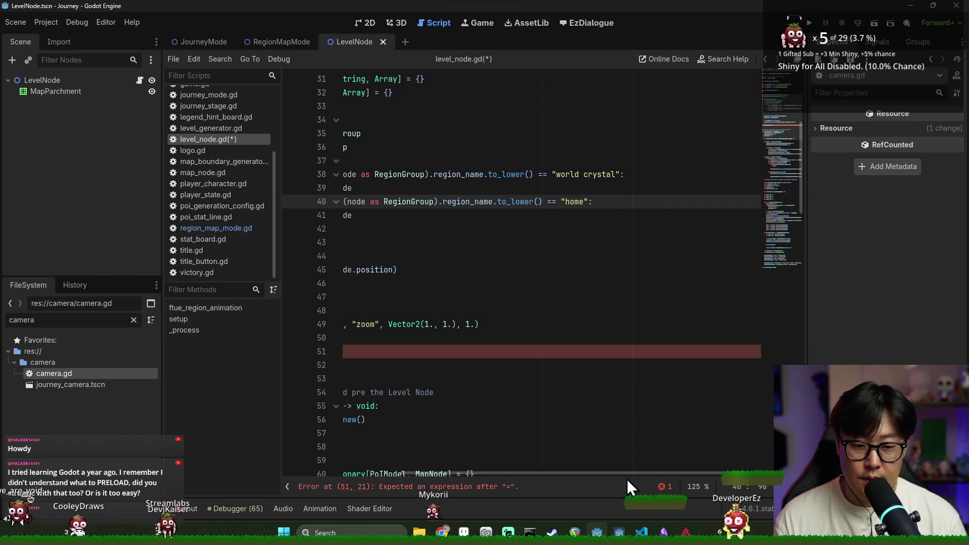
drag(627, 474, 516, 456)
click(434, 228)
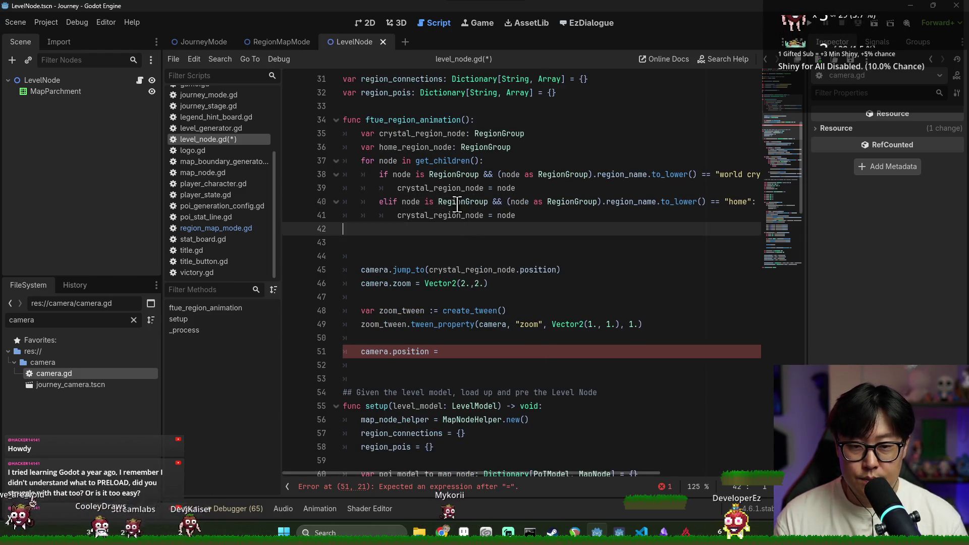
Step: Assign home_region_node in the new branch and set camera.position to home_region_node.position
double_click(418, 147)
key(ctrl+c)
double_click(433, 215)
key(ctrl+v)
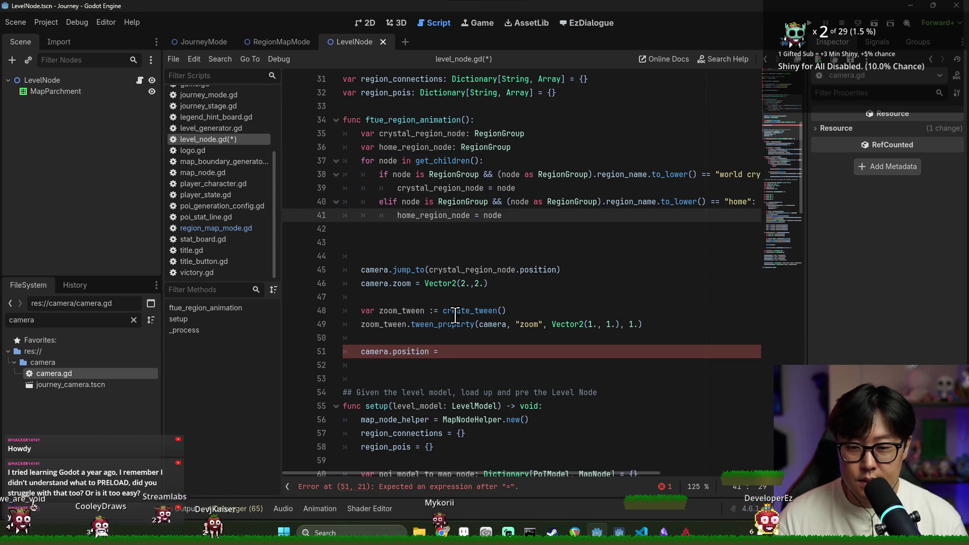
click(454, 354)
key(ctrl+v)
text(.position)
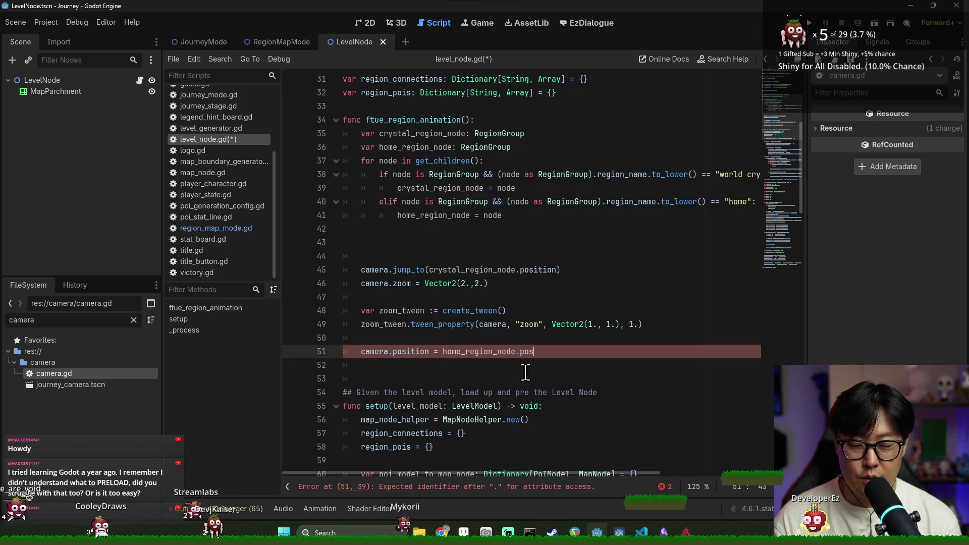
Step: Remove the stray blank line below the camera position line and save level_node.gd
click(427, 298)
key(ctrl+s)
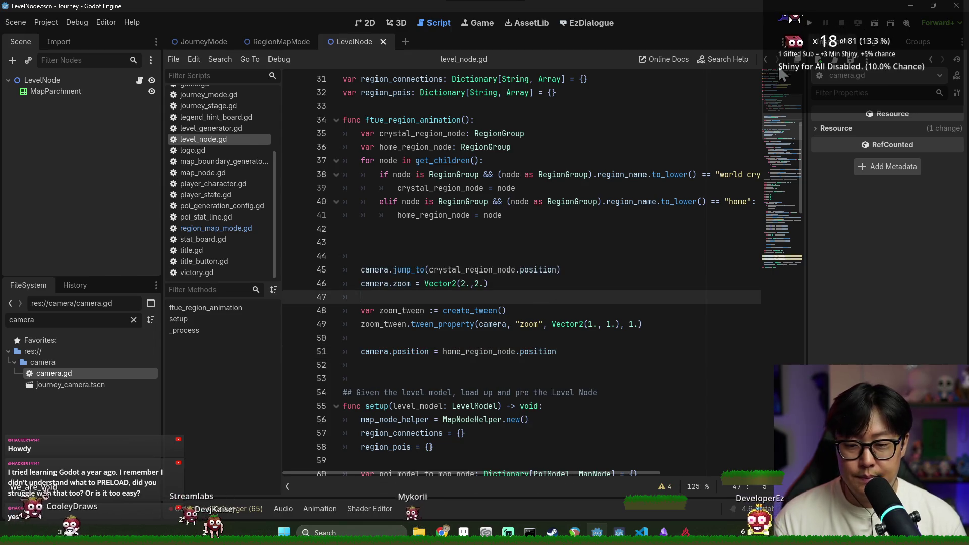
click(426, 368)
key(BackSpace)
key(BackSpace)
key(ctrl+s)
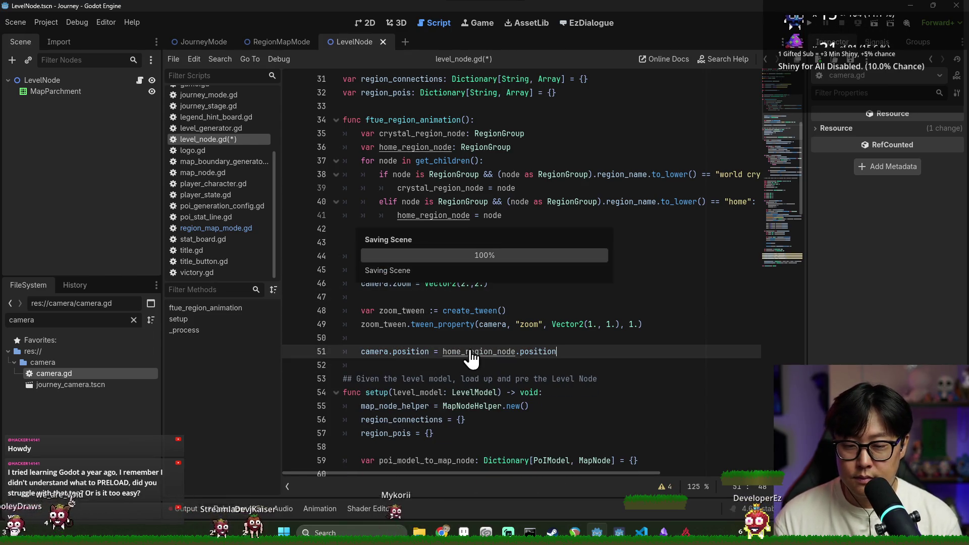
click(428, 243)
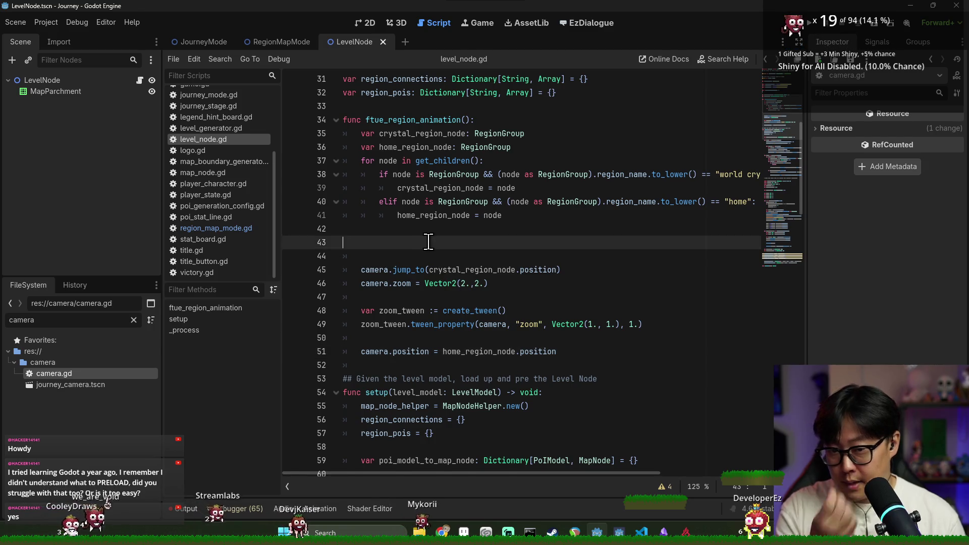
Step: Delete the extra blank lines, save, and review the top variable declarations such as map_node_helper
key(BackSpace)
key(BackSpace)
key(ctrl+s)
scroll(460, 212, up, 3)
click(391, 190)
scroll(391, 190, up, 2)
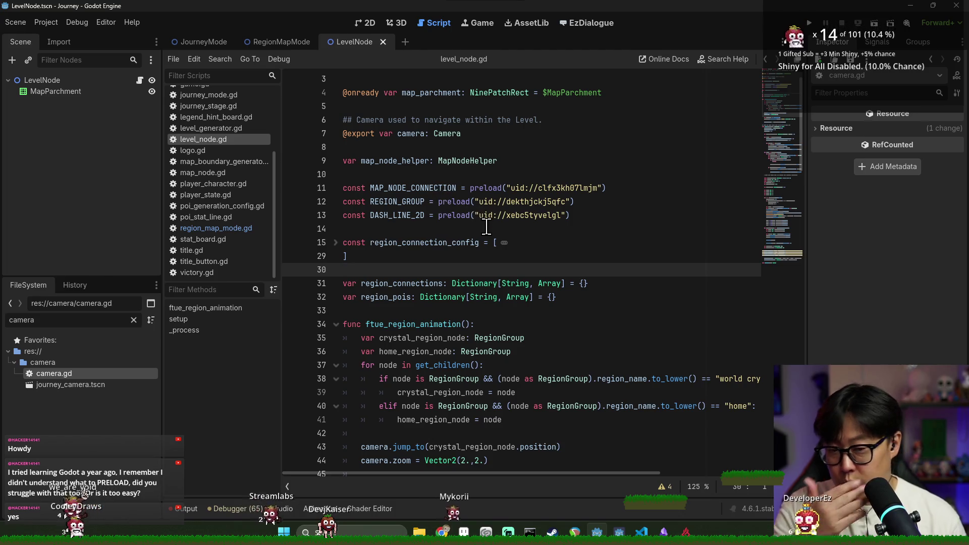
double_click(402, 162)
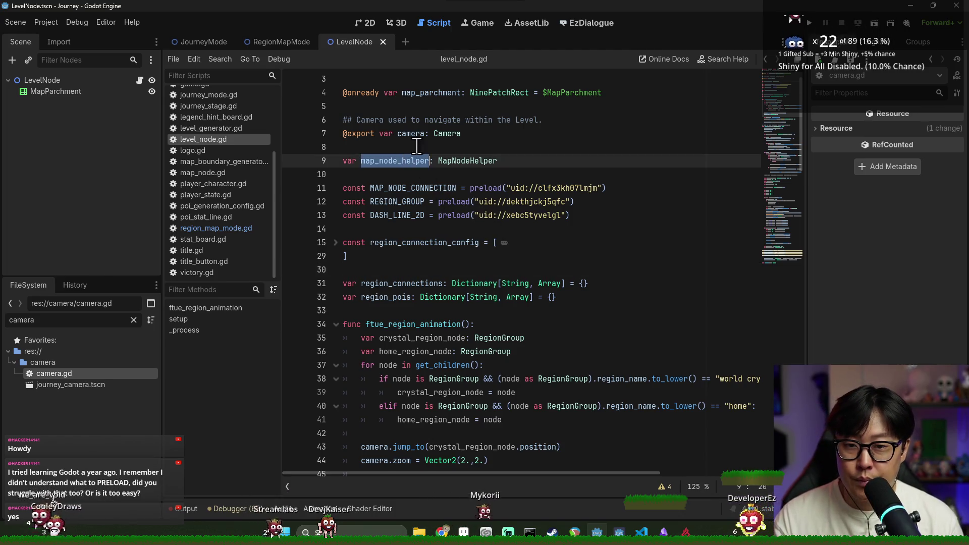
scroll(434, 199, up, 1)
scroll(435, 200, down, 2)
Step: Declare 'var is_user_control_allowed := false' after the region_pois line
click(364, 202)
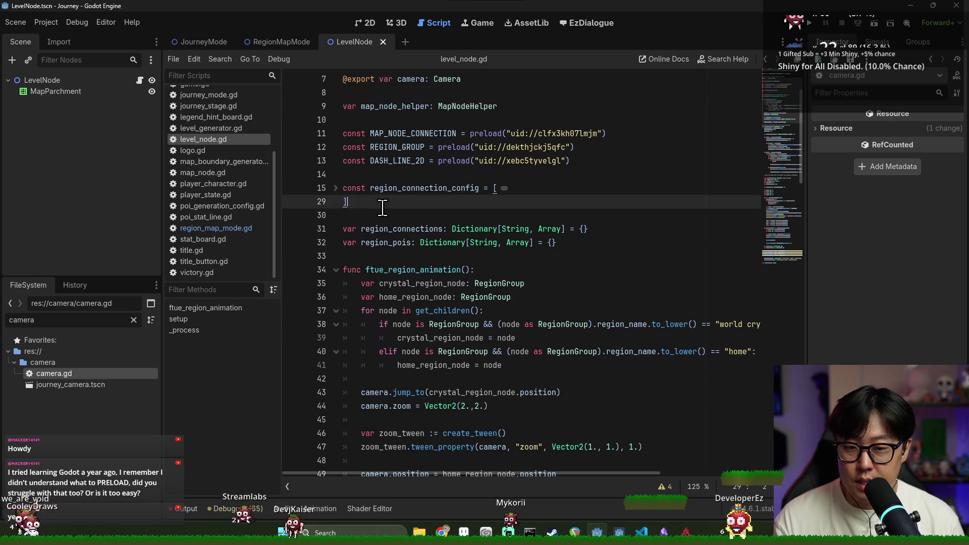
scroll(422, 237, up, 1)
click(574, 284)
key(Return)
text(var is_user_control_all)
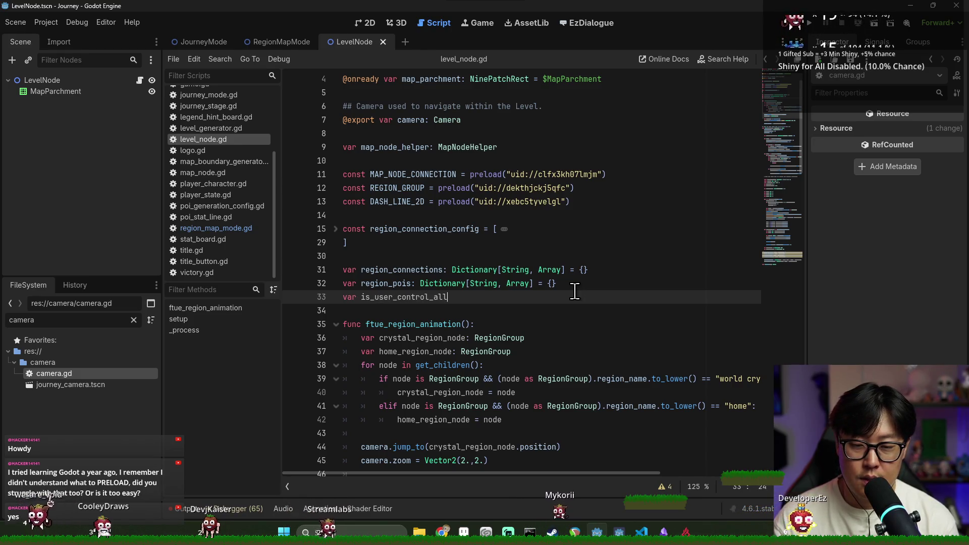
text(se)
Step: Set is_user_control_allowed to false at the top of ftue_region_animation
double_click(413, 297)
scroll(504, 283, down, 1)
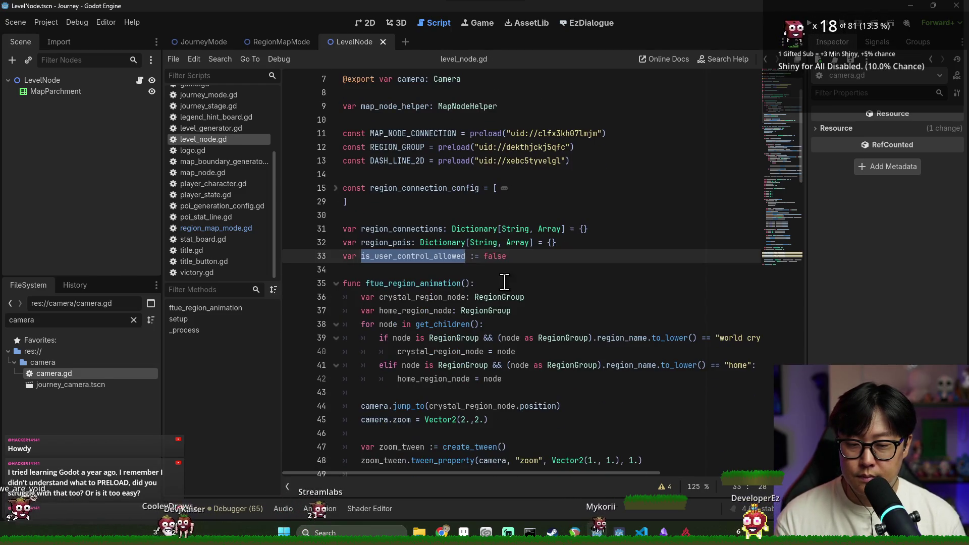
click(504, 284)
key(Return)
key(ctrl+v)
text(=)
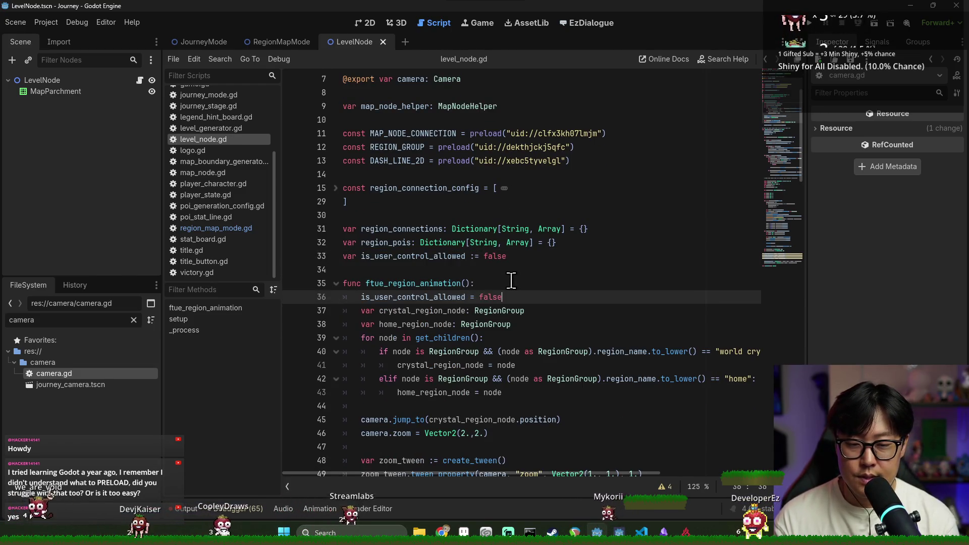
Step: Undo a stray is_user_control_allowed line, inspect zoom_tween and camera uses, then show JourneyMode
double_click(404, 296)
scroll(474, 374, down, 2)
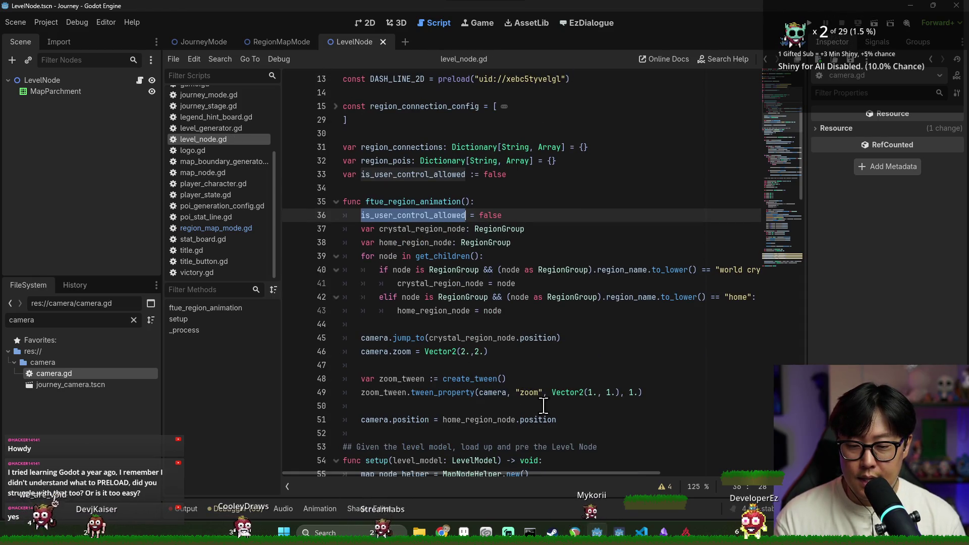
click(573, 417)
key(Return)
key(Return)
scroll(574, 410, down, 7)
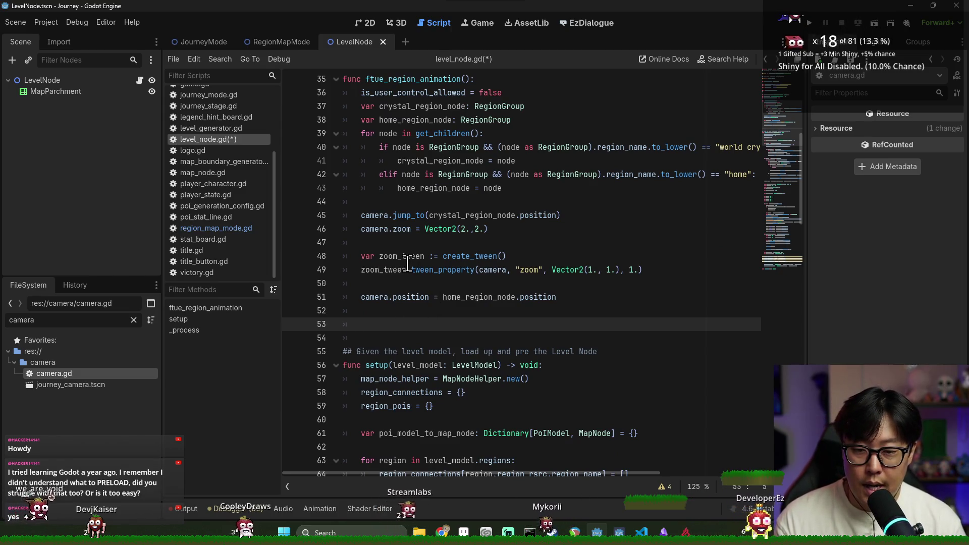
key(ctrl+z)
double_click(383, 269)
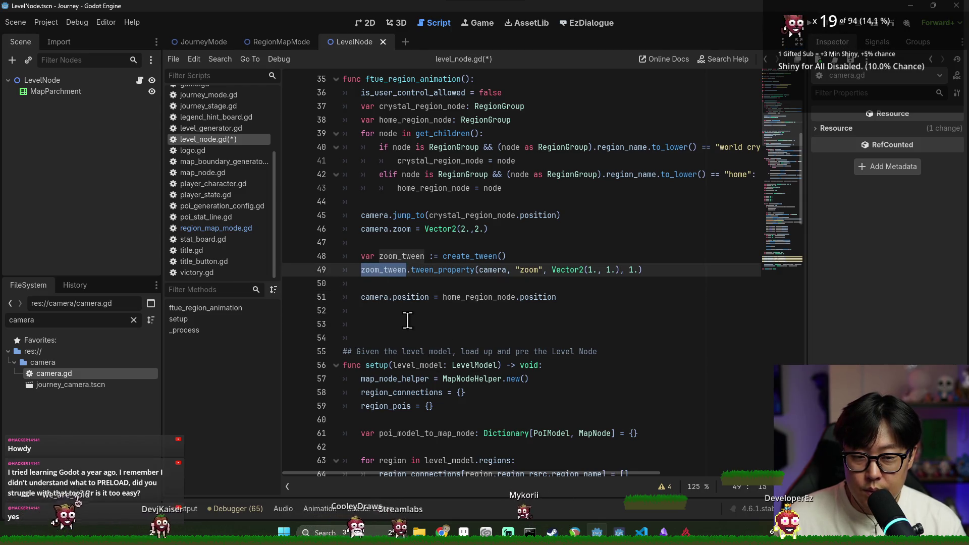
double_click(380, 296)
double_click(386, 274)
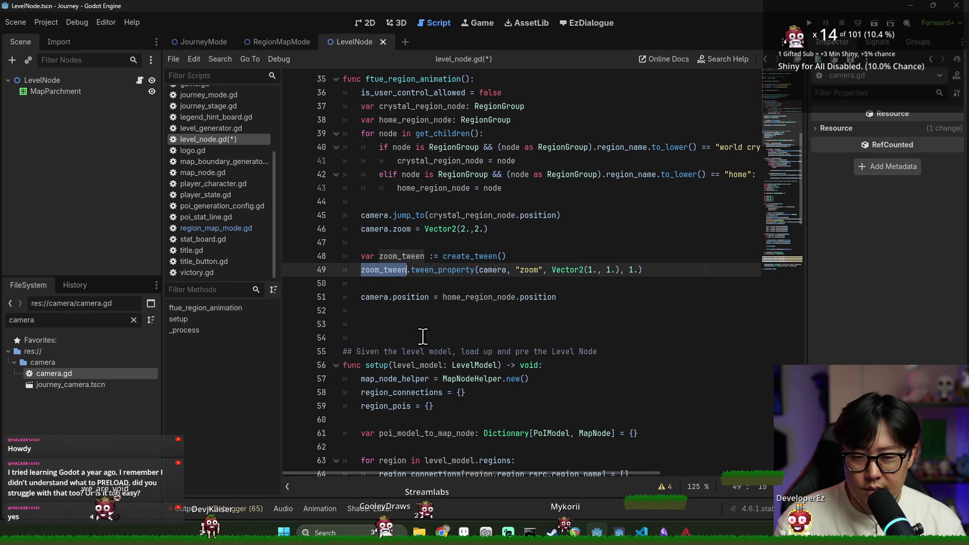
double_click(378, 297)
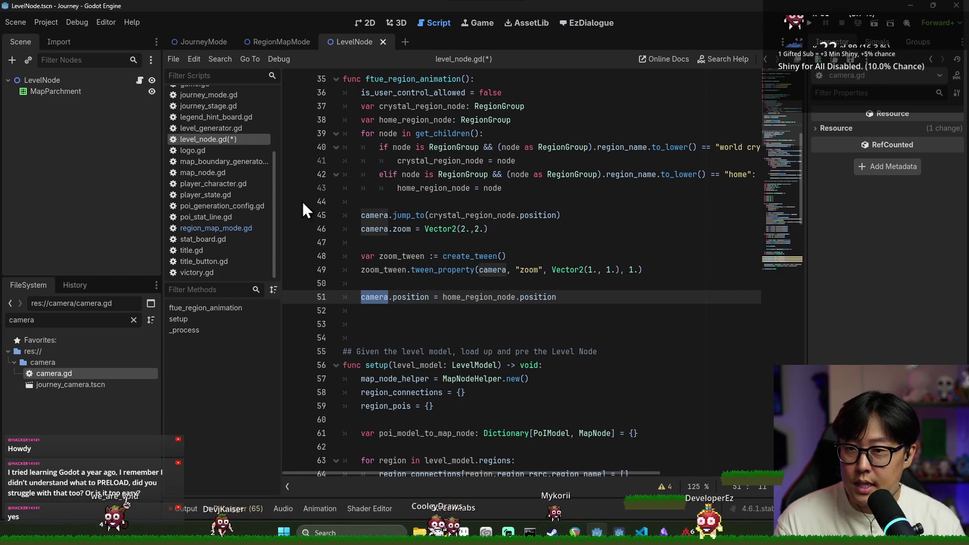
click(204, 44)
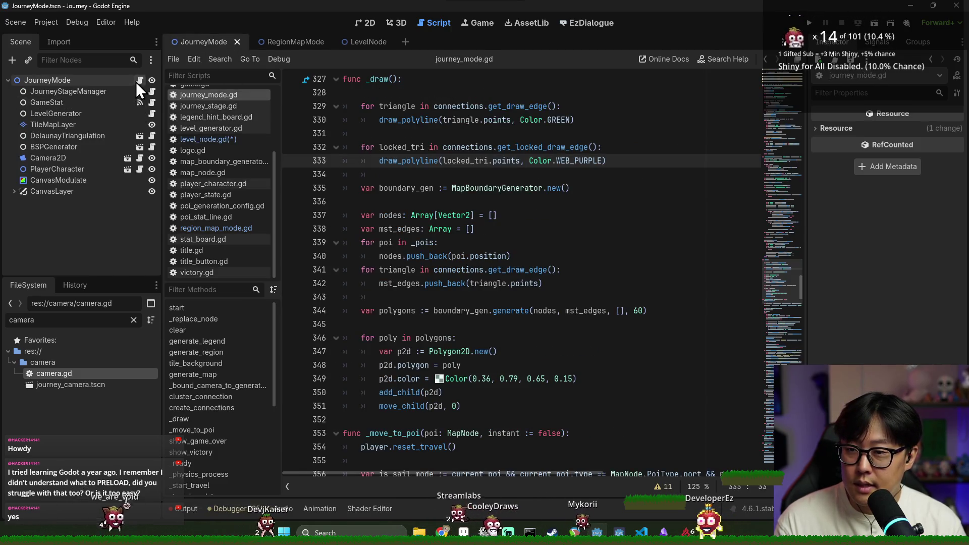
click(468, 256)
key(ctrl+f)
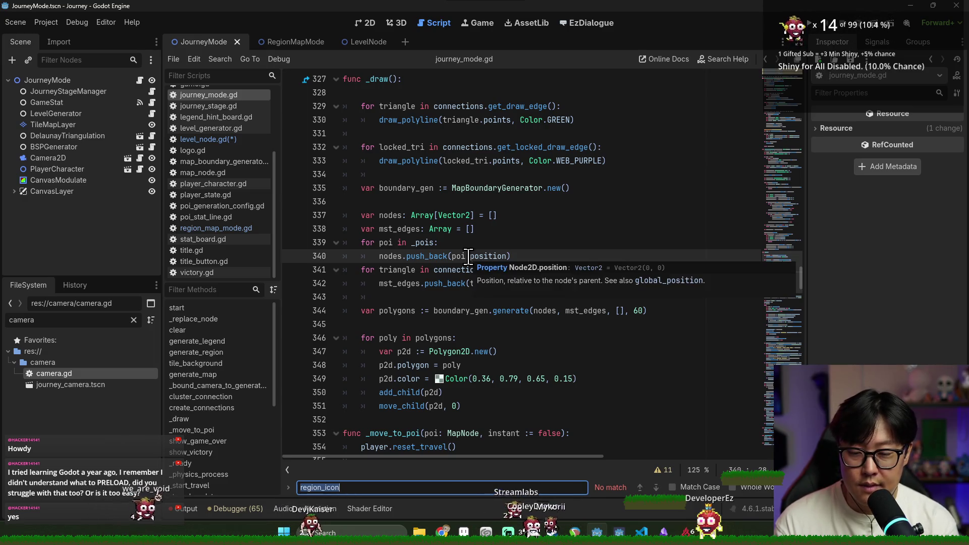
text(camera.position)
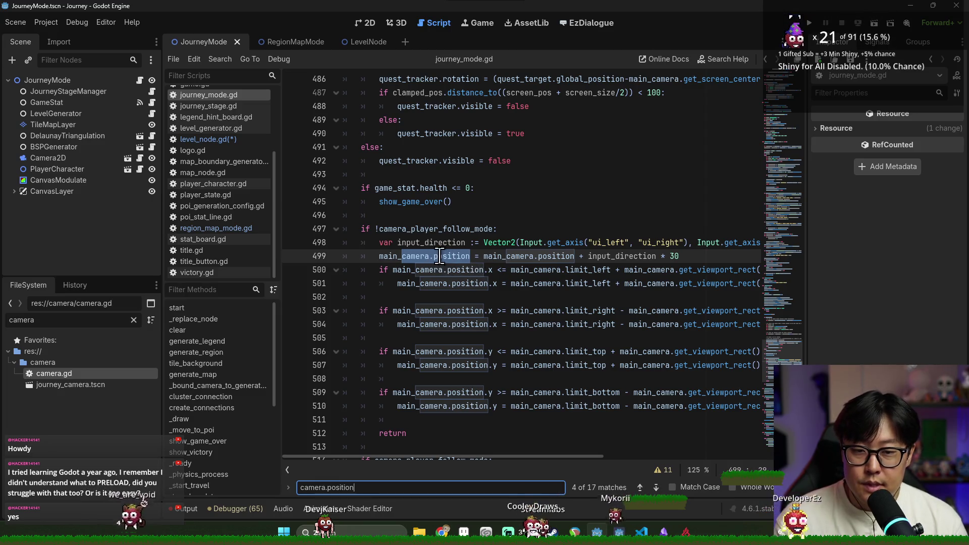
key(Return)
key(Return)
key(Return)
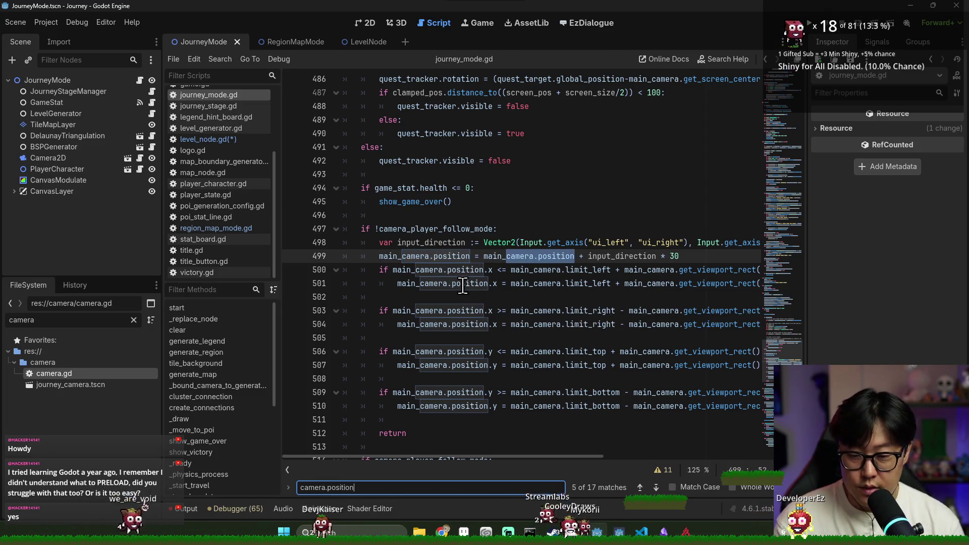
key(ctrl+a)
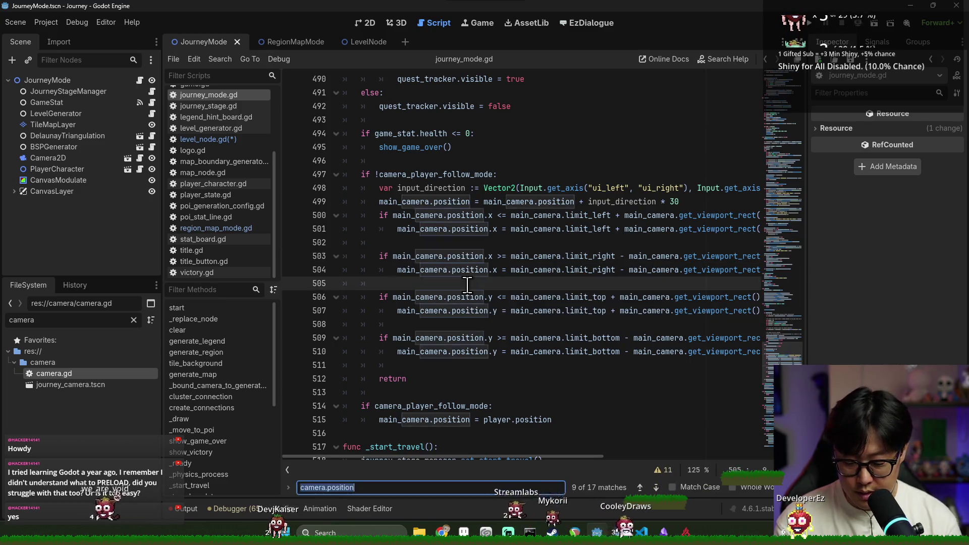
text(start()
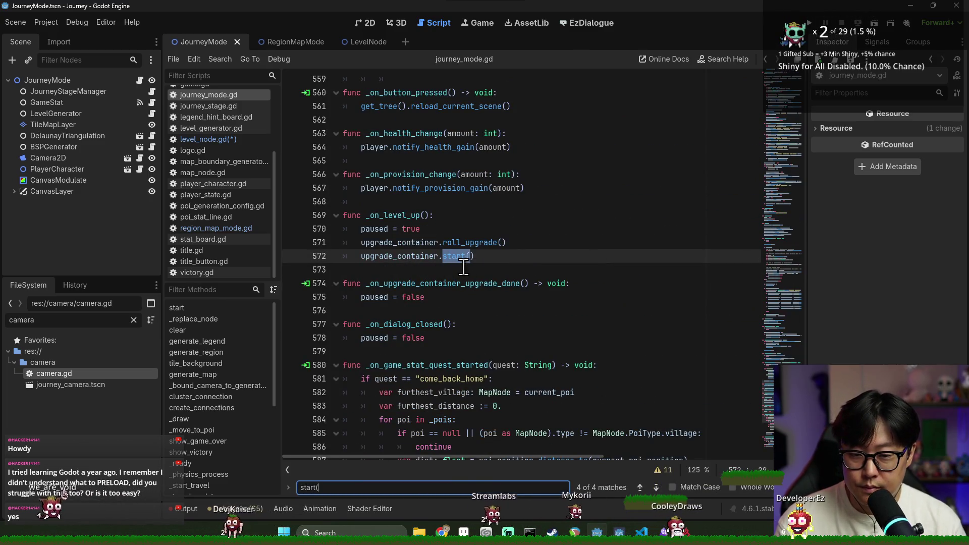
key(Return)
scroll(474, 266, down, 14)
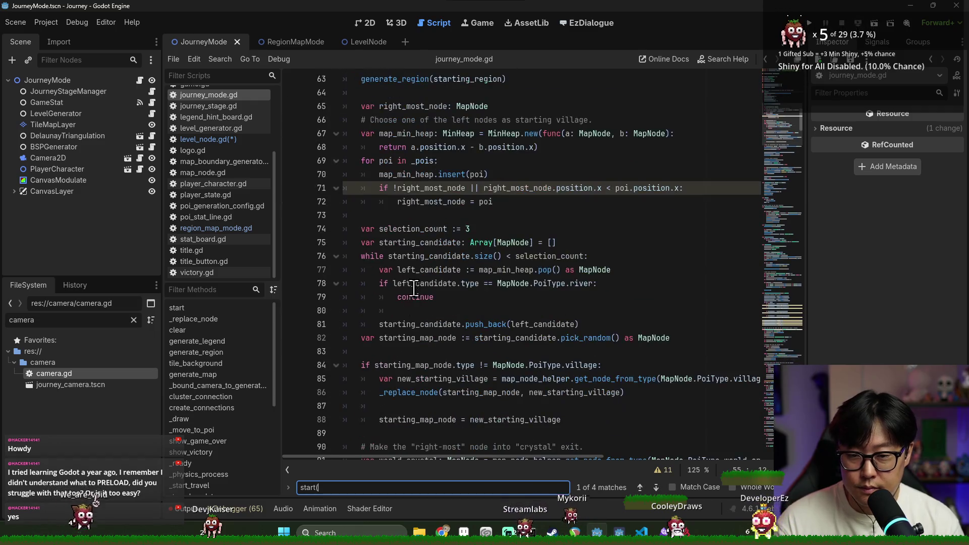
double_click(389, 201)
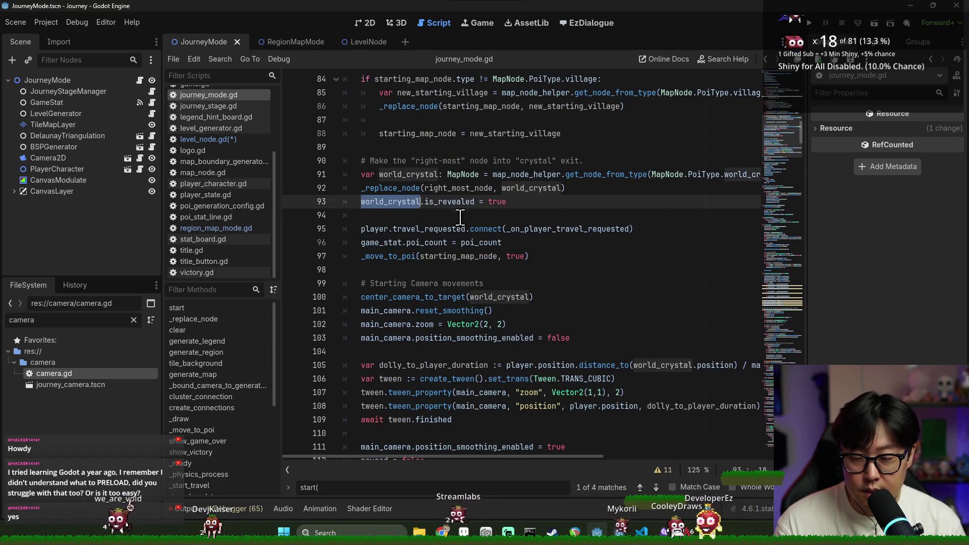
double_click(399, 338)
scroll(404, 337, down, 1)
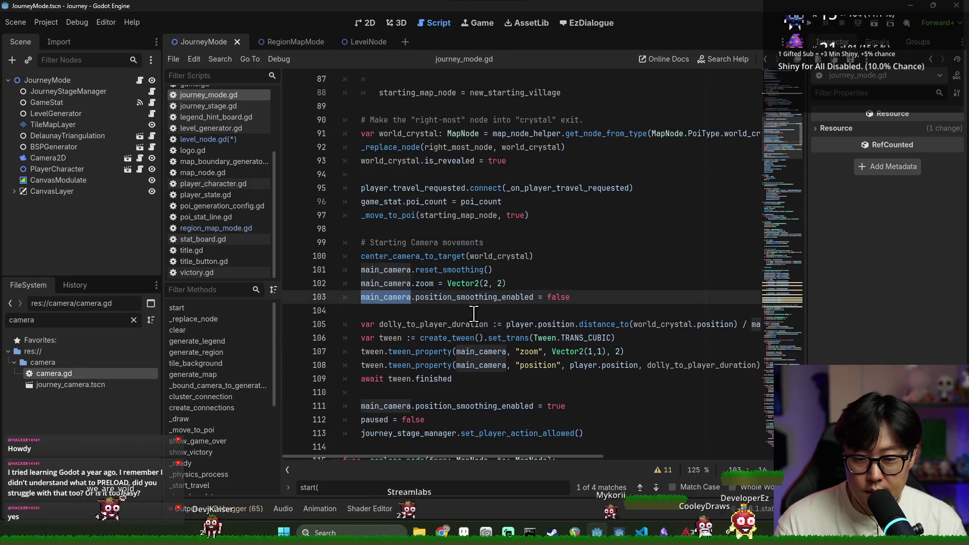
double_click(434, 324)
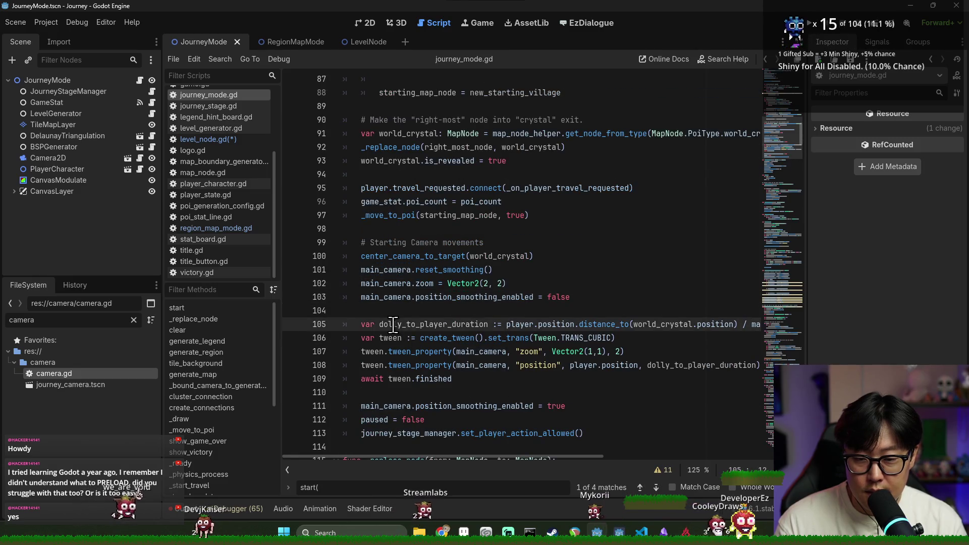
double_click(571, 324)
scroll(436, 297, down, 1)
double_click(433, 284)
click(430, 340)
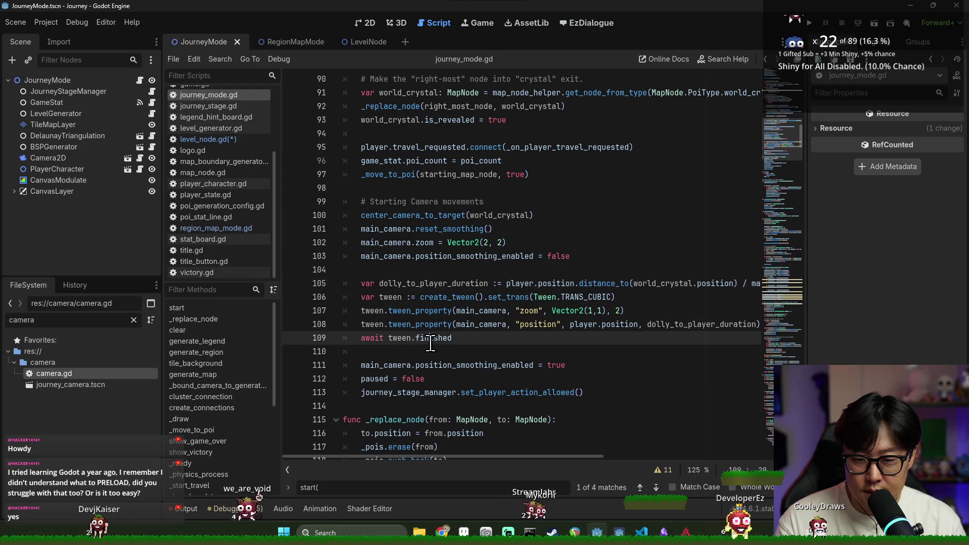
double_click(405, 339)
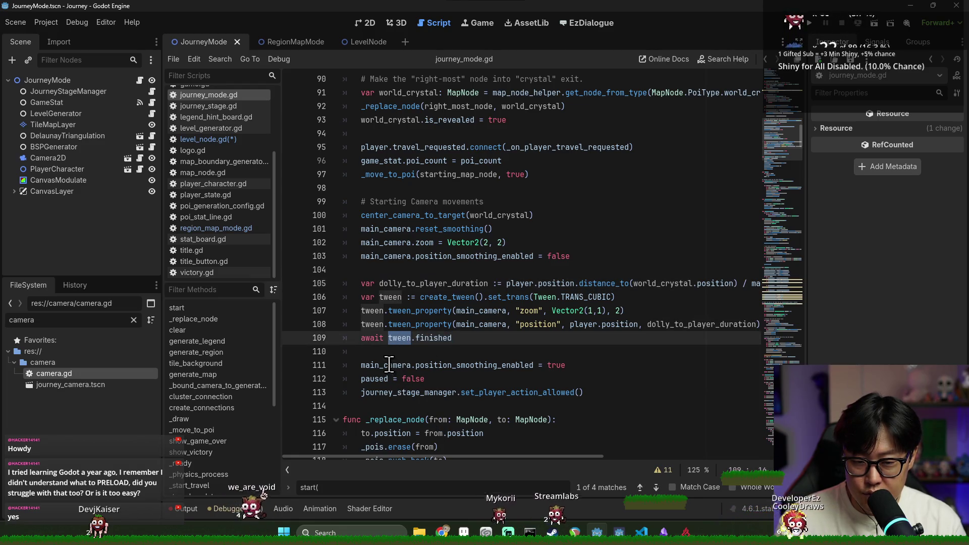
double_click(431, 335)
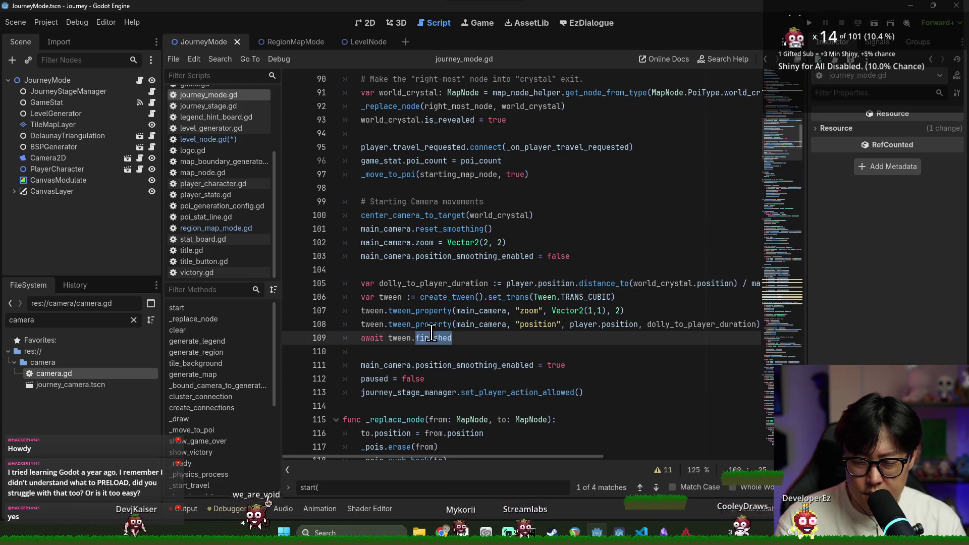
double_click(586, 325)
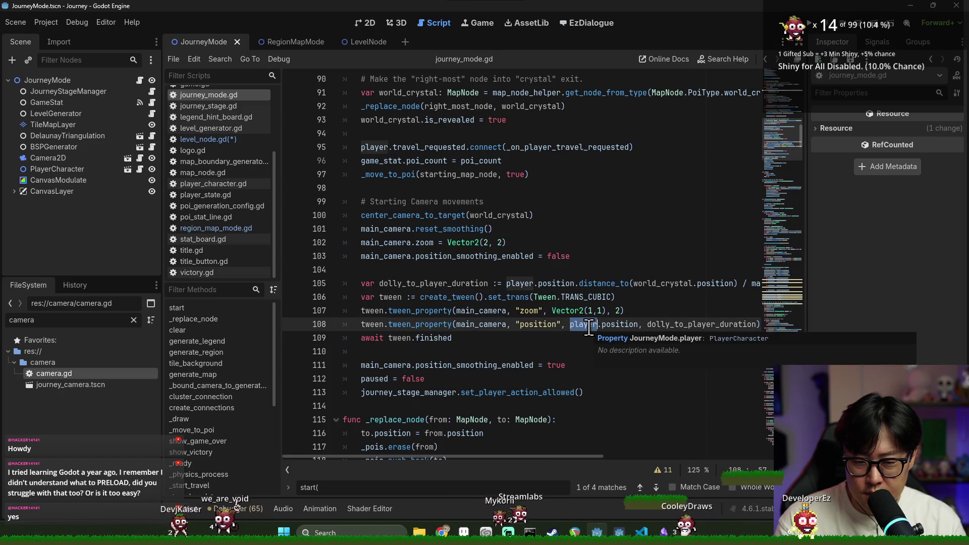
double_click(620, 325)
double_click(421, 324)
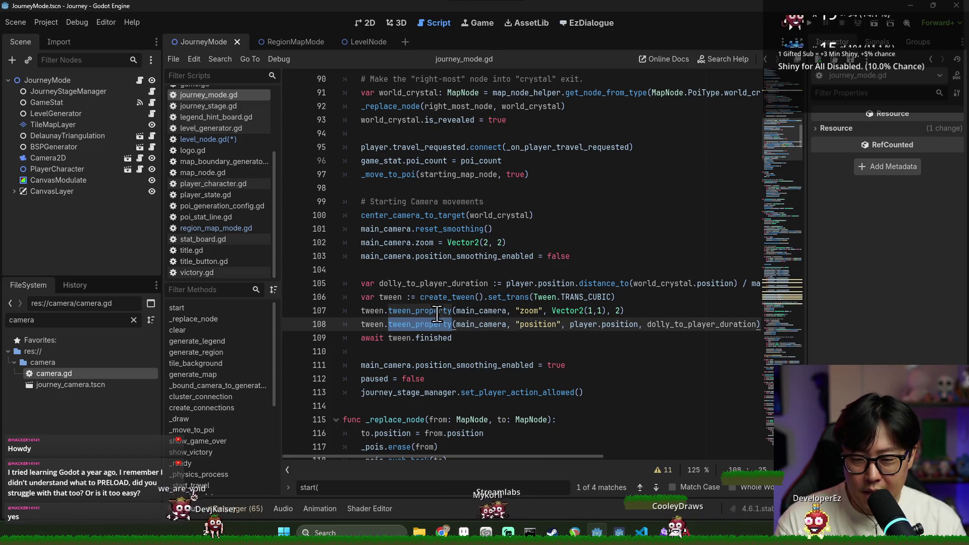
key(ctrl+w)
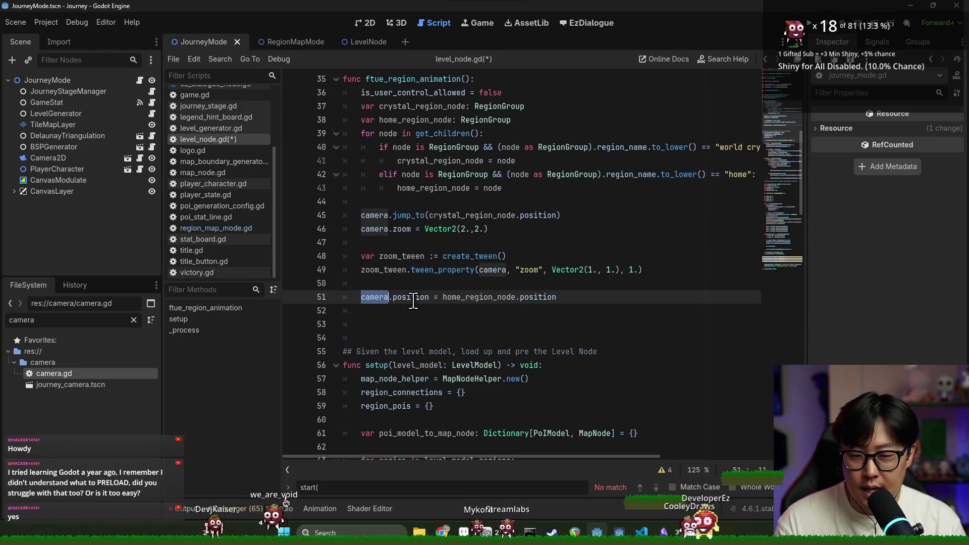
Step: Add camera.position_smoothing_enabled = false before the camera position line and save
click(395, 283)
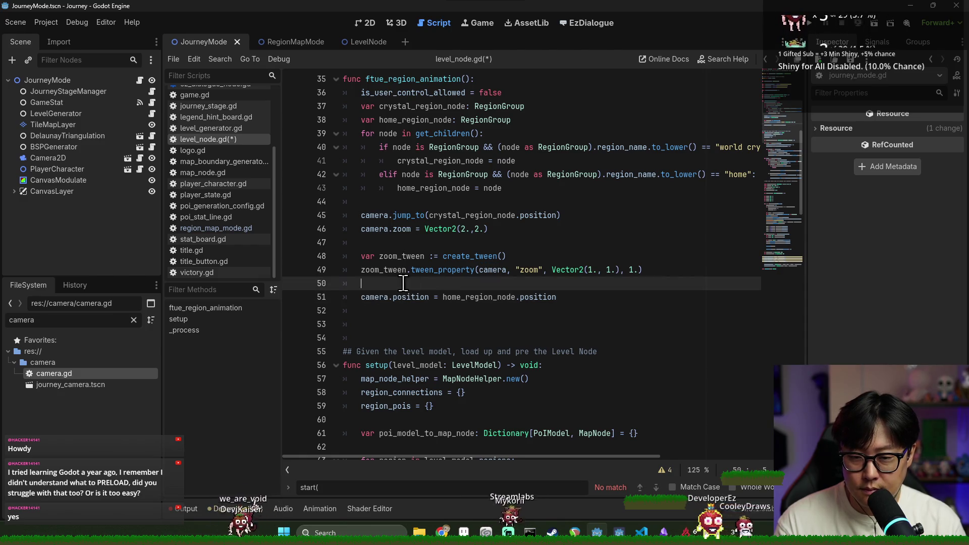
key(Return)
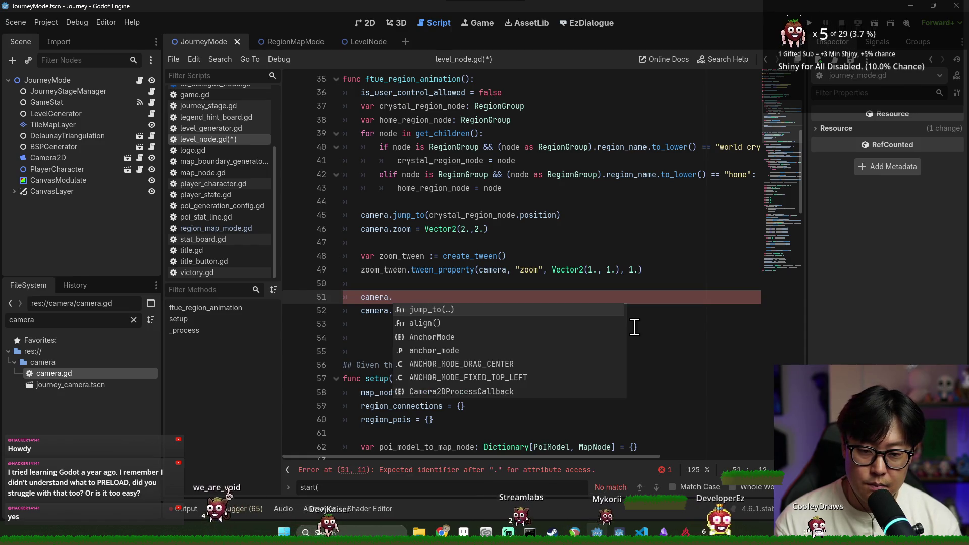
text(posi)
key(Return)
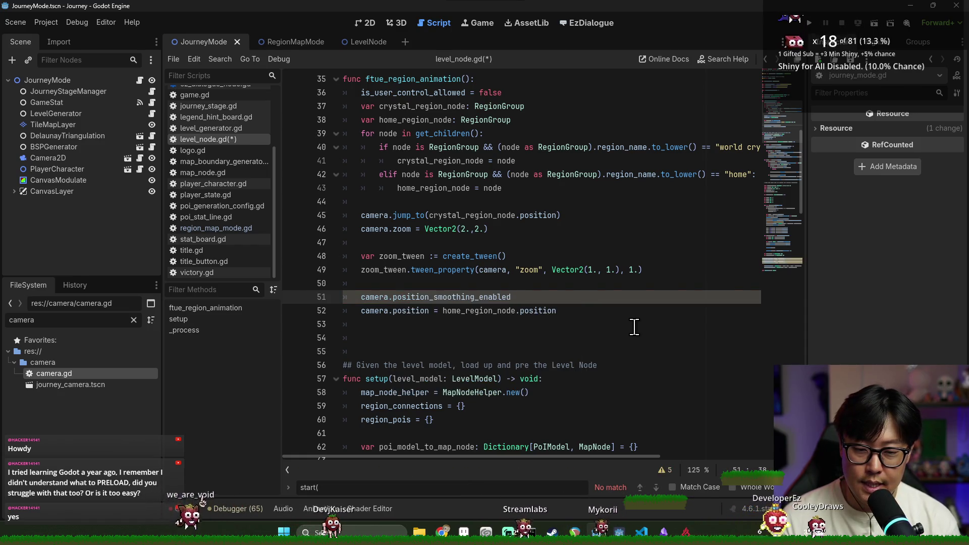
key(ctrl+s)
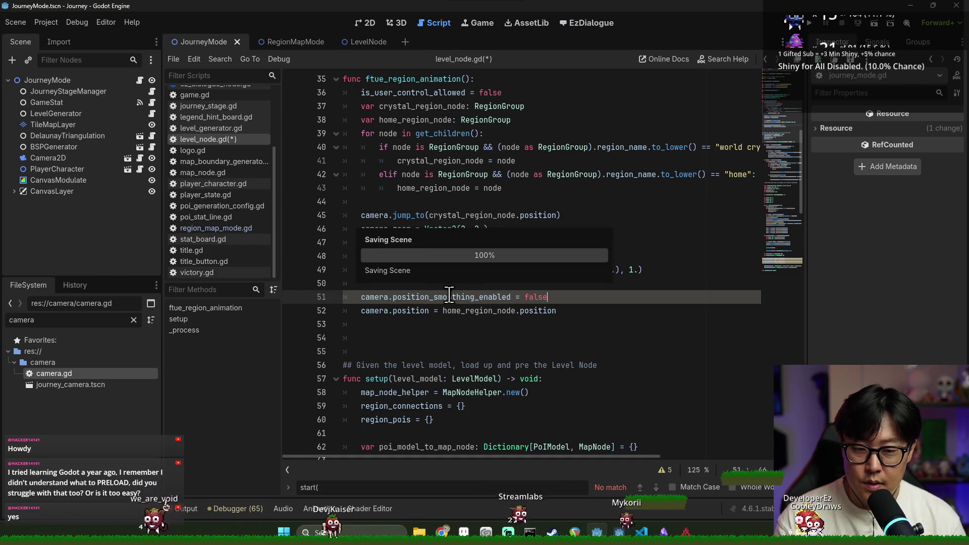
Step: Append .parallel() to create_tween() and read the Tween parallel() documentation
click(404, 284)
click(665, 264)
text(.para)
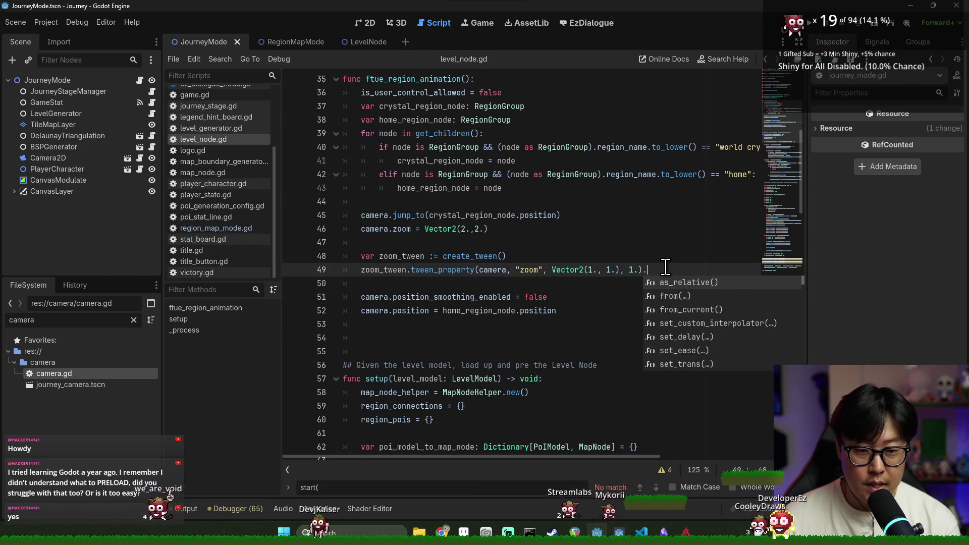
click(580, 256)
text(.p)
key(Return)
ctrl+click(516, 257)
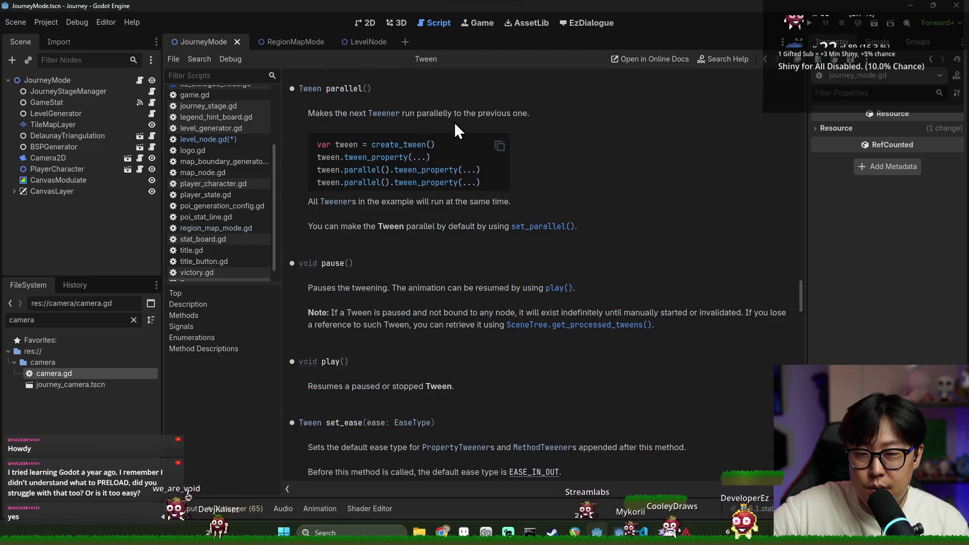
key(alt+Left)
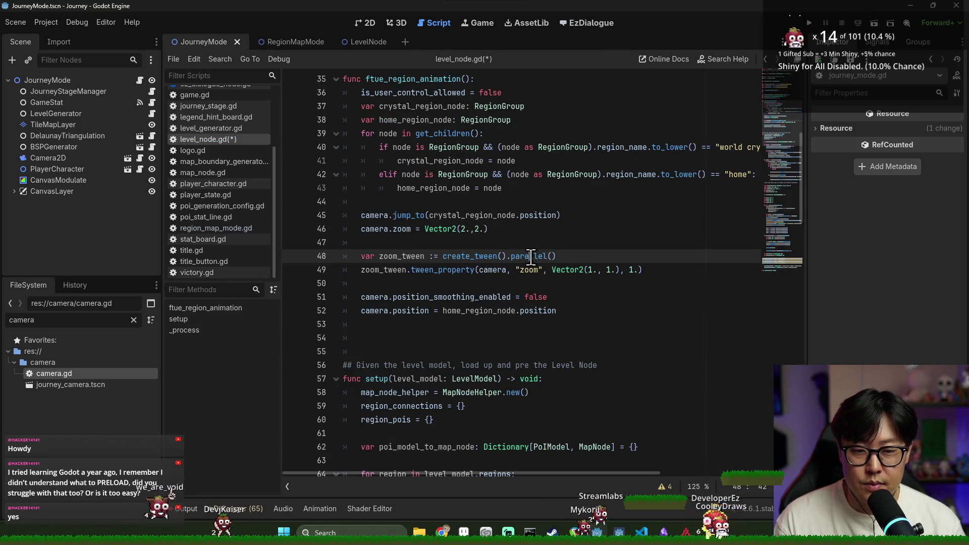
Step: Add a zoom_tween.parallel().tween_property(camera, "position", ...) call on line 50
key(ctrl+s)
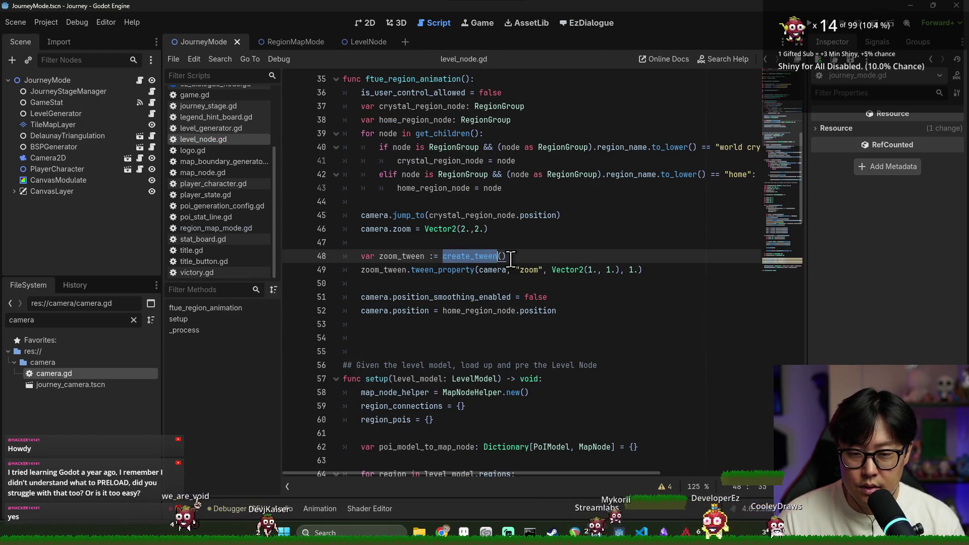
click(430, 288)
key(BackSpace)
text(.pa)
key(Return)
text(tween_)
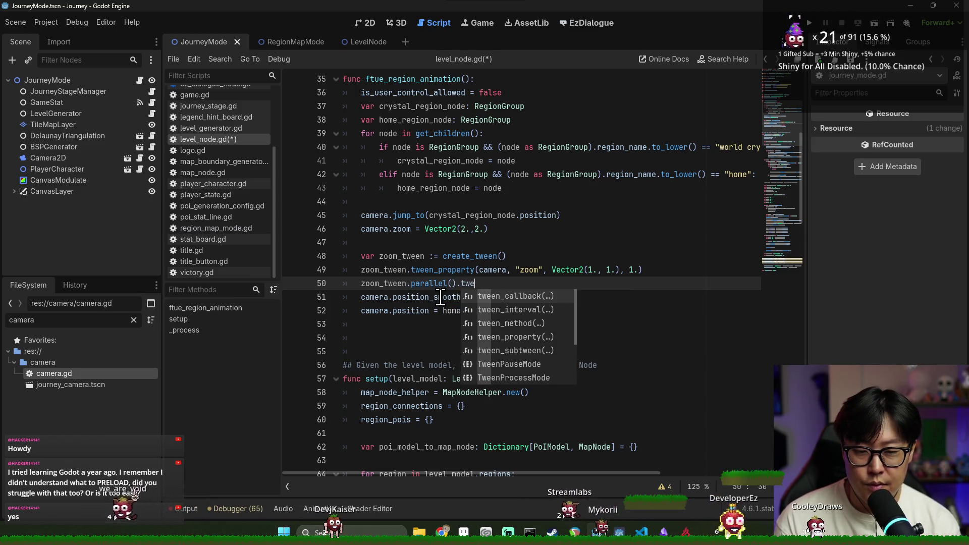
text(pr)
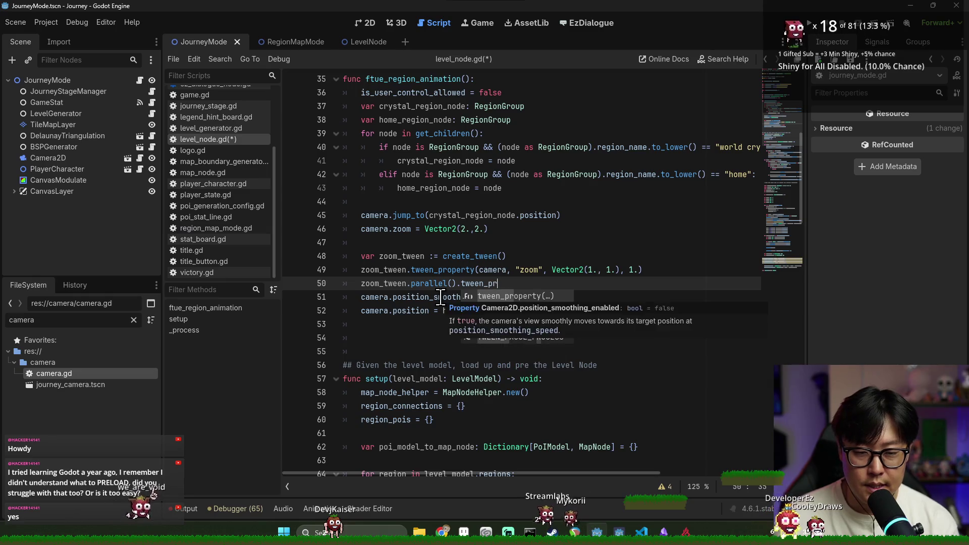
key(Return)
text(camera, "p)
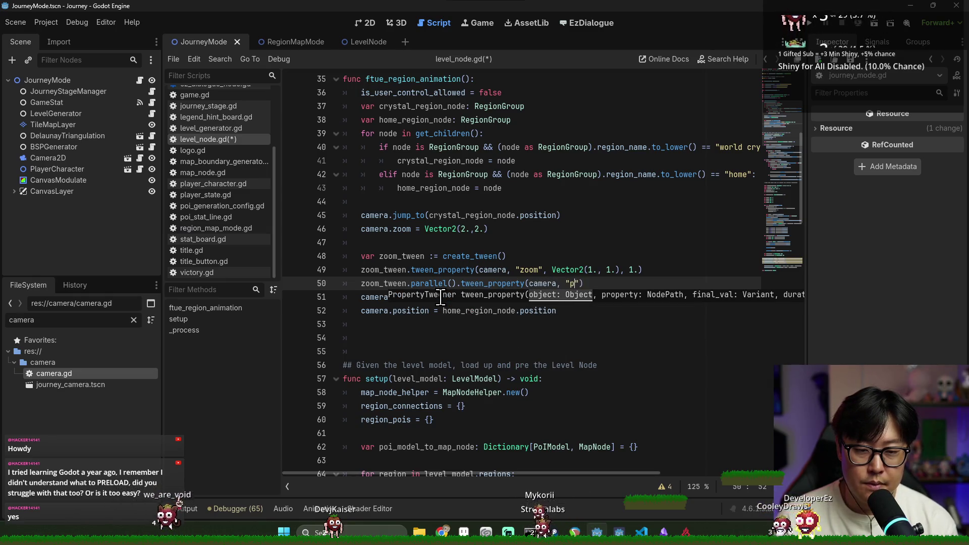
text(ion", Vect)
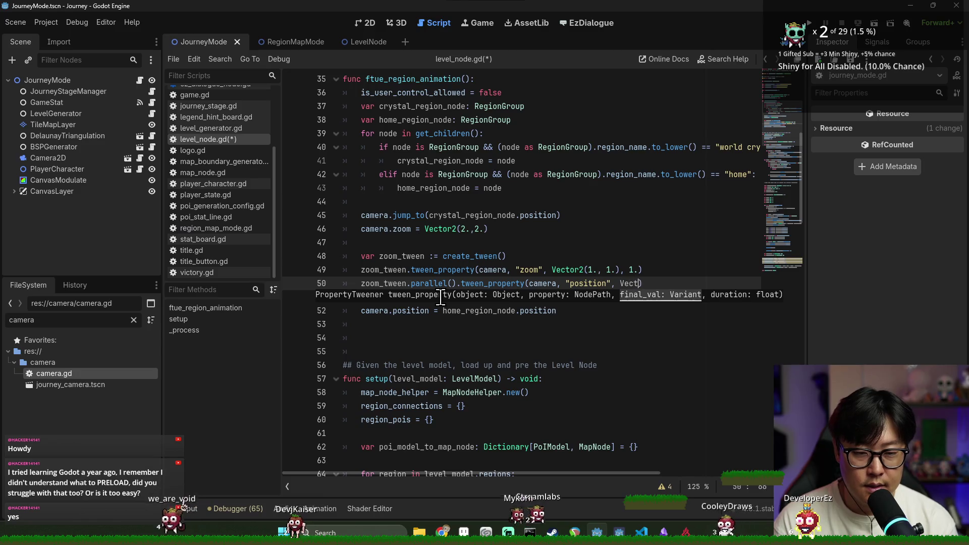
text(())
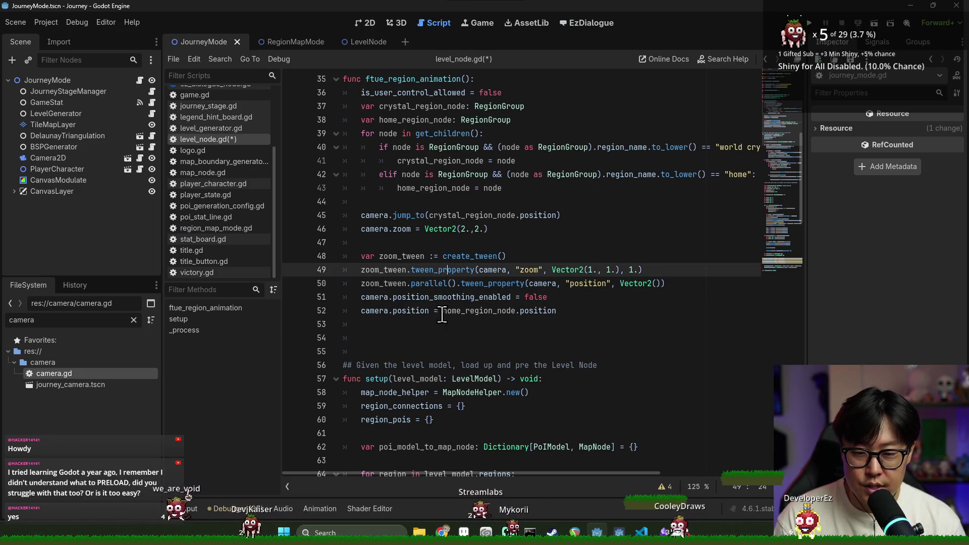
Step: Move home_region_node.position into the tween as its target and delete the old camera.position line
drag(443, 310, 556, 310)
key(ctrl+x)
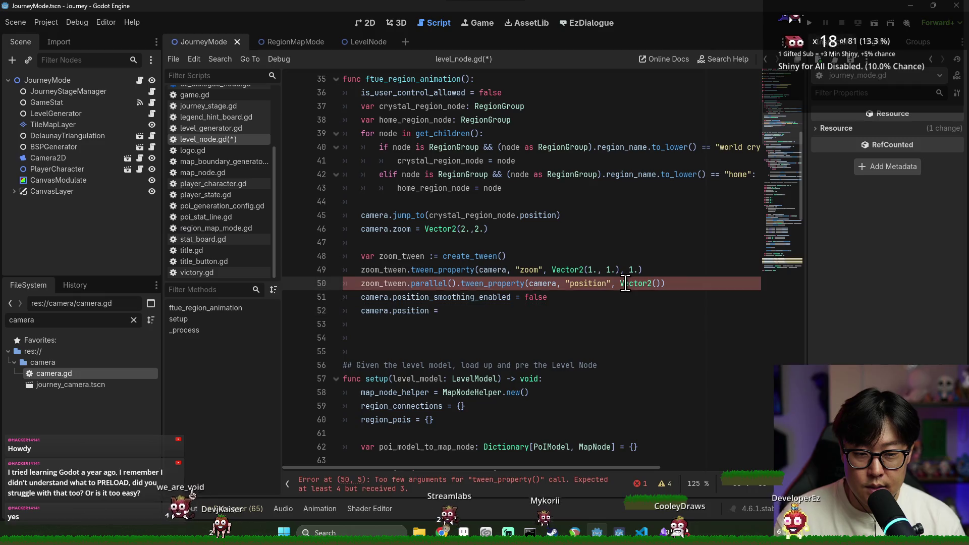
double_click(651, 283)
key(ctrl+v)
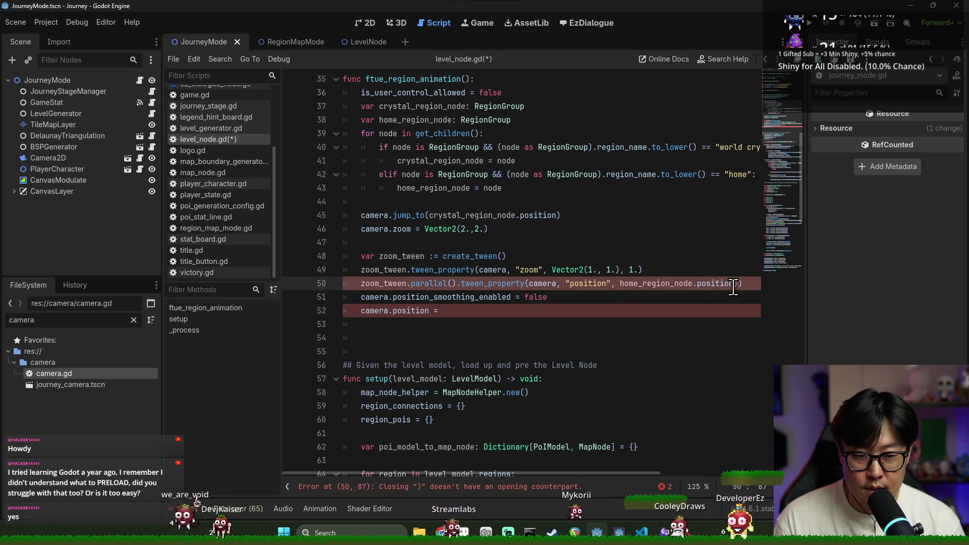
text(,)
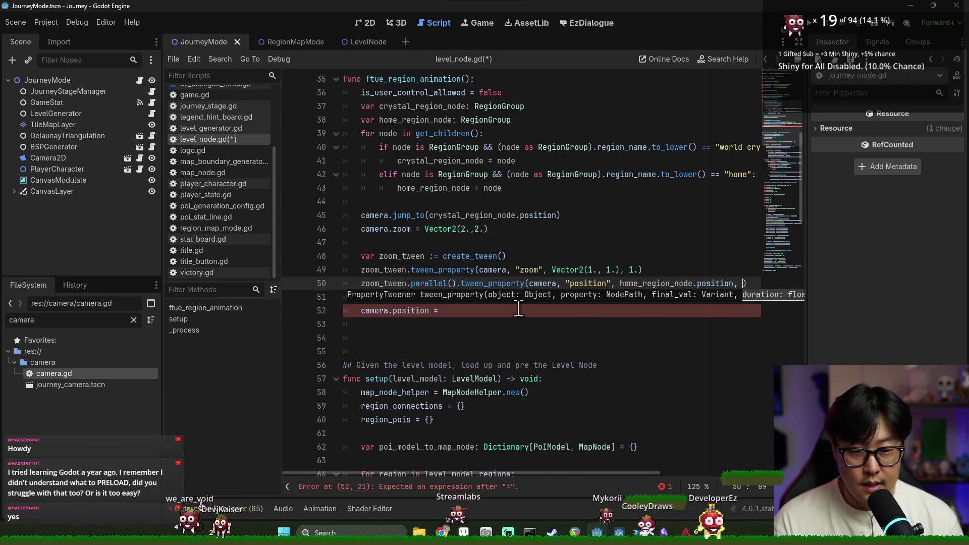
click(584, 306)
triple_click(584, 306)
key(BackSpace)
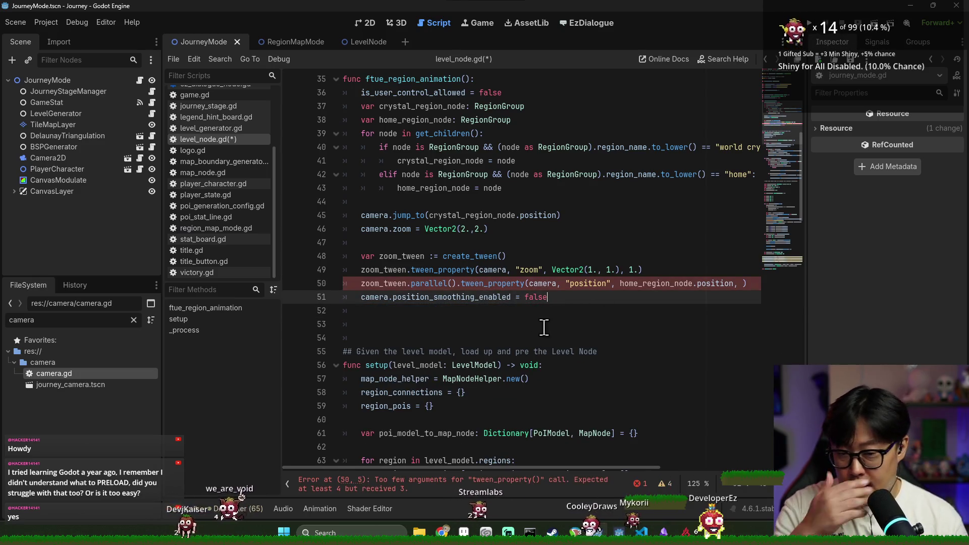
click(519, 323)
key(BackSpace)
key(BackSpace)
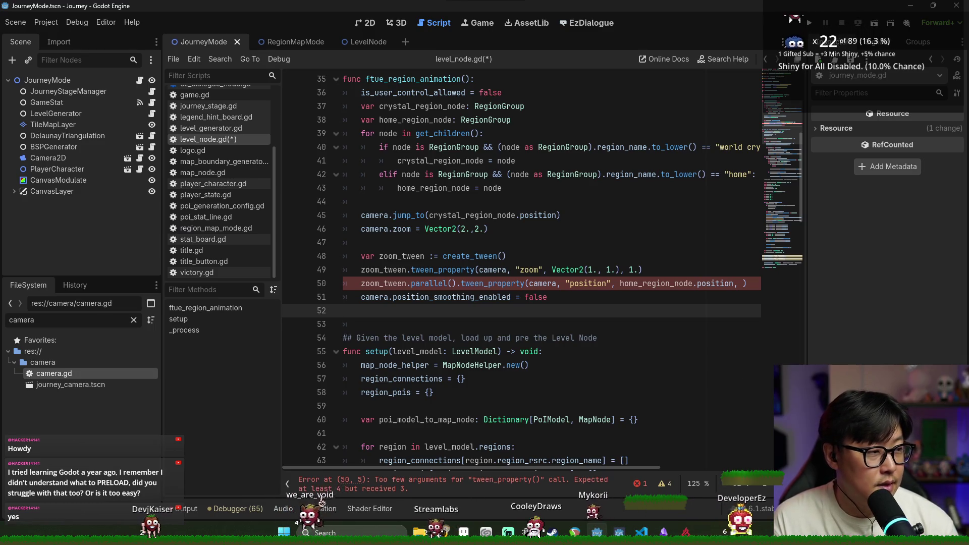
Step: Switch from RegionMapMode to the LevelNode scene and return to the unfinished tween line
click(300, 44)
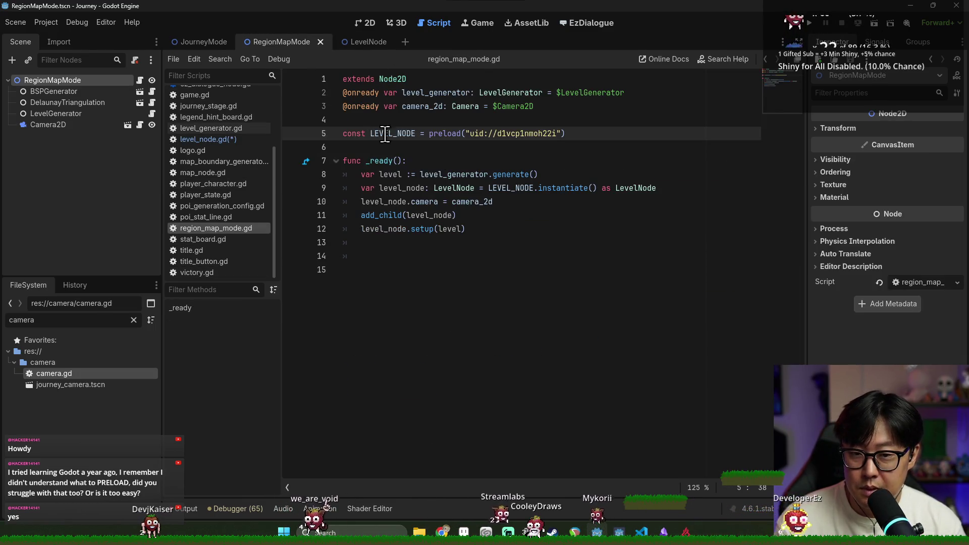
click(365, 44)
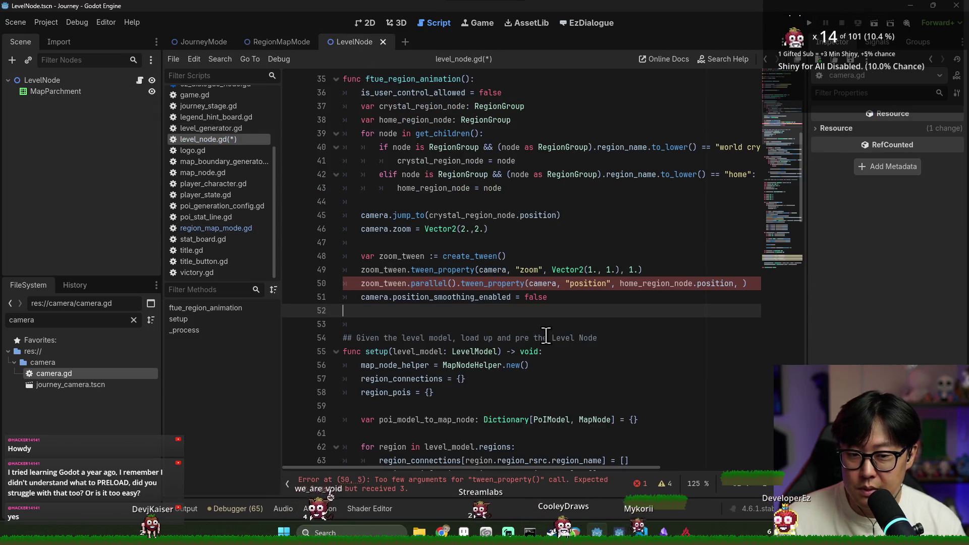
double_click(443, 284)
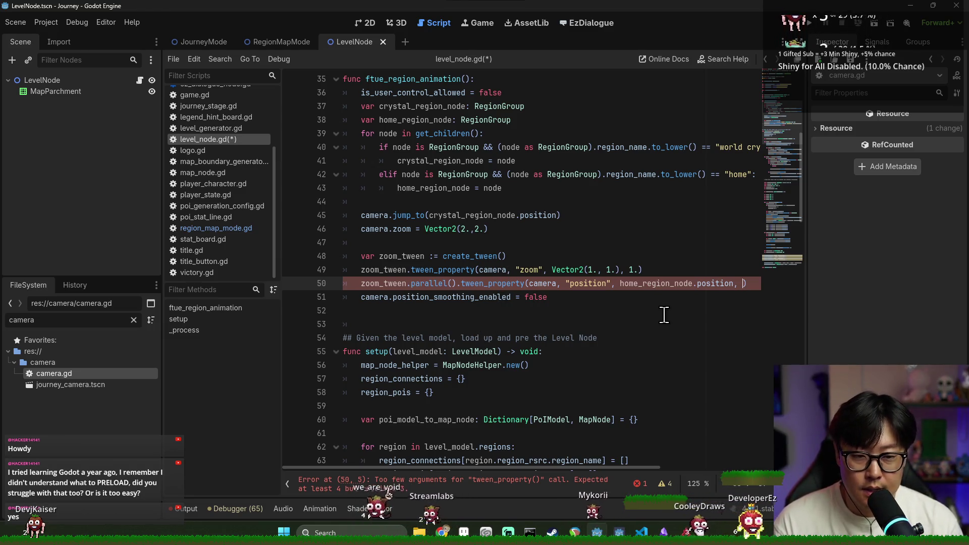
Step: Give the camera position tween a 1. second duration and insert await zoom_tween.finished
text(1.)
key(ctrl+s)
double_click(386, 284)
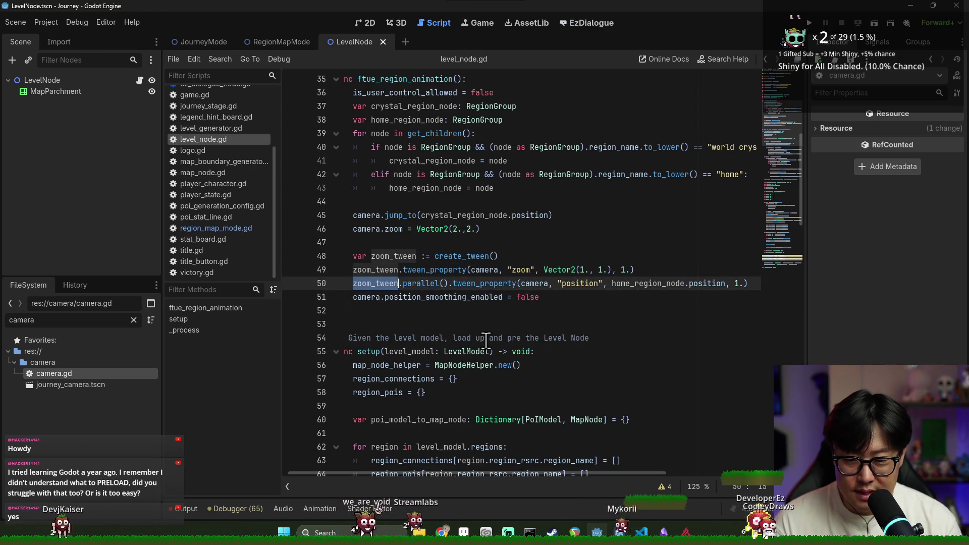
click(390, 307)
click(361, 297)
key(Return)
key(Up)
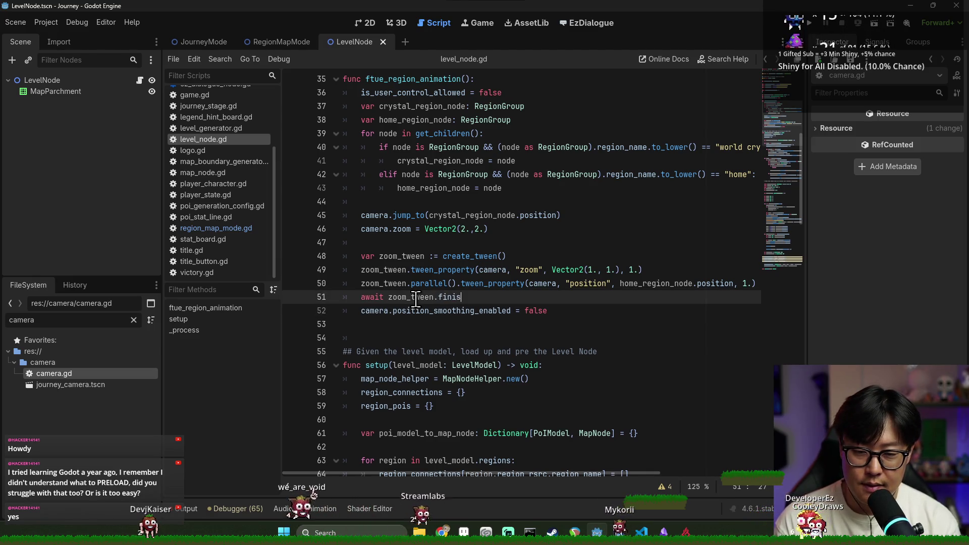
Step: Add is_user_control_allowed = true after the smoothing line and save
drag(361, 310, 512, 310)
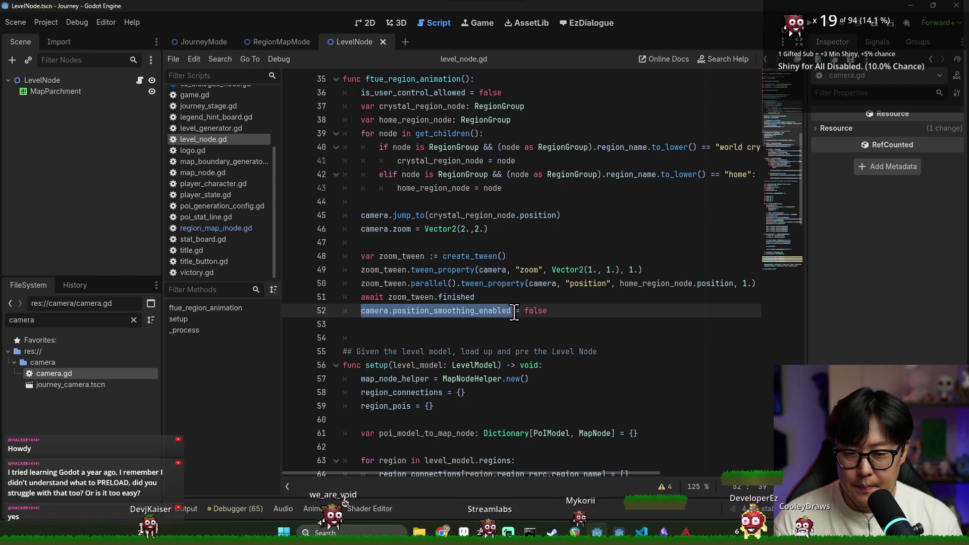
click(538, 311)
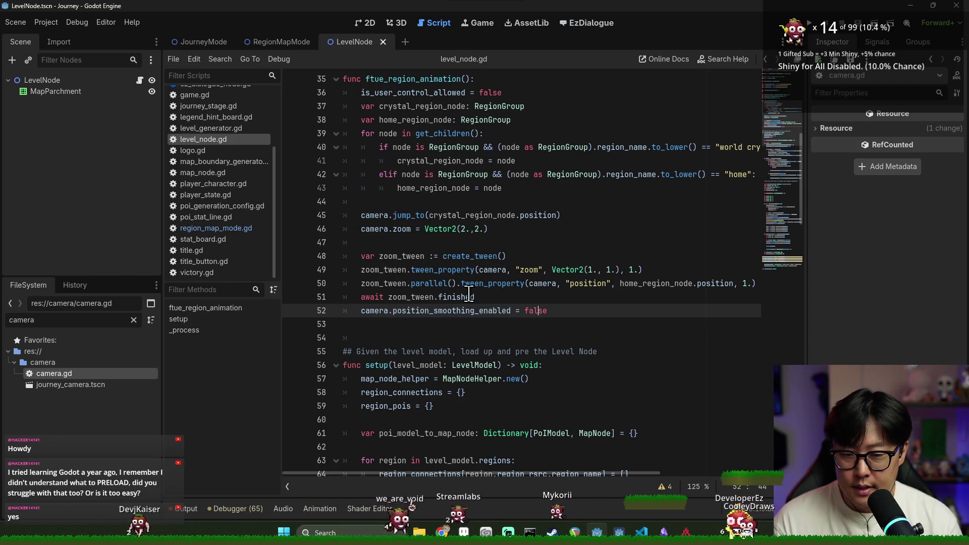
scroll(408, 205, up, 2)
double_click(412, 174)
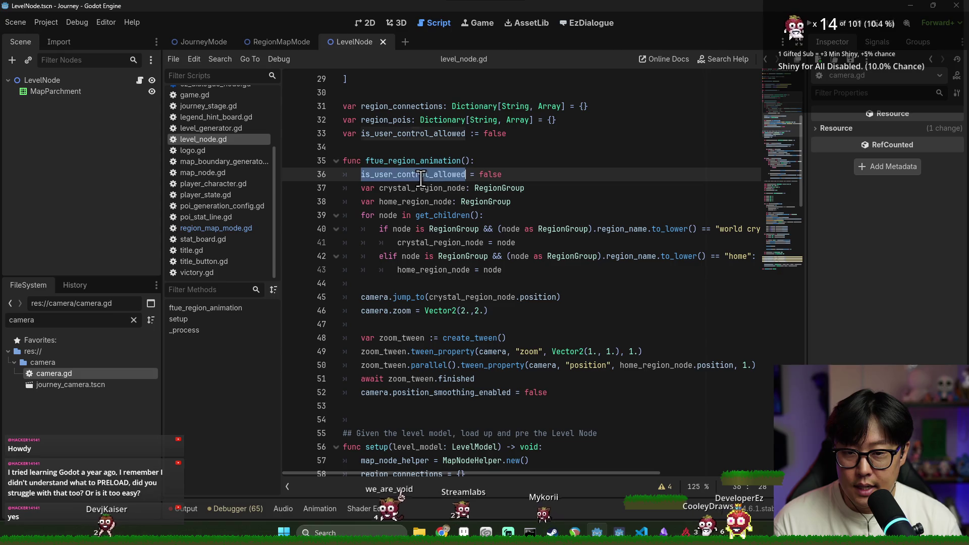
click(434, 407)
key(ctrl+v)
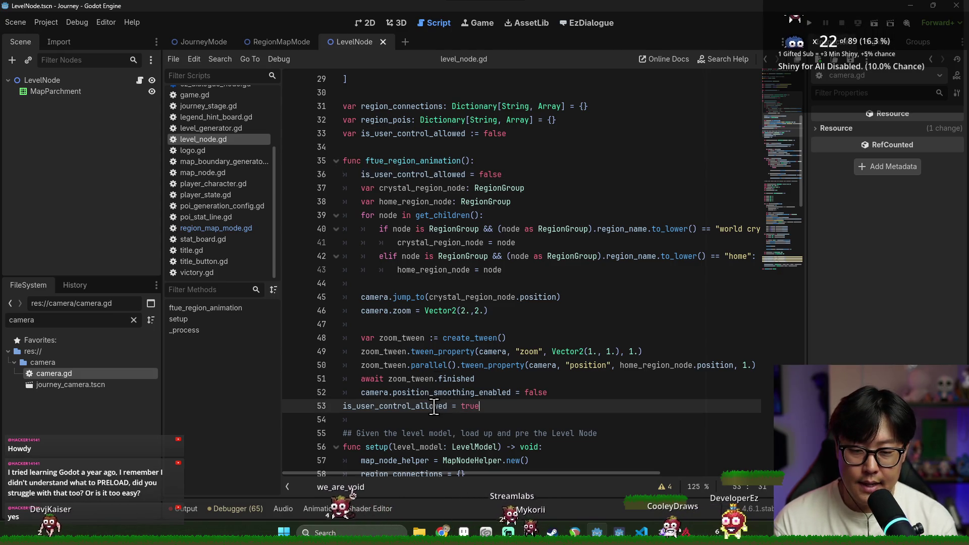
key(ctrl+s)
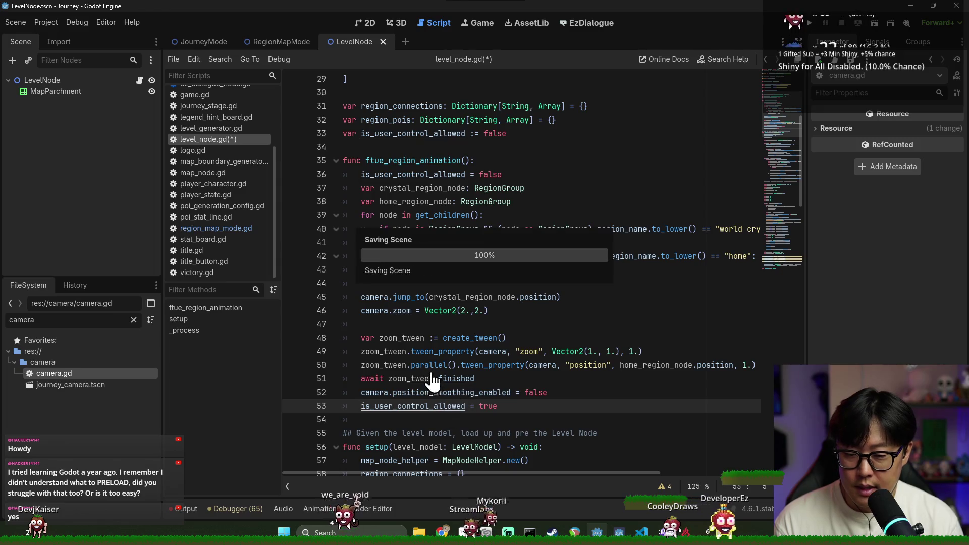
scroll(447, 379, down, 17)
scroll(447, 380, down, 13)
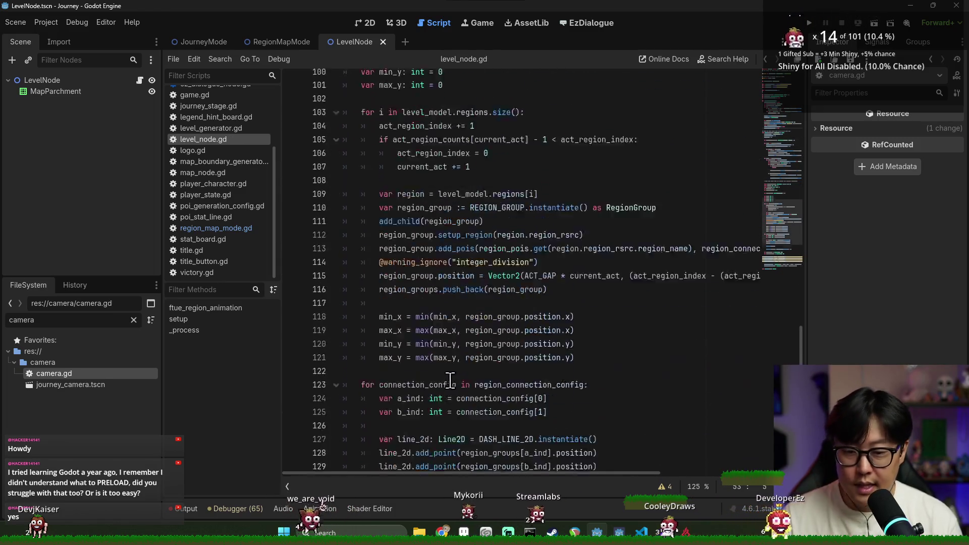
Step: Make _process return early with 'if !is_user_control_allowed: return' and save
click(389, 448)
key(alt+f)
scroll(357, 434, down, 5)
key(ctrl+s)
key(End)
key(Return)
key(Return)
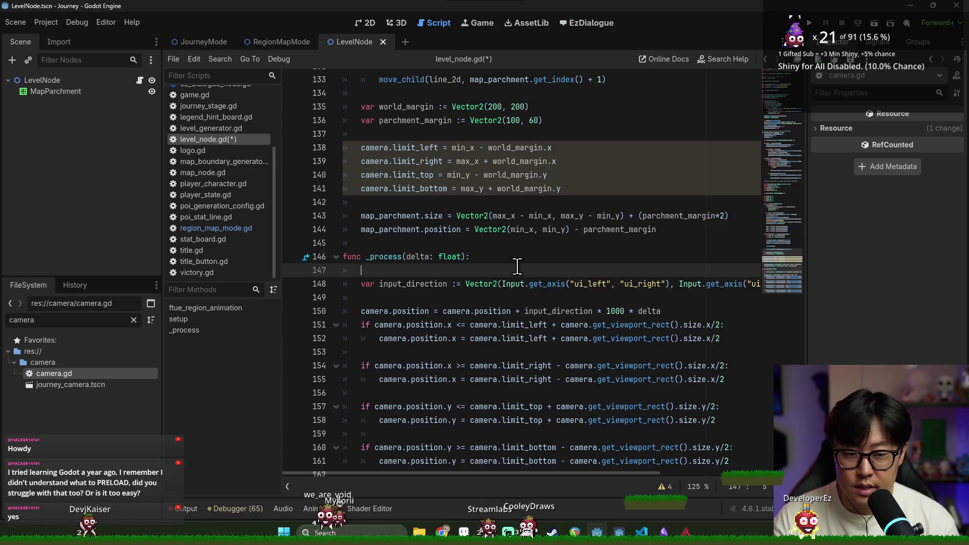
text(:)
key(Return)
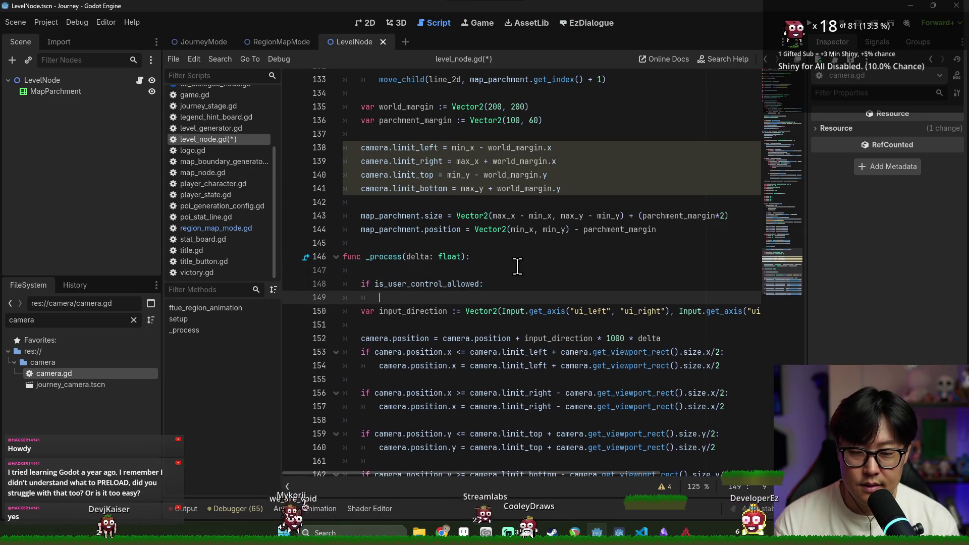
click(374, 284)
text(!)
key(ctrl+s)
Step: Run the game with F5 and bring up the Run Specific Scene picker
click(530, 202)
key(F5)
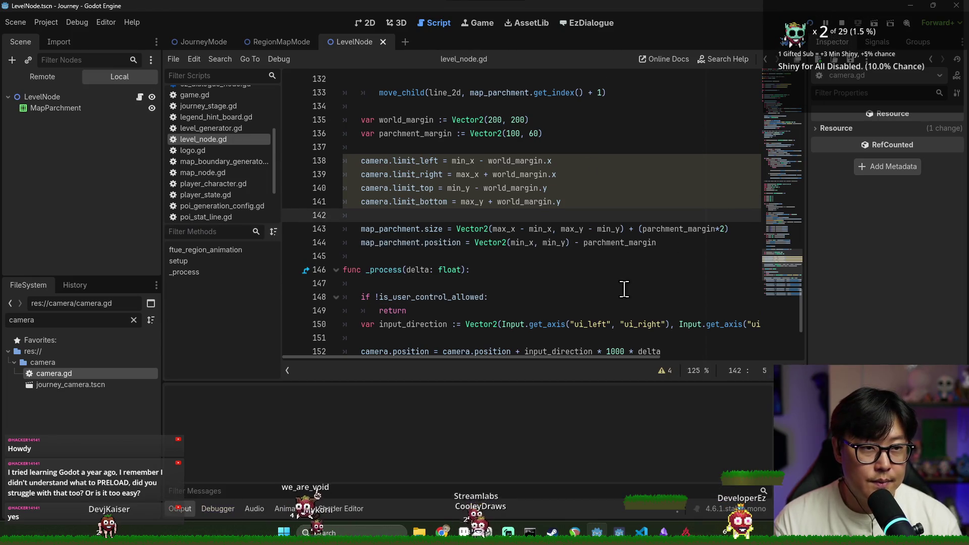
click(884, 24)
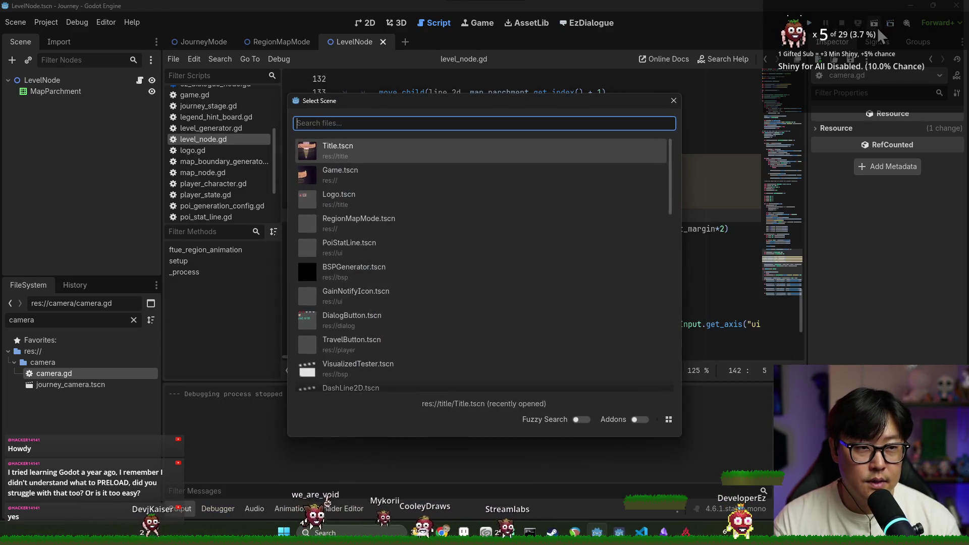
Step: Dismiss the scene picker, run the RegionMapMode scene, and stop it
key(Escape)
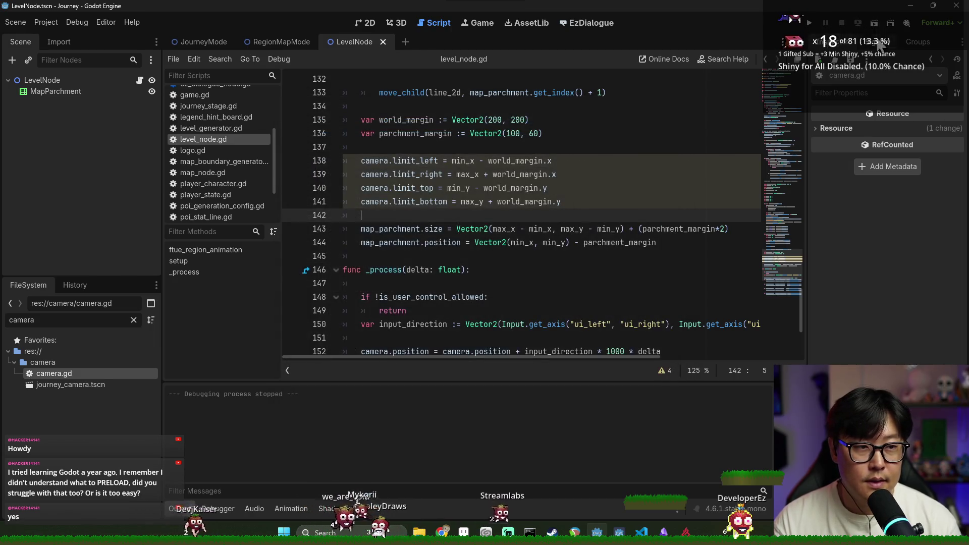
click(282, 41)
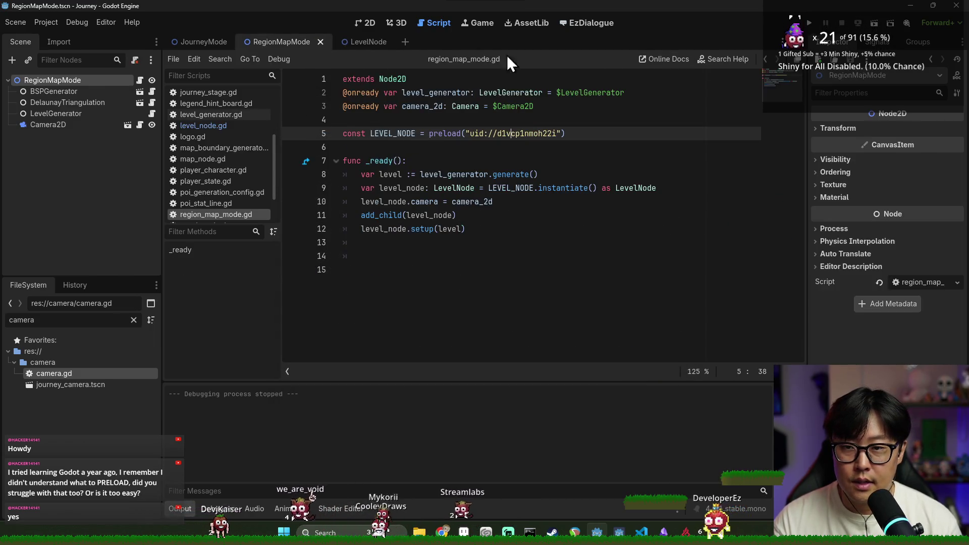
click(878, 22)
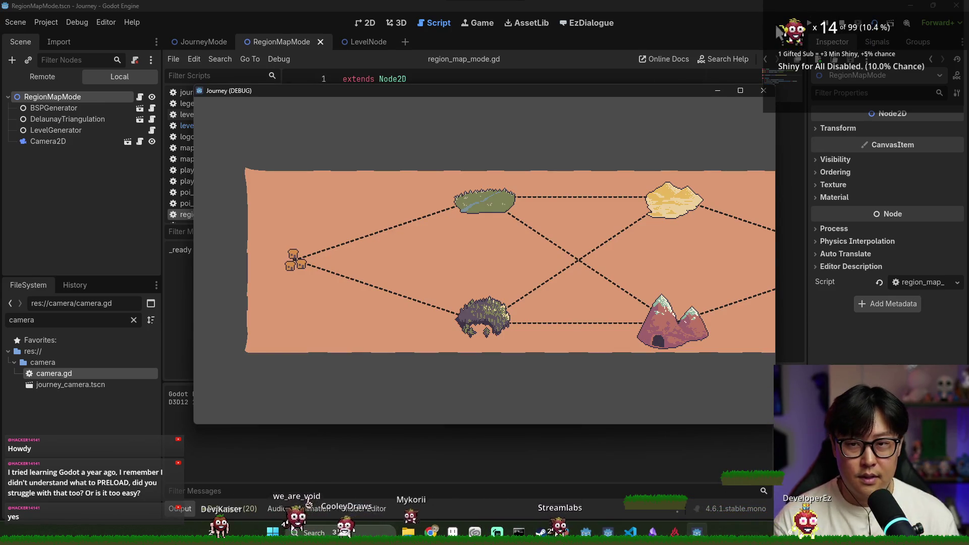
click(805, 29)
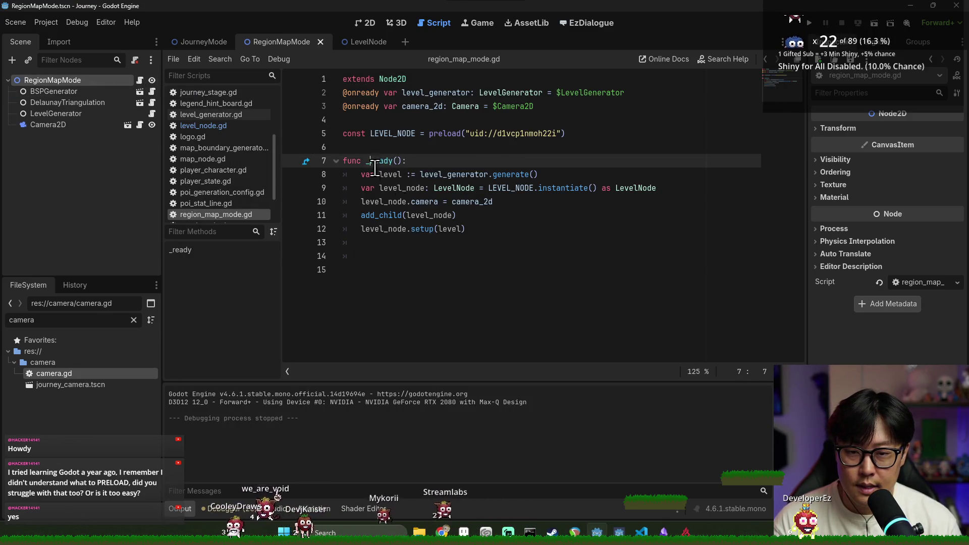
Step: Call level_node.ftue_region_animation() after setup in _ready, save, and test-run with F6
click(494, 231)
key(ctrl+s)
key(ctrl+s)
key(Return)
key(Return)
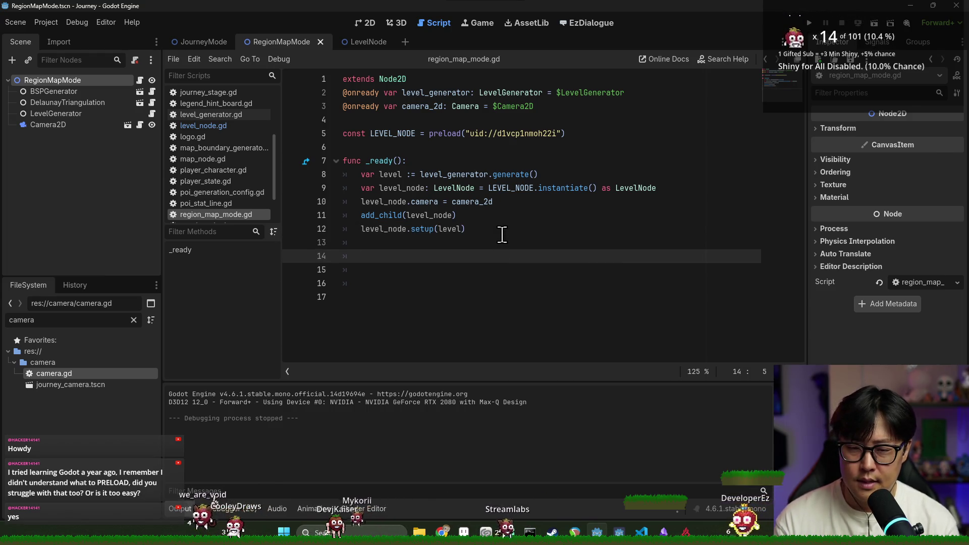
text(level_node.)
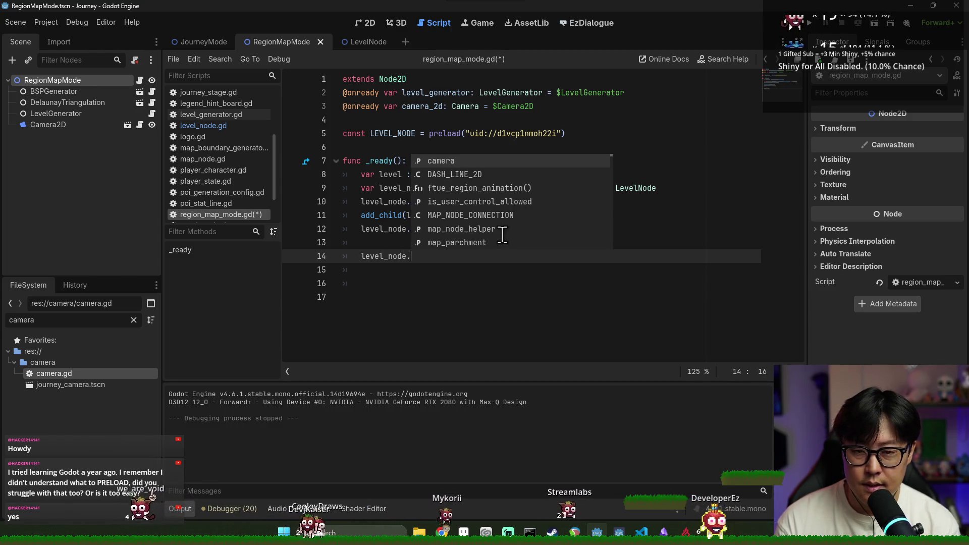
text(ftu)
key(Return)
key(ctrl+s)
key(F6)
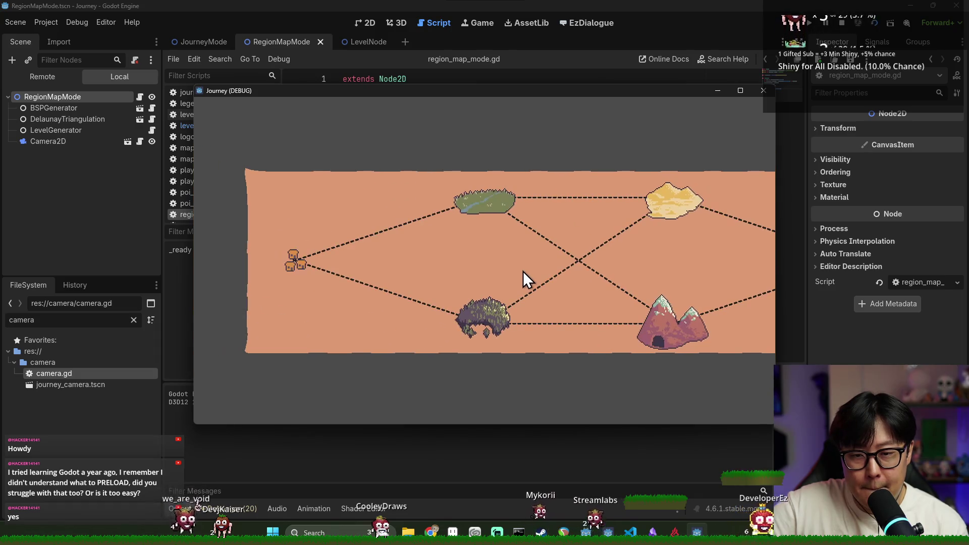
key(F8)
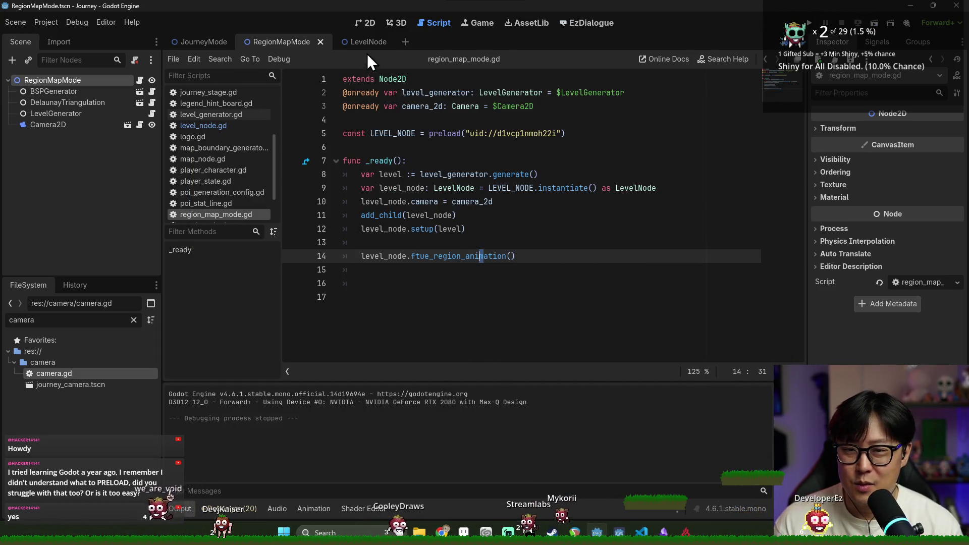
click(364, 42)
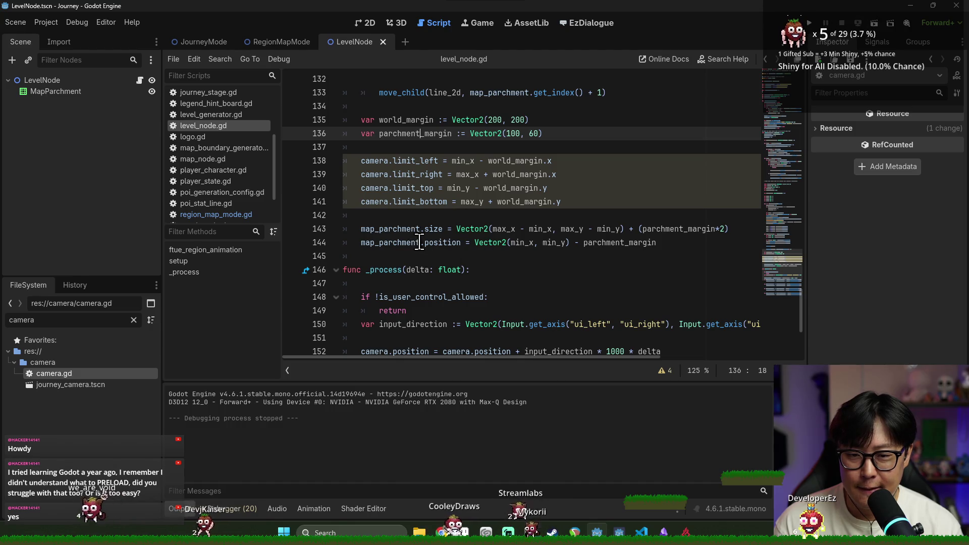
Step: Save the scene and search level_node.gd for 'ftue' to locate ftue_region_animation
scroll(488, 263, up, 3)
key(ctrl+s)
scroll(439, 167, up, 7)
key(ctrl+f)
text(ftue)
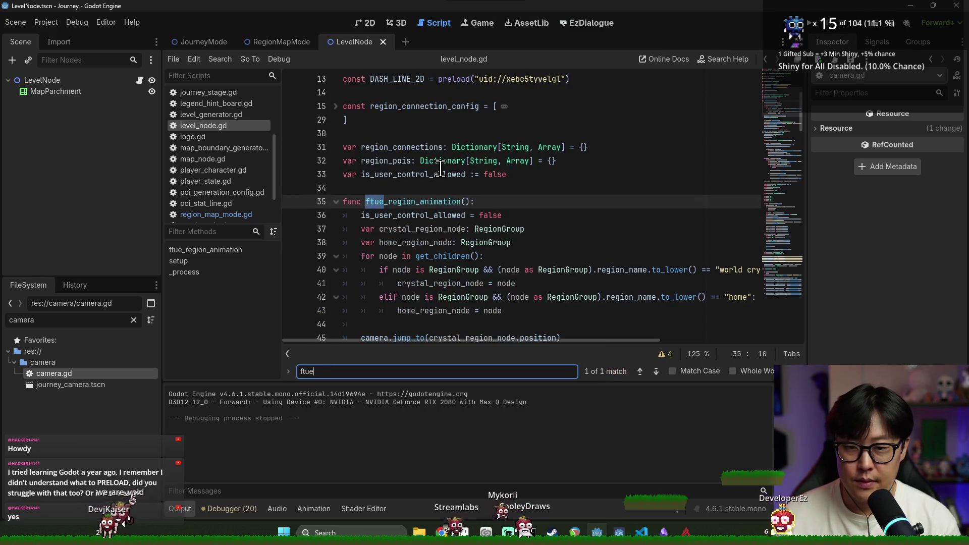
scroll(441, 168, down, 2)
double_click(412, 133)
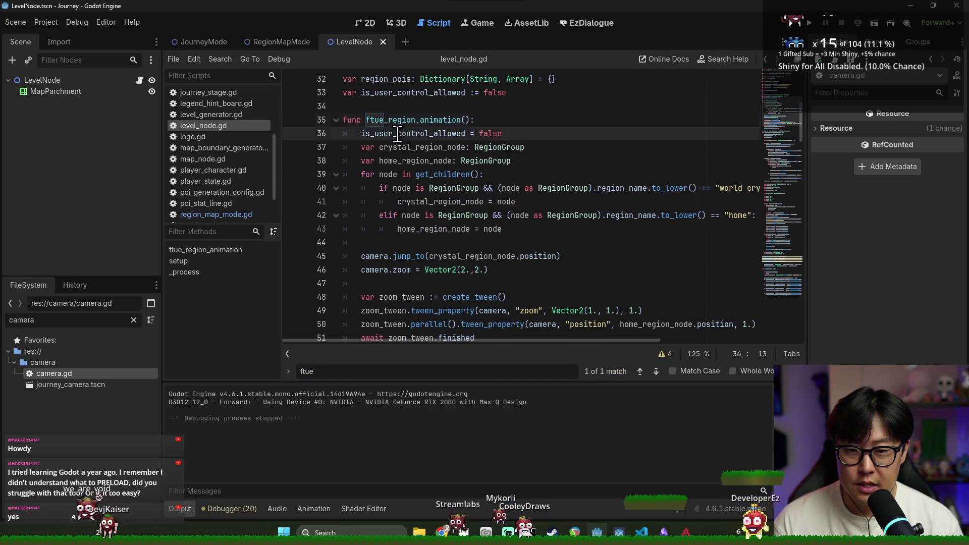
Step: Add 'await get_tree().create_timer(2.5).timeout' after the camera zoom line and save
click(404, 266)
click(526, 270)
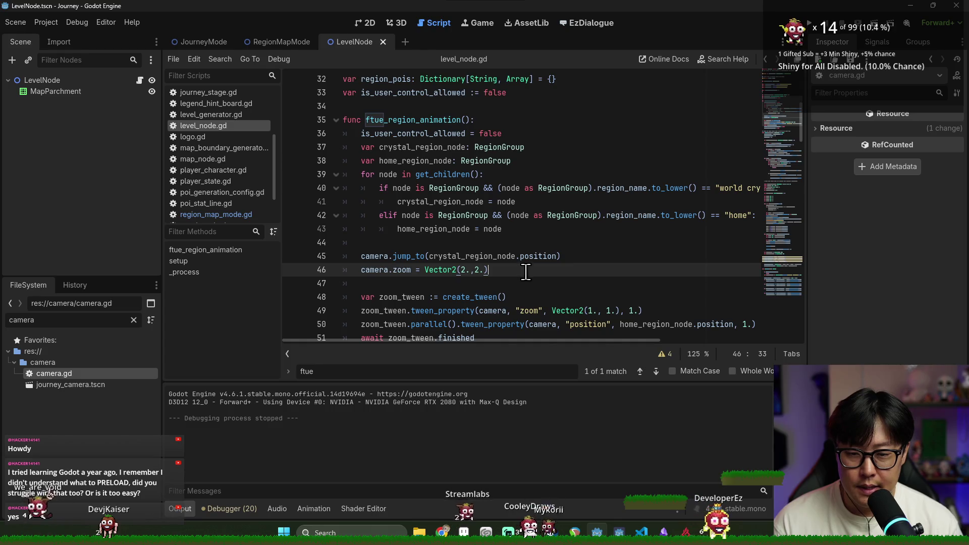
key(Return)
key(Return)
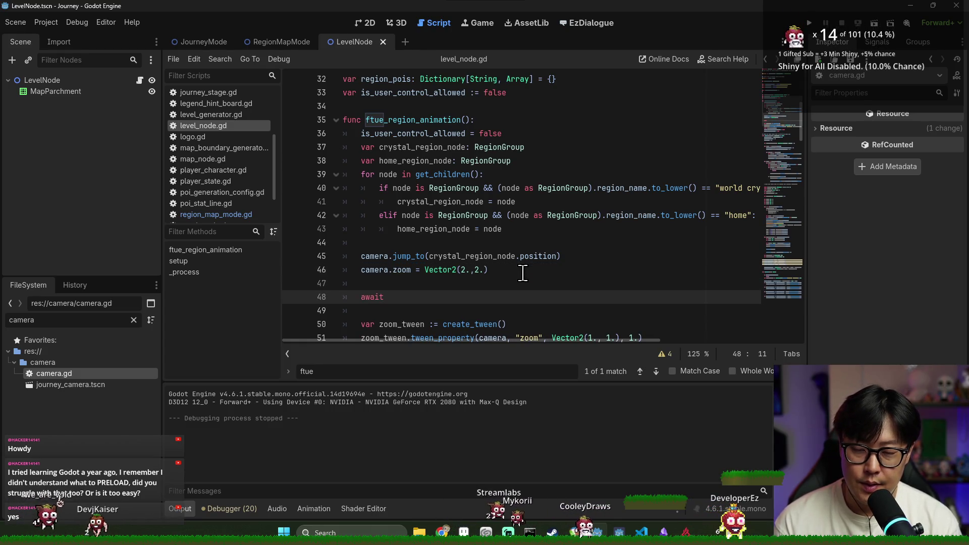
key(BackSpace)
key(BackSpace)
key(BackSpace)
text(get_tre)
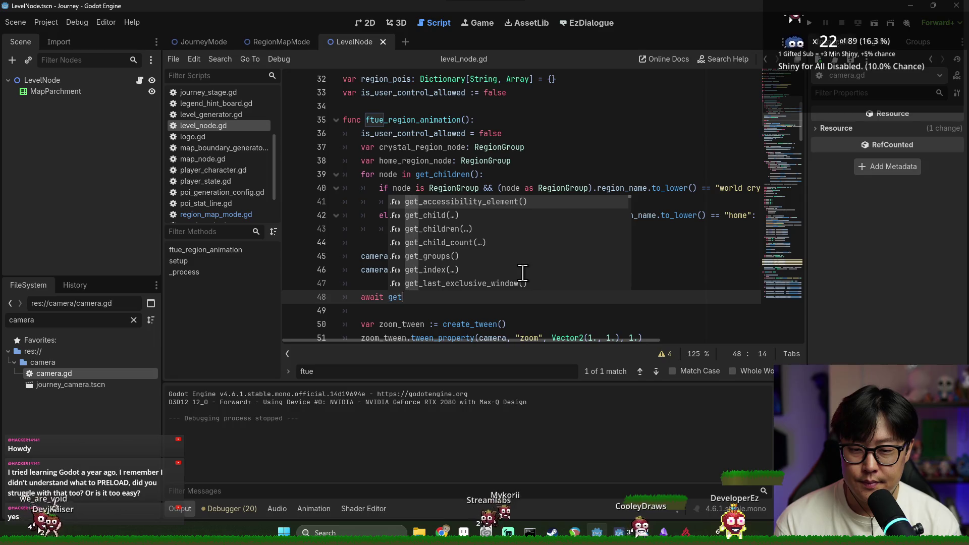
key(Return)
text(.)
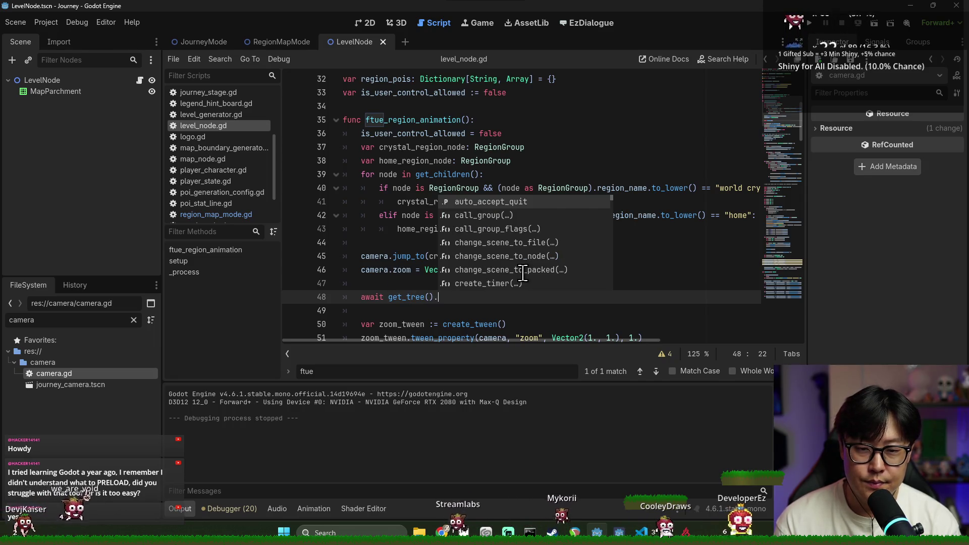
text(timer)
key(Return)
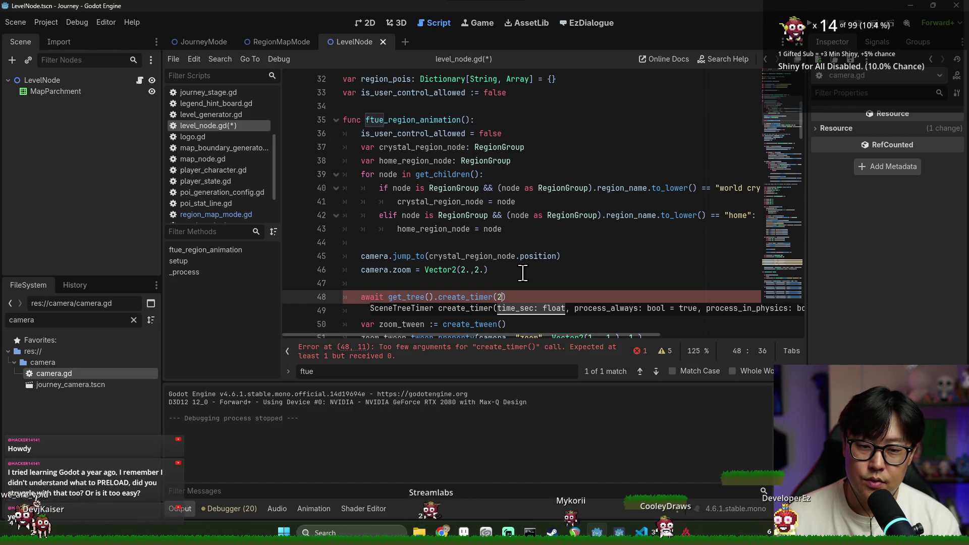
text().)
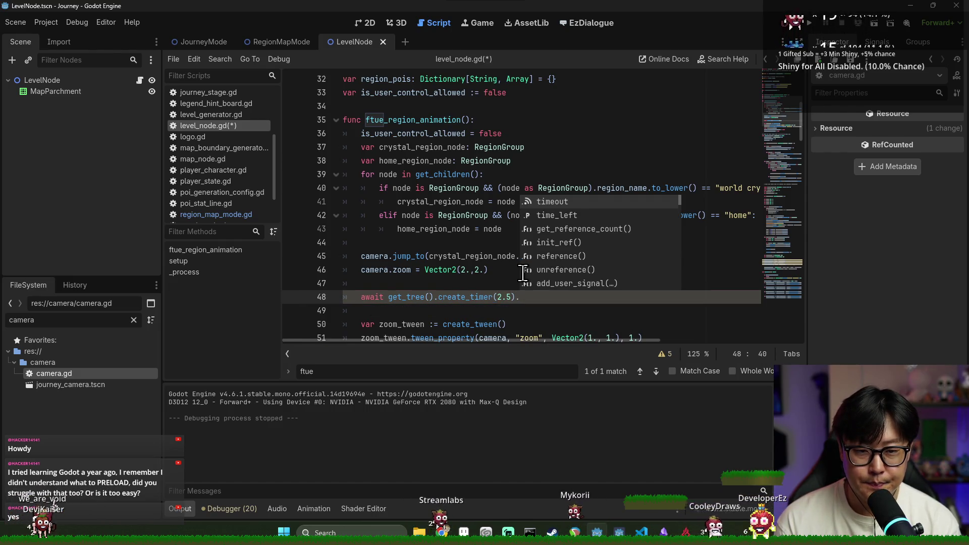
key(Return)
key(ctrl+s)
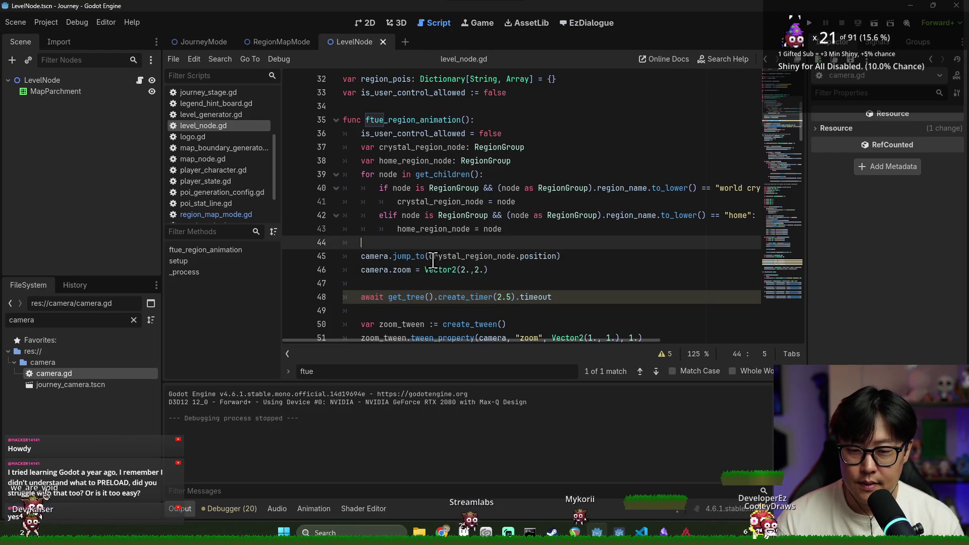
click(499, 147)
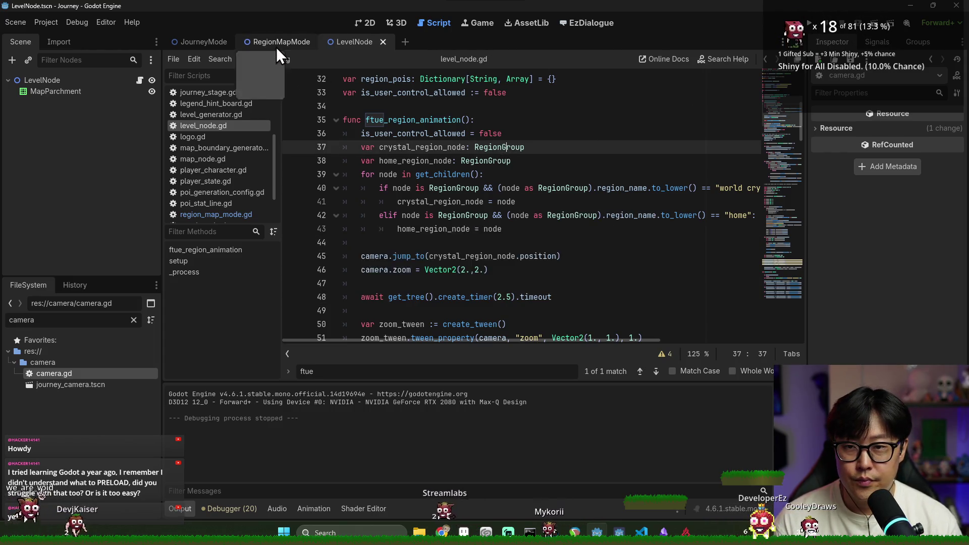
click(277, 44)
Step: Test-run the RegionMapMode scene, close it, and return to the LevelNode scene
click(873, 26)
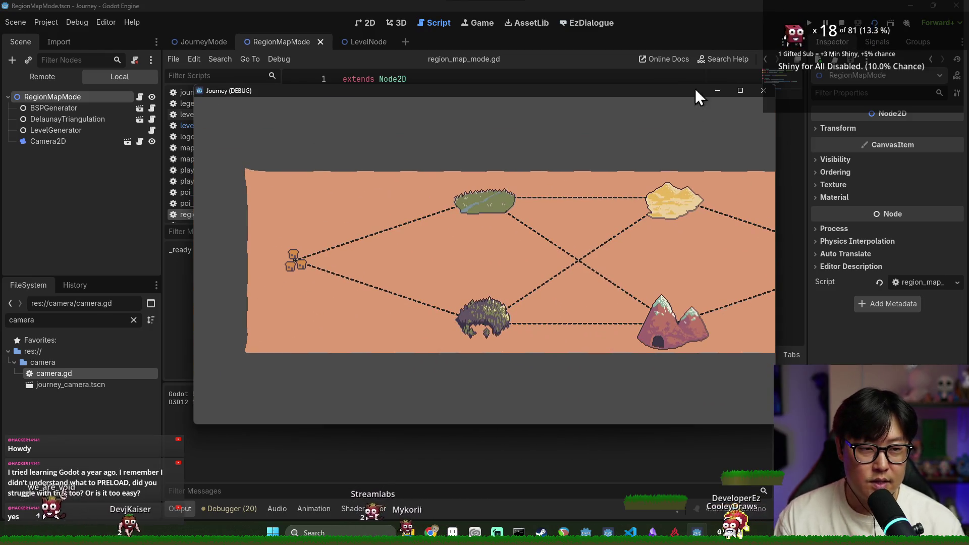
click(764, 91)
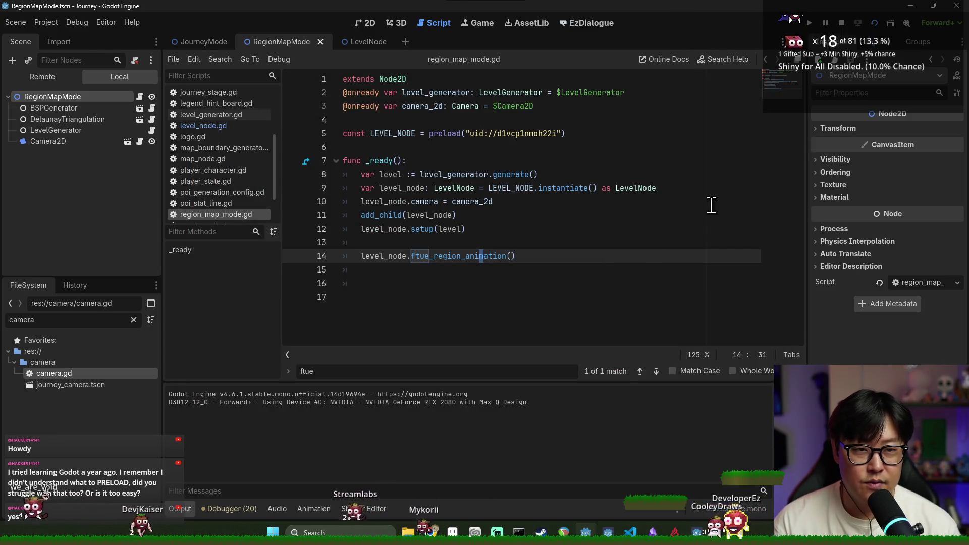
click(357, 44)
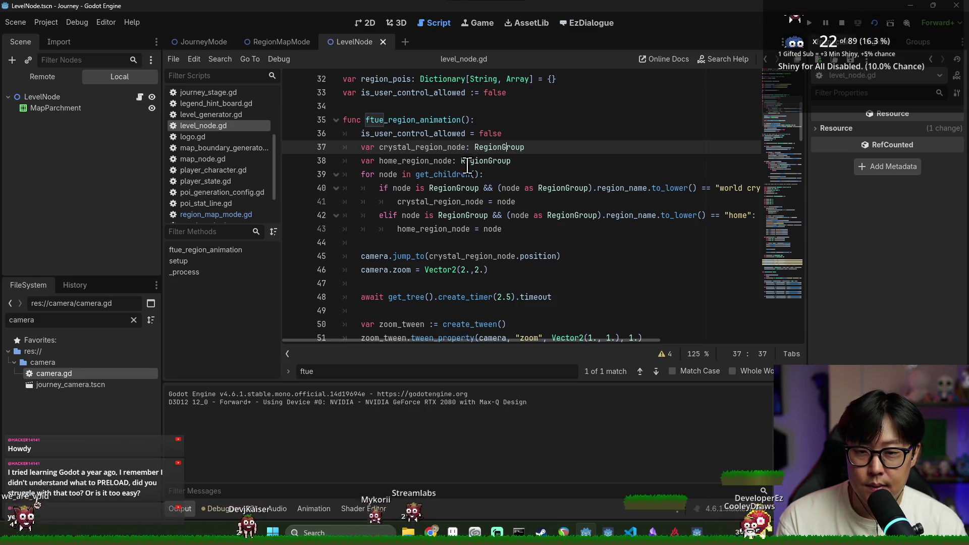
Step: Run the LevelNode scene with F6, stop it, and jump back to the ftue_region_animation match
scroll(465, 184, down, 6)
scroll(465, 184, down, 15)
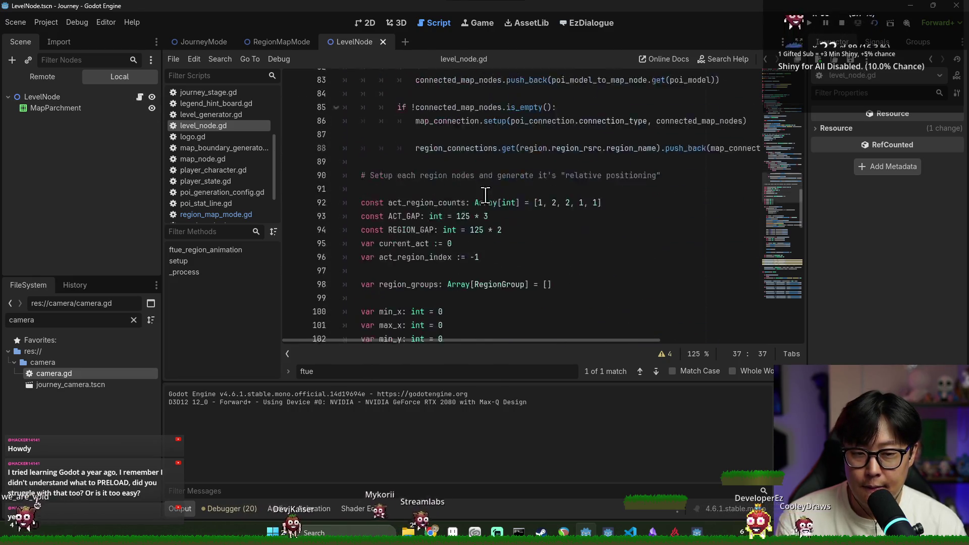
scroll(535, 154, up, 3)
scroll(483, 183, down, 4)
scroll(484, 182, down, 3)
scroll(484, 182, up, 3)
key(F6)
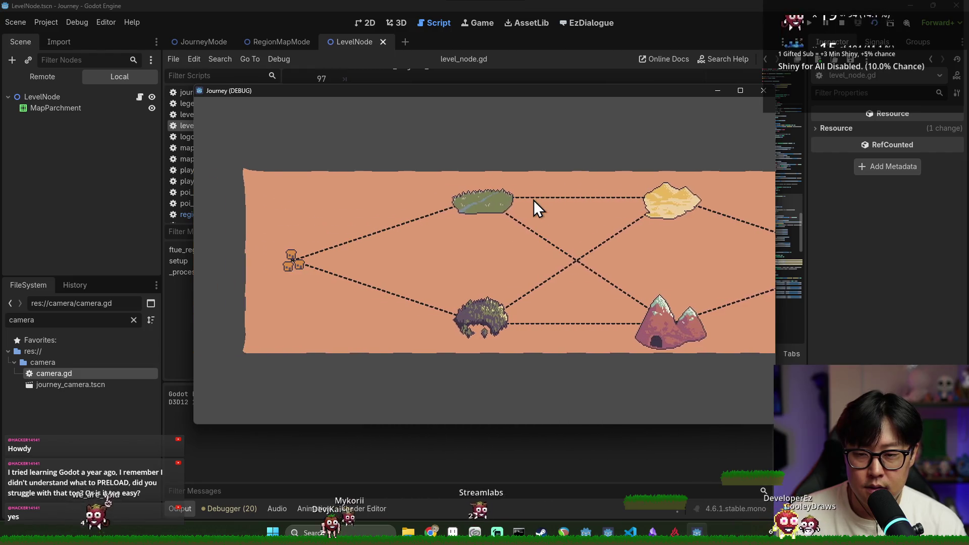
key(F8)
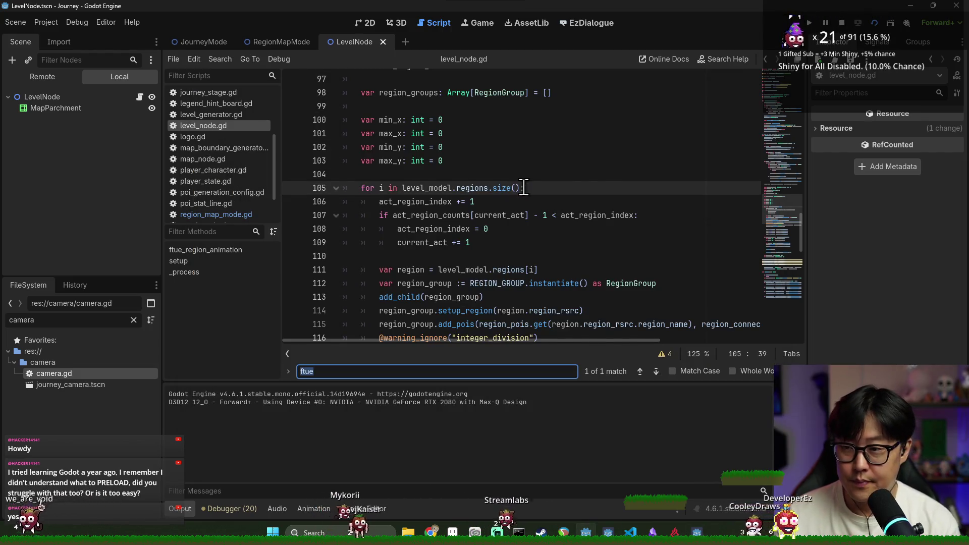
key(Return)
scroll(496, 201, down, 10)
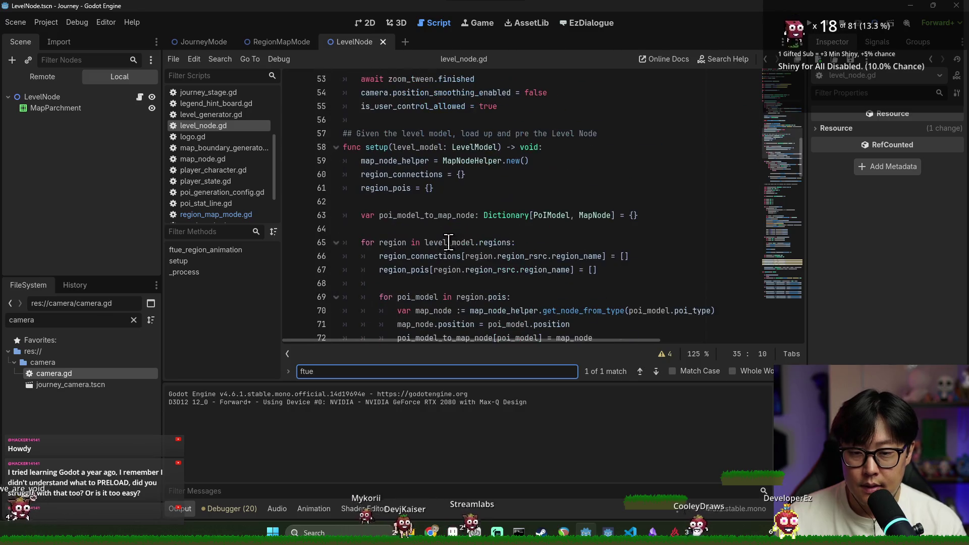
scroll(427, 229, up, 3)
Step: Enable position smoothing, set the zoom tween to 2 seconds and the pan tween to 5, and save
click(575, 215)
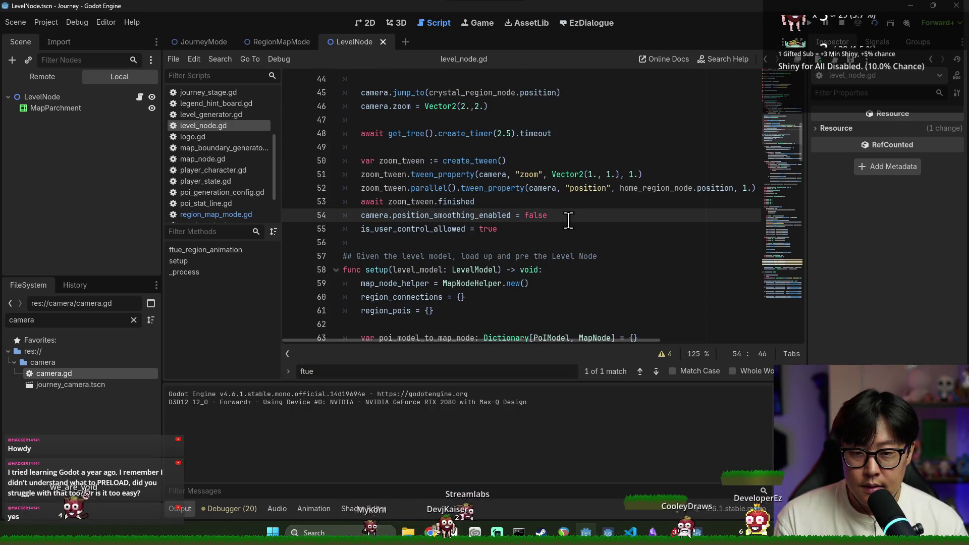
click(439, 175)
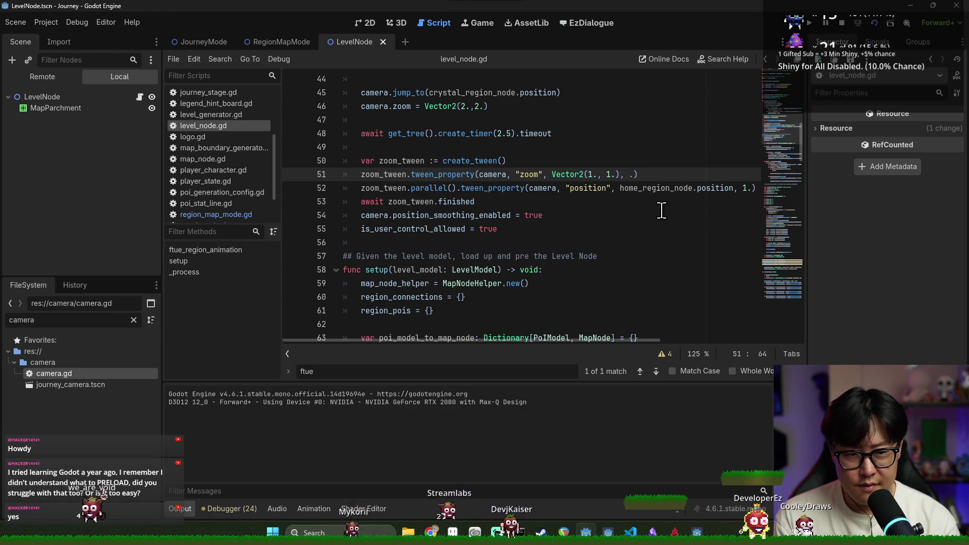
text(2)
drag(626, 340, 765, 336)
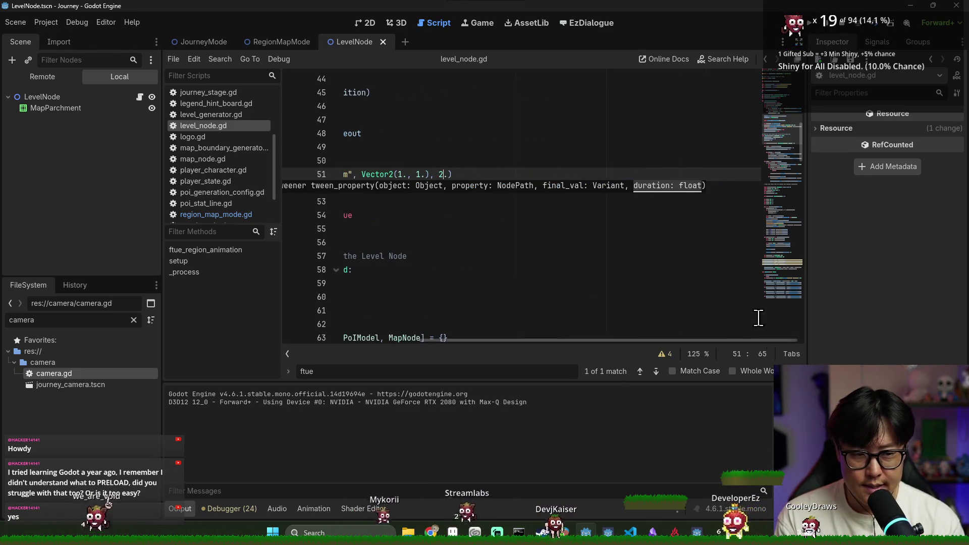
click(555, 188)
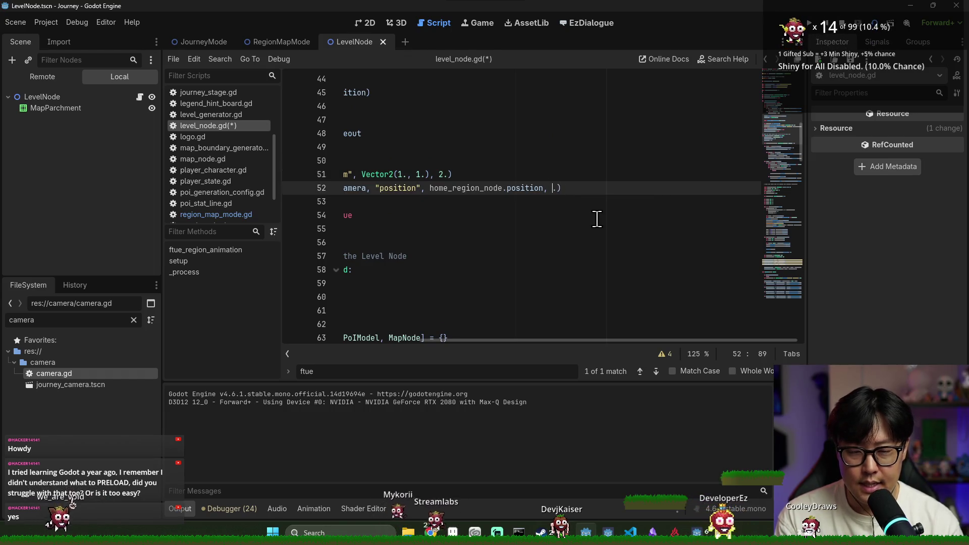
text(5)
key(ctrl+s)
Step: Change the timer wait from 2.5 to 1.2 seconds, save, and test-run the game
click(523, 341)
click(453, 146)
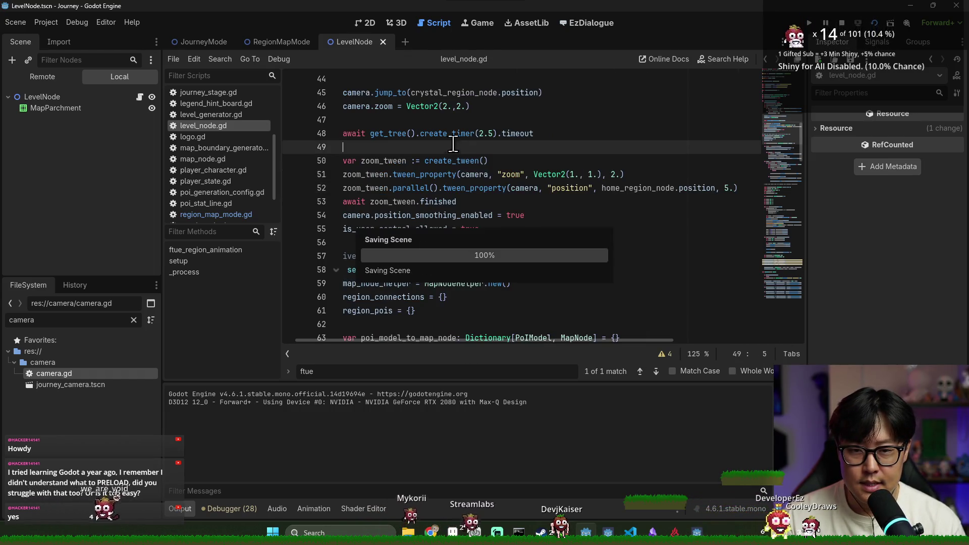
click(493, 134)
text(.2)
key(ctrl+s)
click(444, 107)
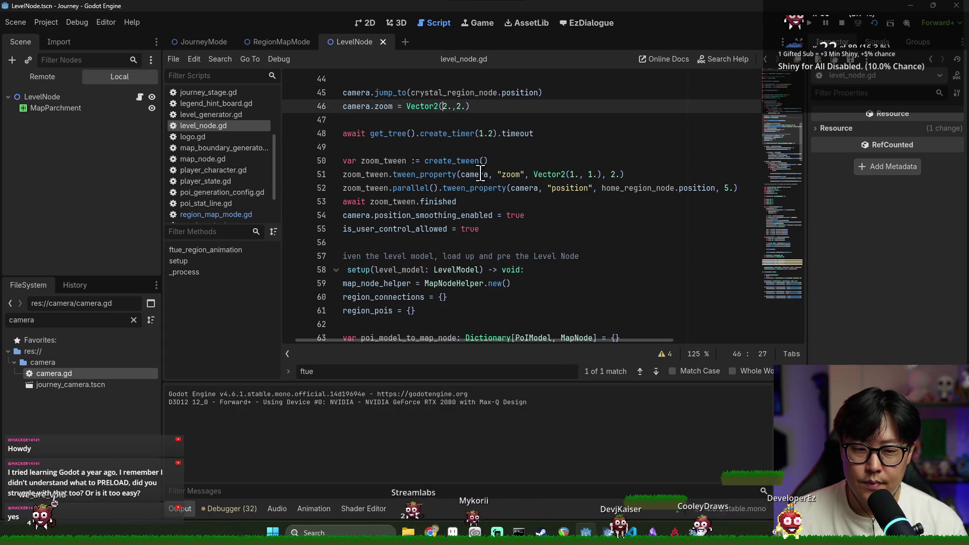
click(874, 24)
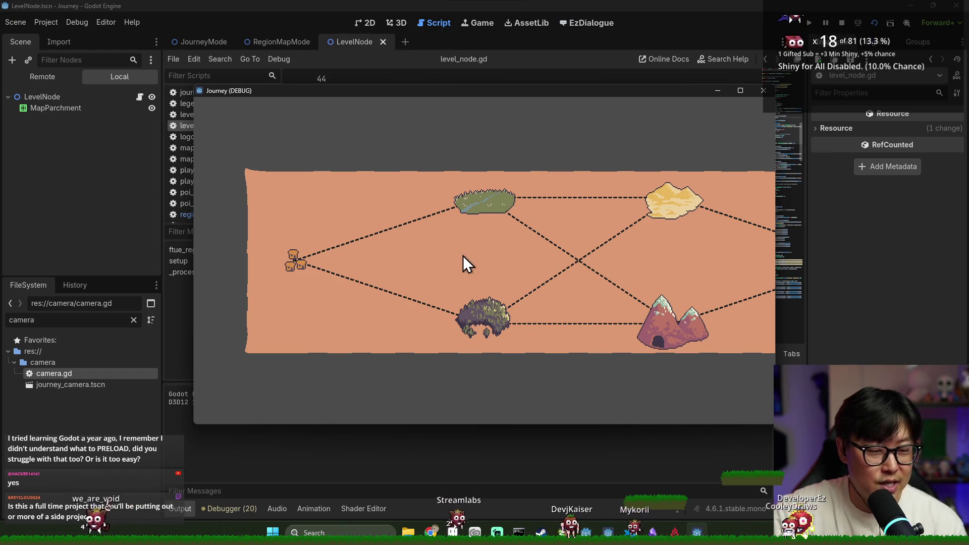
Step: Stop the debug run and put the caret on the zoom tween line 51 in level_node.gd
click(841, 23)
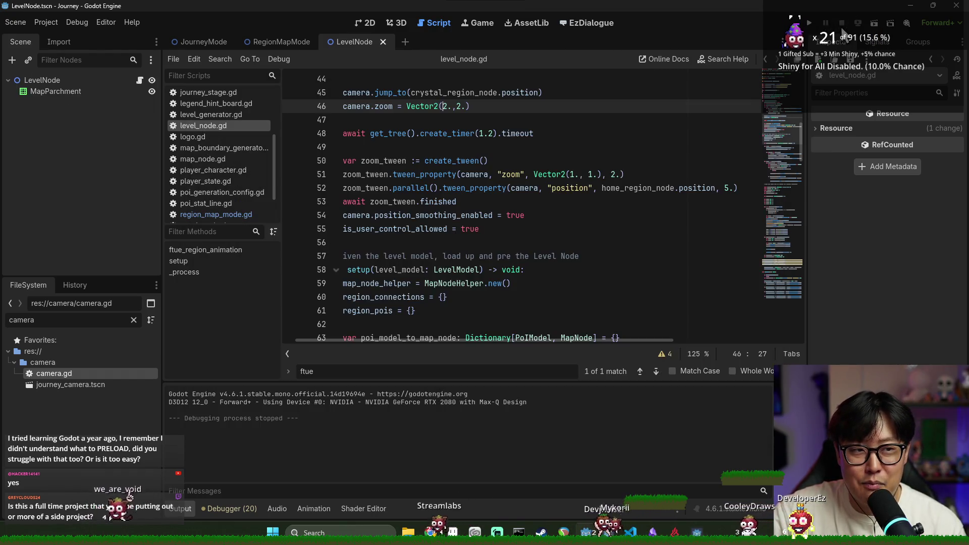
click(579, 174)
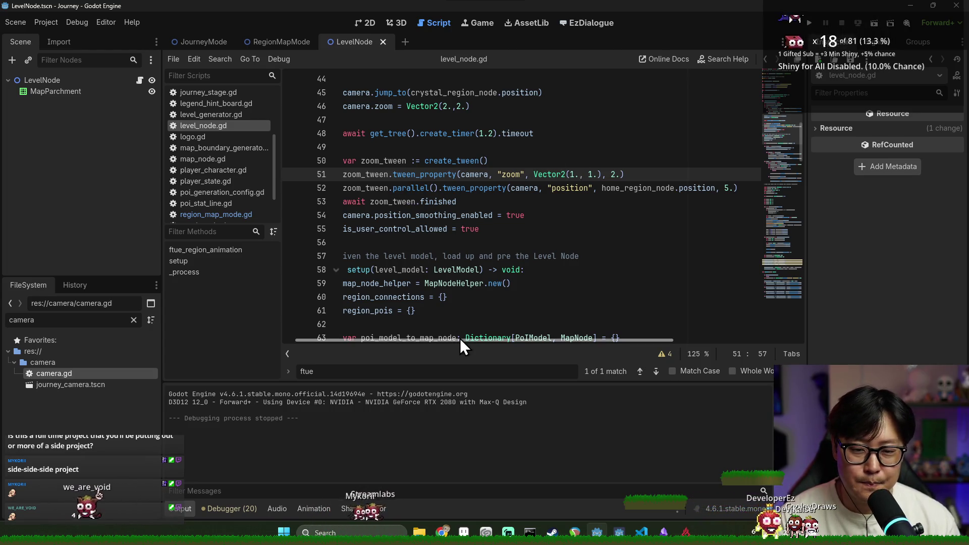
Step: Dismiss the search, scroll through level_node.gd's setup and input code, and save it
drag(459, 338, 413, 343)
key(Escape)
click(498, 269)
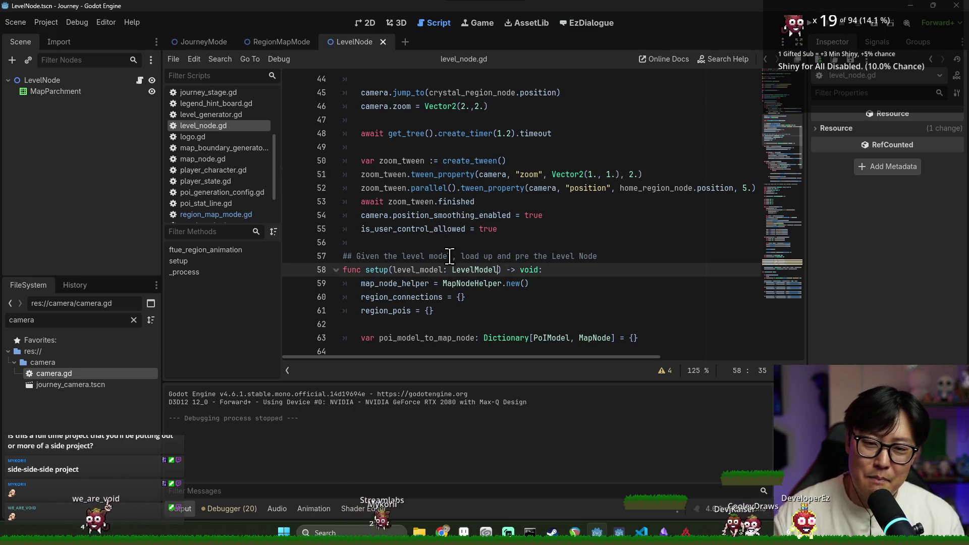
scroll(450, 351, down, 5)
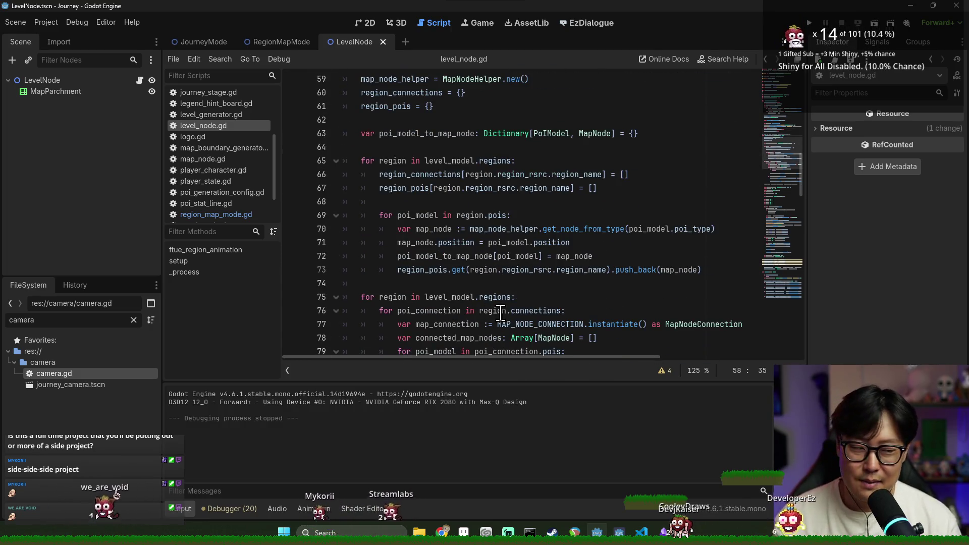
scroll(473, 266, up, 6)
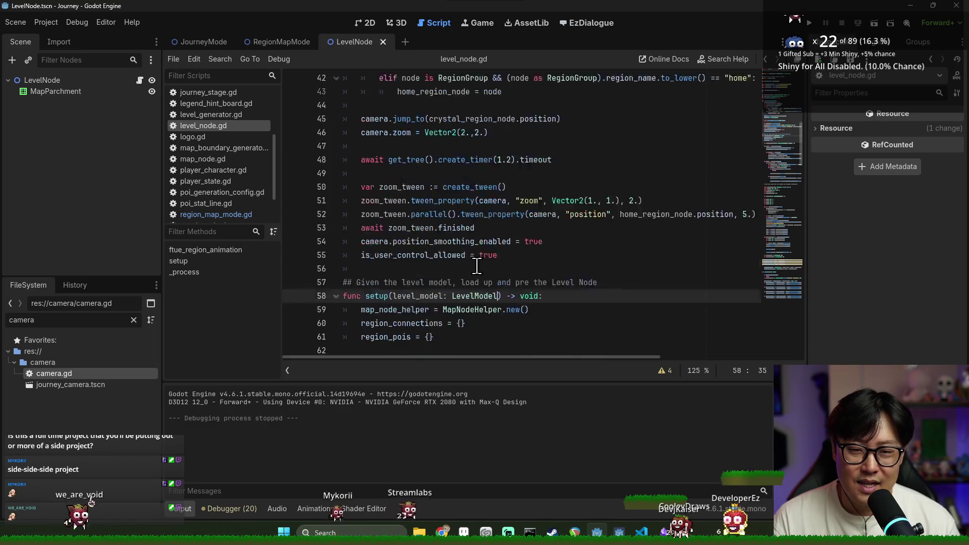
scroll(484, 279, down, 14)
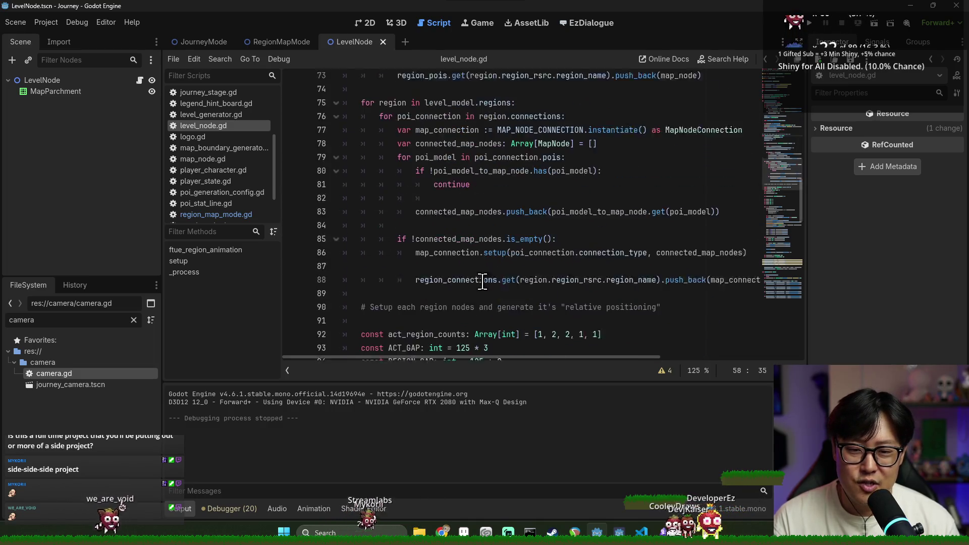
scroll(498, 301, down, 14)
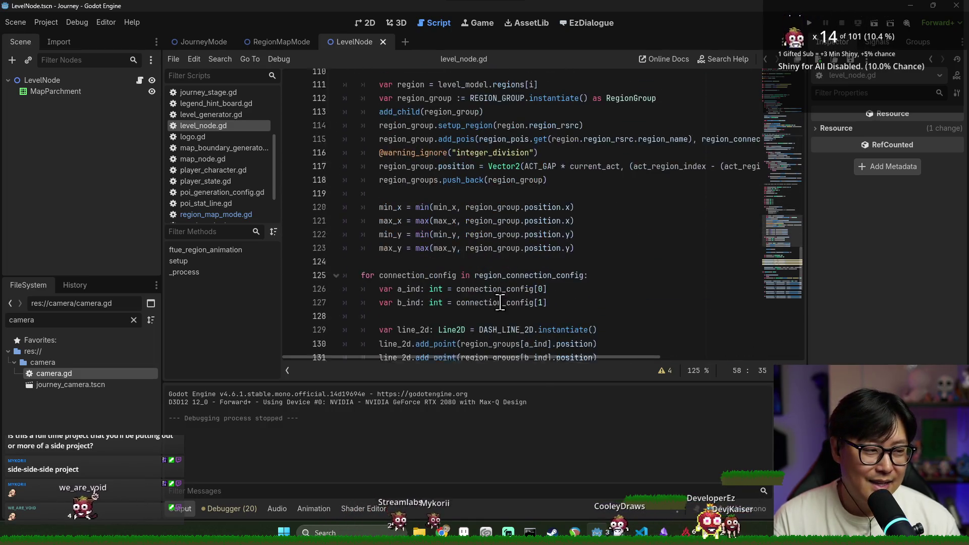
scroll(511, 301, down, 7)
scroll(526, 265, up, 14)
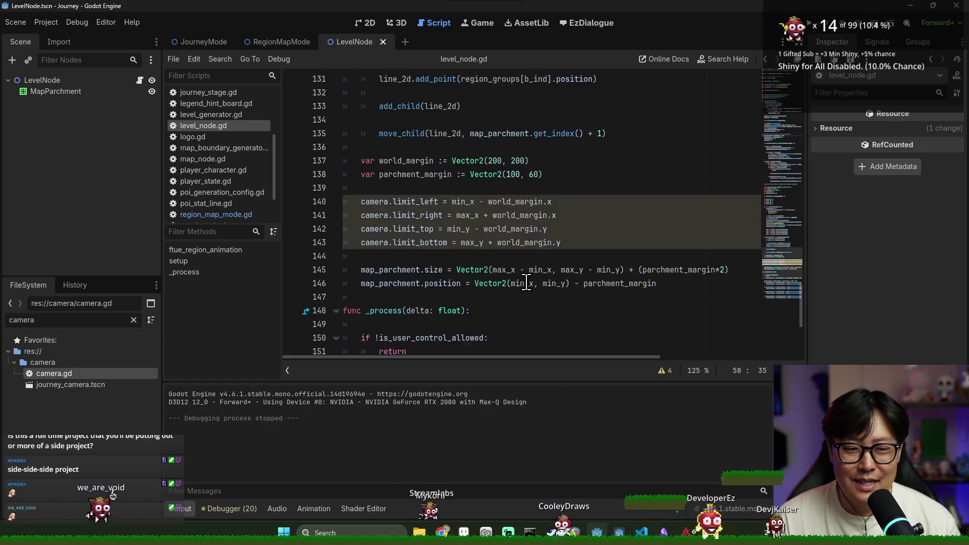
scroll(526, 265, up, 3)
scroll(529, 297, down, 6)
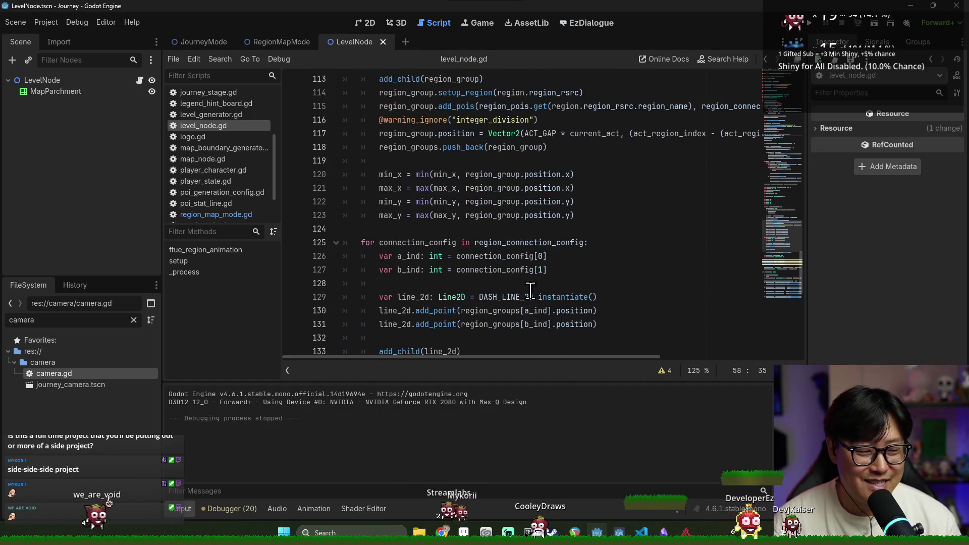
scroll(529, 269, down, 9)
click(510, 242)
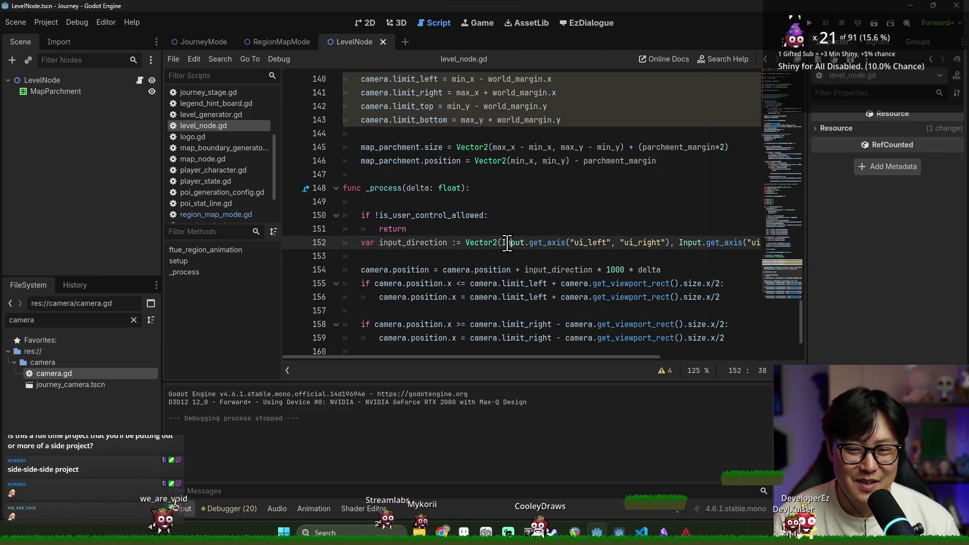
scroll(422, 197, up, 11)
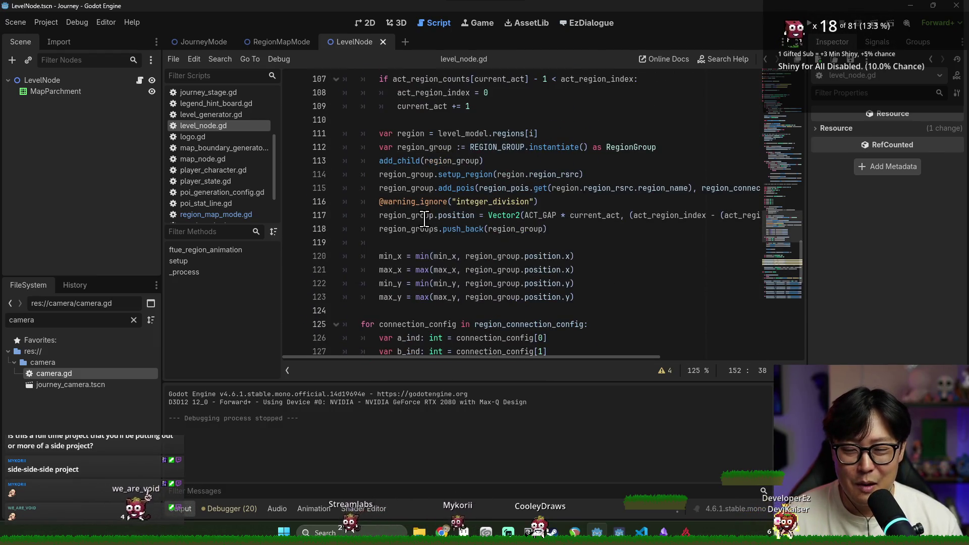
scroll(426, 222, up, 6)
scroll(429, 248, up, 4)
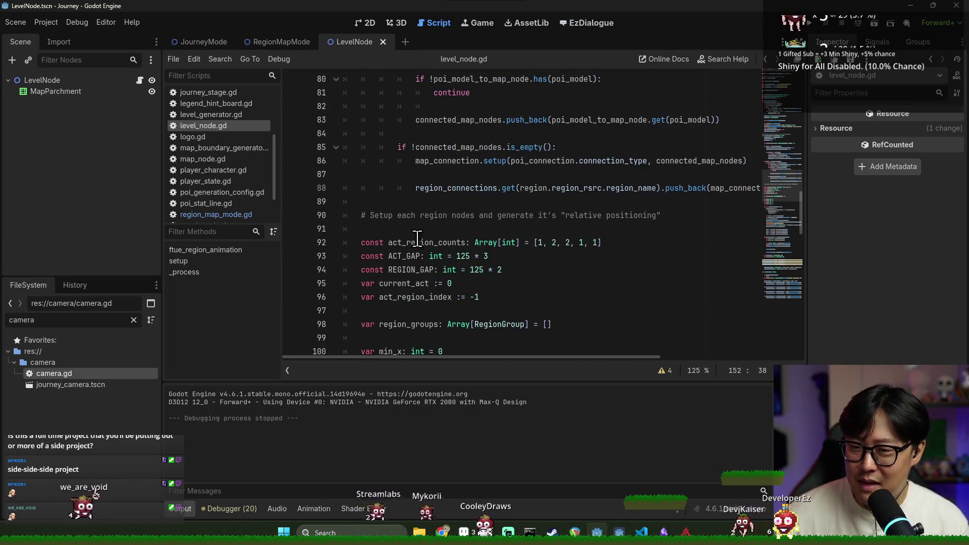
key(ctrl+s)
Step: Switch to the RegionMapMode scene and run it with F6
scroll(439, 261, up, 13)
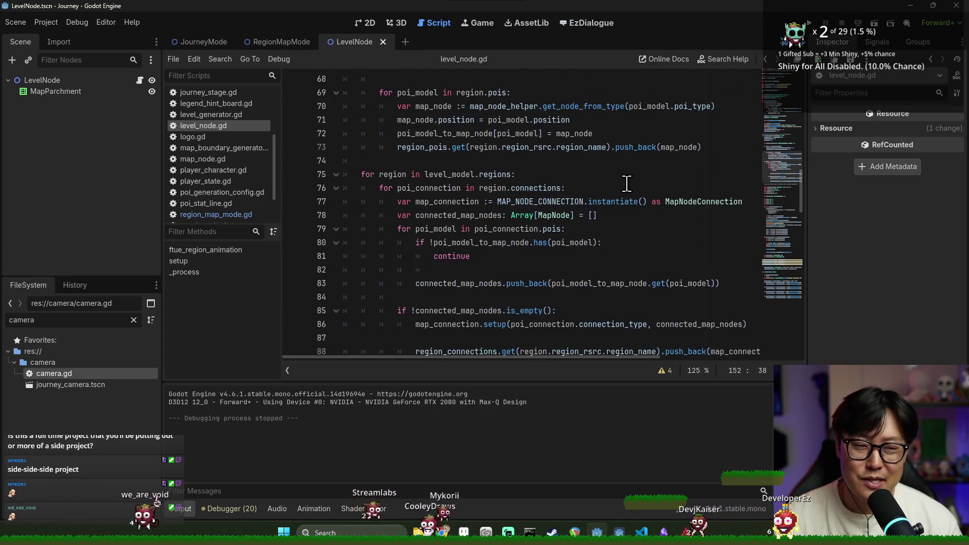
click(554, 110)
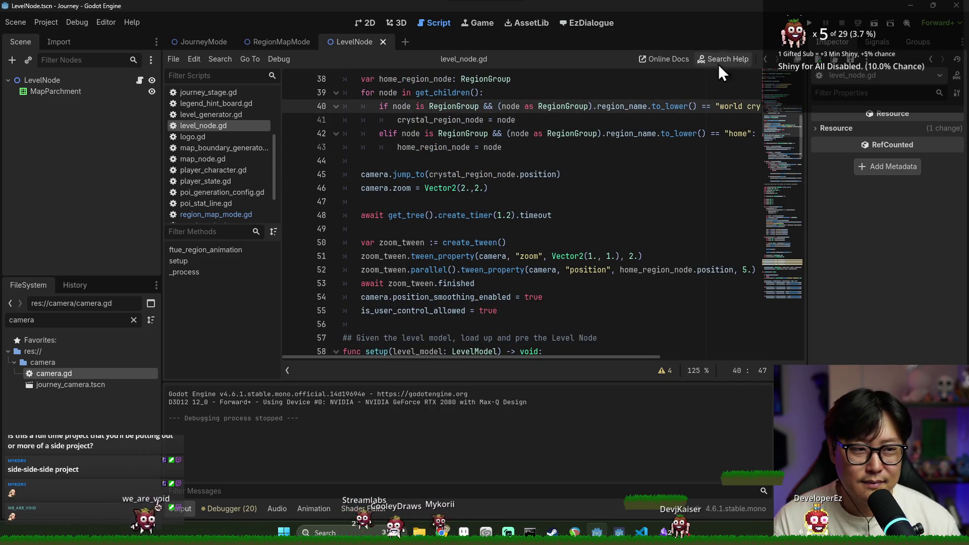
click(283, 42)
key(F6)
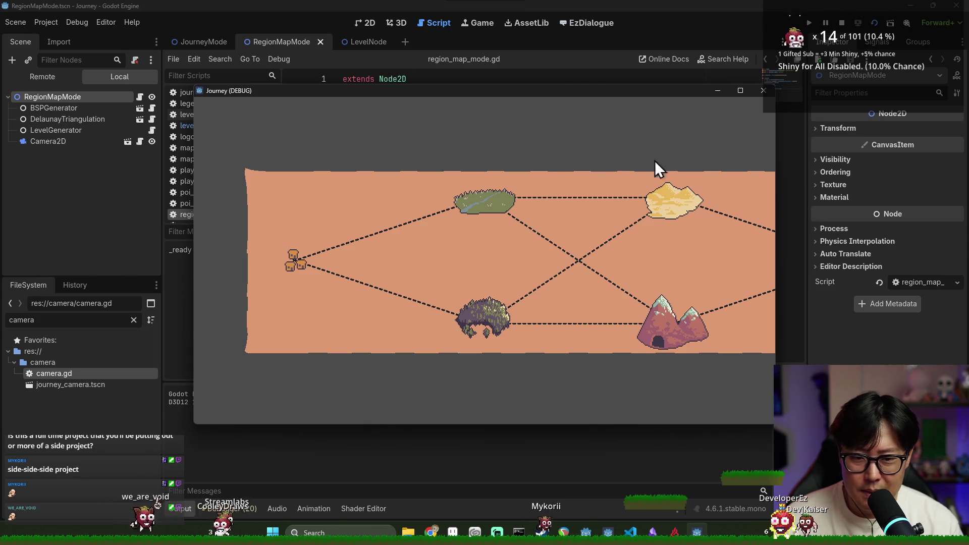
click(847, 26)
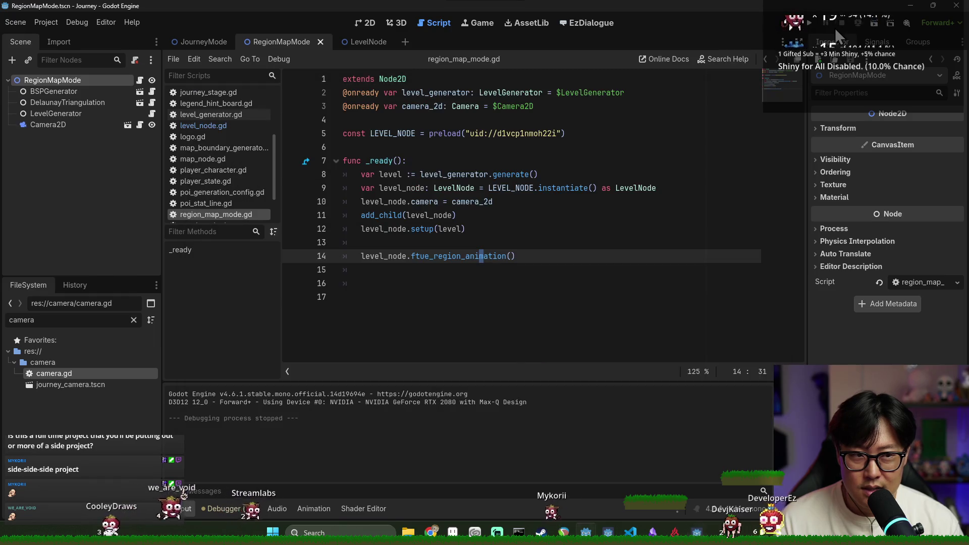
click(874, 23)
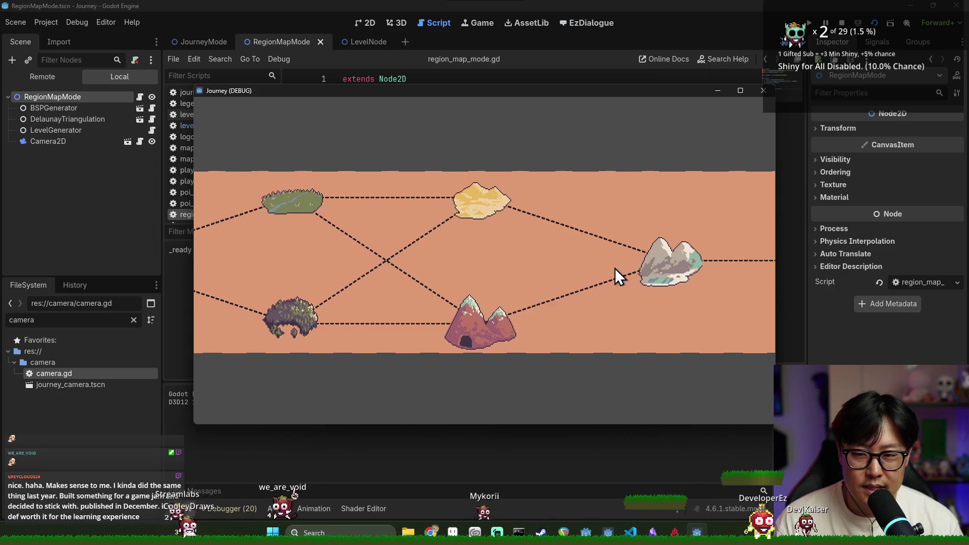
key(F8)
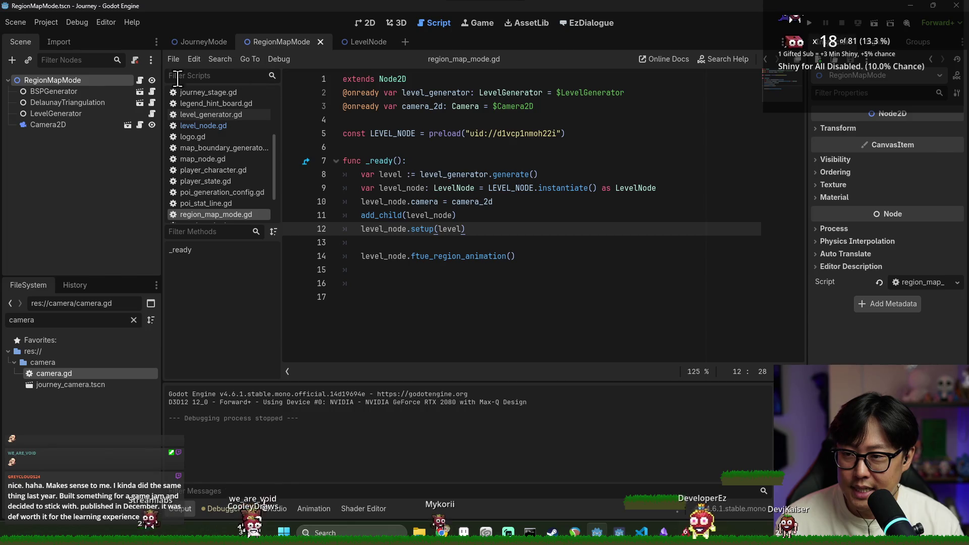
Step: Locate ftue_region_animation in level_node.gd, save, and inspect the camera line 45
ctrl+click(454, 257)
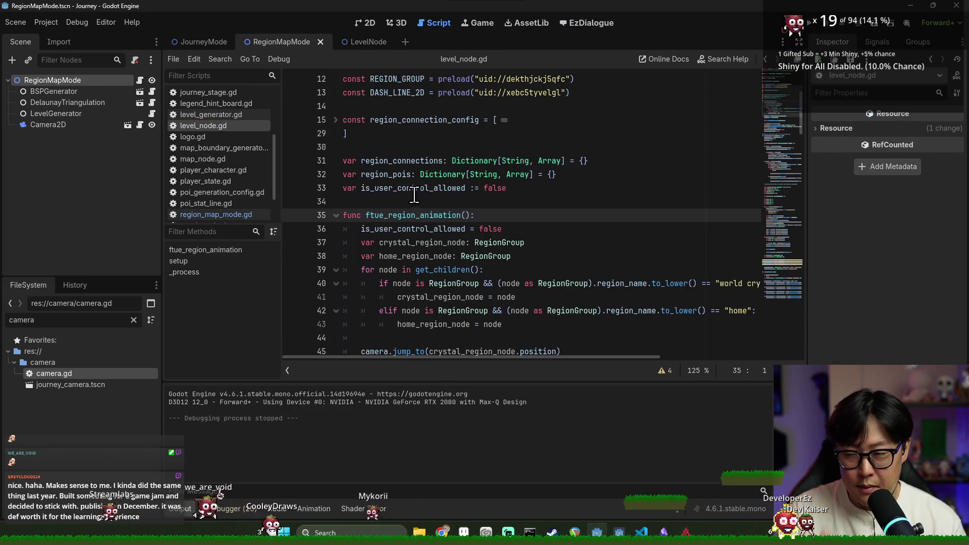
double_click(404, 233)
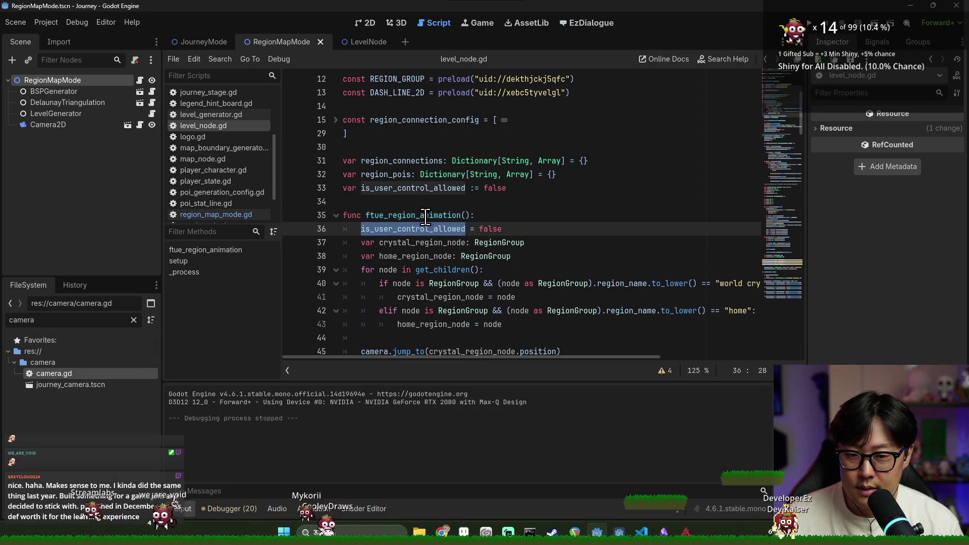
double_click(426, 215)
scroll(413, 154, down, 2)
key(ctrl+s)
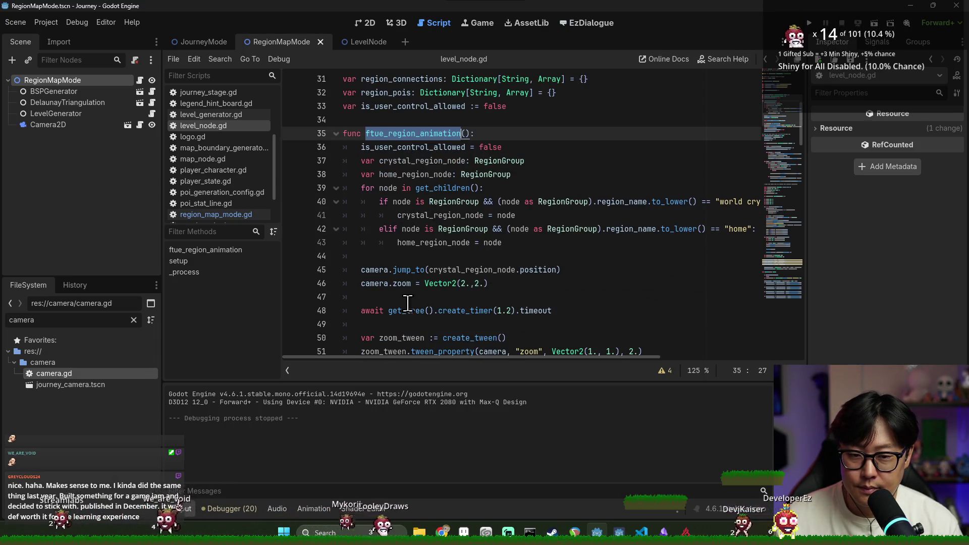
click(395, 286)
double_click(378, 270)
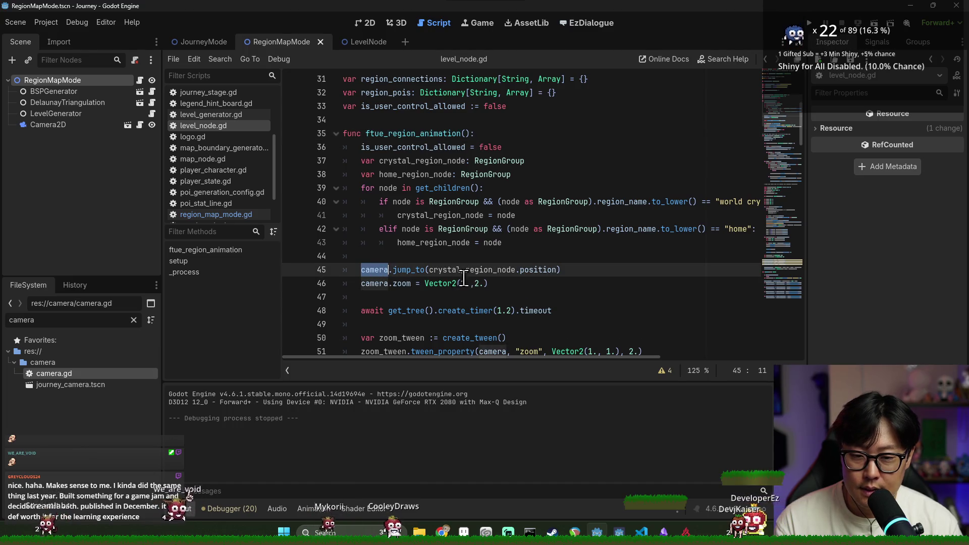
double_click(490, 270)
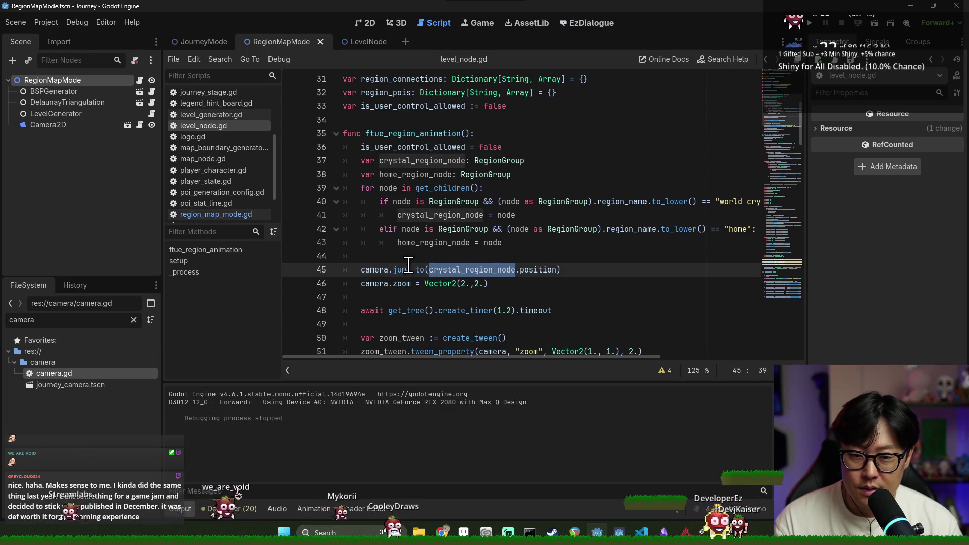
double_click(376, 270)
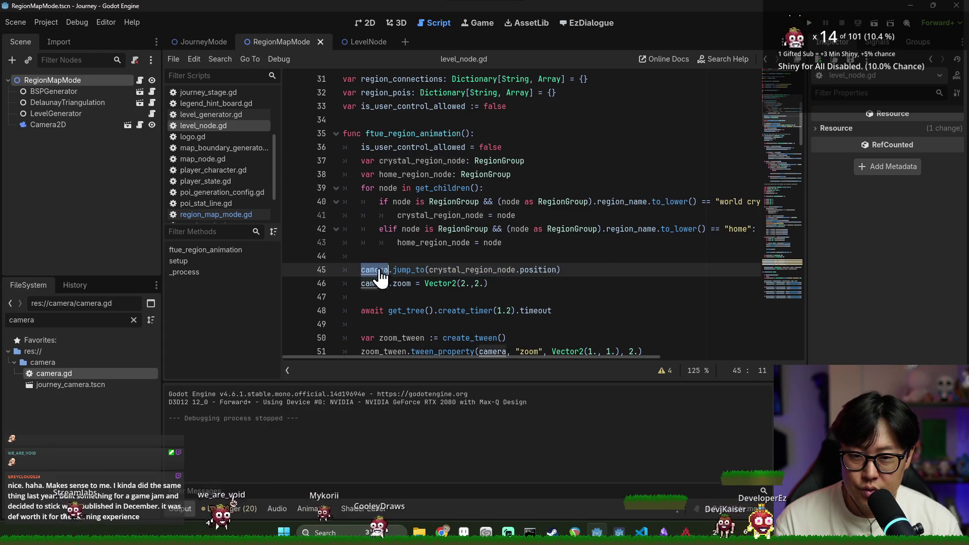
Step: Insert a new first line reading 'false' in ftue_region_animation and save
click(501, 129)
key(Return)
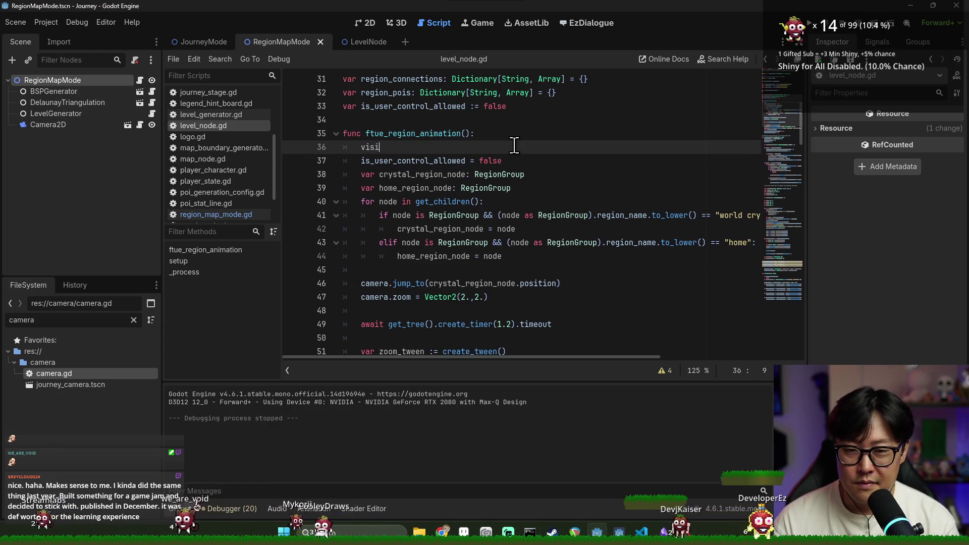
text(false)
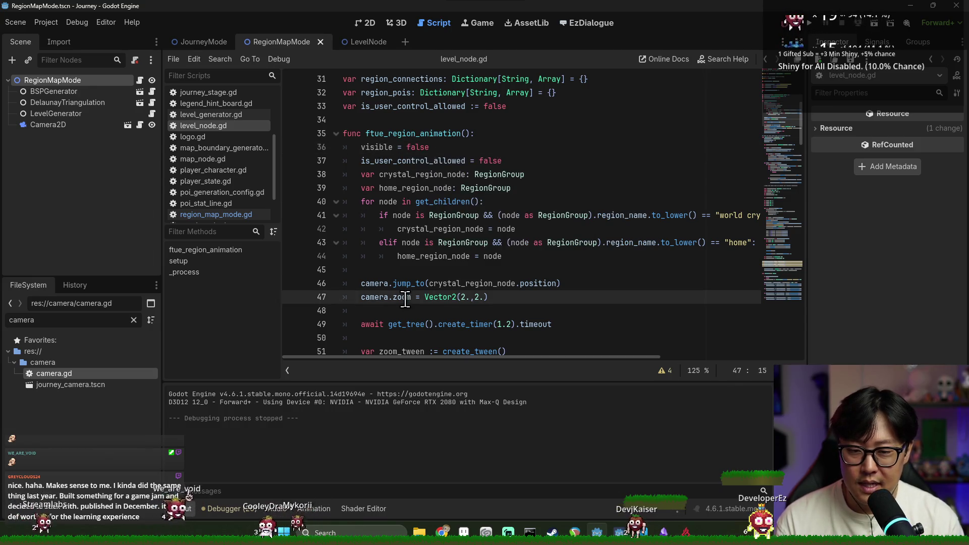
click(495, 308)
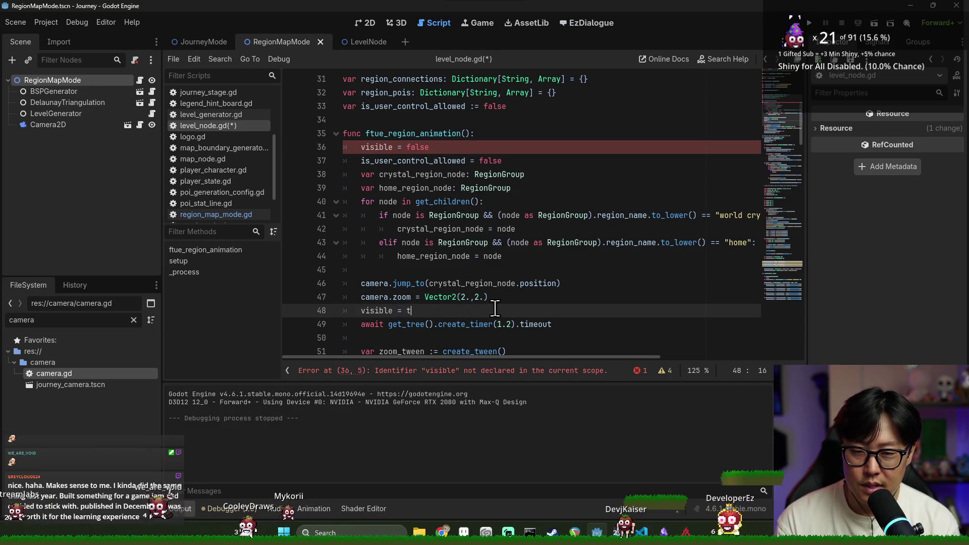
key(ctrl+s)
key(Up)
key(Up)
key(Up)
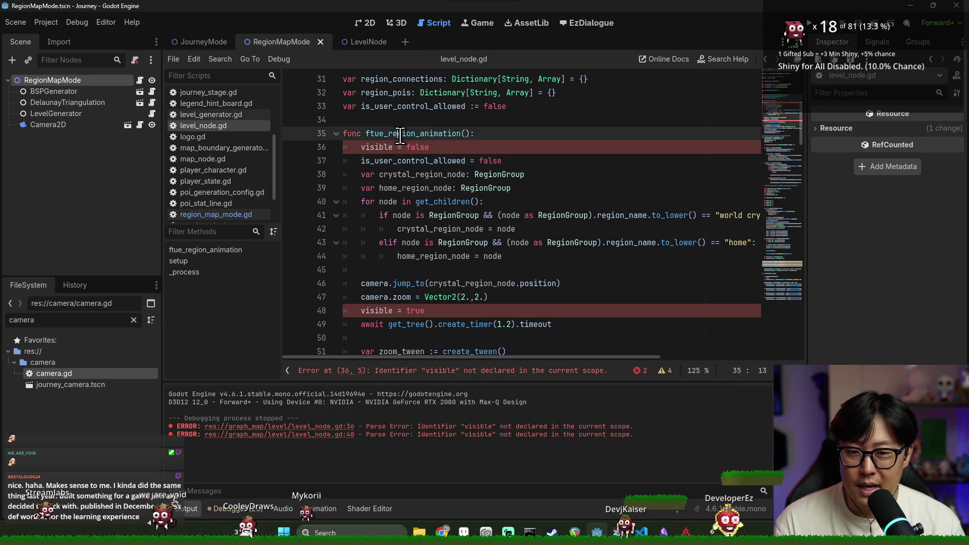
Step: Retype the word on line 36 as 'visible' and save level_node.gd
scroll(456, 217, up, 8)
scroll(426, 169, up, 2)
scroll(433, 175, down, 10)
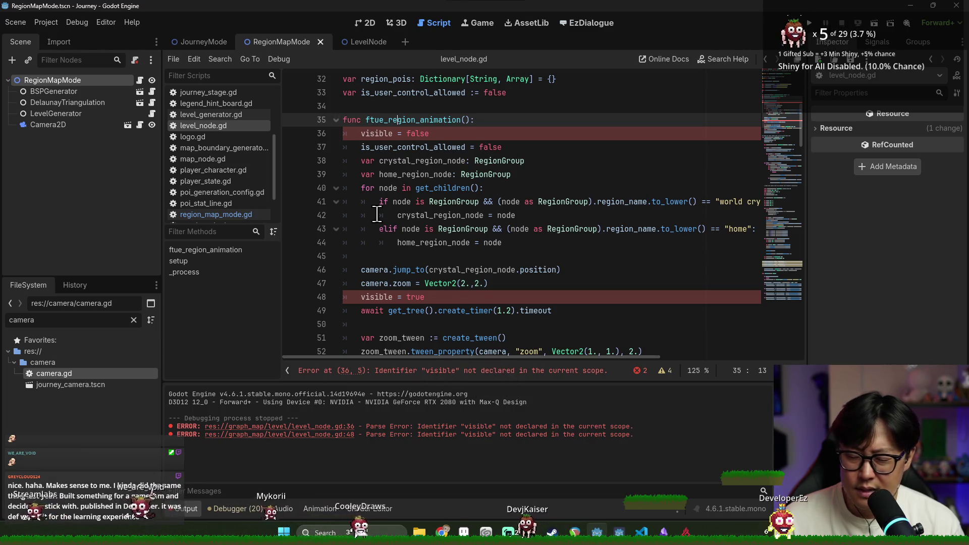
scroll(437, 229, up, 10)
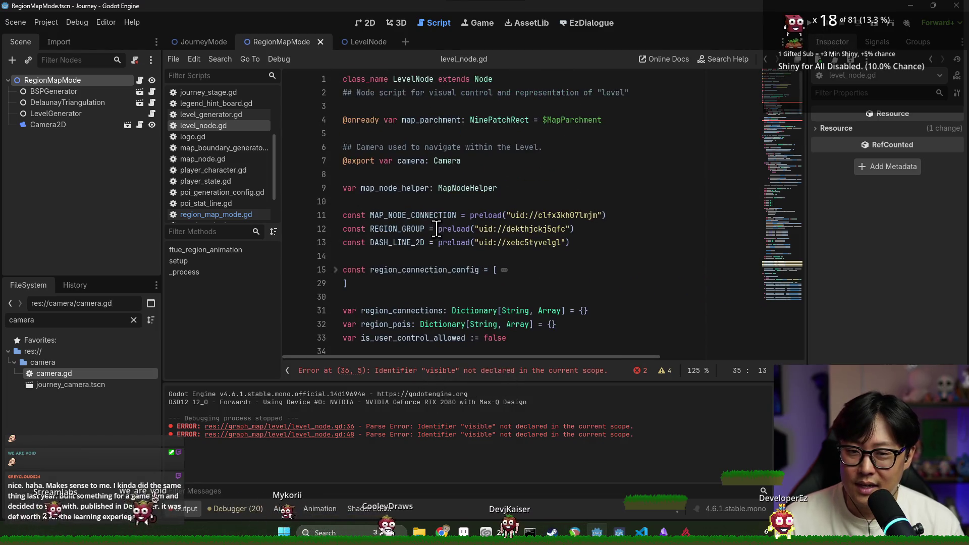
double_click(479, 80)
scroll(400, 222, down, 2)
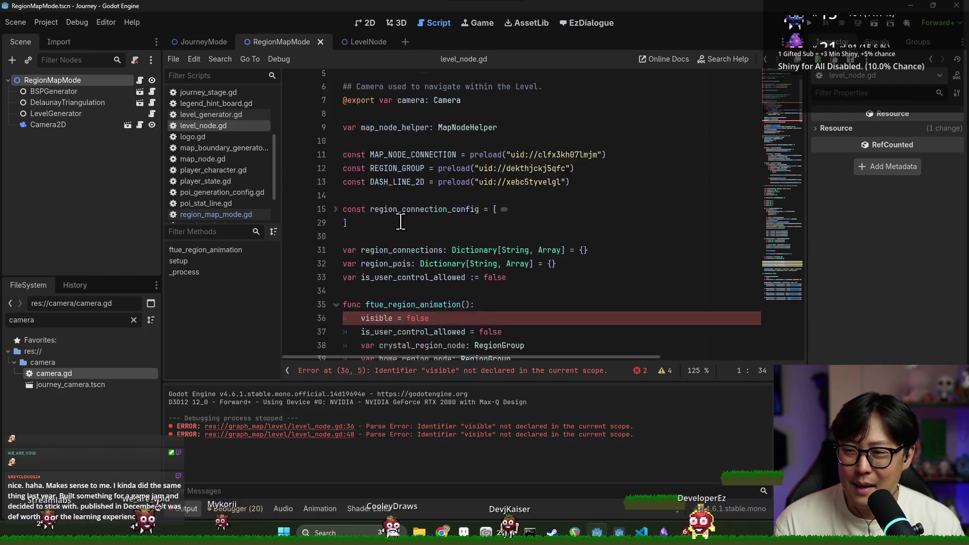
scroll(400, 221, down, 9)
double_click(376, 133)
text(vi)
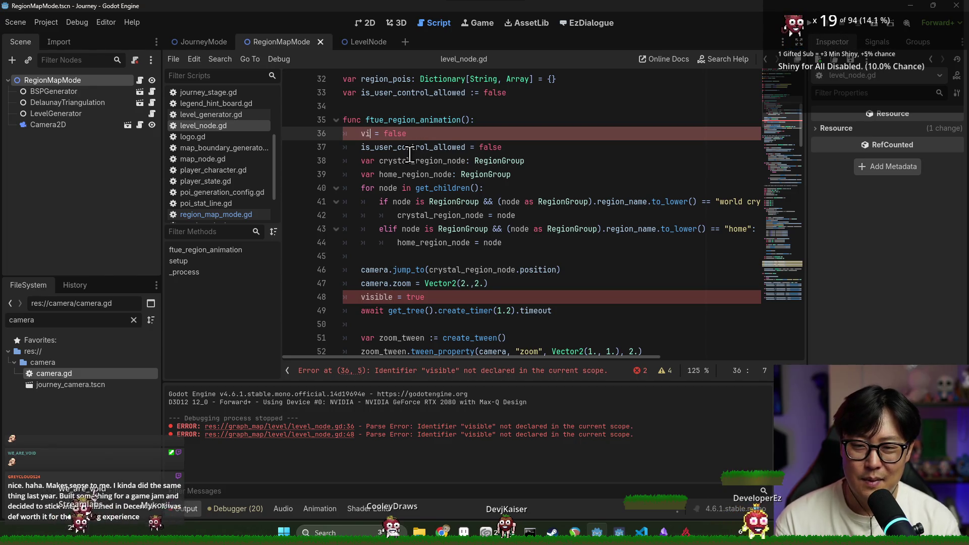
text(sible)
key(Escape)
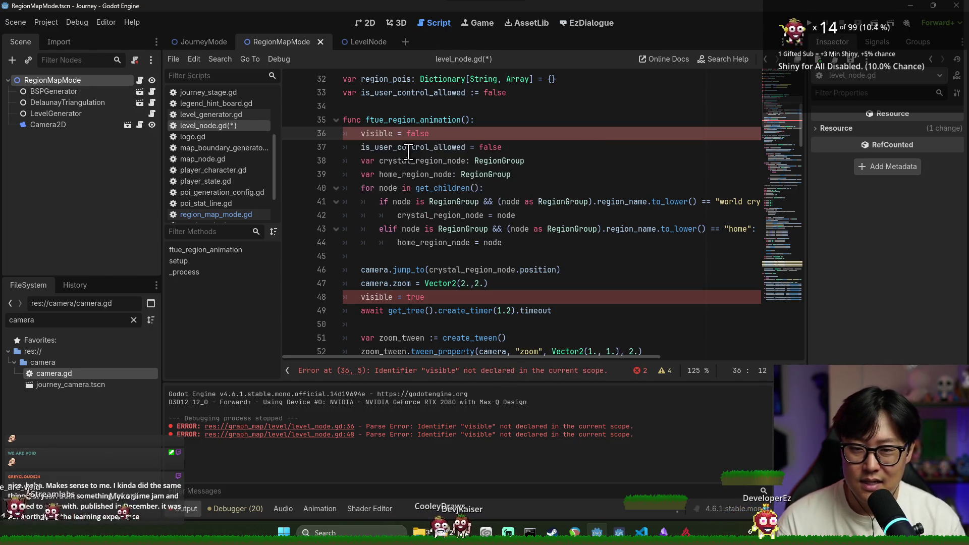
key(ctrl+s)
Step: Delete the erroring visible = false and visible = true lines and save the script
click(398, 187)
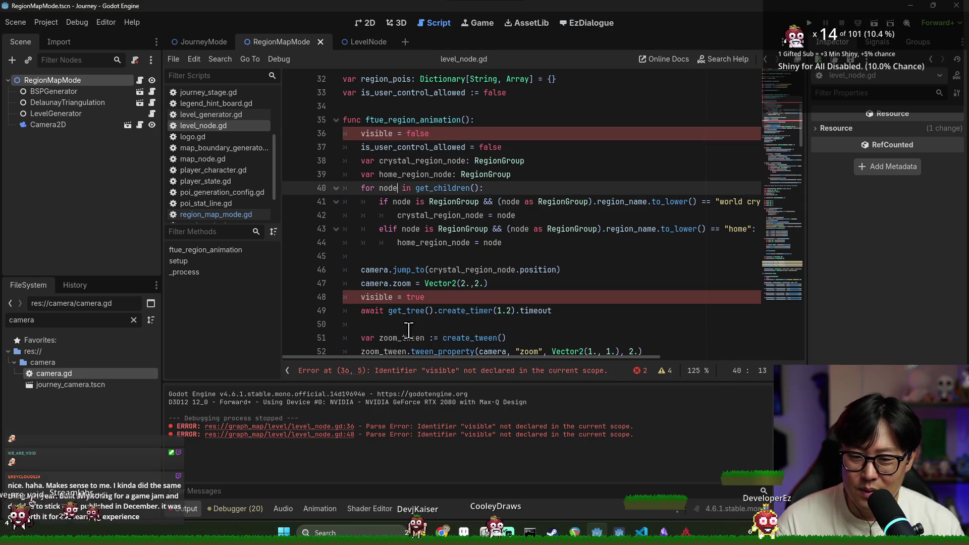
double_click(376, 297)
click(448, 374)
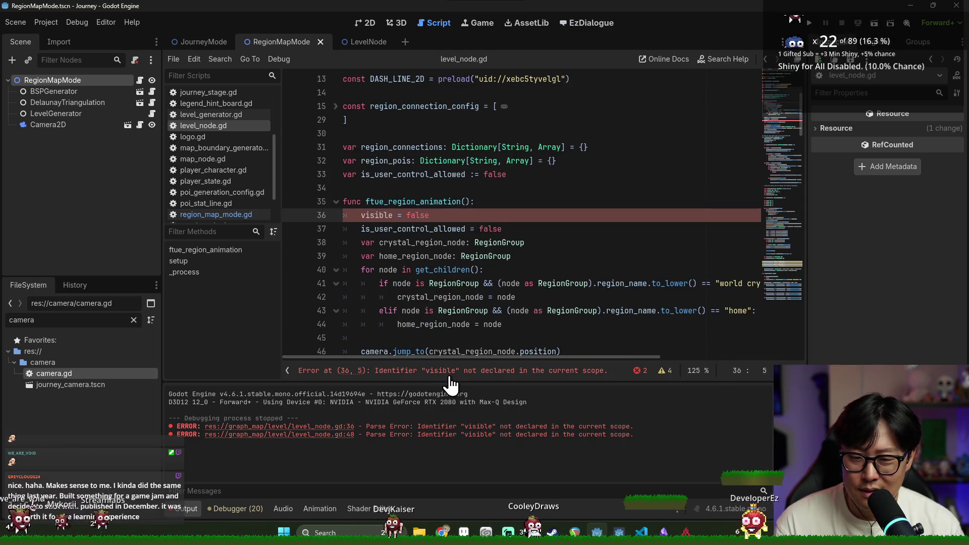
key(ctrl+shift+k)
scroll(429, 227, down, 5)
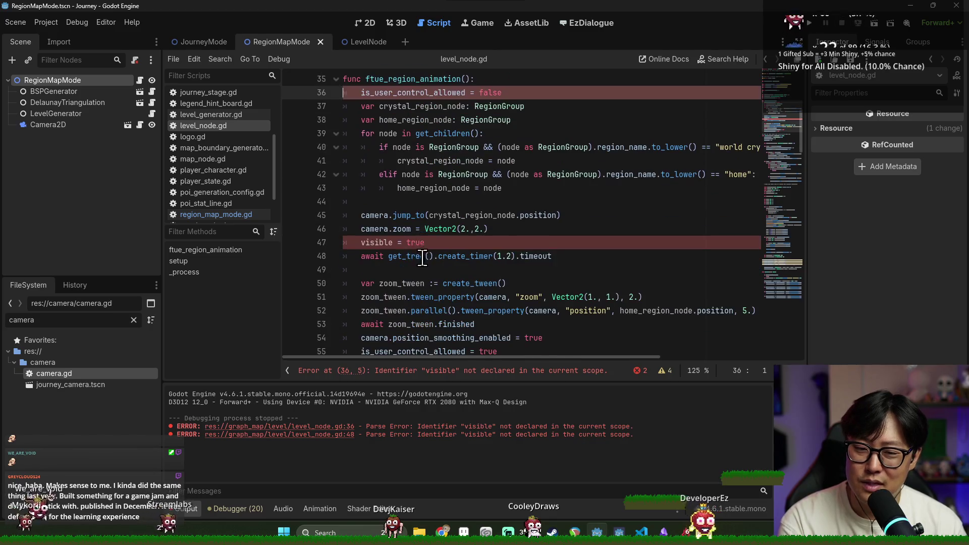
click(456, 243)
key(ctrl+shift+k)
click(457, 256)
key(ctrl+s)
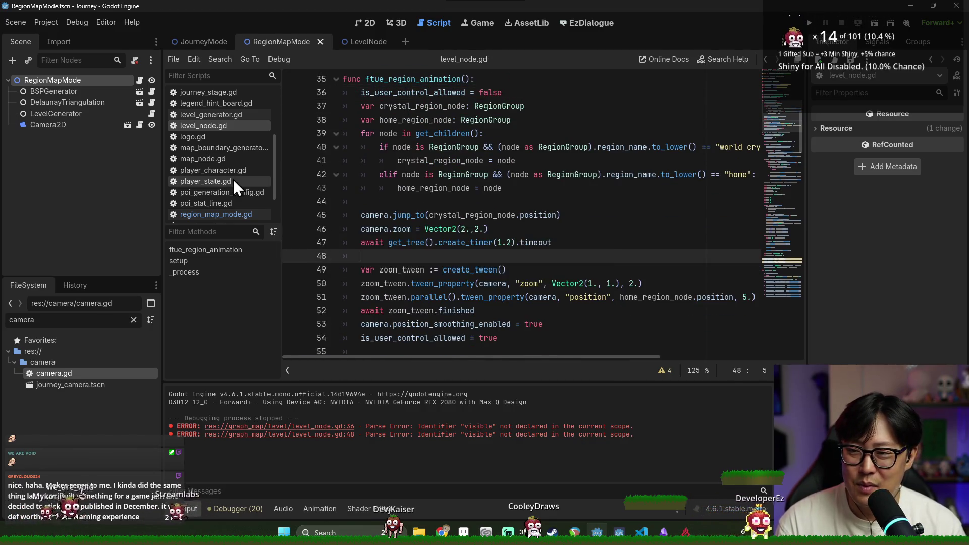
click(352, 41)
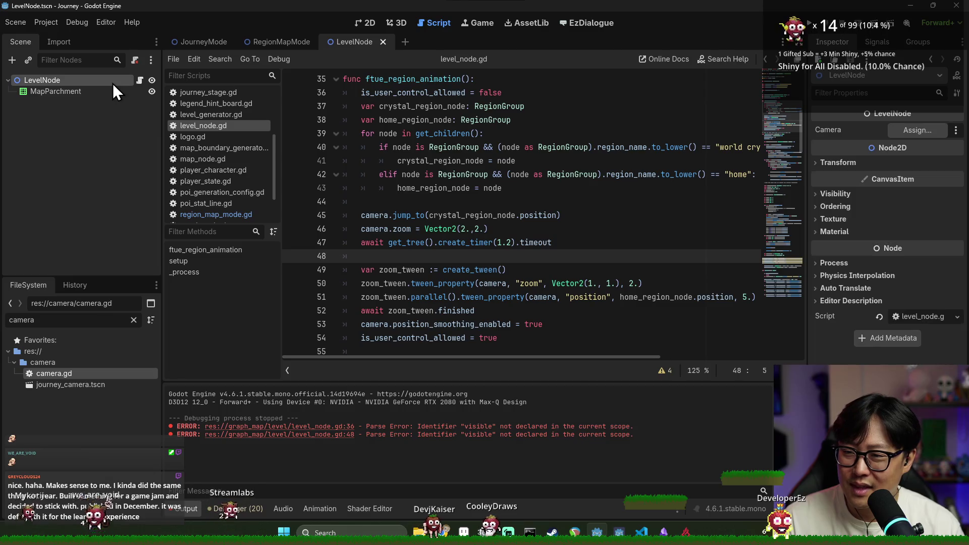
Step: Change line 1 of level_node.gd to 'extends Node2D'
scroll(443, 165, up, 10)
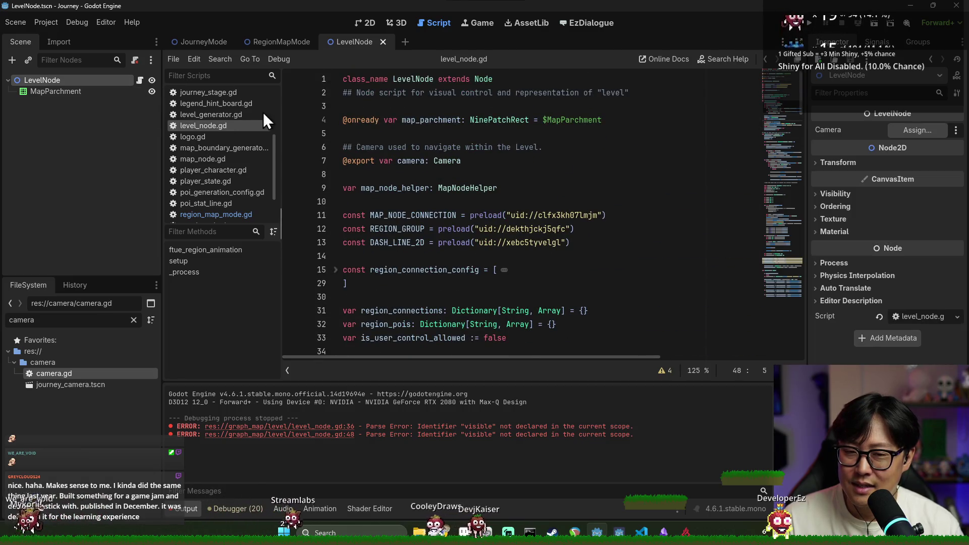
click(505, 80)
text(2D)
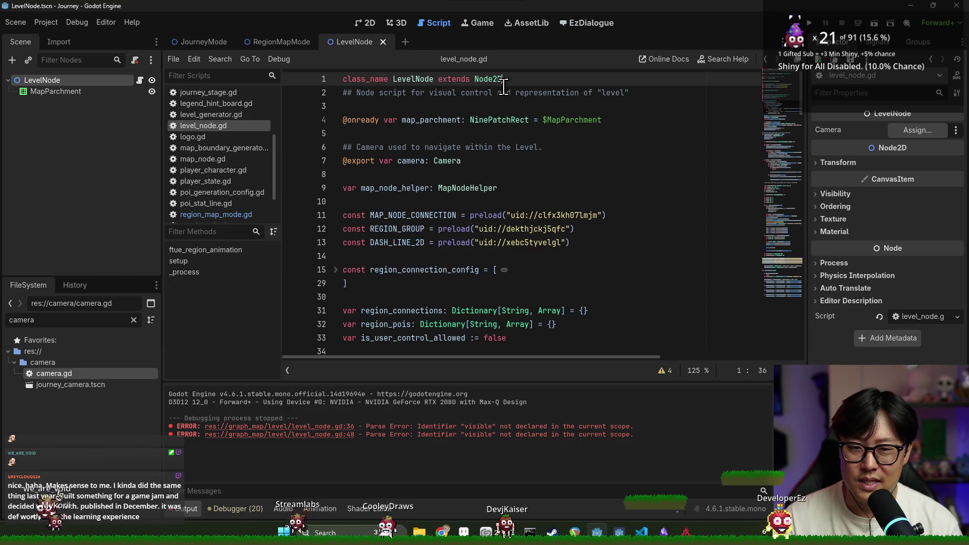
Step: Add 'visible = false' at the start of ftue_region_animation and 'visible = true' before the timer wait
scroll(472, 212, down, 3)
scroll(472, 212, down, 6)
click(487, 162)
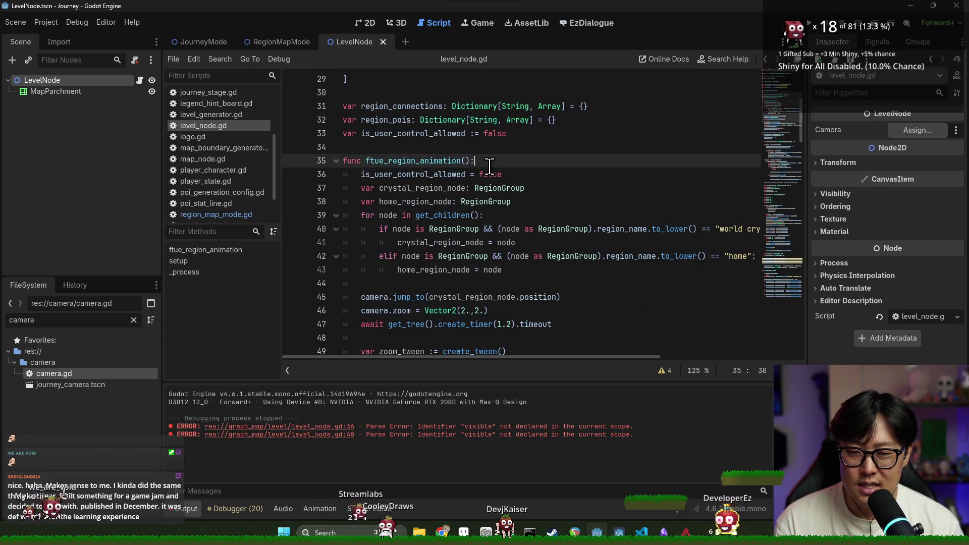
key(Return)
text(visible = false)
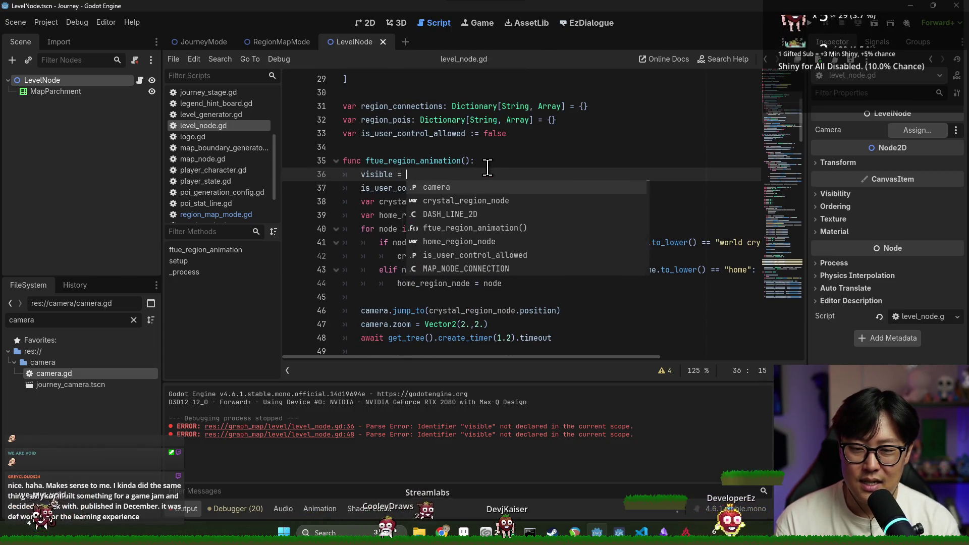
click(436, 349)
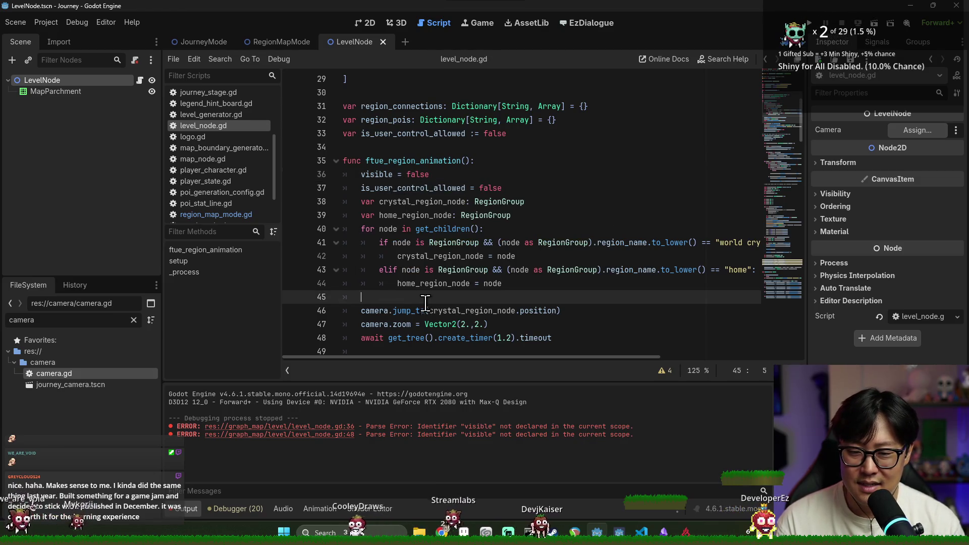
scroll(436, 331, down, 2)
key(alt+Up)
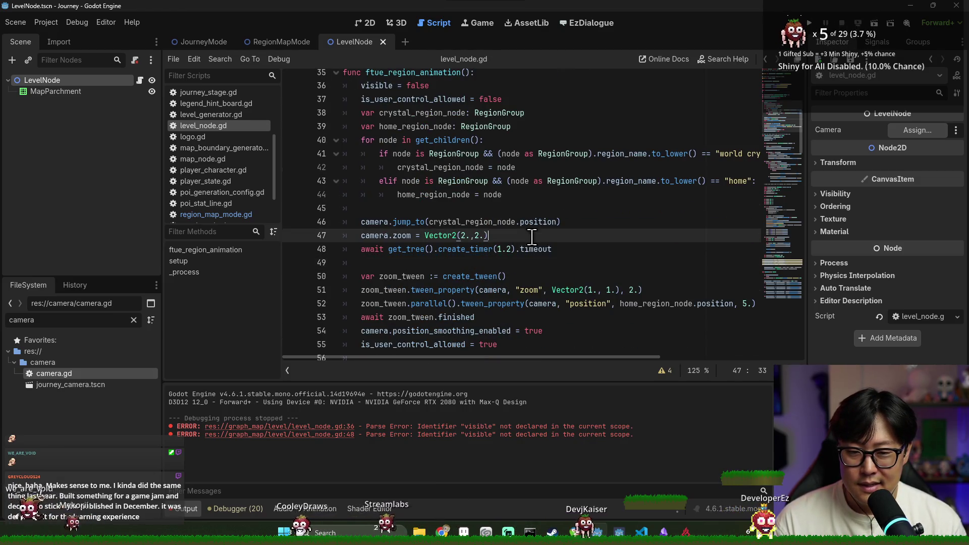
text(visible = true)
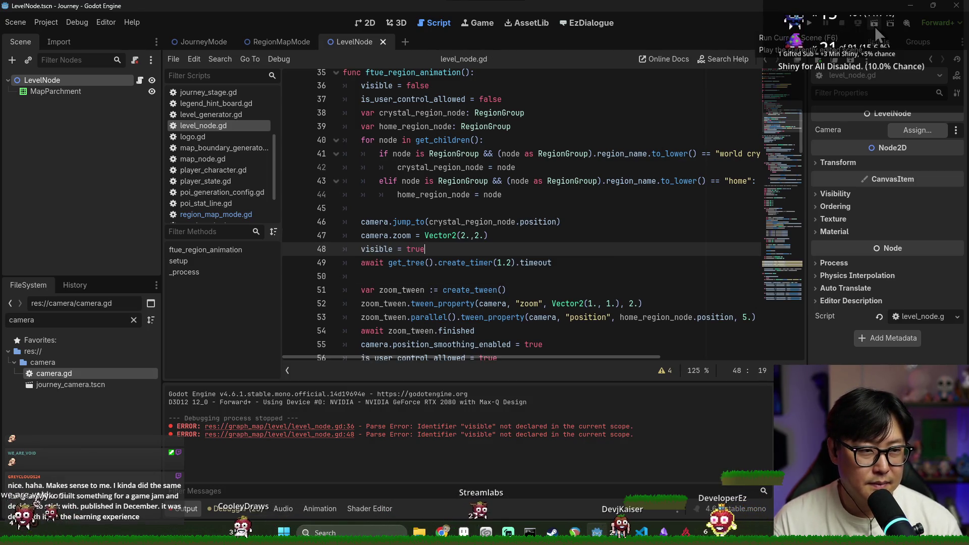
Step: Run the project to watch the region map animation, then close the game window
click(858, 23)
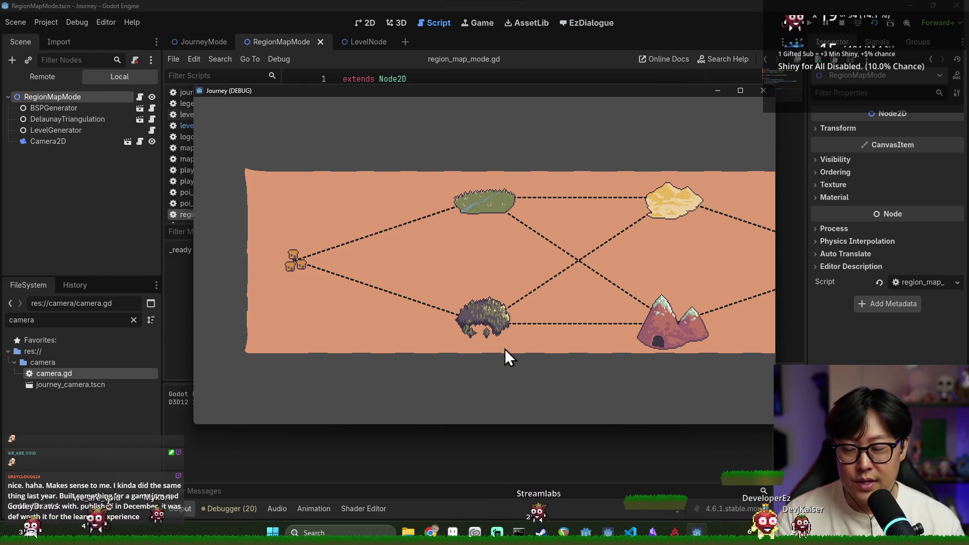
click(841, 22)
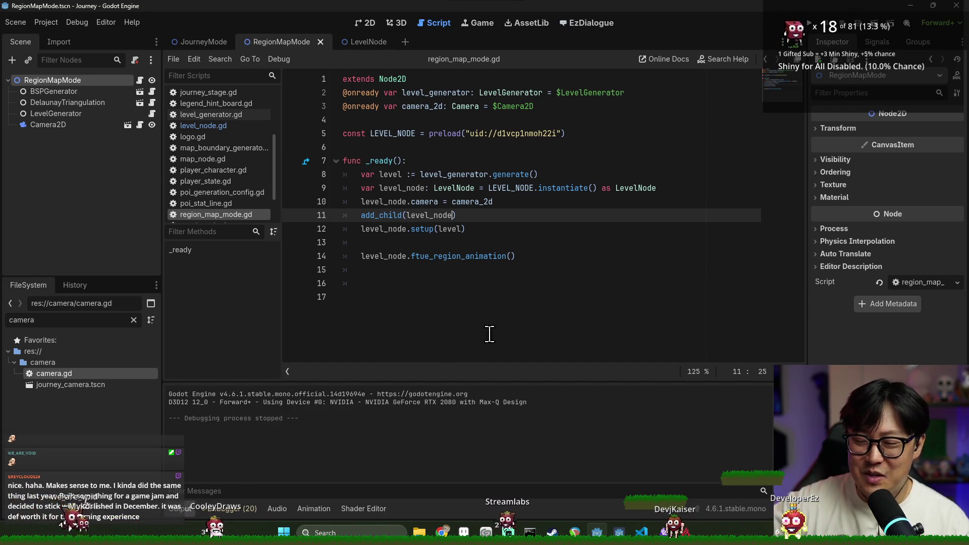
Step: In level_node.gd, try cutting and pasting the visible lines, then undo the change
click(482, 243)
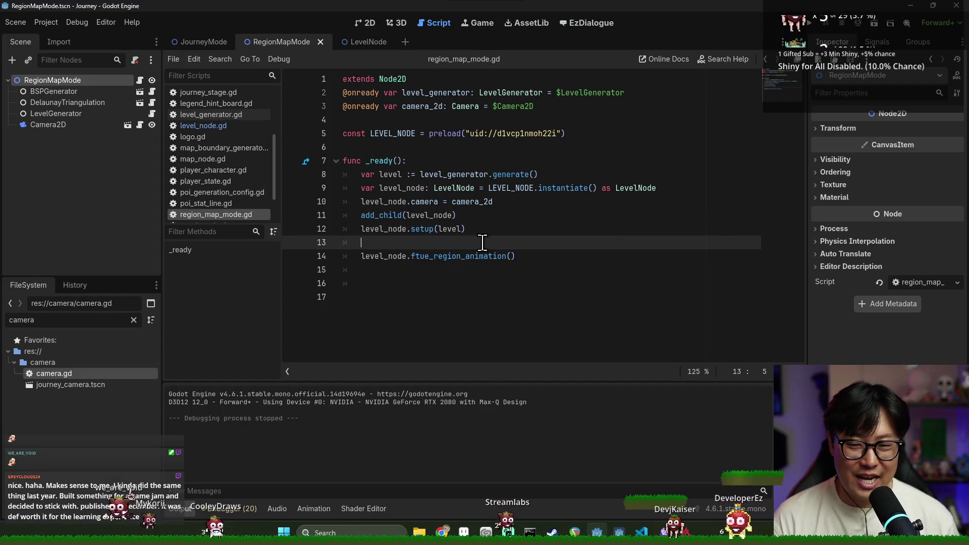
click(357, 42)
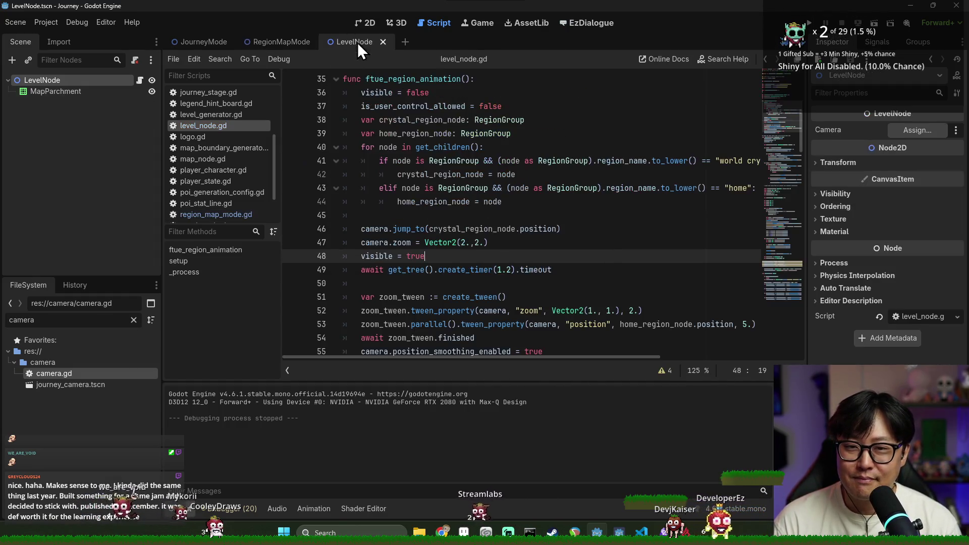
scroll(502, 207, down, 2)
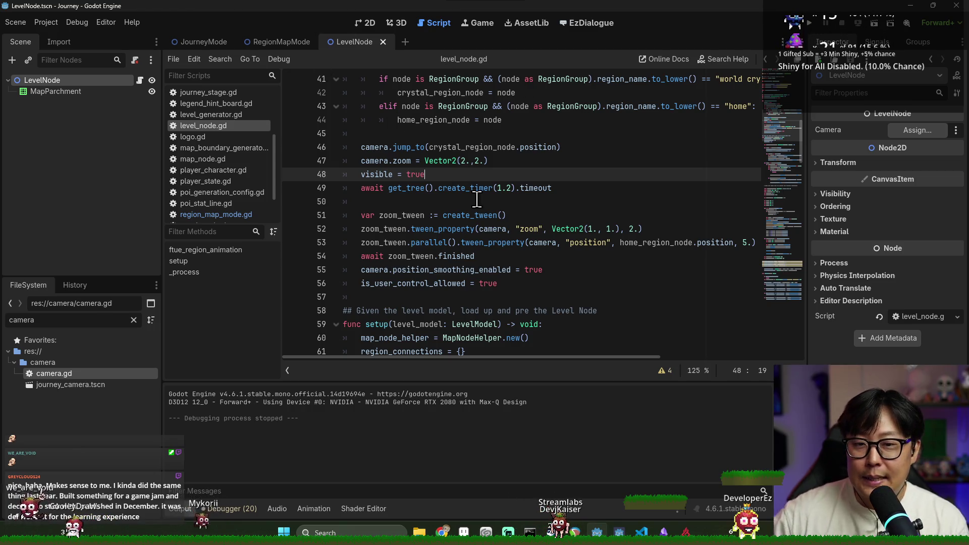
triple_click(405, 175)
scroll(431, 215, up, 2)
key(ctrl+x)
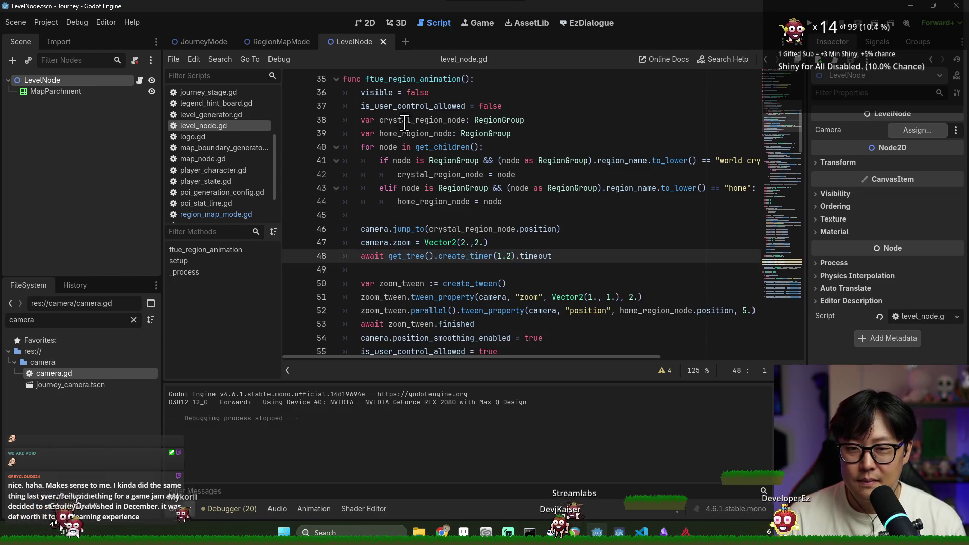
triple_click(396, 92)
key(ctrl+v)
key(ctrl+s)
scroll(400, 121, up, 2)
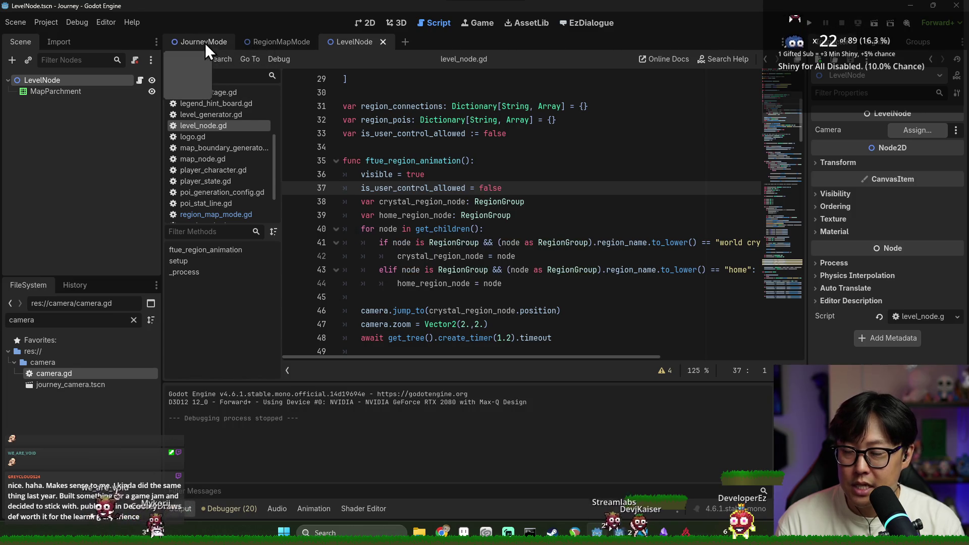
key(ctrl+z)
key(ctrl+z)
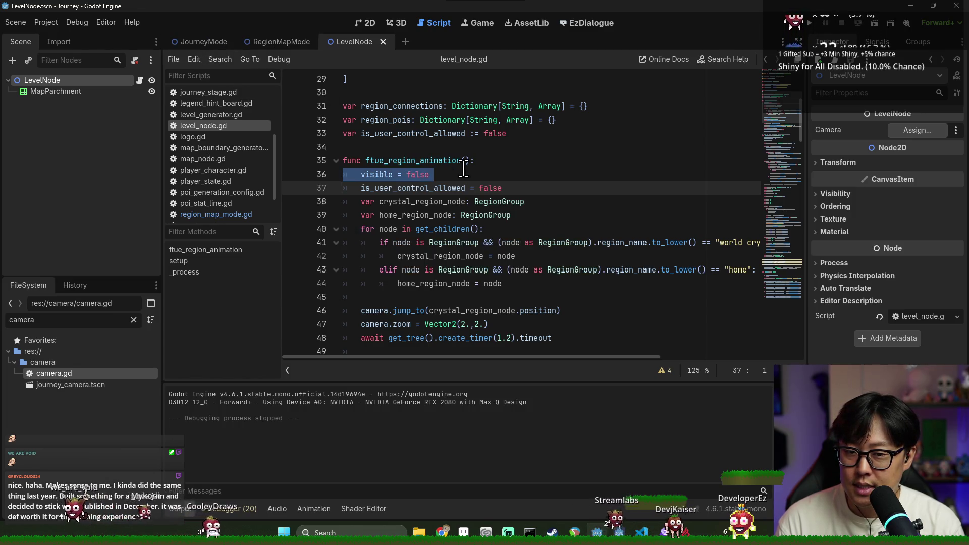
key(ctrl+s)
Step: Delete the visible = false and visible = true lines from ftue_region_animation and save
click(405, 167)
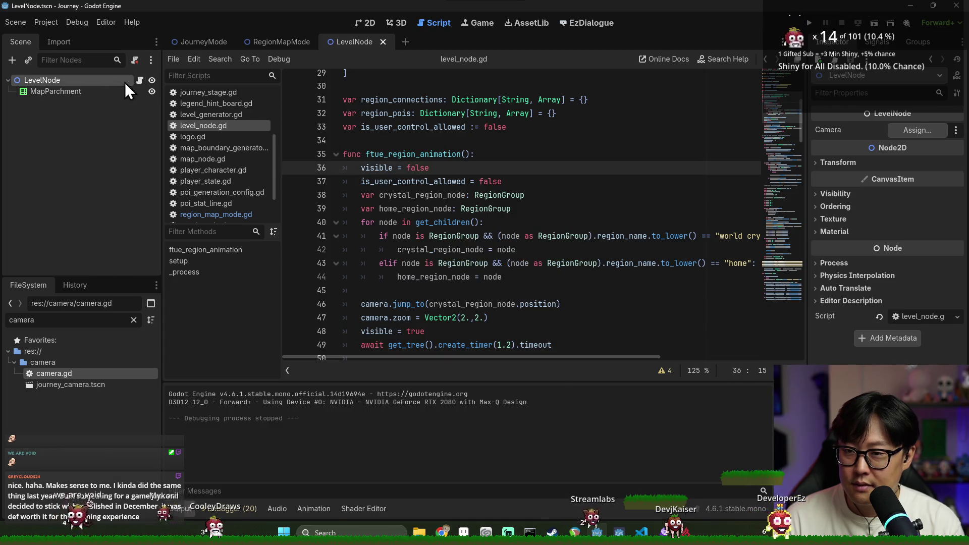
triple_click(394, 167)
key(BackSpace)
triple_click(394, 317)
key(BackSpace)
click(460, 209)
key(ctrl+s)
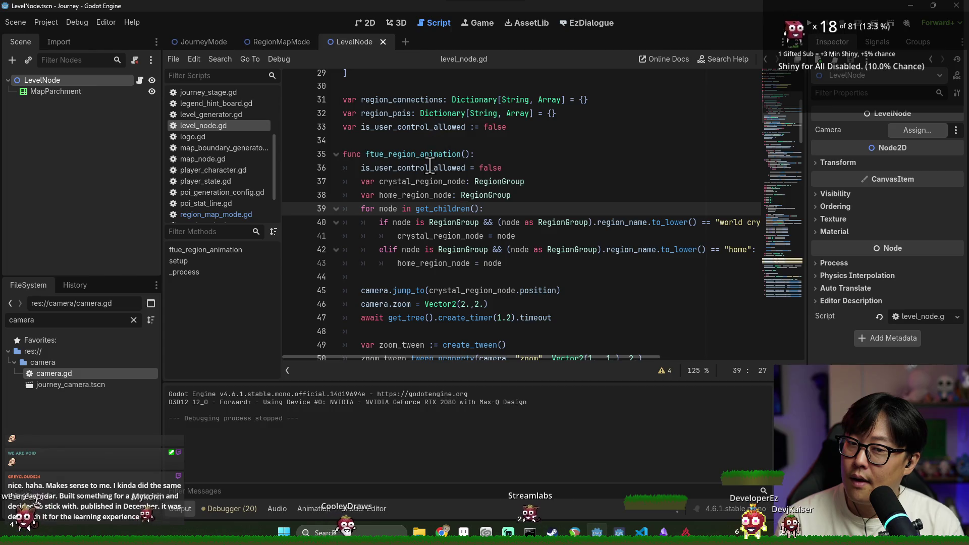
Step: Check the LevelNode 2D view, then return to level_node.gd at the camera export line
double_click(411, 154)
click(463, 304)
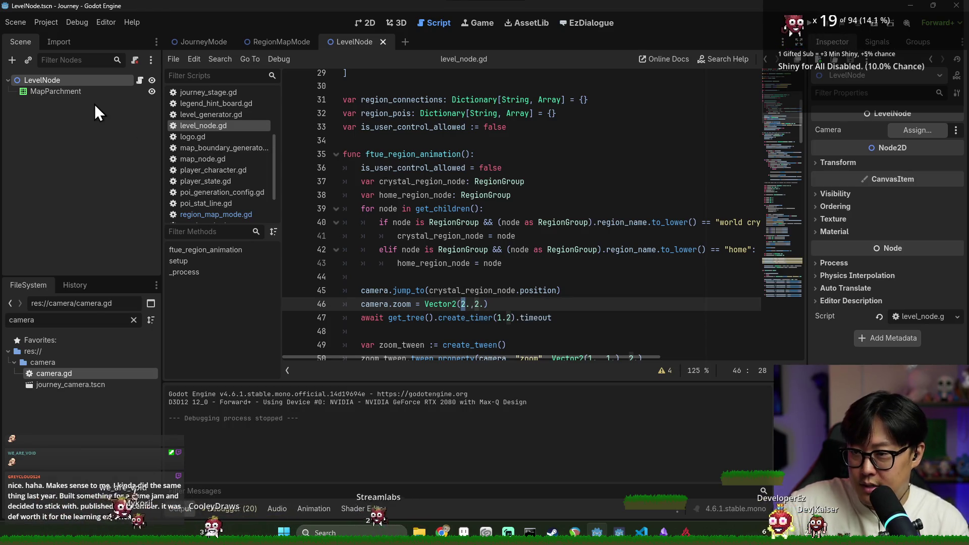
click(366, 23)
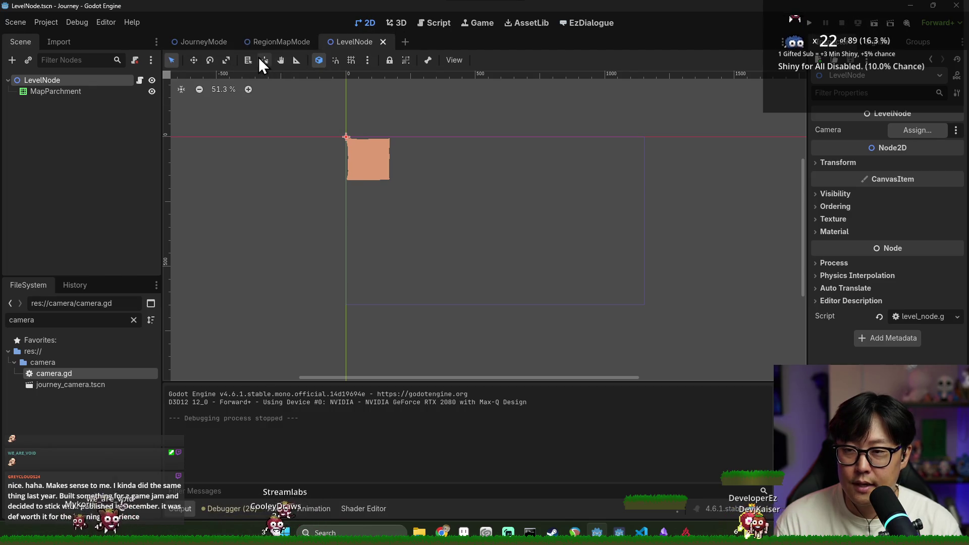
click(140, 81)
click(544, 166)
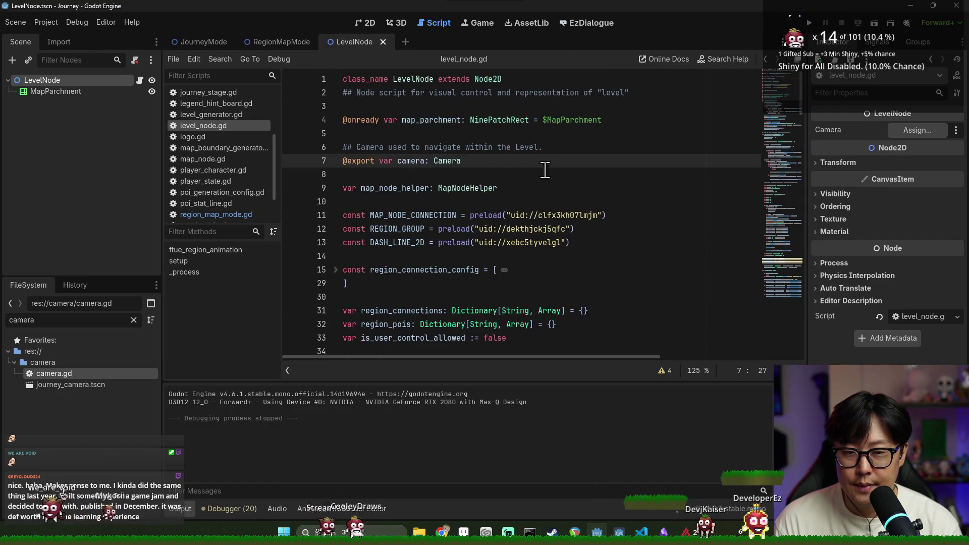
key(Return)
text(@export var)
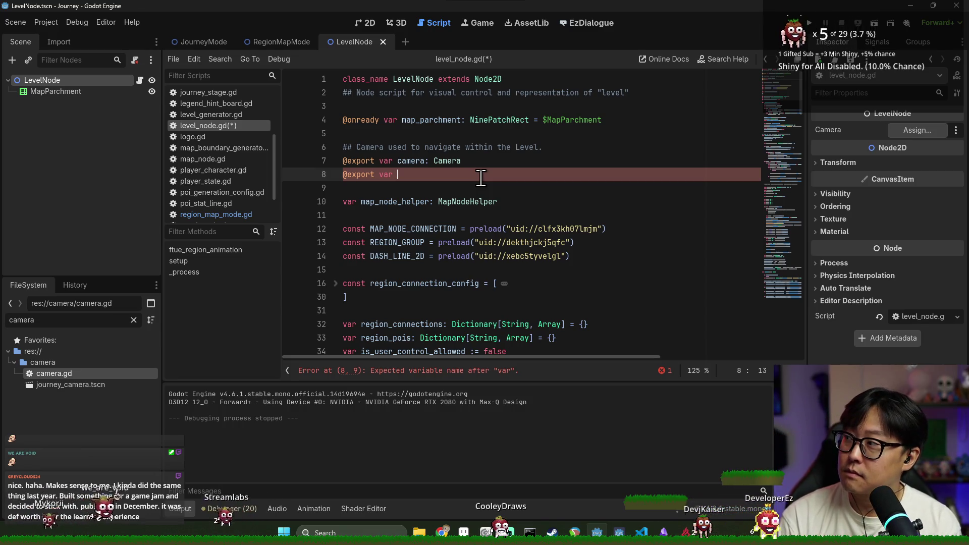
text(screen_cover: S)
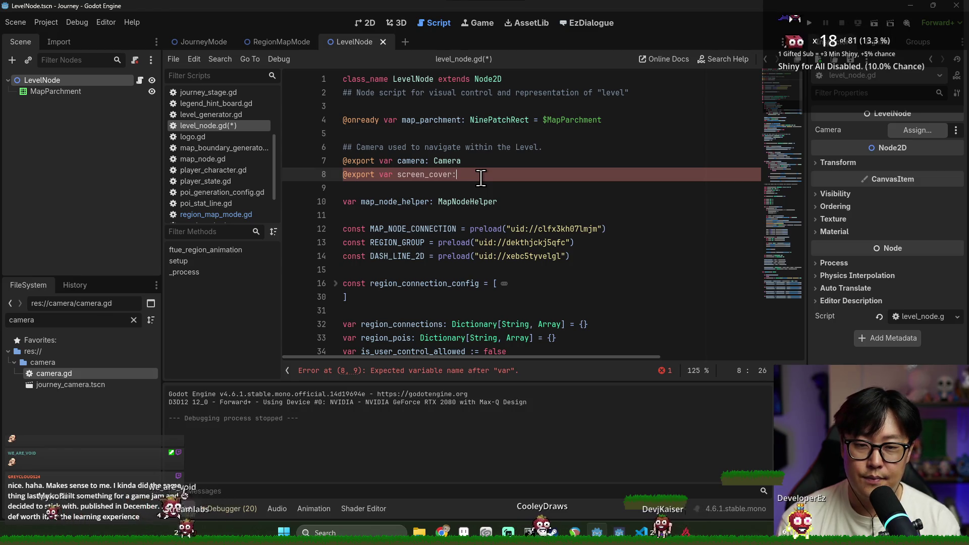
text(creenC)
key(Return)
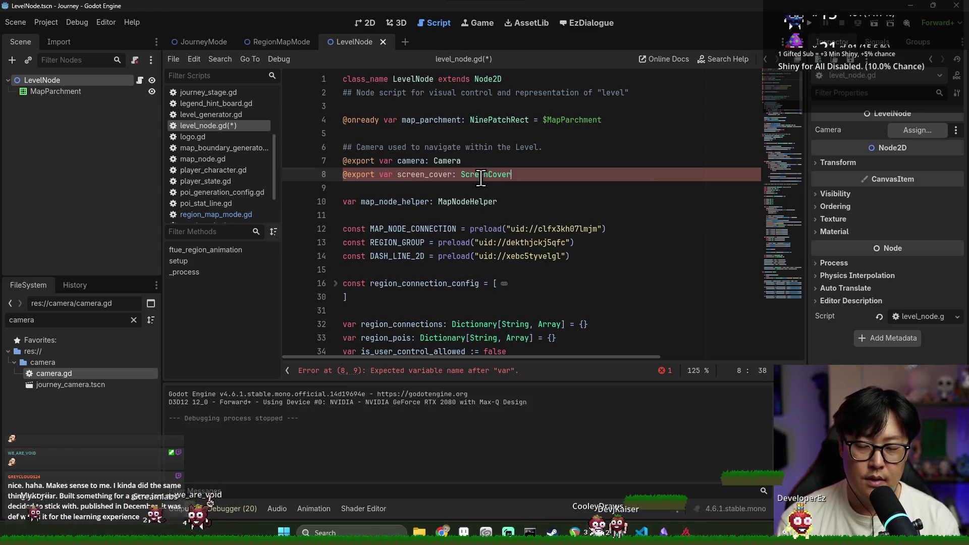
double_click(477, 174)
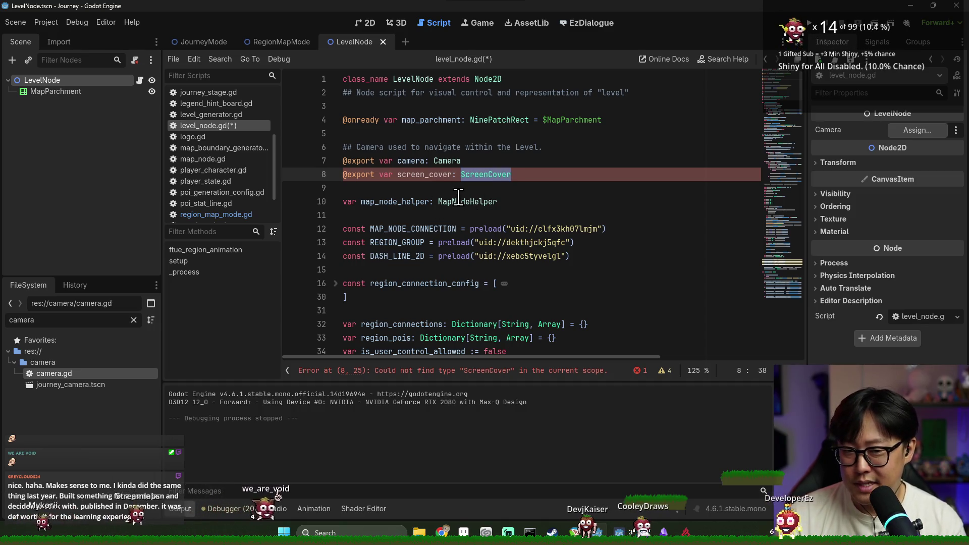
double_click(412, 175)
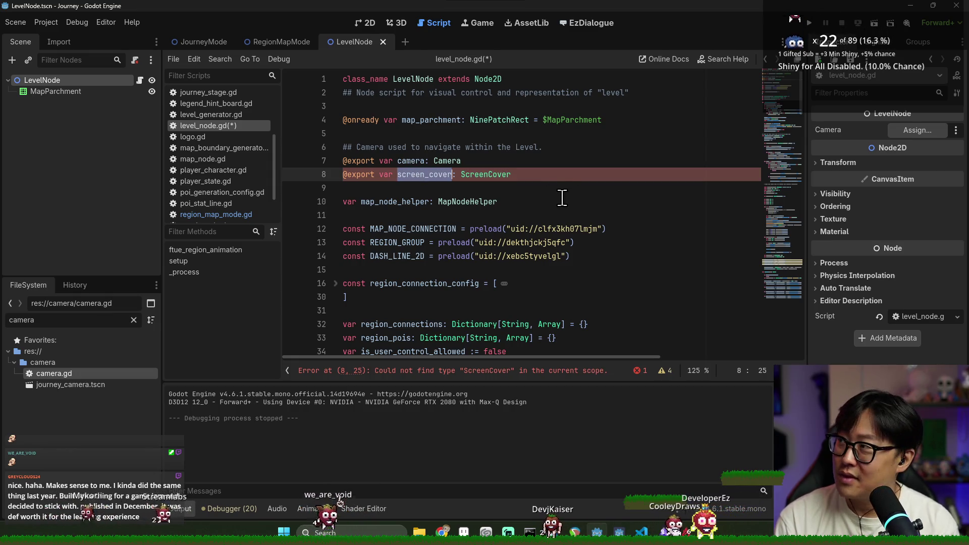
click(515, 191)
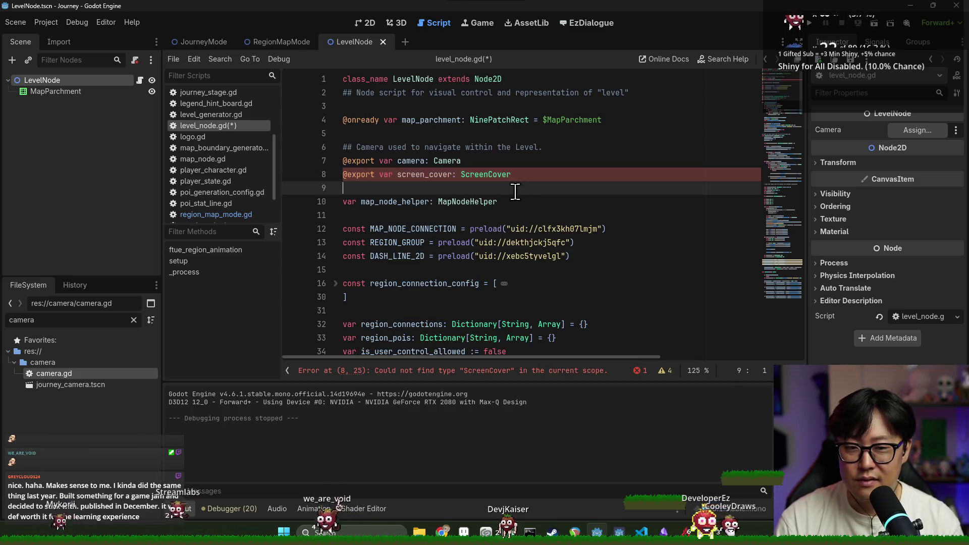
key(ctrl+s)
click(274, 44)
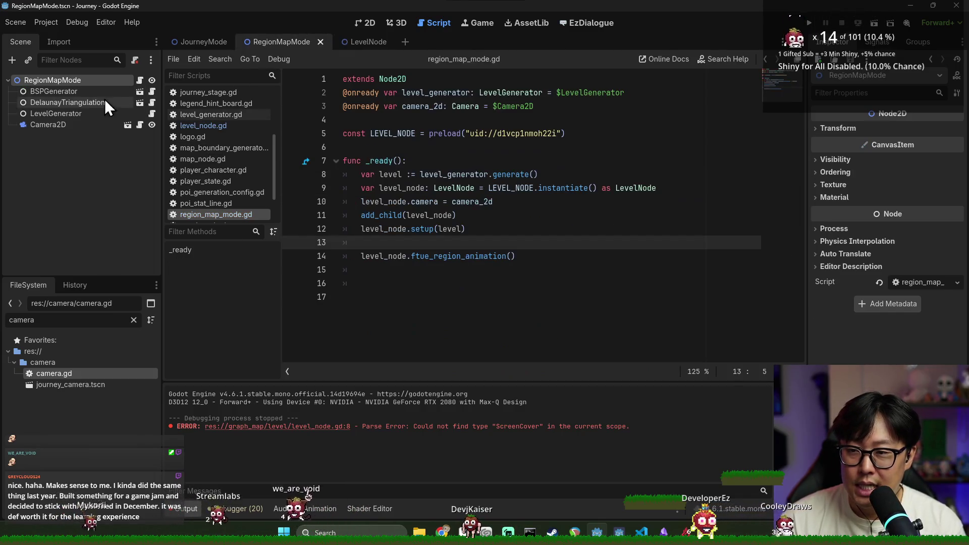
Step: Add a CanvasLayer child node under the RegionMapMode root
right_click(74, 81)
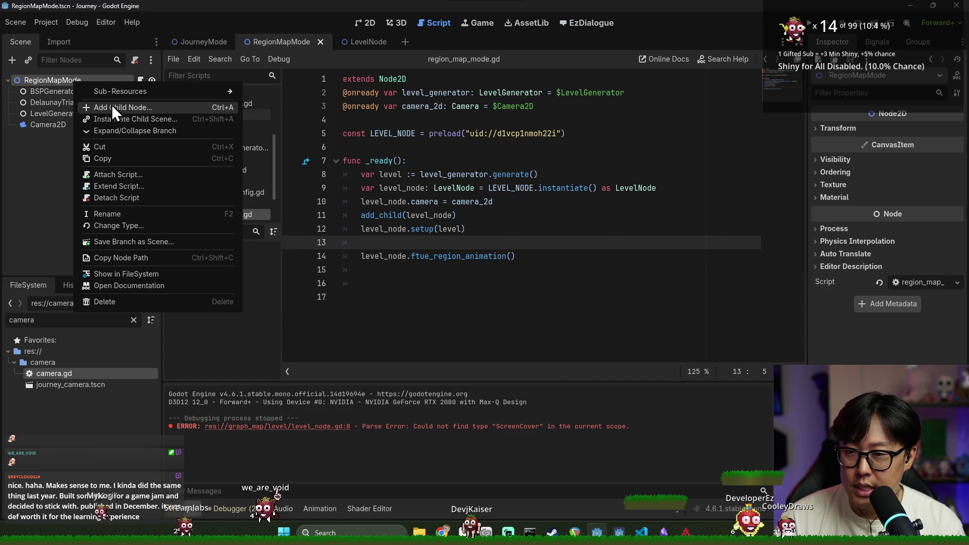
click(111, 107)
text(cna)
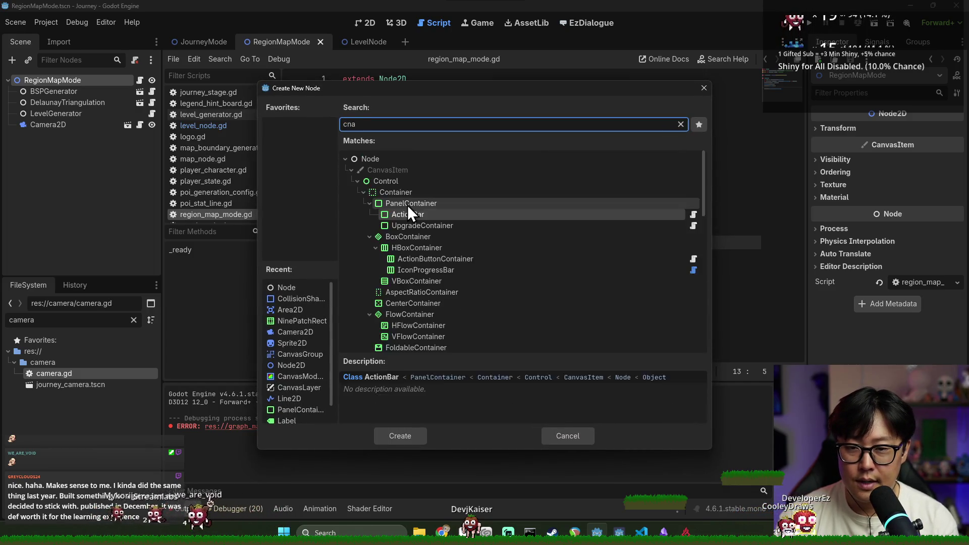
key(BackSpace)
key(BackSpace)
text(anva)
key(Down)
key(Down)
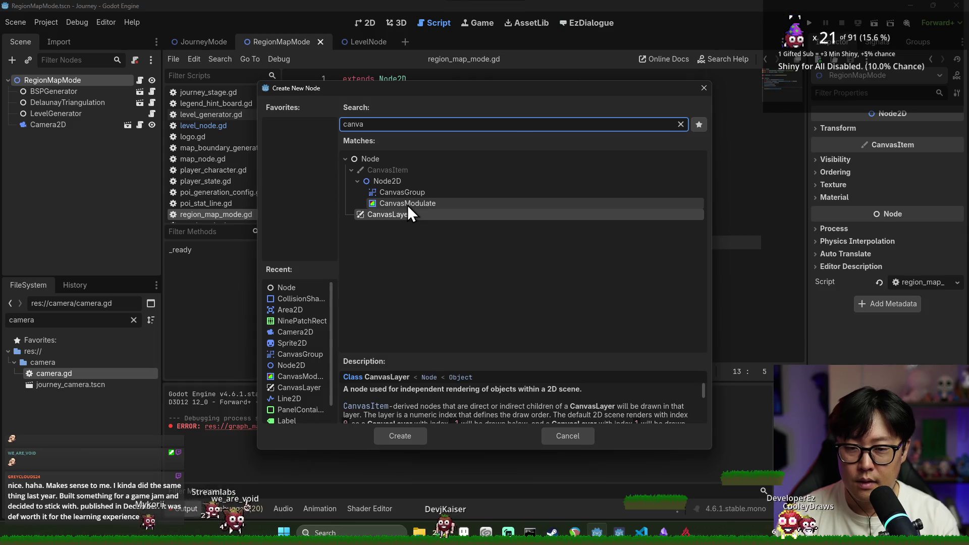
key(Return)
Step: Undo an accidental TextureRect and add a ColorRect under CanvasLayer instead
right_click(63, 137)
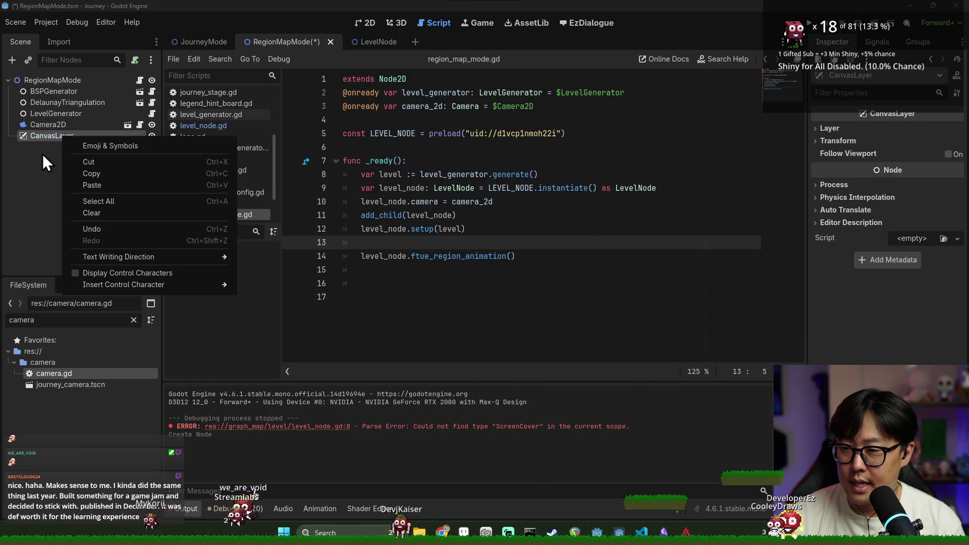
right_click(47, 141)
text(texture)
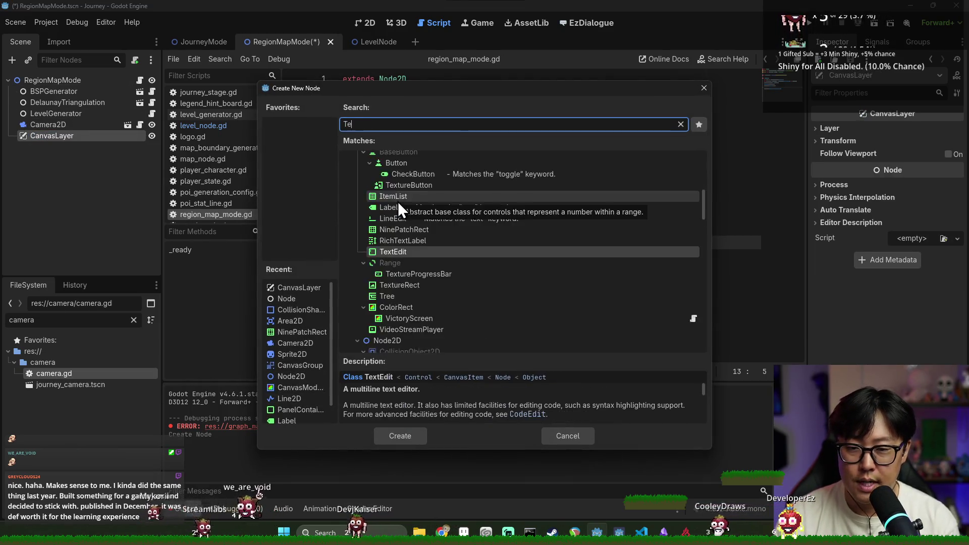
key(Return)
key(ctrl+z)
right_click(80, 135)
click(81, 140)
text(Colo)
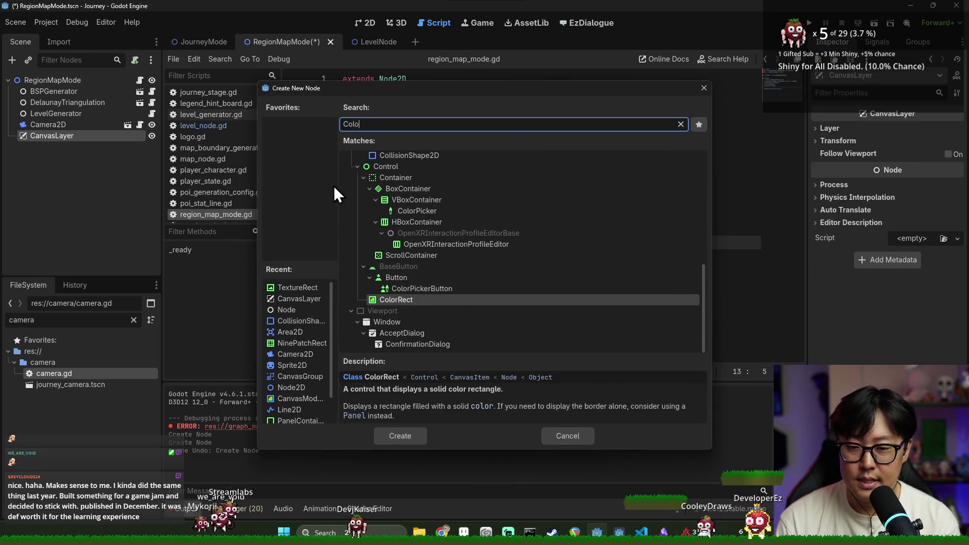
key(Return)
Step: Set the ColorRect's anchor preset to Full Rect and save the scene
click(832, 163)
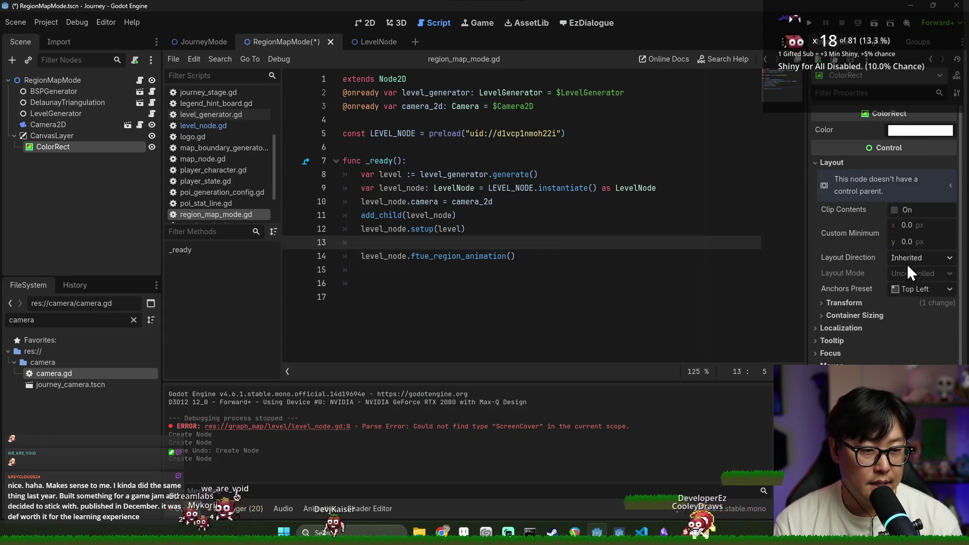
click(921, 288)
click(920, 322)
key(ctrl+s)
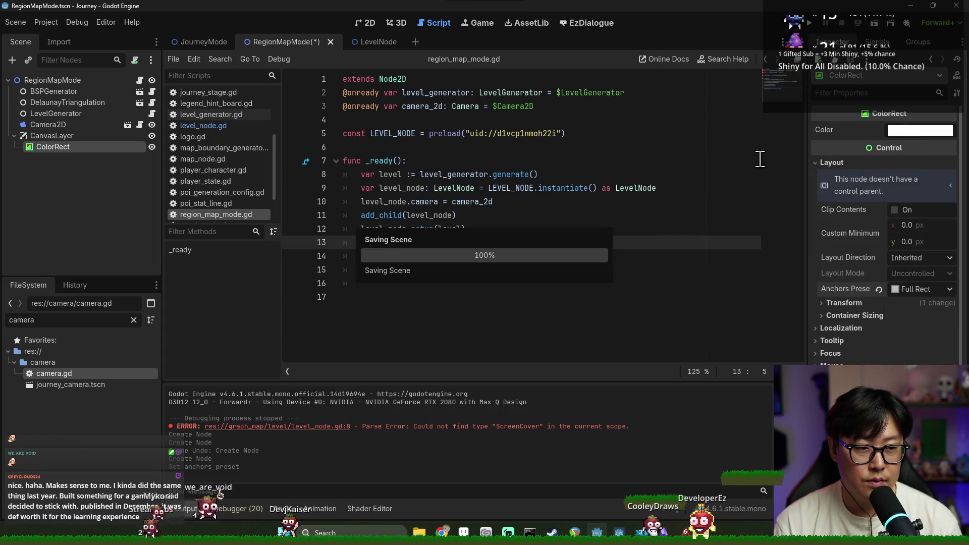
click(153, 175)
click(101, 146)
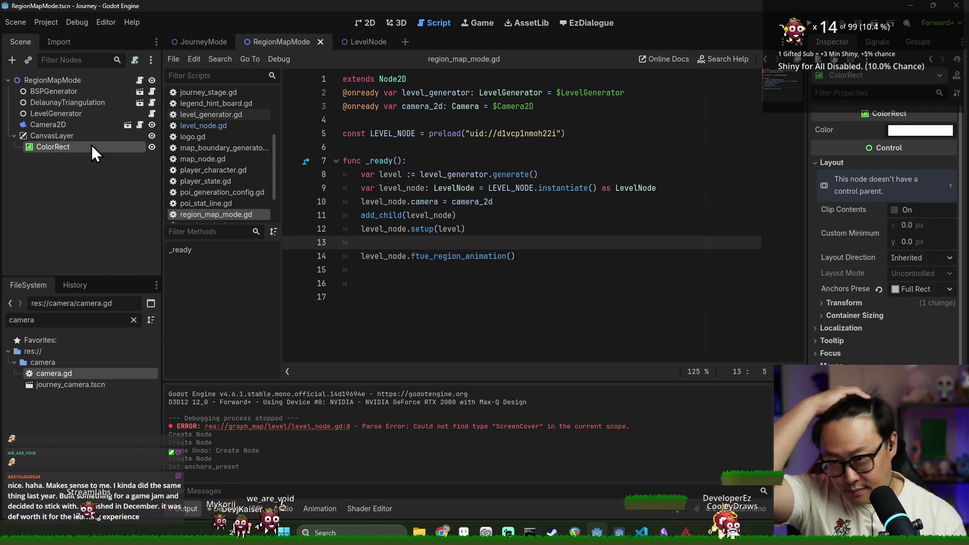
key(ctrl+s)
Step: Rename the ColorRect node to ScreenCover
double_click(79, 149)
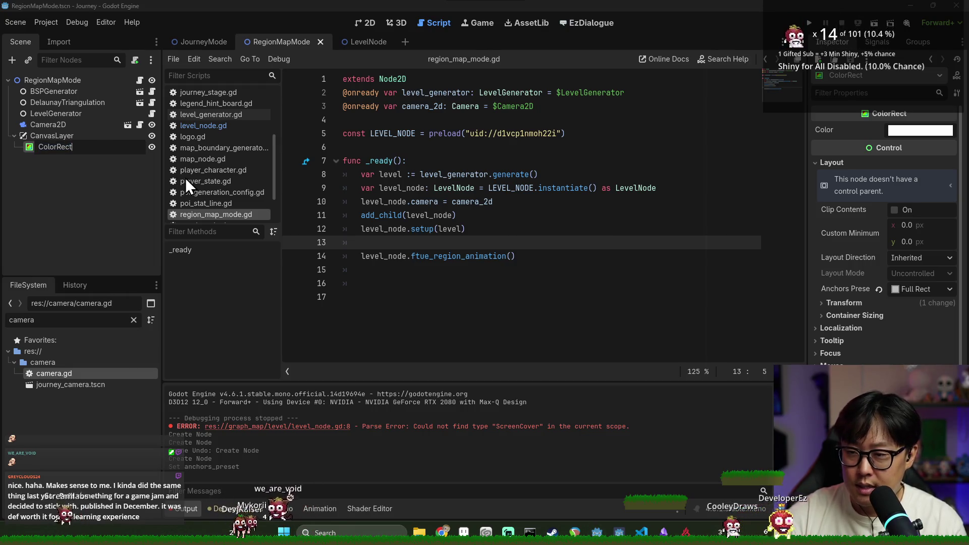
text(ScreenCover)
key(Return)
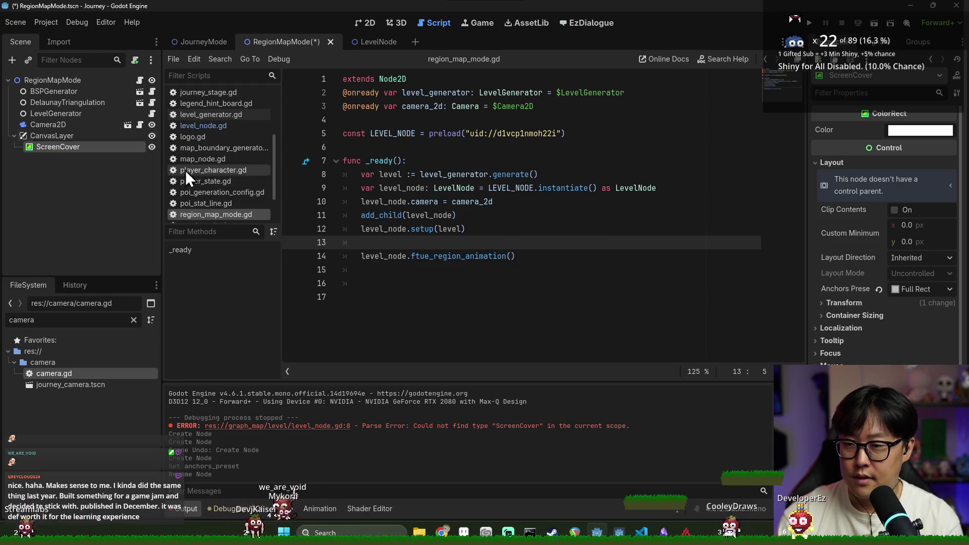
double_click(56, 148)
right_click(57, 154)
click(51, 175)
Step: Attach a new script res://ui/screen_cover.gd to ScreenCover and save
right_click(59, 147)
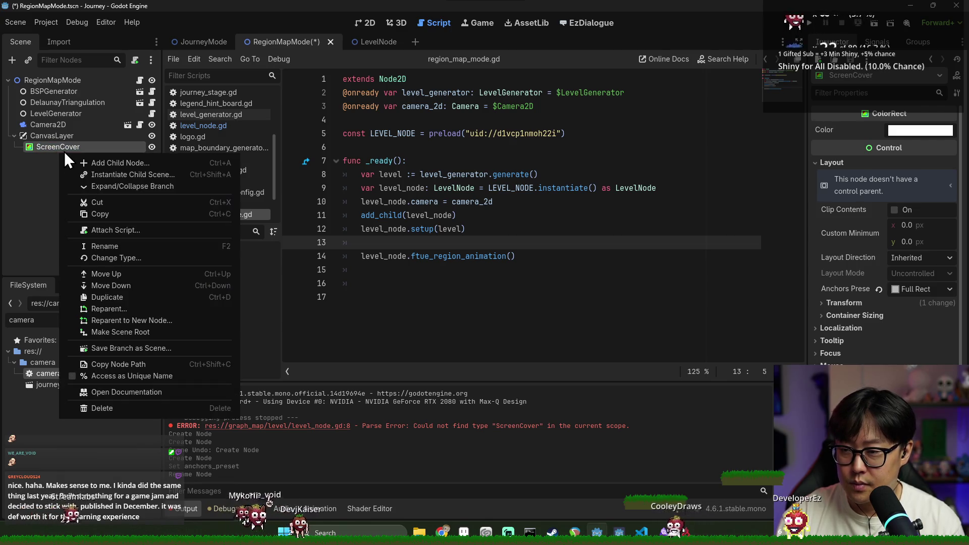
click(100, 229)
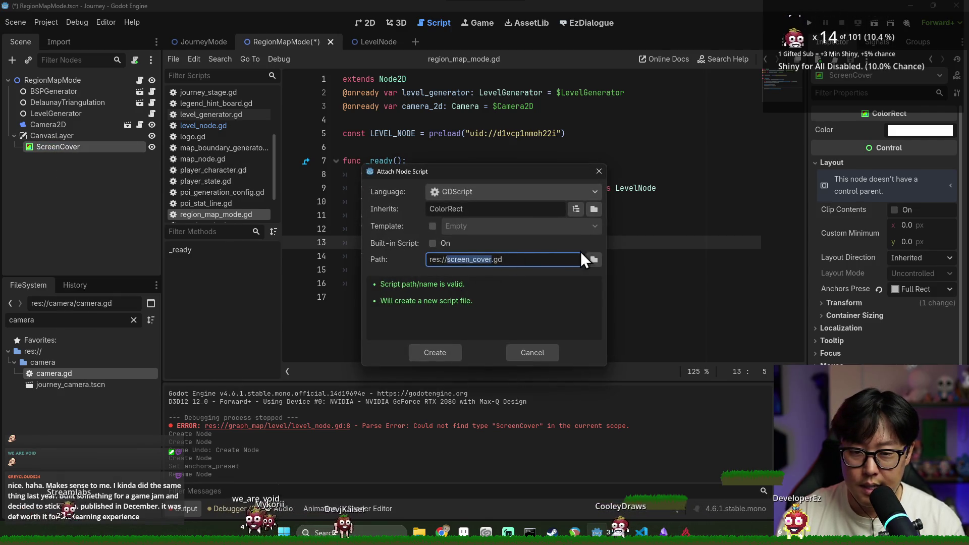
click(593, 259)
double_click(538, 222)
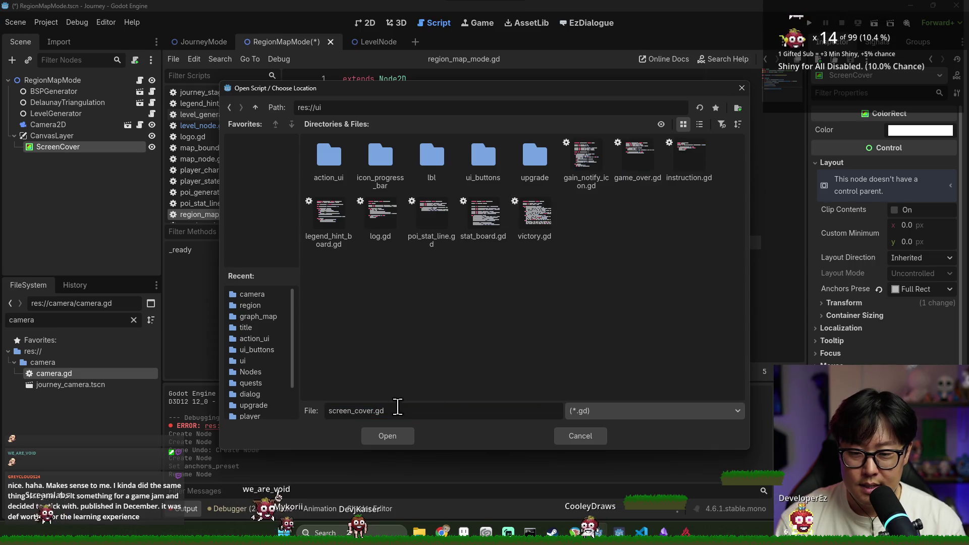
click(396, 434)
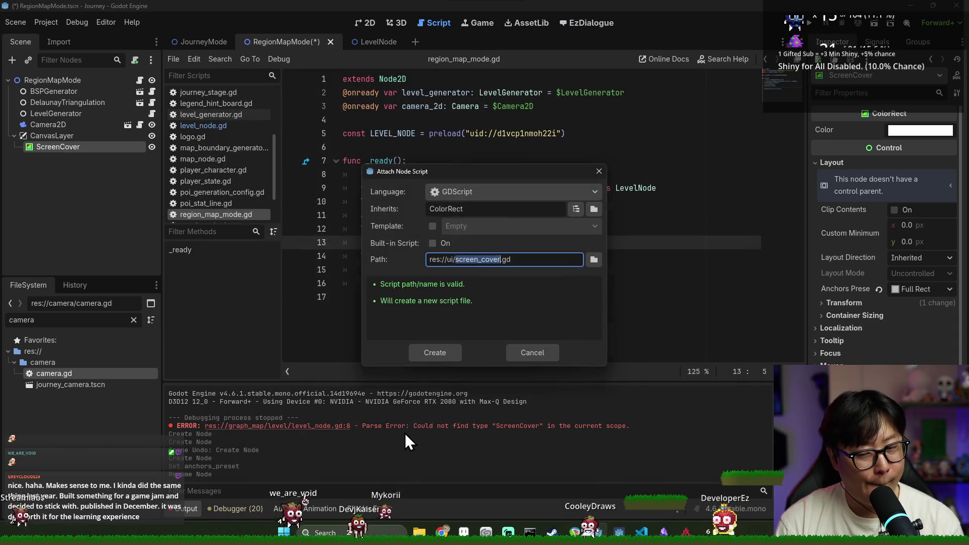
click(440, 350)
key(ctrl+s)
key(alt+Left)
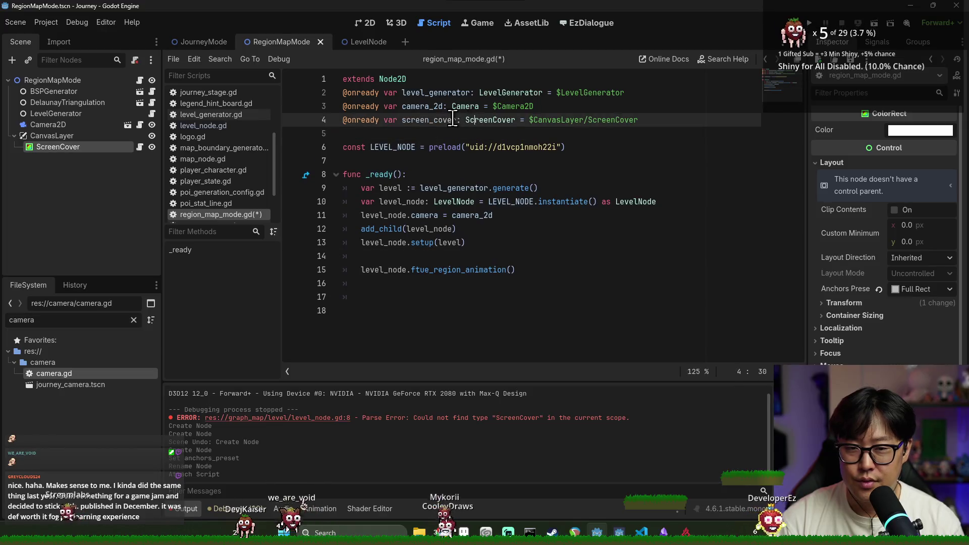
Step: Add a screen_cover node reference line in region_map_mode.gd and save it
click(497, 241)
key(Return)
text(_node.sc)
key(Return)
key(ctrl+s)
Step: Open screen_cover.gd and add a new line below the class_name ScreenCover declaration
click(139, 146)
click(553, 96)
key(ctrl+s)
key(Return)
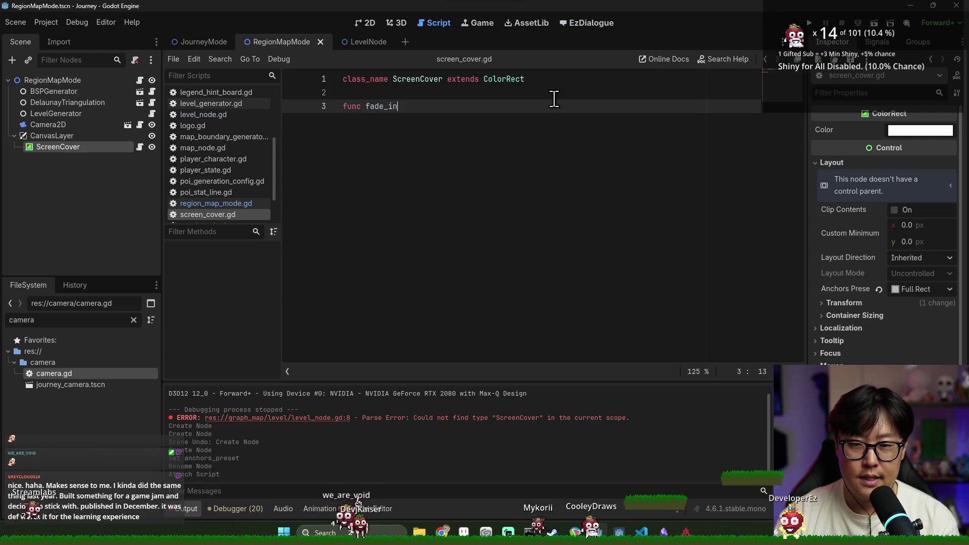
Step: Write a func fade_out() function with a pass body below fade_in
key(Return)
key(Return)
key(Return)
text(func fade_out():)
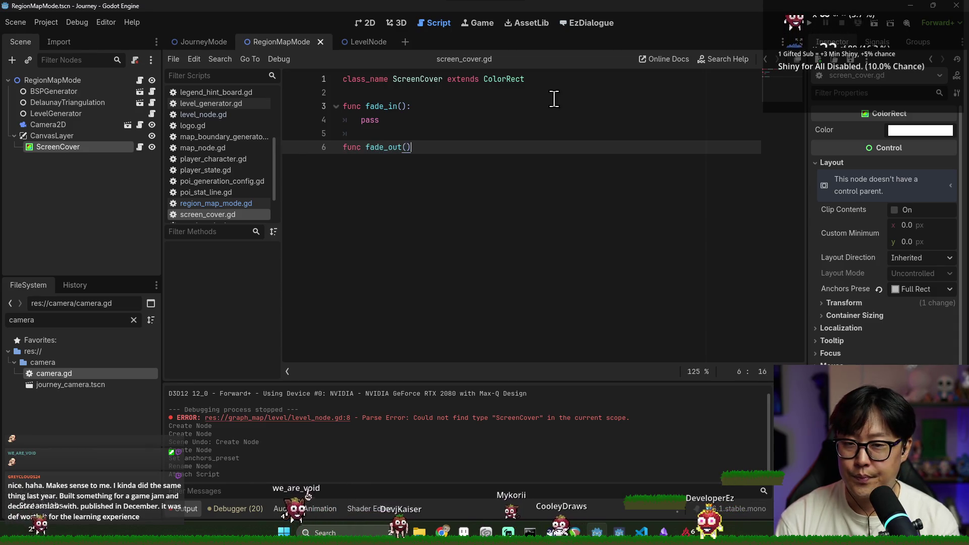
key(Return)
text(ss)
key(ctrl+s)
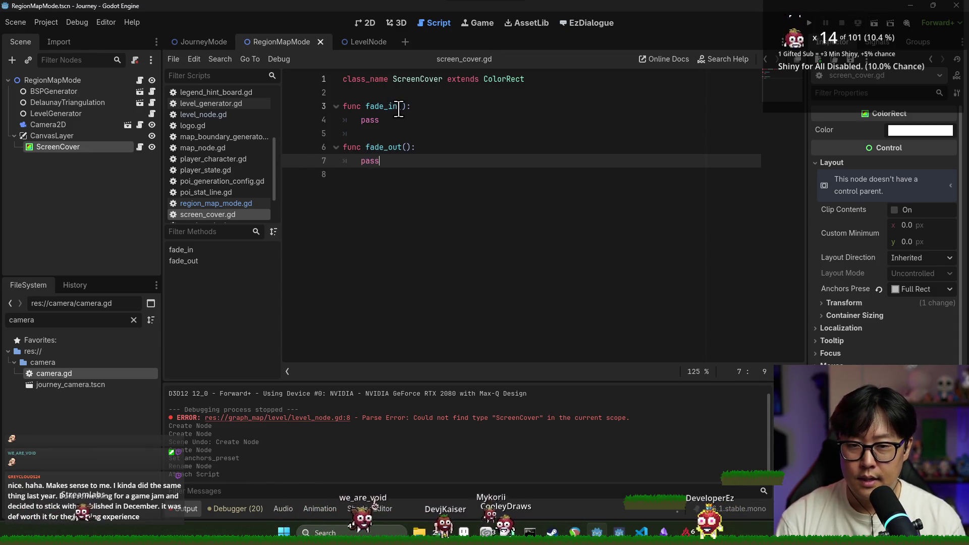
Step: Give fade_in and fade_out a duration: float parameter and save
click(553, 106)
key(Left)
key(Left)
text(ms)
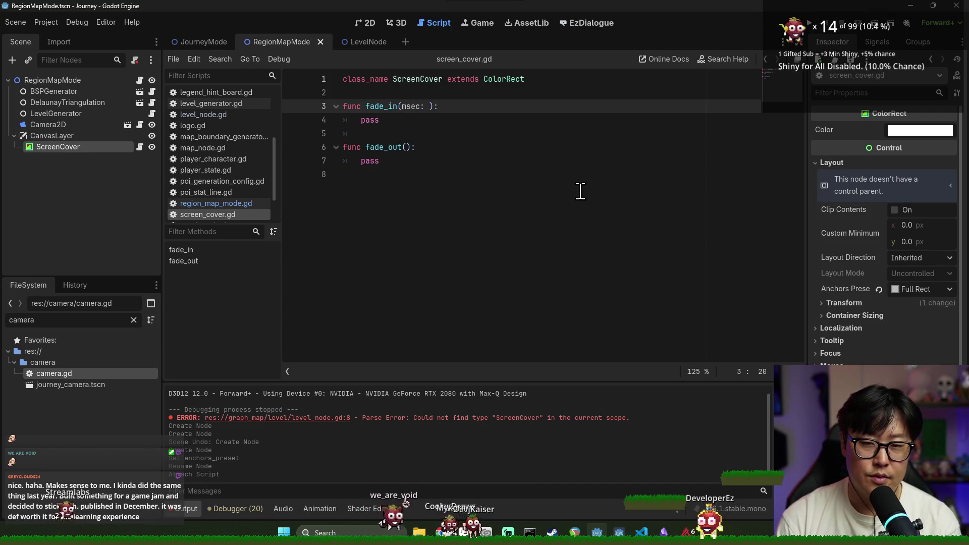
key(BackSpace)
key(BackSpace)
key(BackSpace)
text(duration)
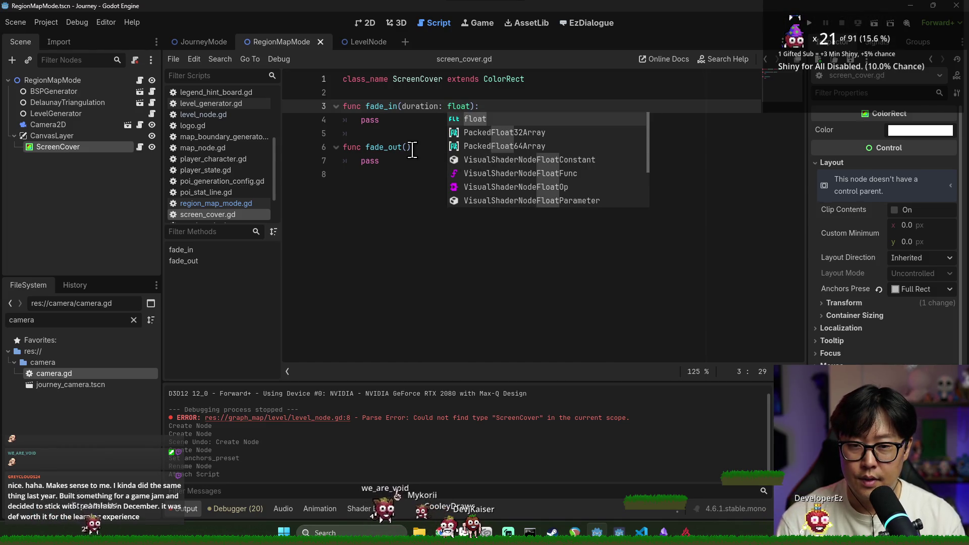
key(Escape)
key(Down)
key(Down)
key(Down)
key(Left)
key(Left)
text(float)
key(ctrl+s)
click(433, 122)
key(ctrl+s)
Step: Remove a stray backslash after the fade_in header, tidy its pass body, and save
click(501, 105)
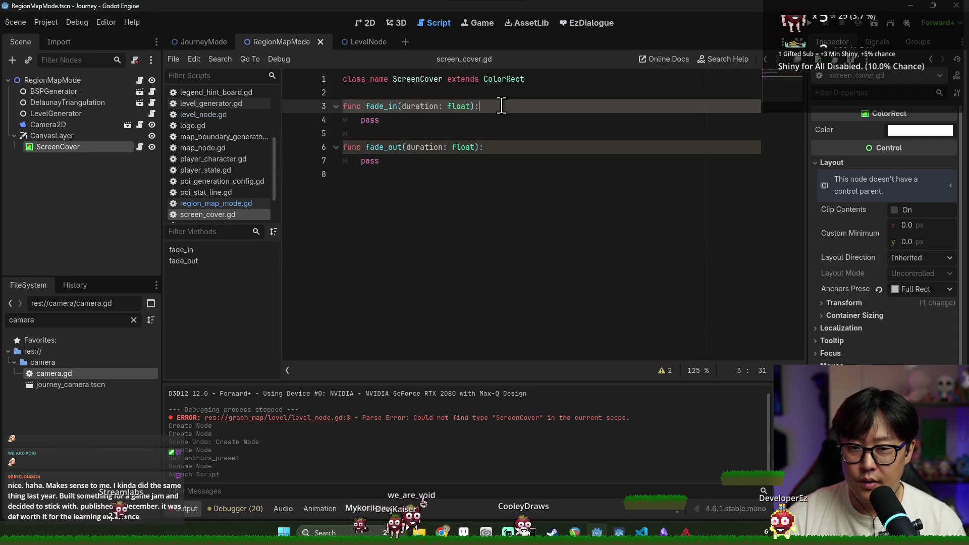
text(\)
key(Return)
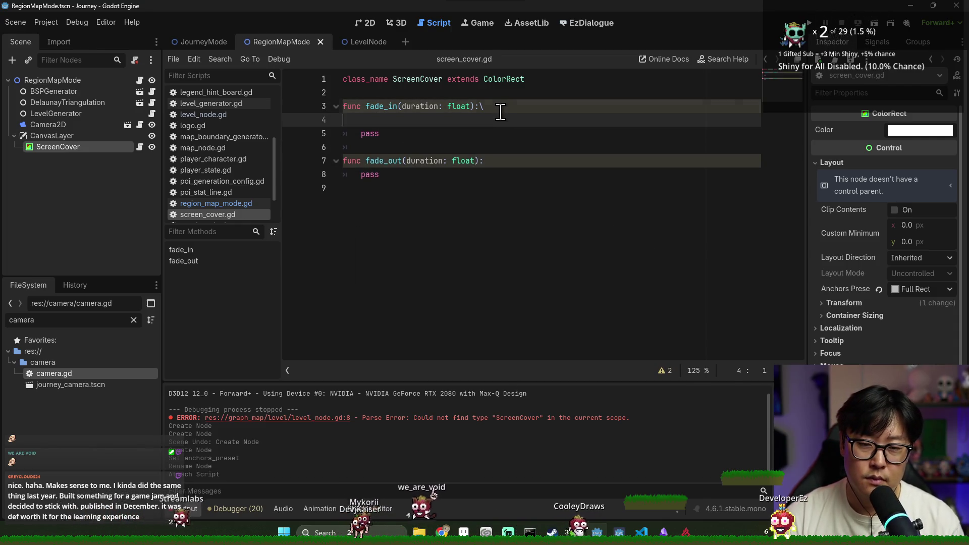
click(500, 107)
key(BackSpace)
click(458, 122)
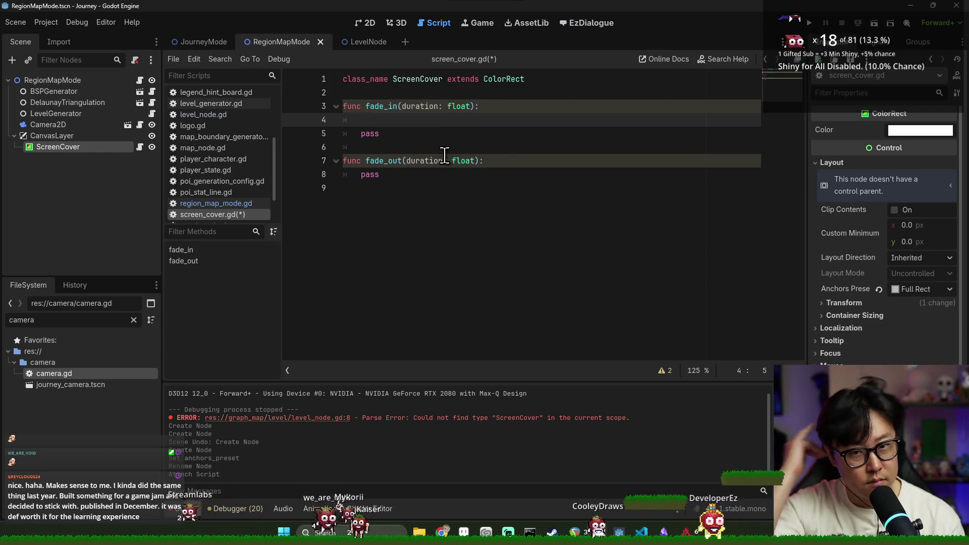
key(ctrl+s)
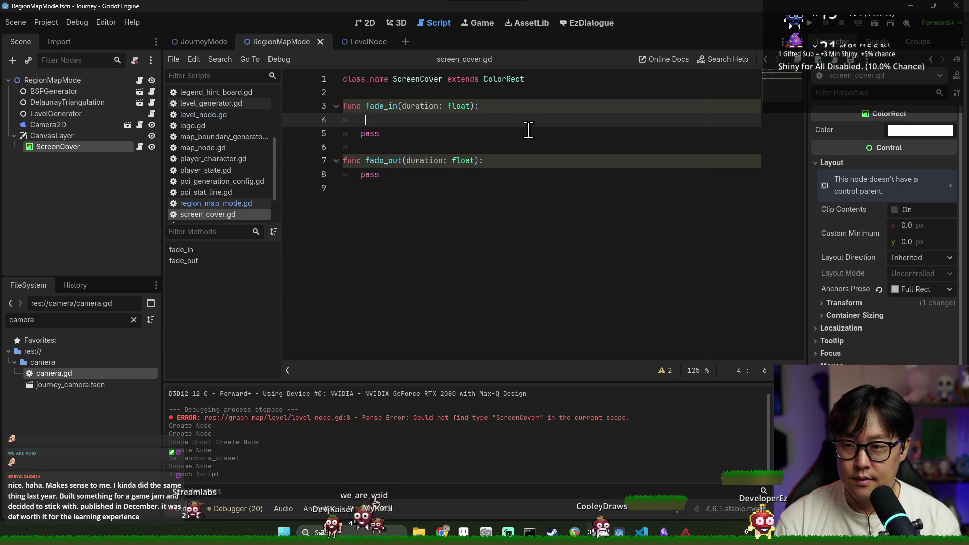
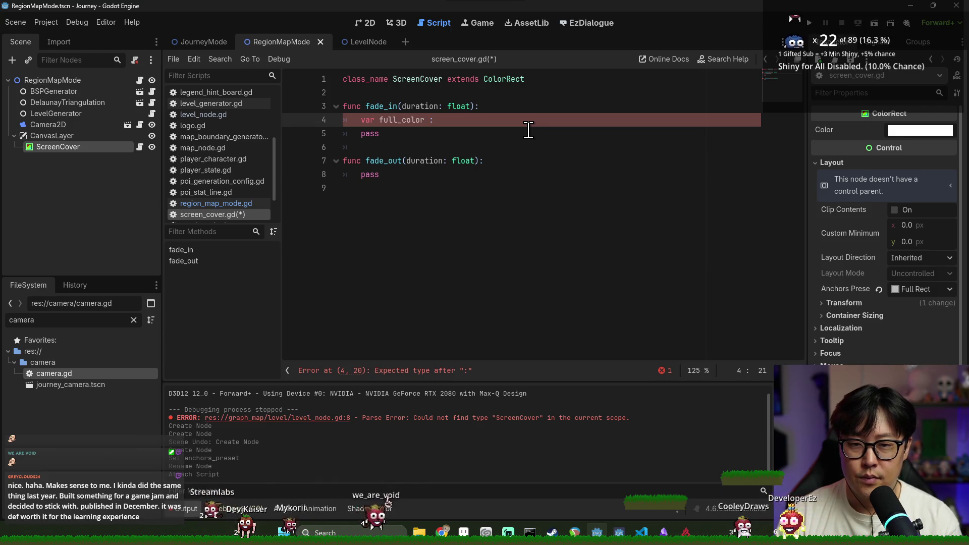
Step: In fade_in, initialise full_color from color and set its alpha to 1
key(BackSpace)
key(BackSpace)
text(= )
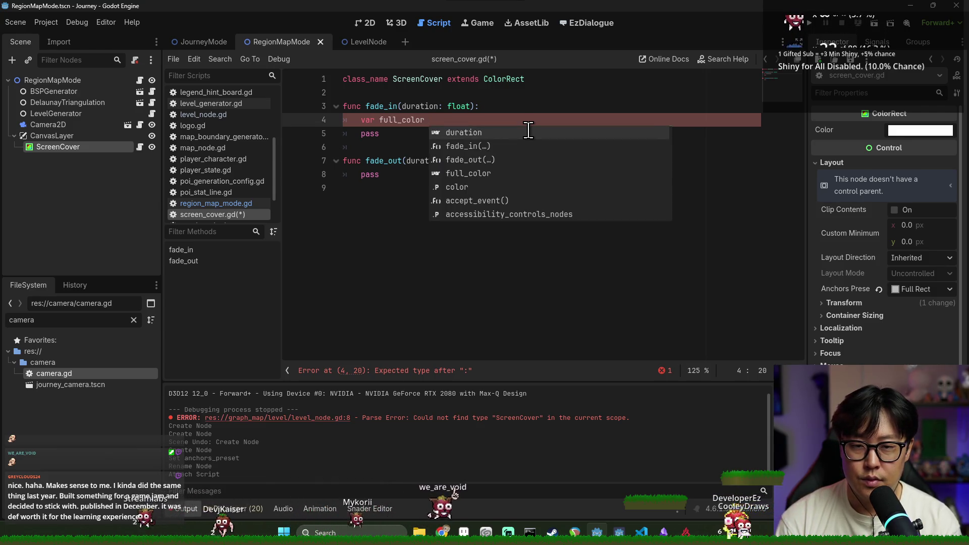
text(co)
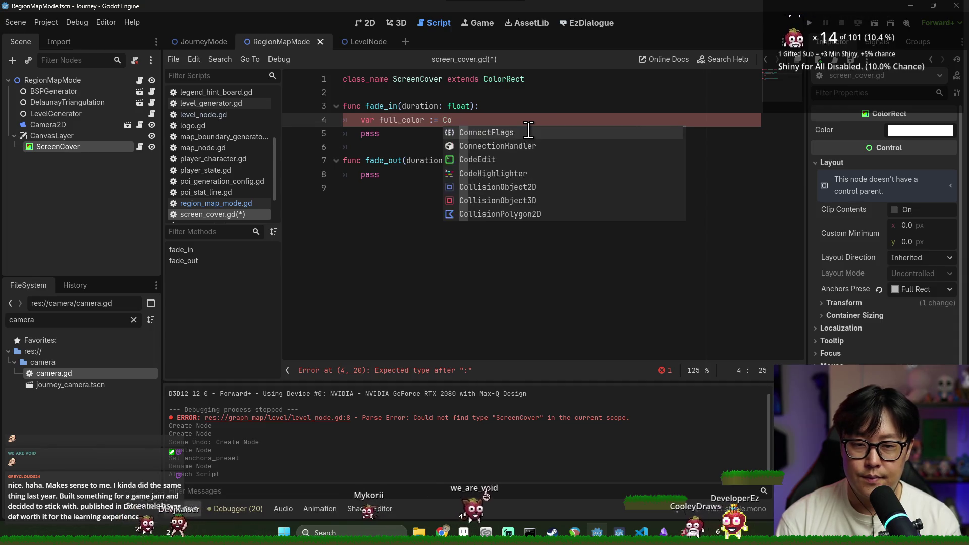
key(Return)
key(Return)
text(full_c)
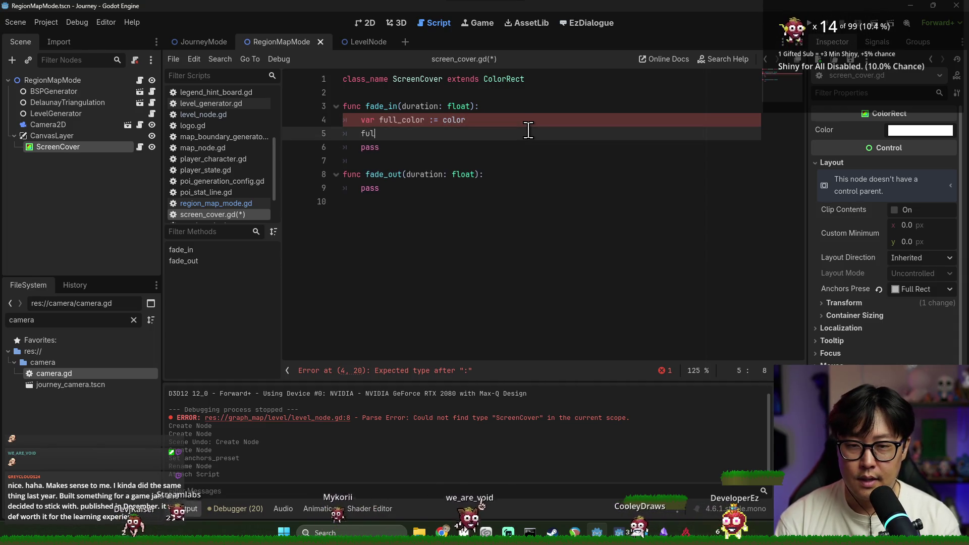
text(olor.a = 1.)
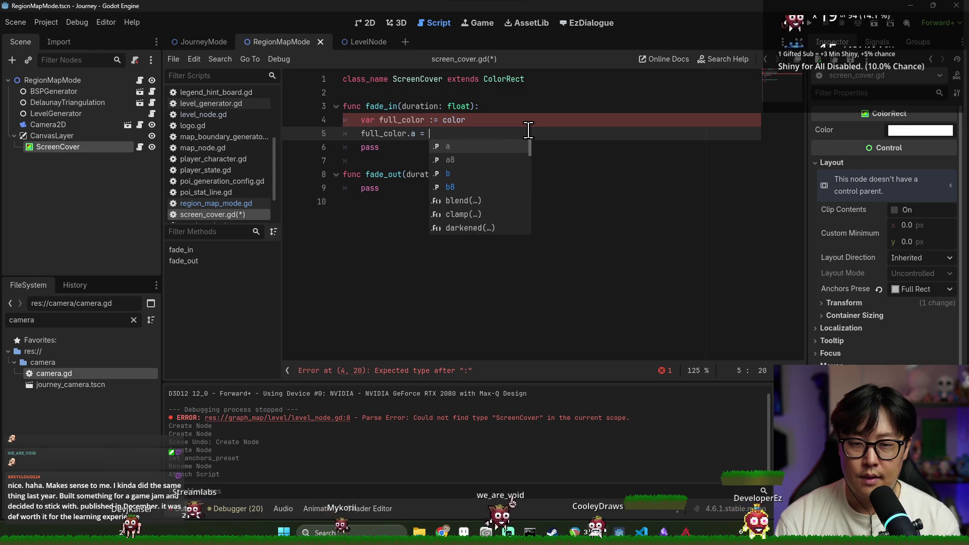
key(Return)
key(Return)
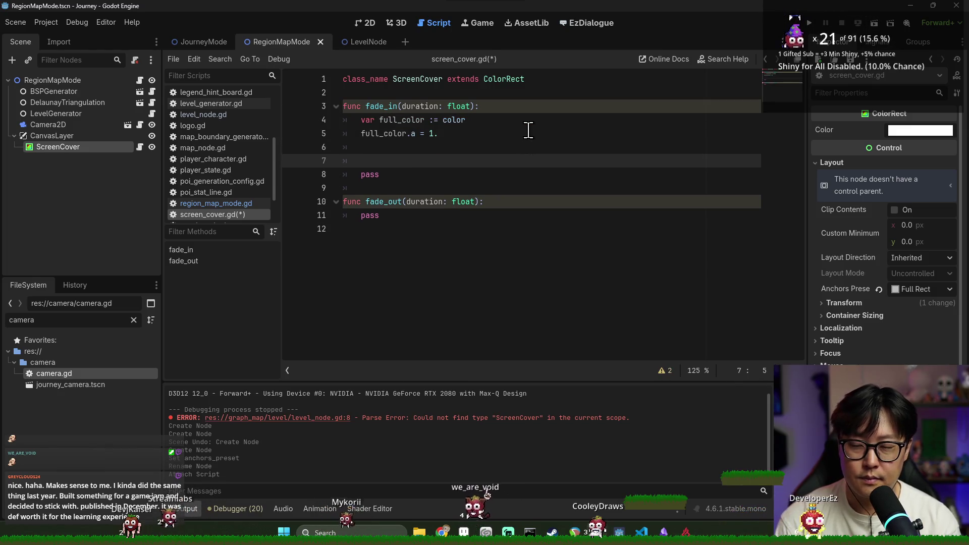
Step: Create fade_tween and tween self's "color" to full_color over duration, selecting the leftover pass line
text(var fade_tw)
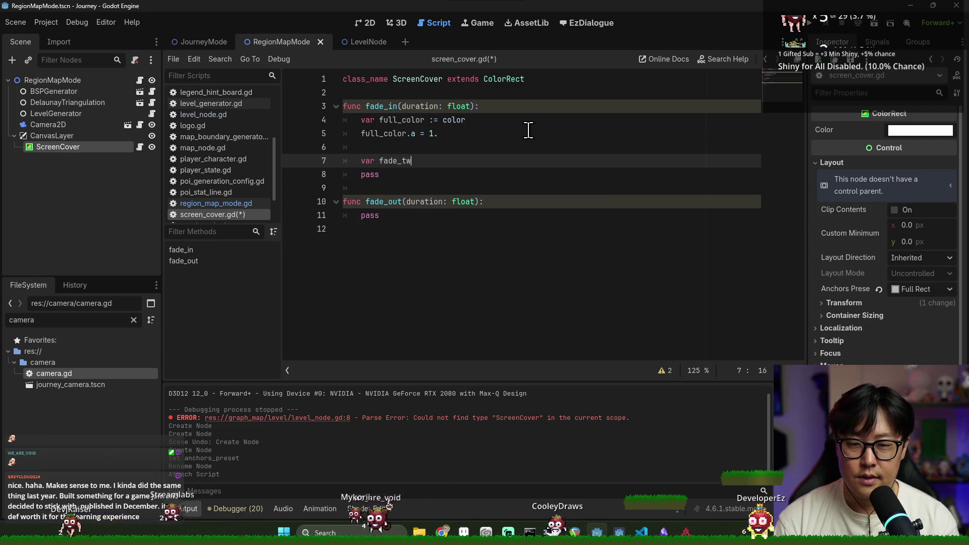
text(cr)
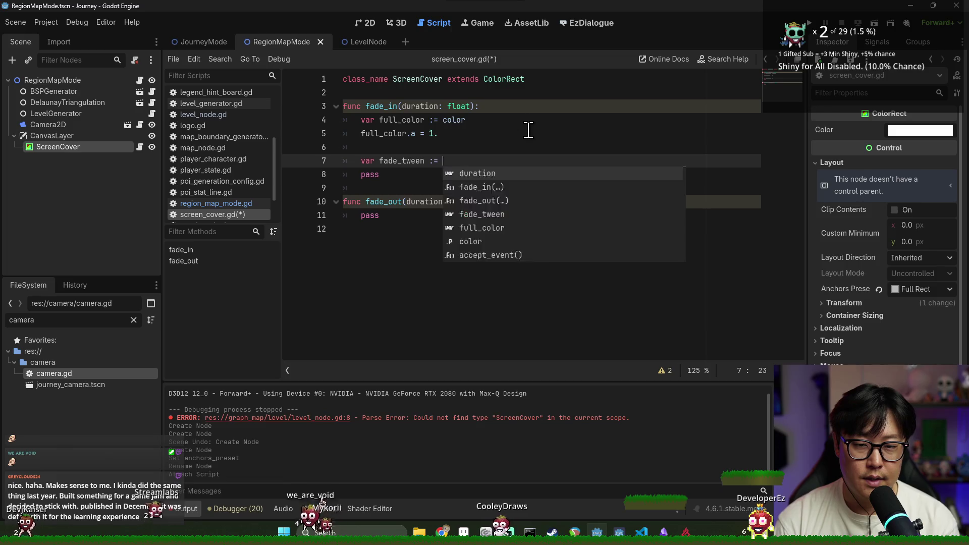
key(Return)
key(Return)
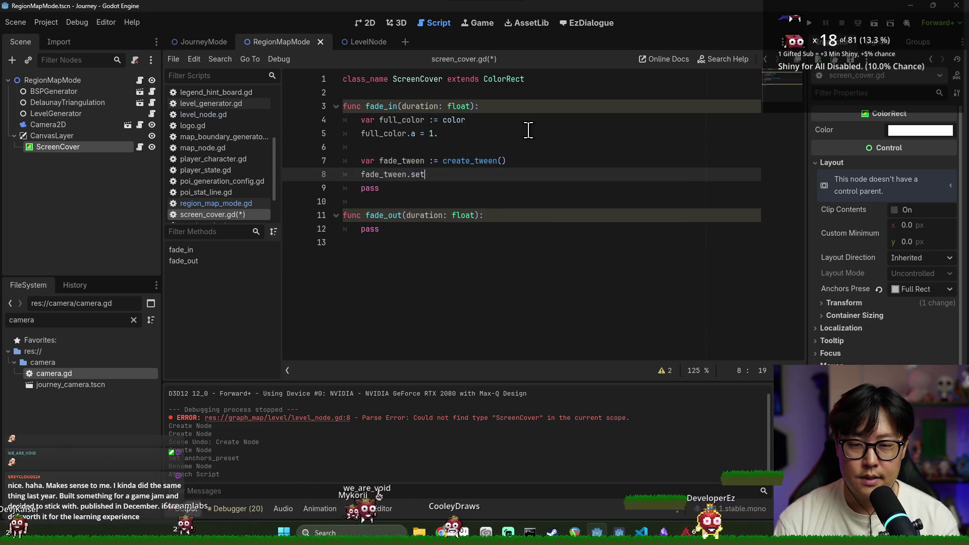
key(BackSpace)
key(BackSpace)
key(BackSpace)
text(p)
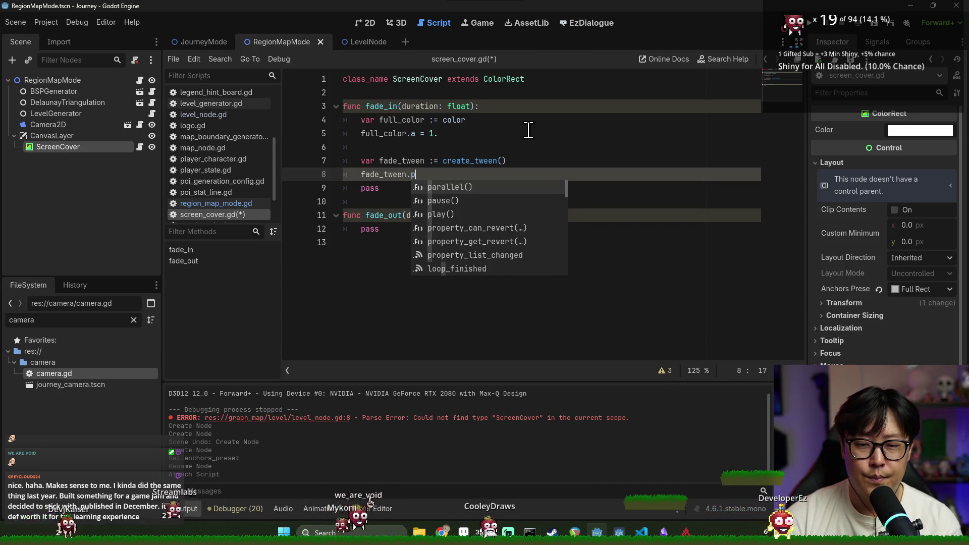
key(BackSpace)
text(tween)
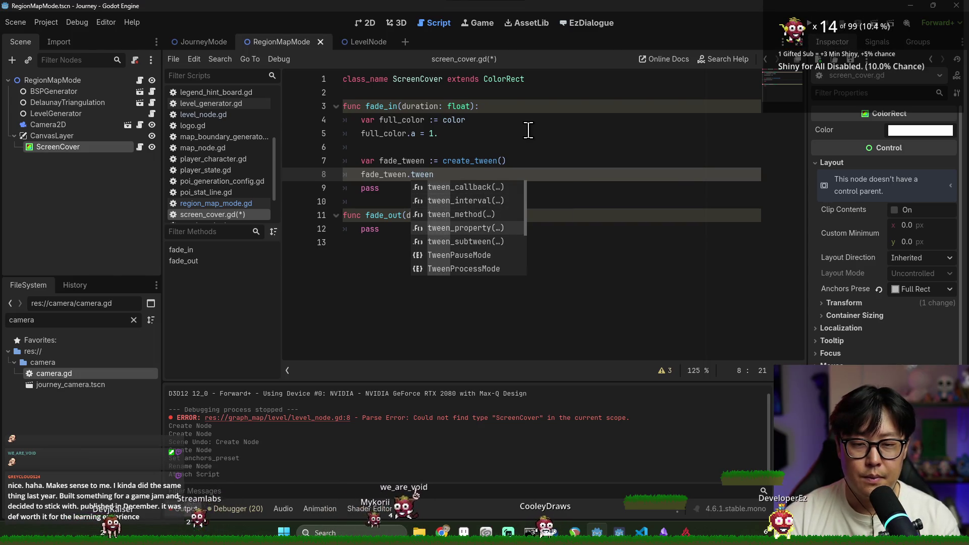
key(Return)
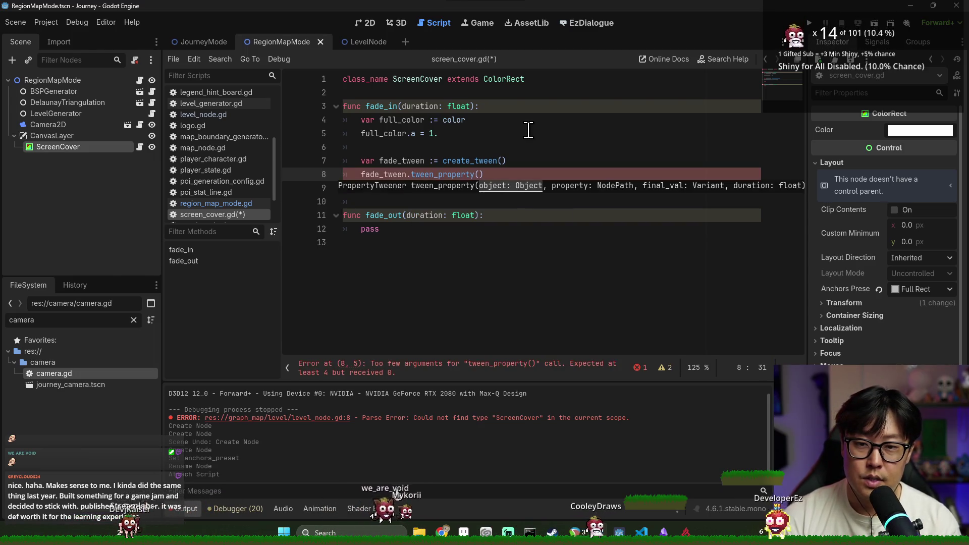
text(")
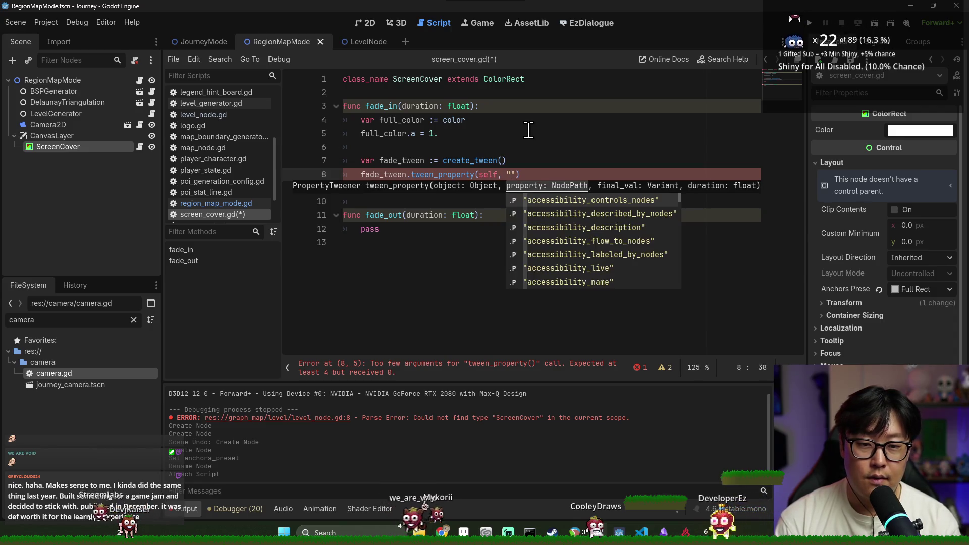
text(color", )
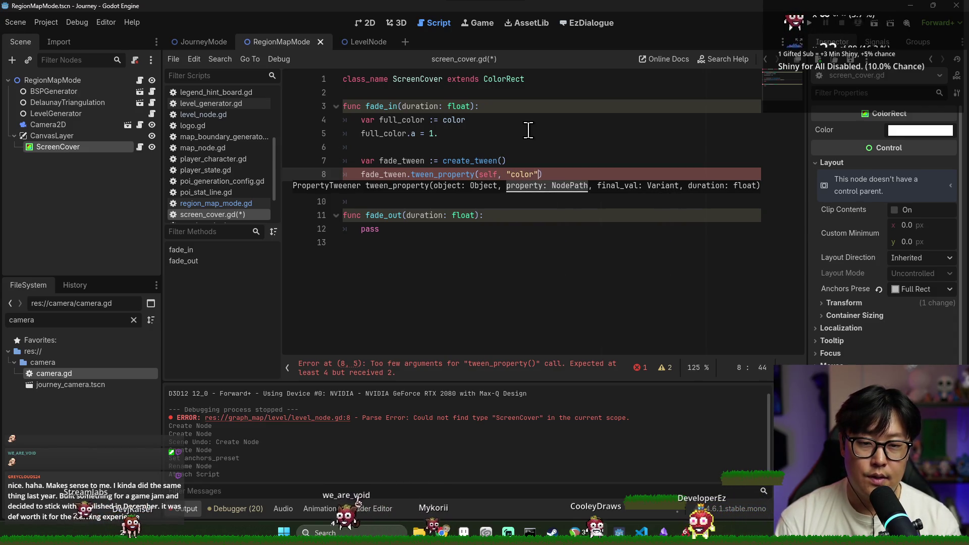
text(full_color, duration)
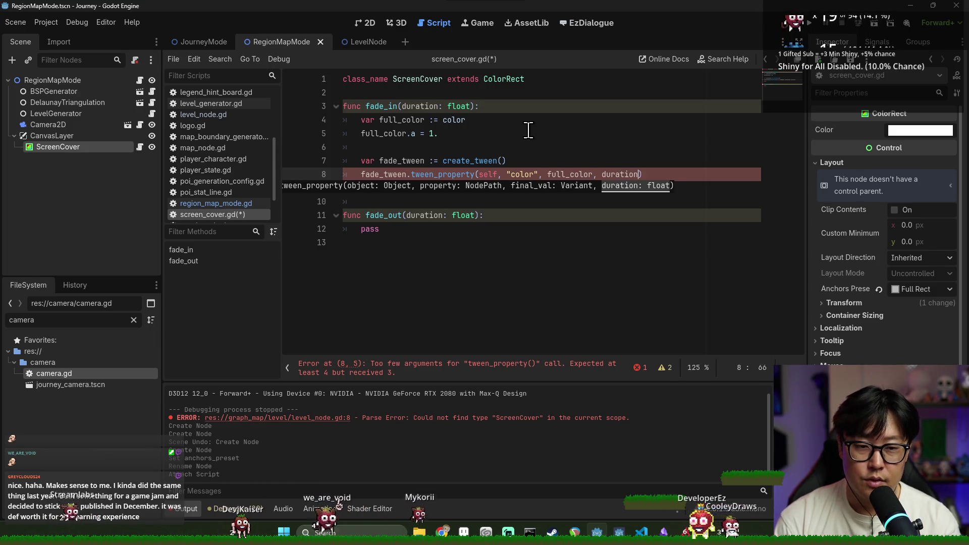
text())
drag(405, 192, 661, 173)
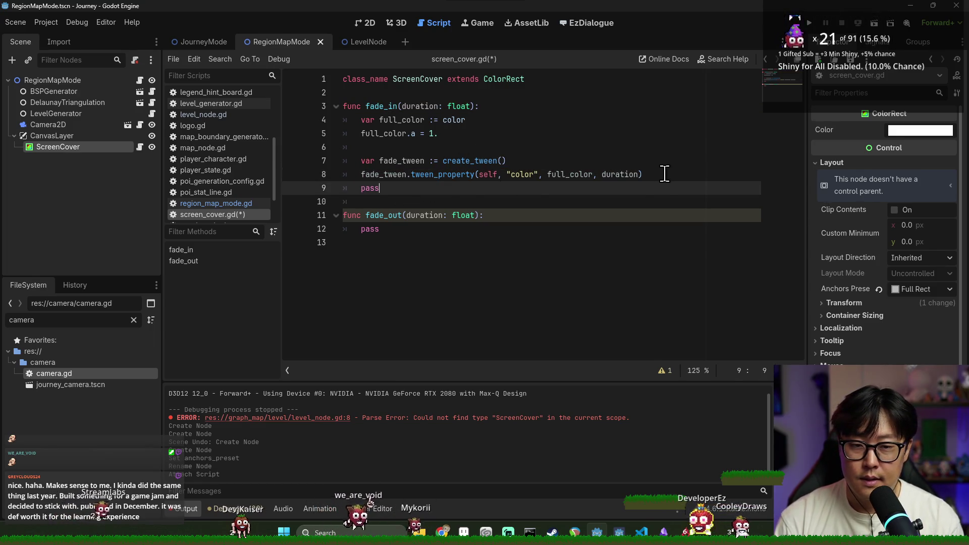
Step: Delete pass, then start fade_in with init_color from color at alpha 0.1, and save
key(BackSpace)
click(502, 107)
key(Return)
text(var)
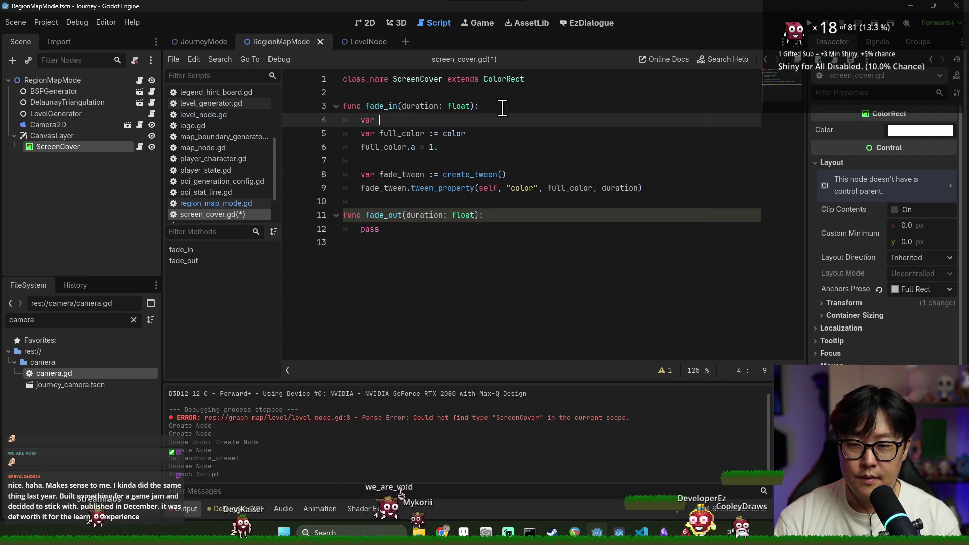
key(BackSpace)
key(BackSpace)
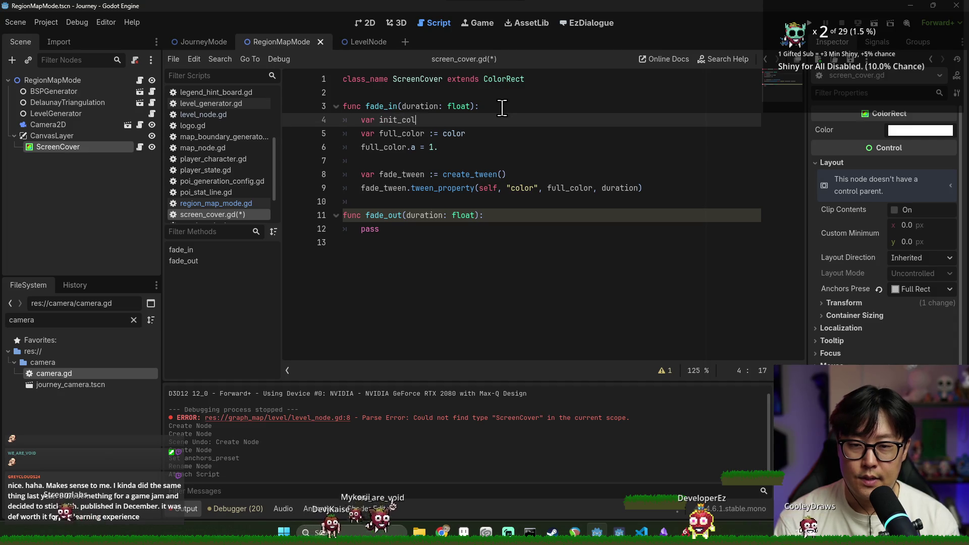
text(color)
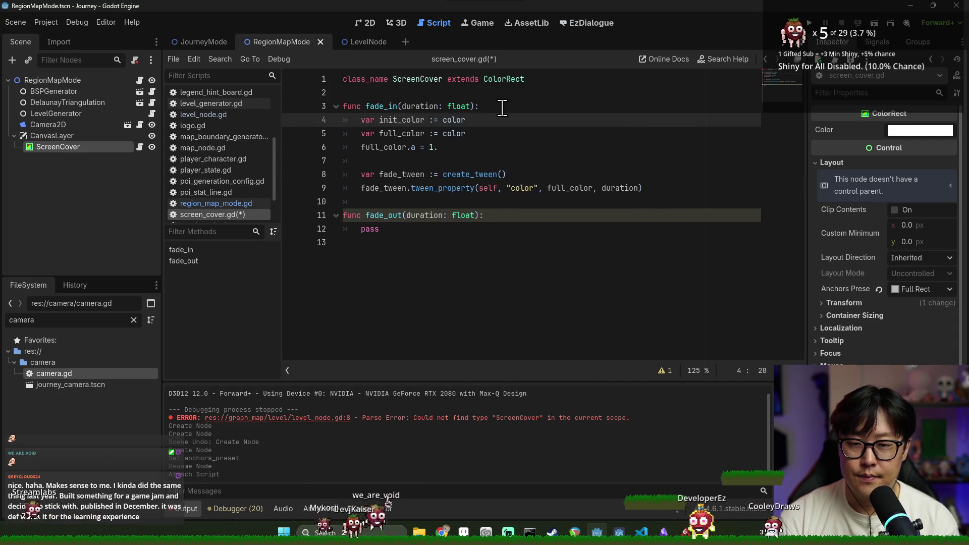
key(Return)
text(init_color.a =)
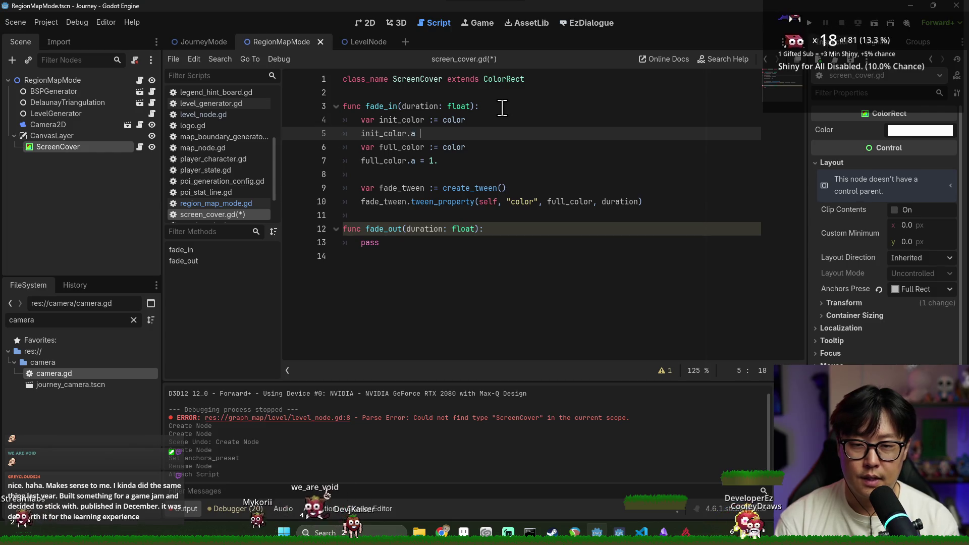
text( 0.1)
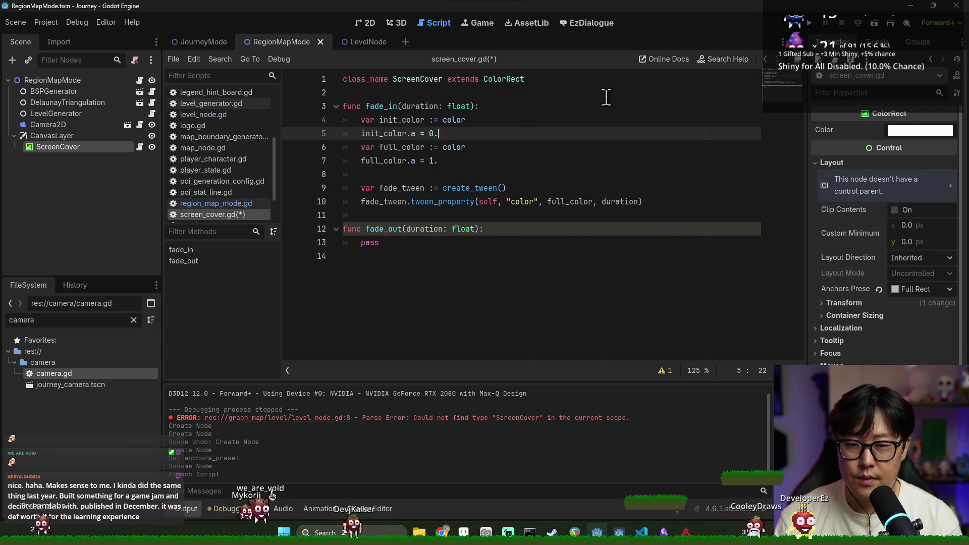
key(ctrl+s)
Step: Before the tween, add a line setting color to init_color, and save
click(464, 162)
key(Down)
key(Down)
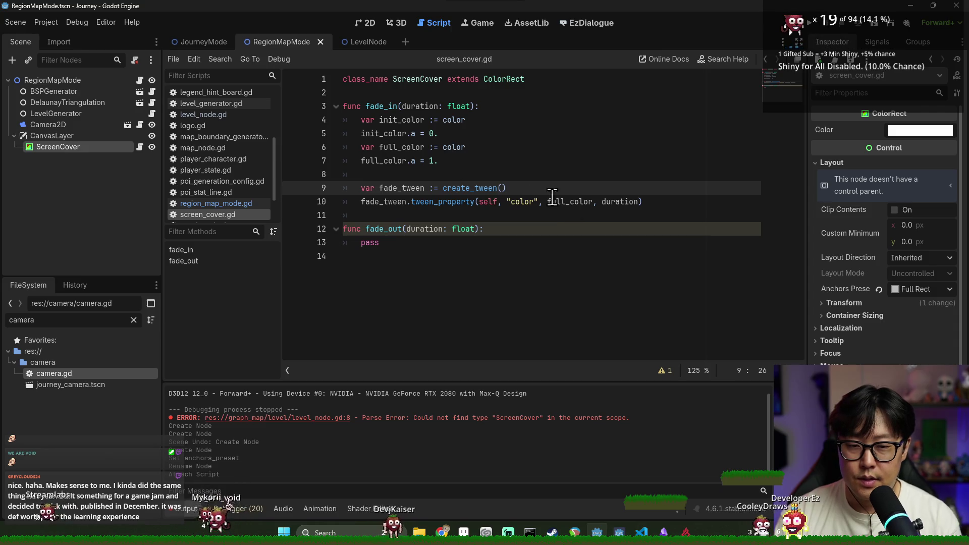
click(480, 171)
key(Return)
text(color)
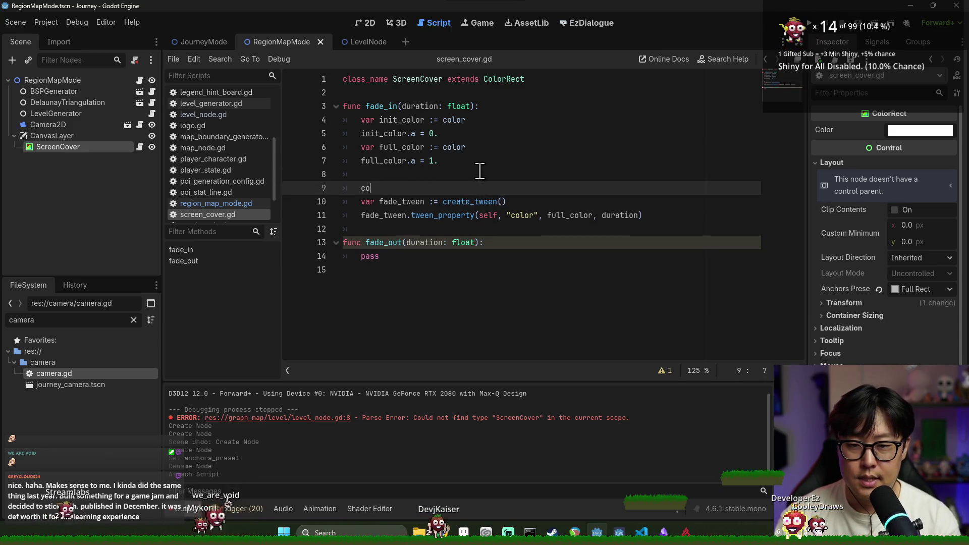
text( = screen_cover)
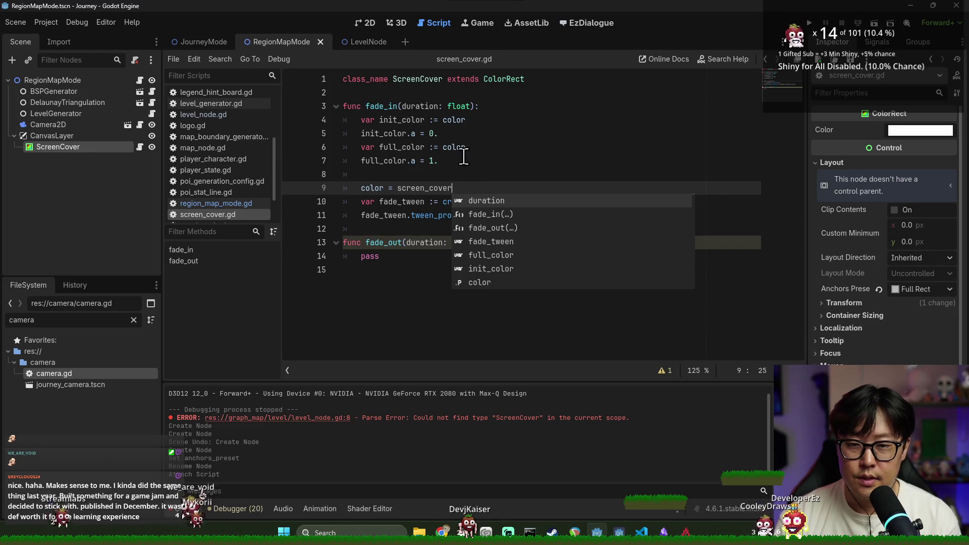
double_click(388, 120)
key(ctrl+c)
double_click(424, 188)
key(ctrl+v)
key(ctrl+s)
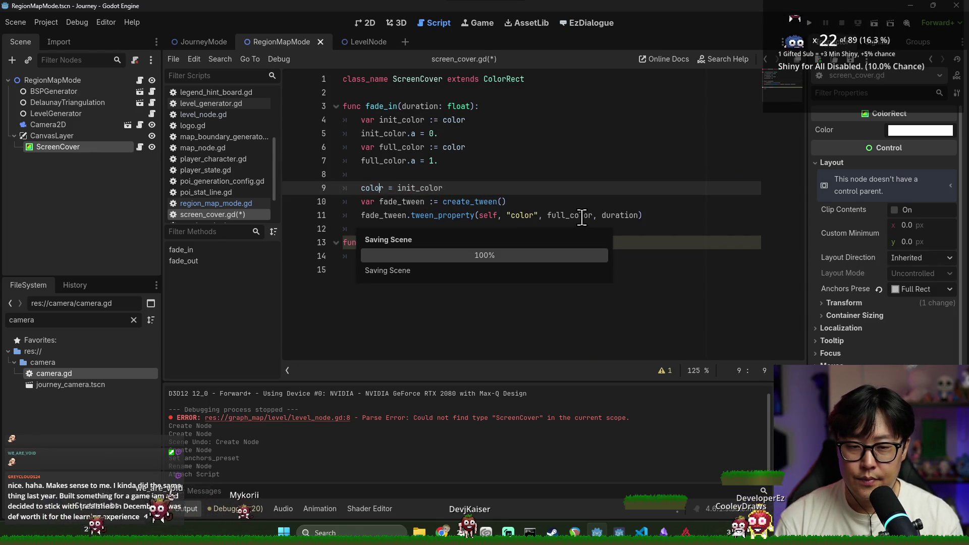
Step: After the tween_property call, await fade_tween.finished
double_click(566, 216)
click(661, 218)
key(Return)
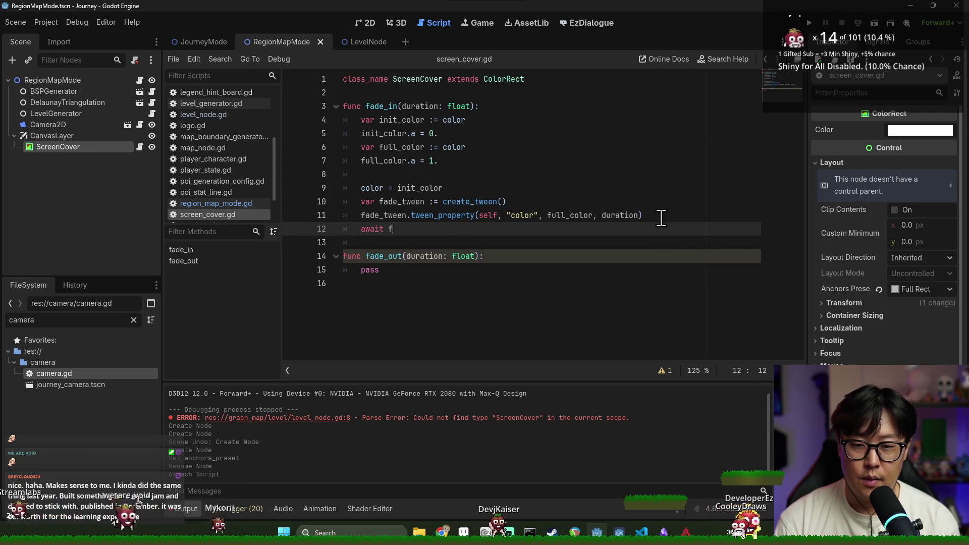
text(.fin)
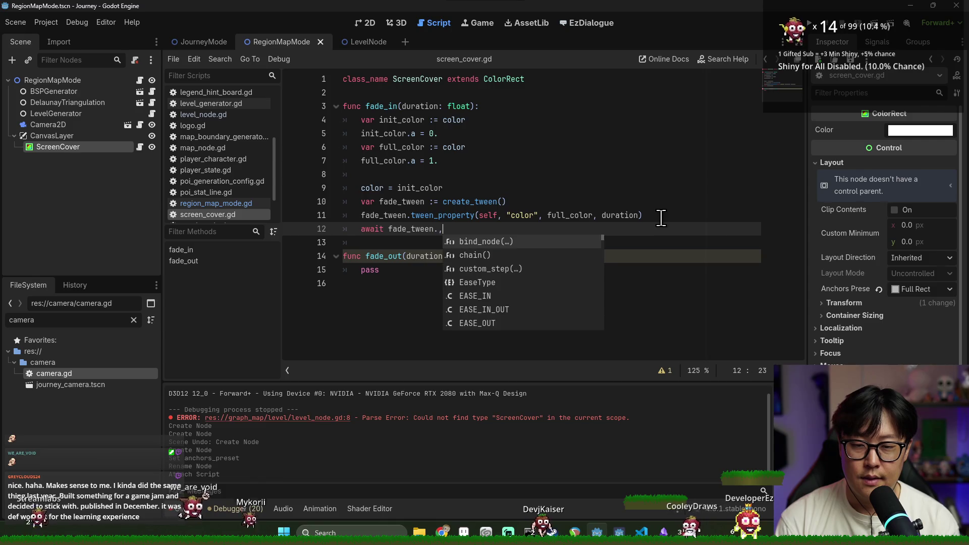
key(Return)
click(429, 161)
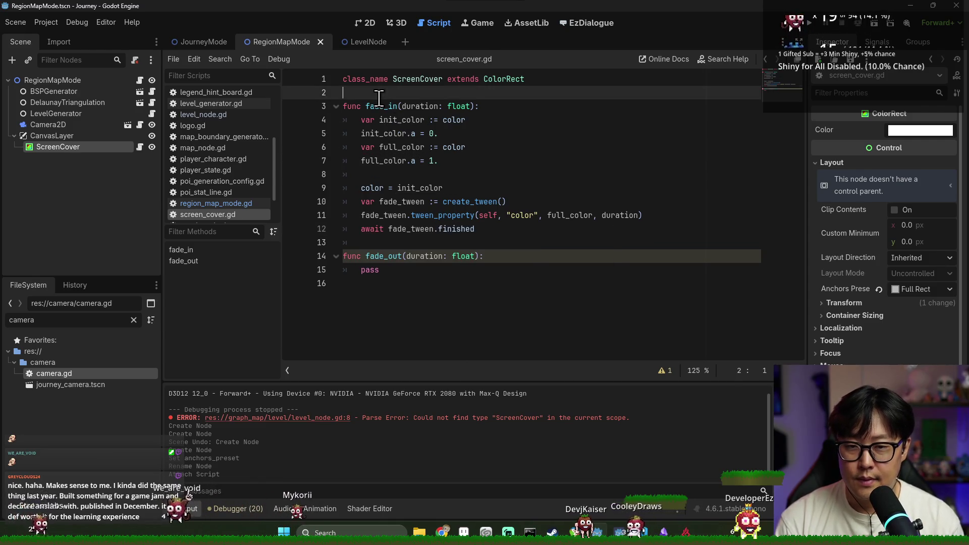
Step: Copy fade_in's body into fade_out, replacing its pass placeholder
click(361, 120)
shift+click(515, 229)
key(ctrl+c)
double_click(370, 270)
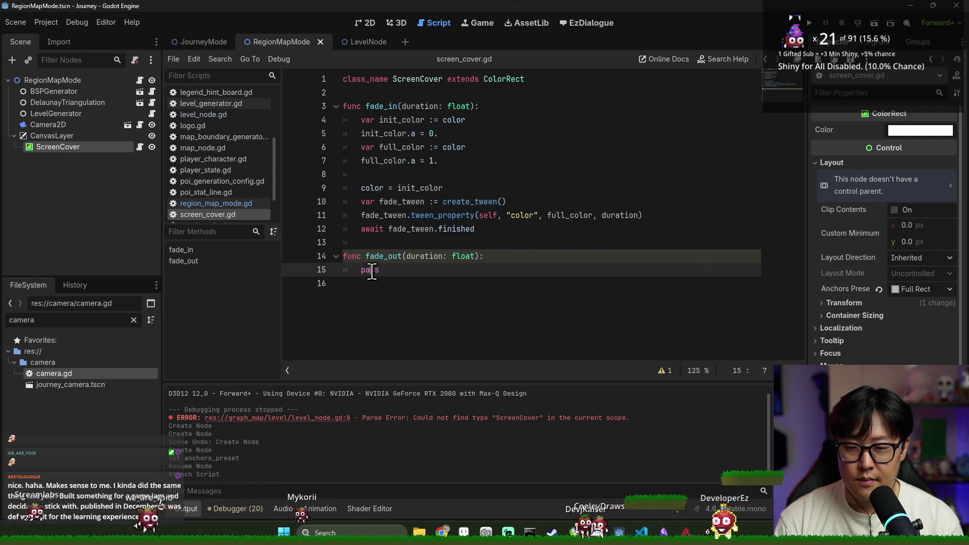
key(ctrl+v)
Step: In fade_out, set init_color alpha to 1 and full_color alpha to 0, then save and close the script
double_click(402, 243)
click(482, 257)
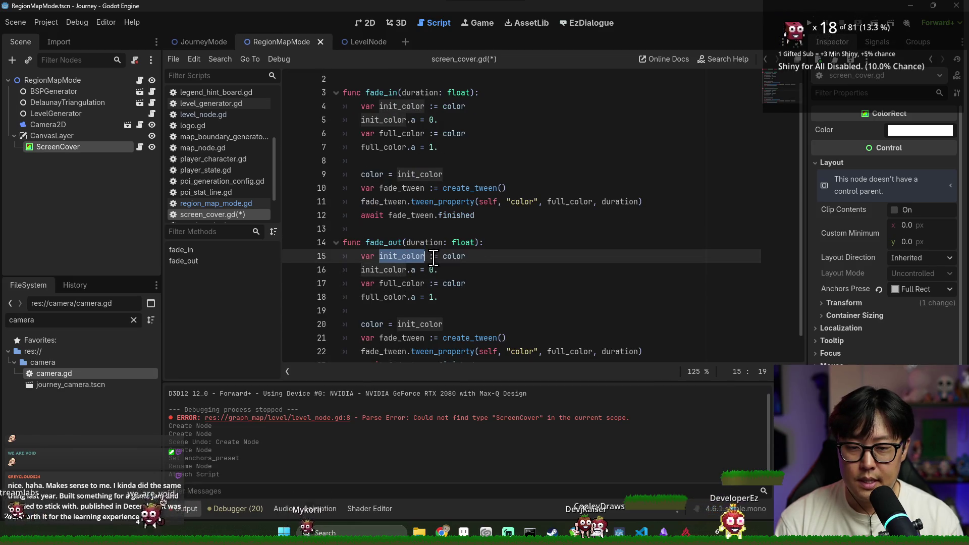
key(BackSpace)
key(BackSpace)
text(1)
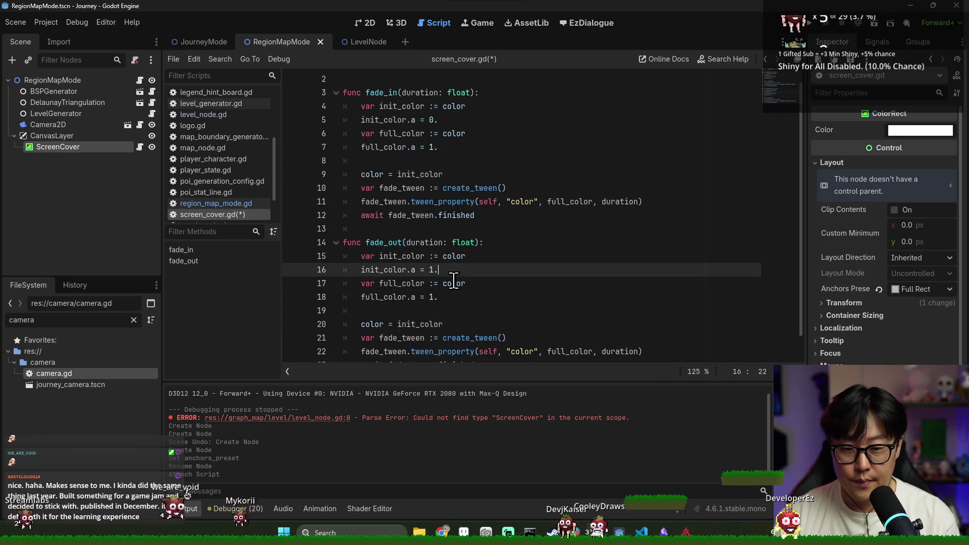
click(434, 297)
text(0)
key(ctrl+s)
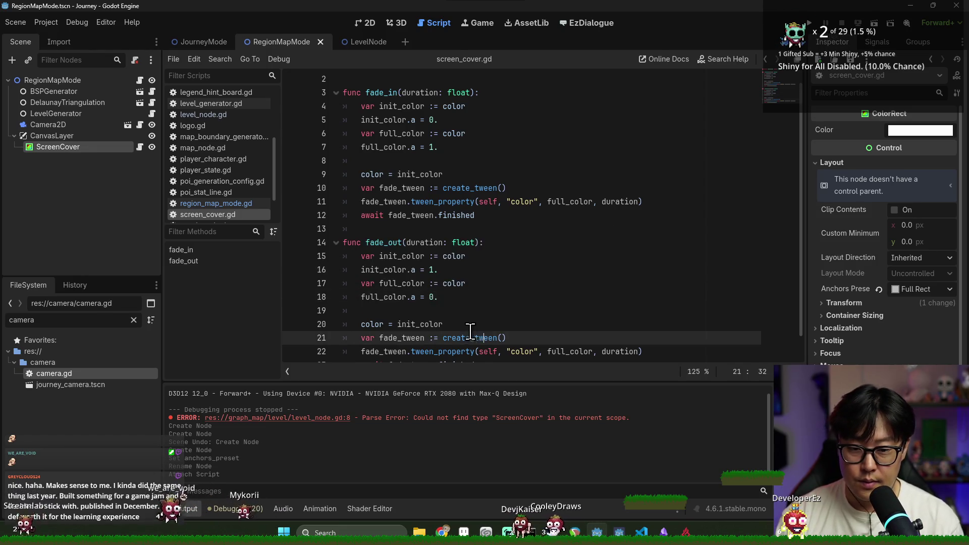
scroll(454, 272, down, 1)
key(ctrl+s)
key(Up)
key(Up)
key(Up)
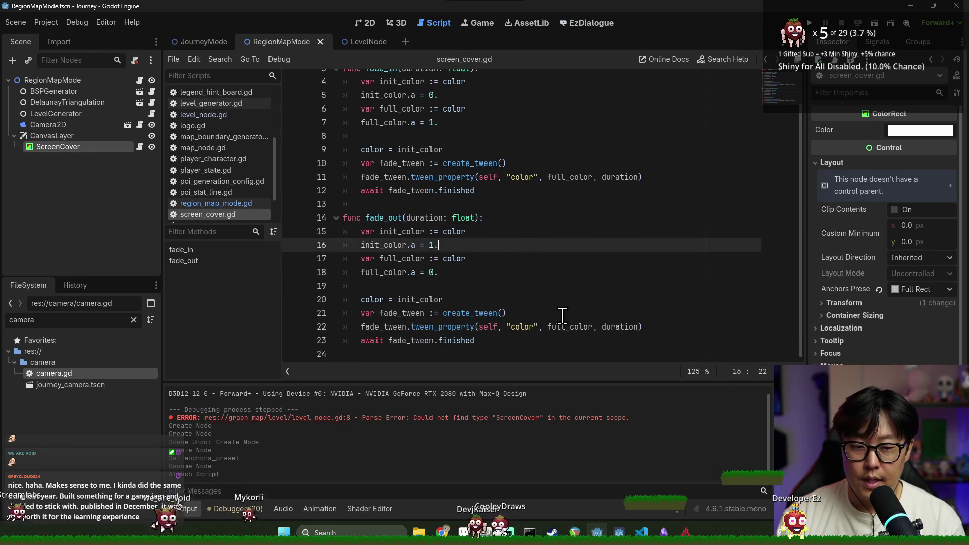
key(ctrl+w)
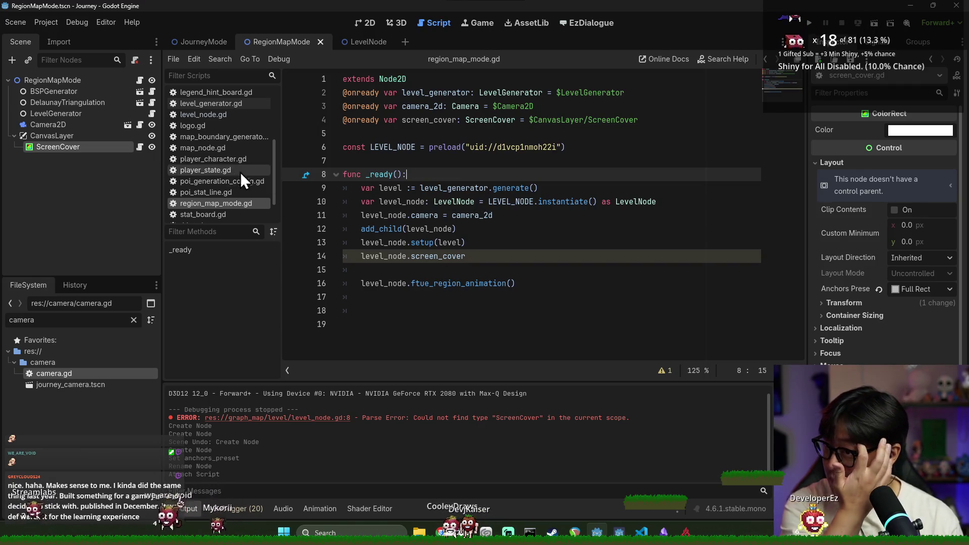
Step: Assign screen_cover to level_node.screen_cover
click(474, 259)
key(ctrl+s)
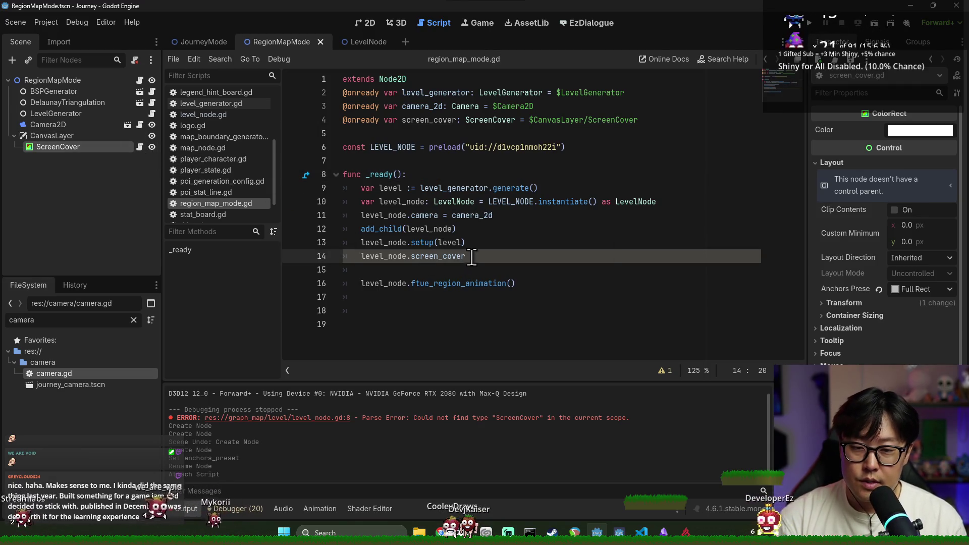
text(sc)
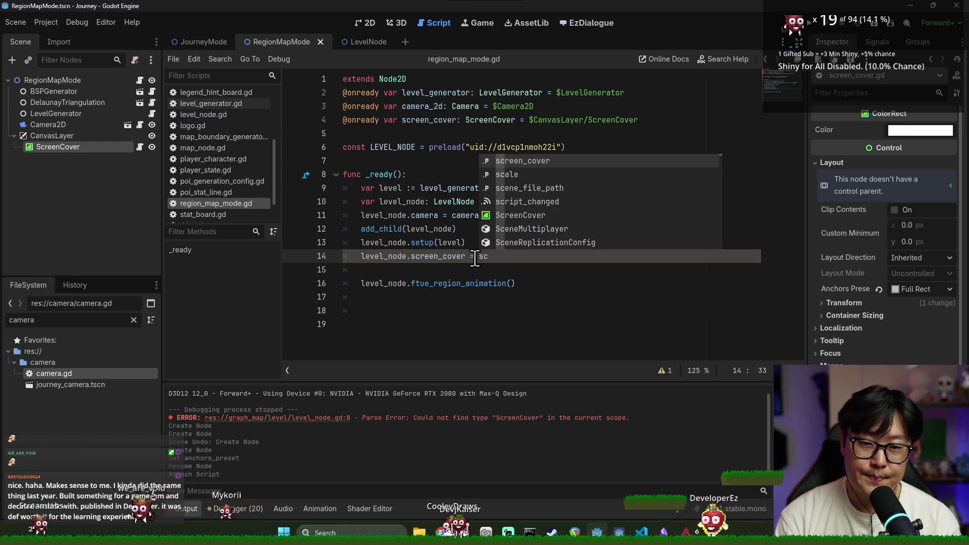
key(Return)
Step: Jump to the ftue_region_animation definition in level_node.gd
ctrl+click(454, 284)
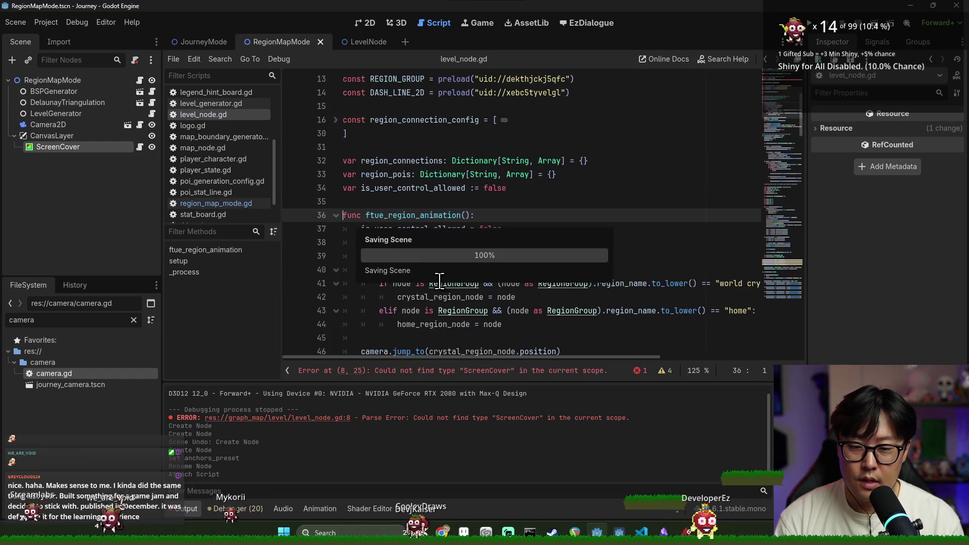
click(570, 221)
key(ctrl+s)
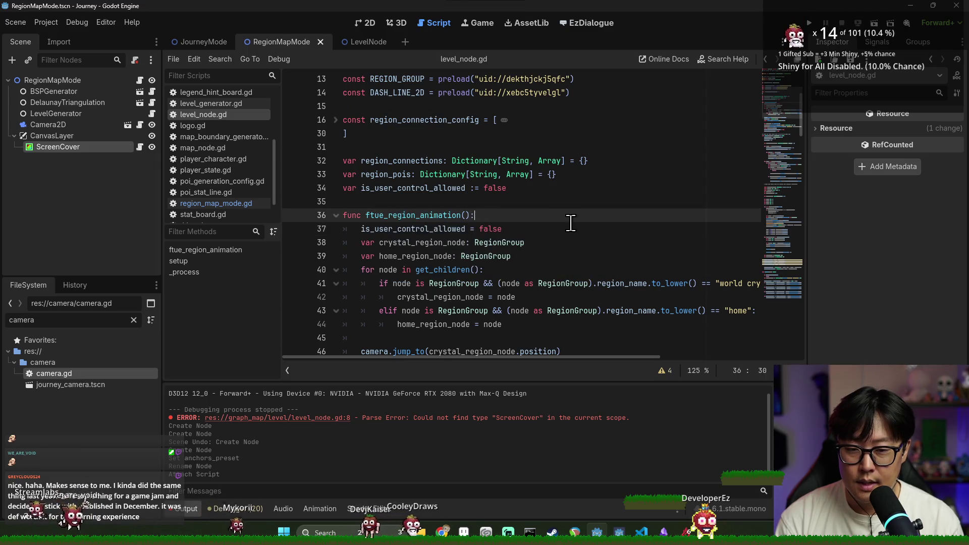
key(Return)
text(v)
key(BackSpace)
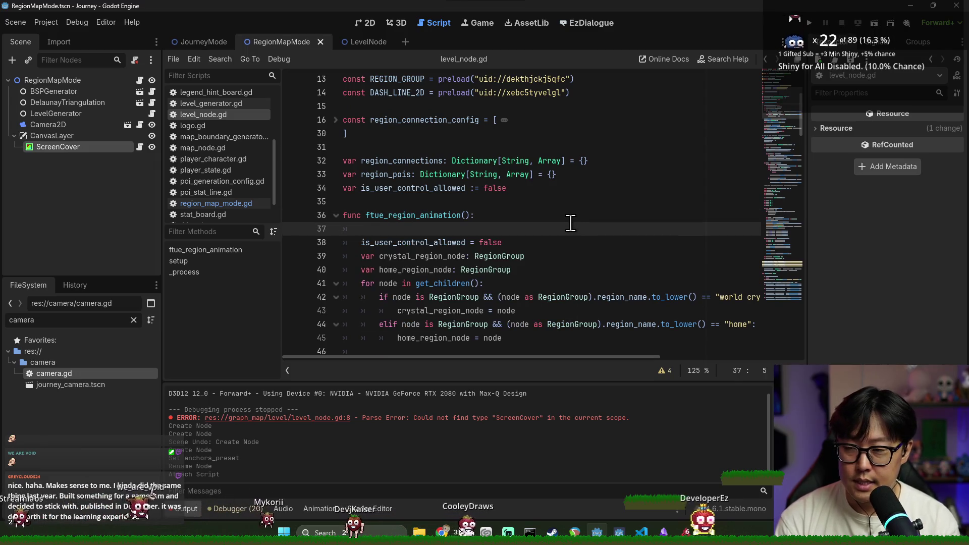
key(BackSpace)
key(ctrl+s)
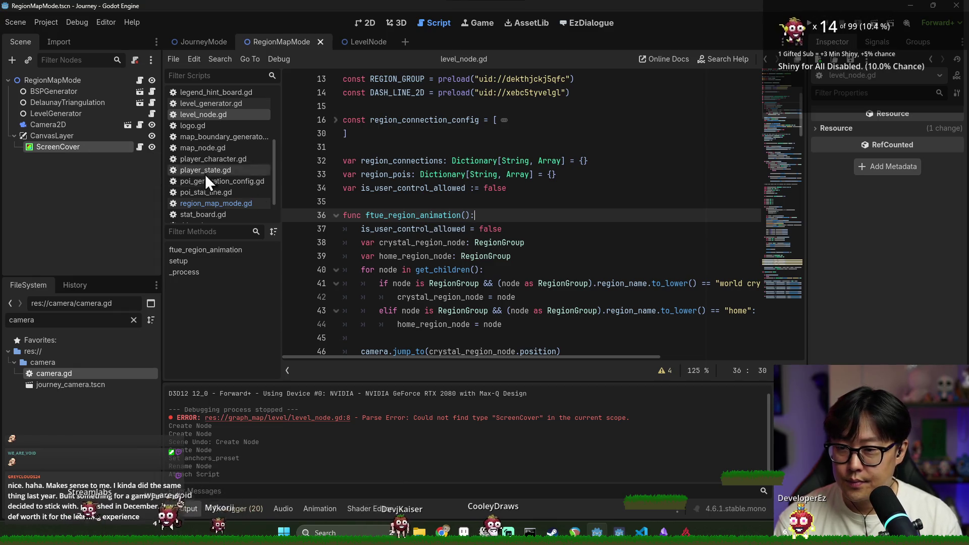
Step: Try a screen_cover.fade_out call at the top of ftue_region_animation, then remove it
key(Return)
text(screen_cover.fade)
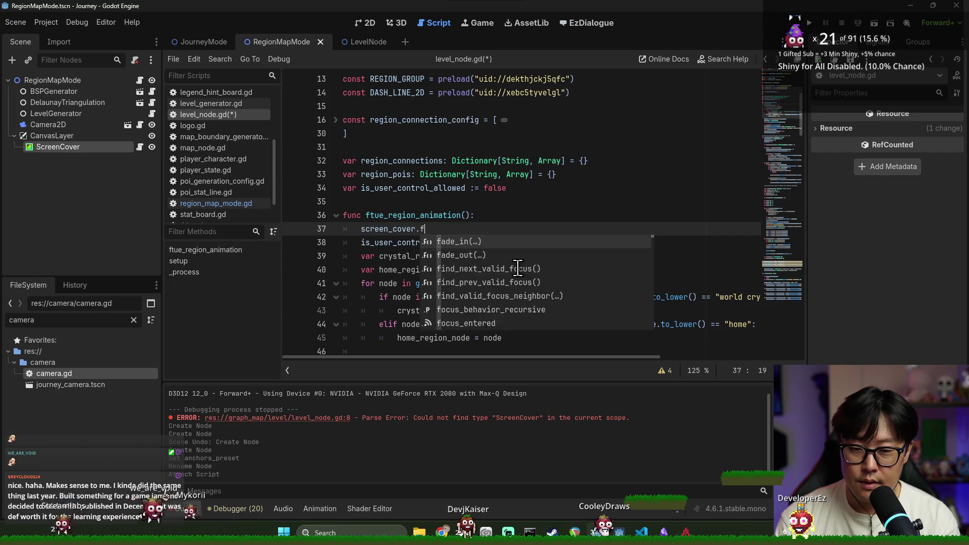
key(Down)
key(Return)
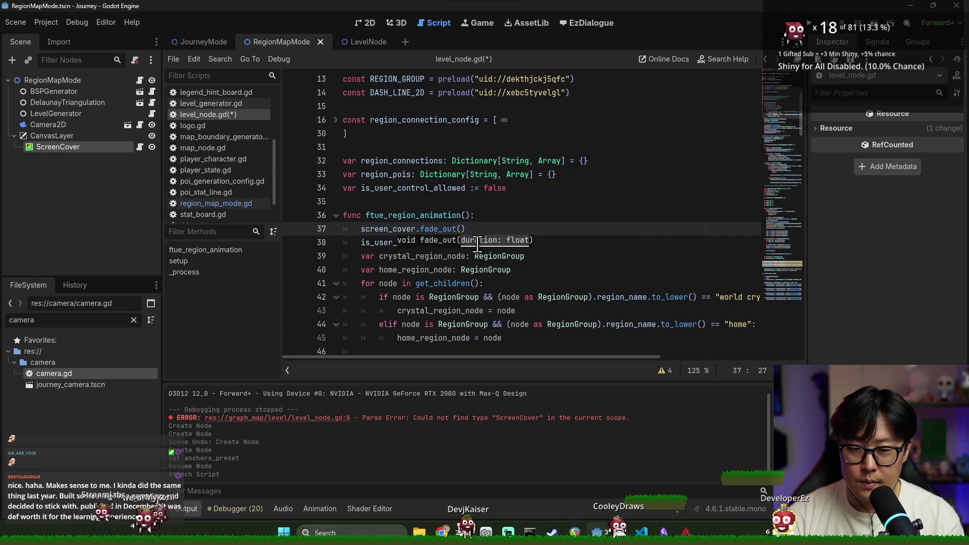
key(shift+Home)
key(BackSpace)
click(406, 283)
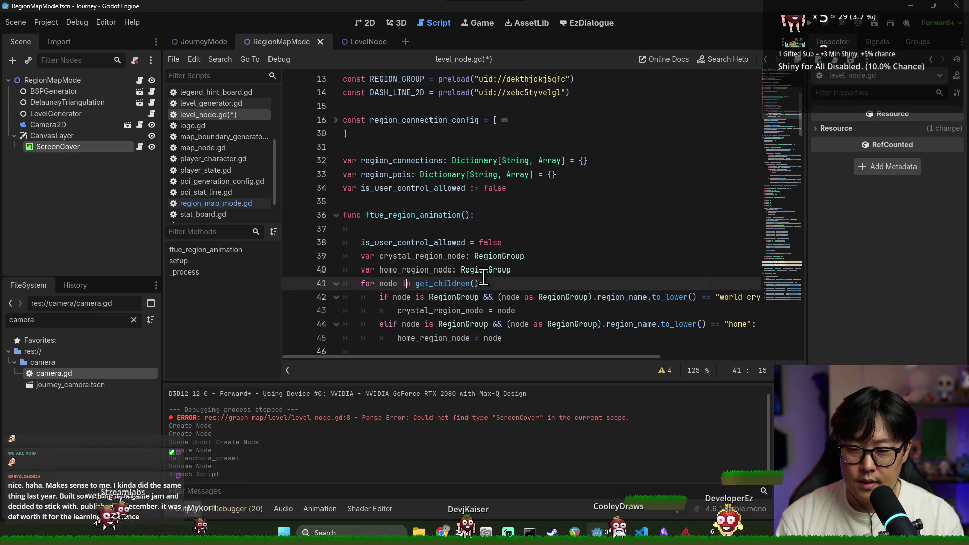
scroll(484, 278, down, 4)
Step: After the camera zoom line, add 'await screen_cover.fade_out(0.6)' and save
click(520, 225)
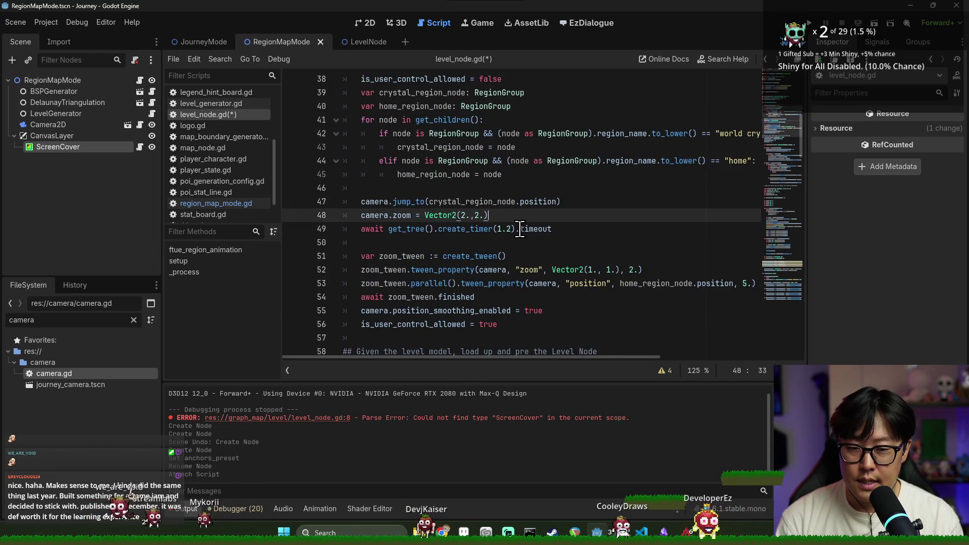
key(Return)
key(ctrl+v)
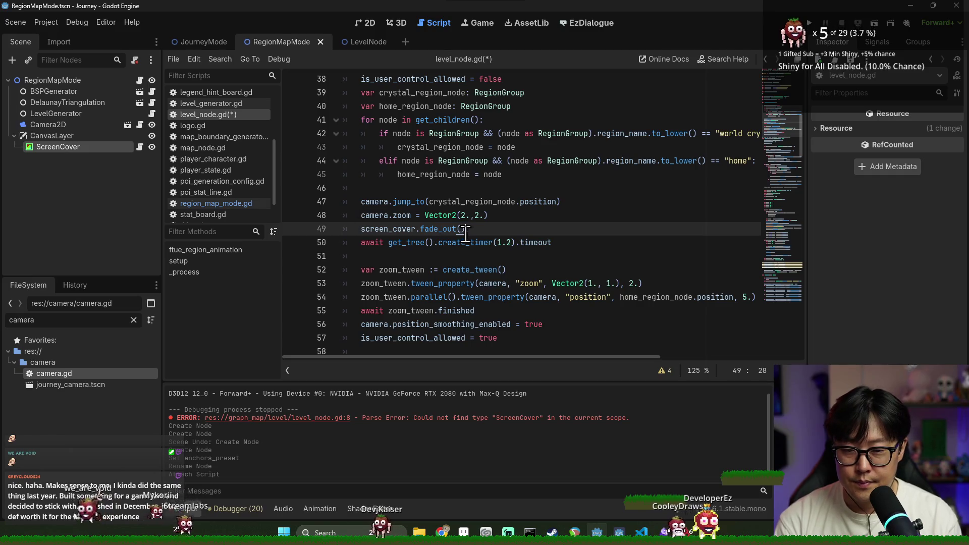
text(0.6)
key(ctrl+s)
key(Home)
text(await)
key(ctrl+s)
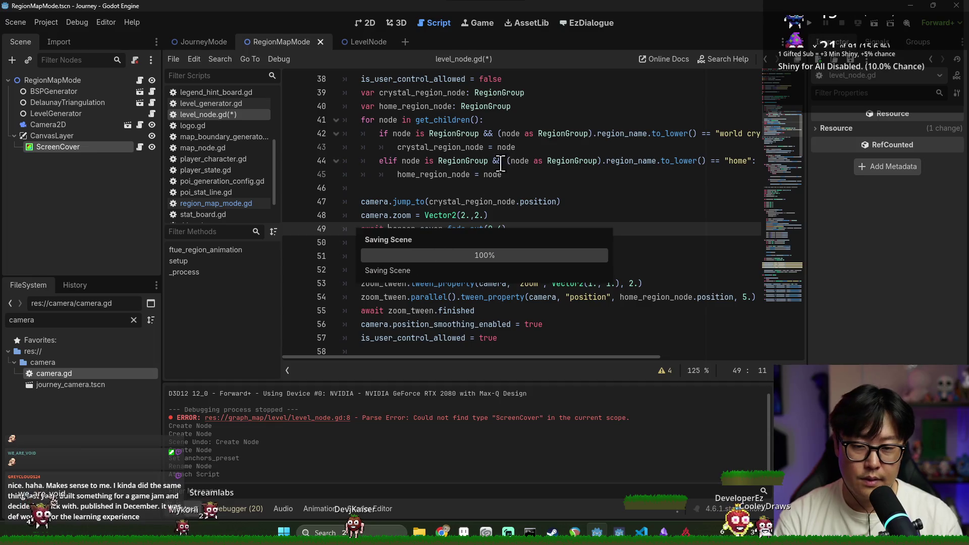
Step: Run the game with F5 to test the fade, then close it
click(502, 161)
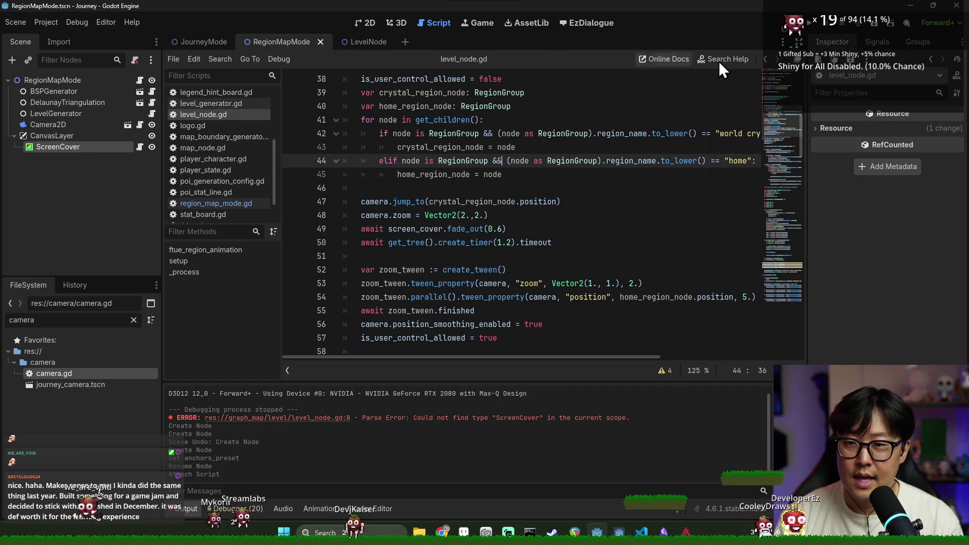
key(F5)
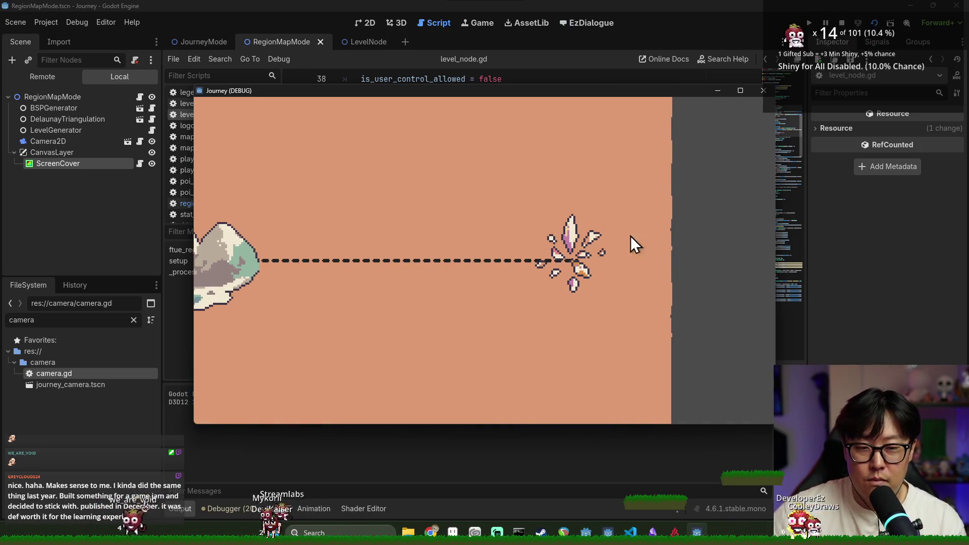
click(841, 23)
click(492, 216)
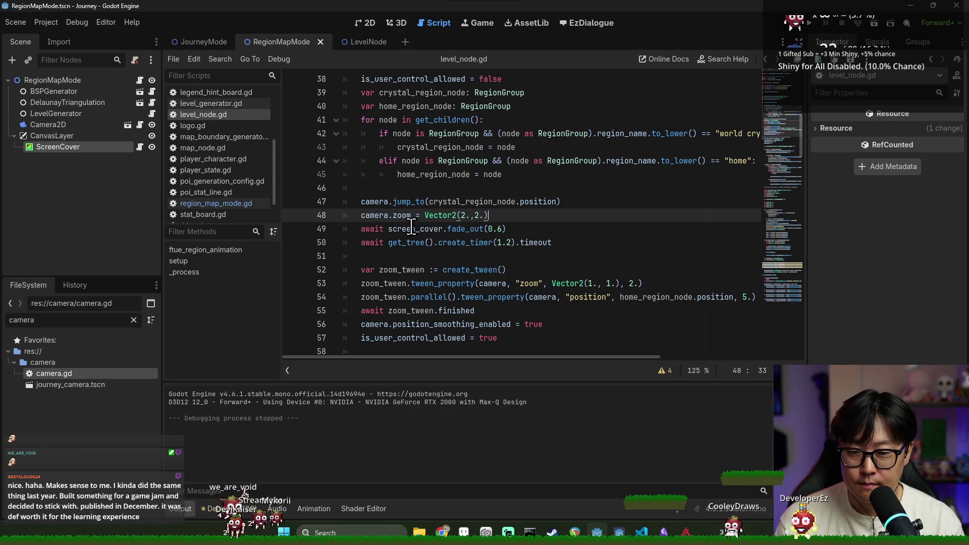
Step: Lengthen the fade_out duration to 2 seconds and save
click(492, 228)
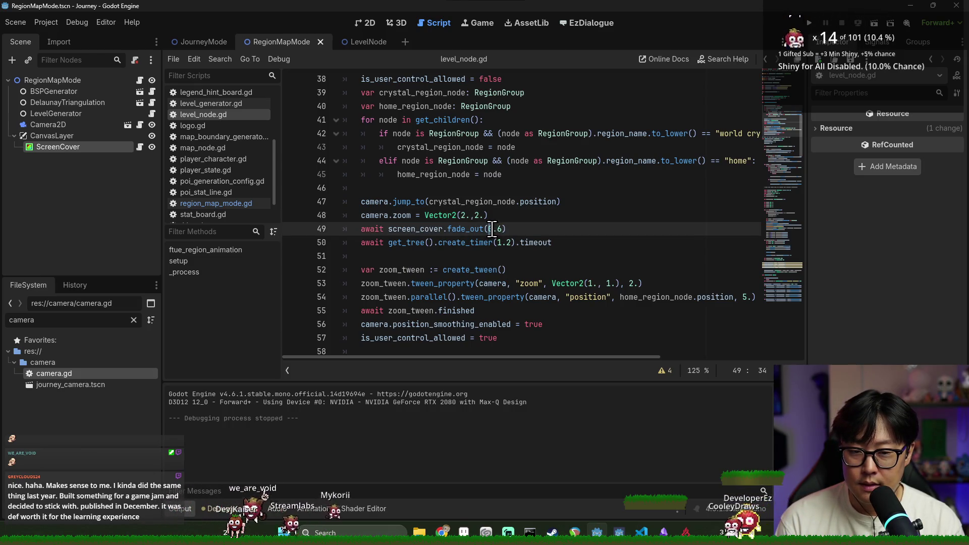
key(BackSpace)
key(BackSpace)
key(BackSpace)
text(1,)
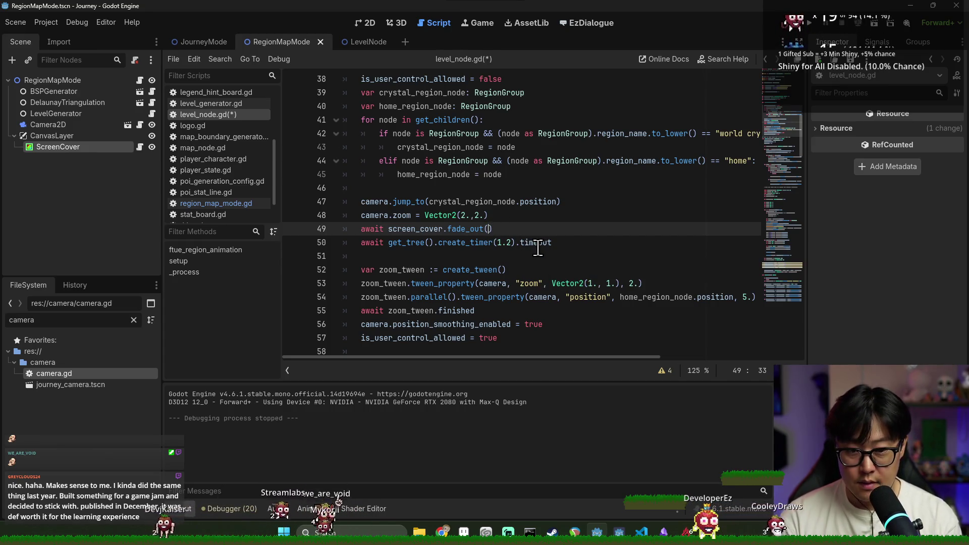
key(ctrl+s)
Step: Open jump_to in camera.gd and inspect its position and position_smoothing_enabled lines
click(528, 202)
ctrl+click(410, 202)
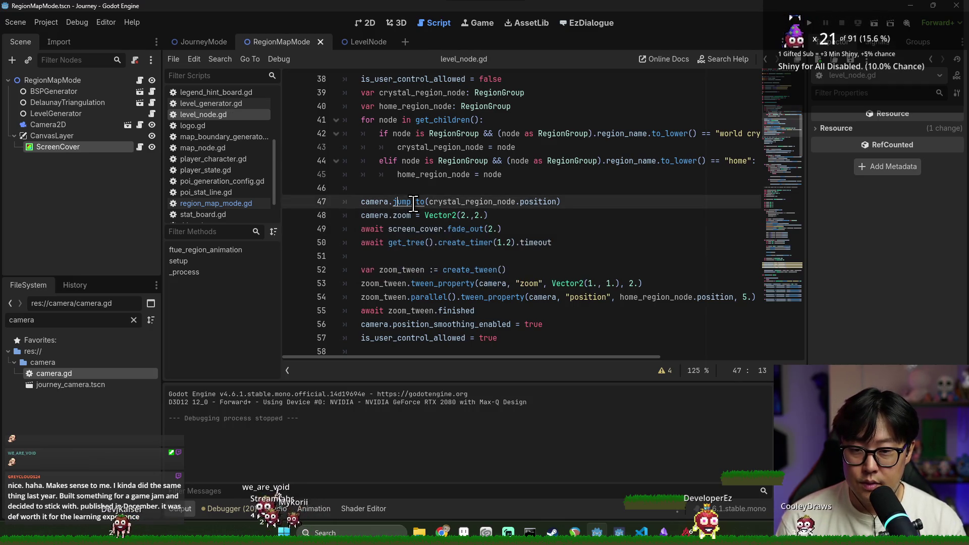
double_click(406, 121)
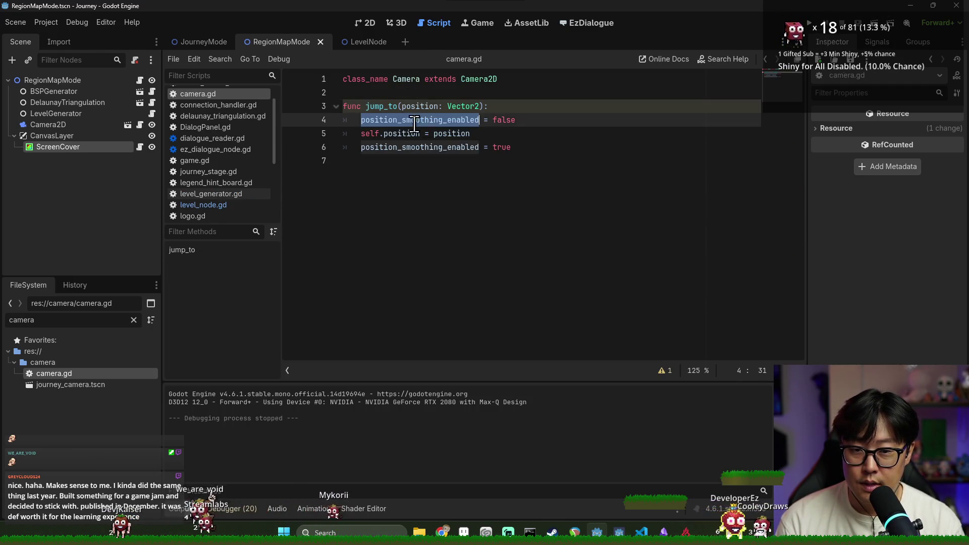
double_click(371, 135)
double_click(452, 133)
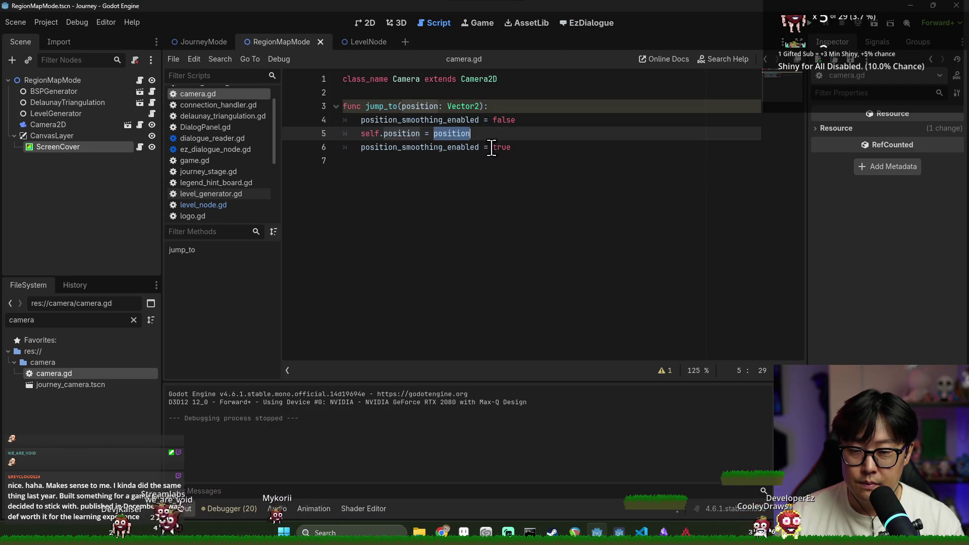
double_click(434, 147)
click(404, 134)
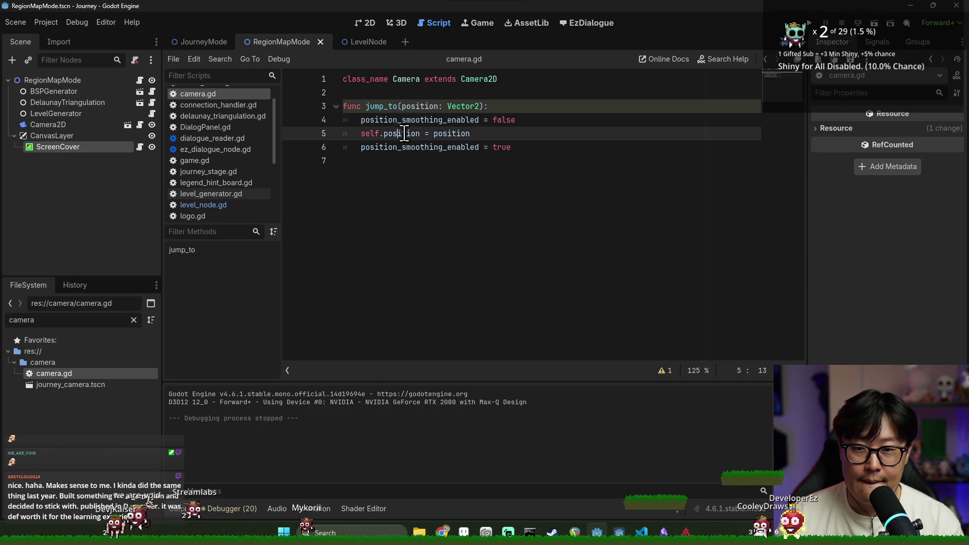
Step: Run the game to test the longer fade, close it, and return to level_node.gd
click(875, 22)
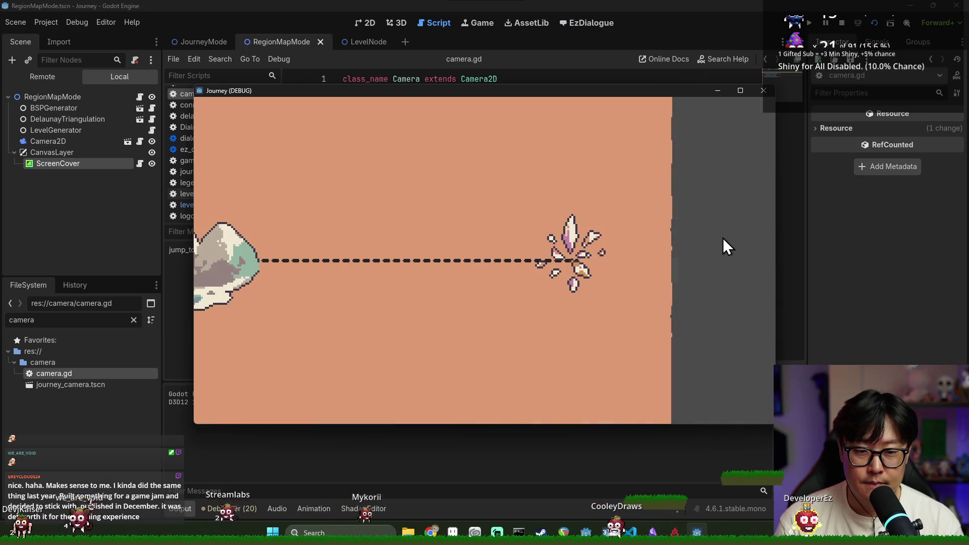
click(763, 90)
click(484, 217)
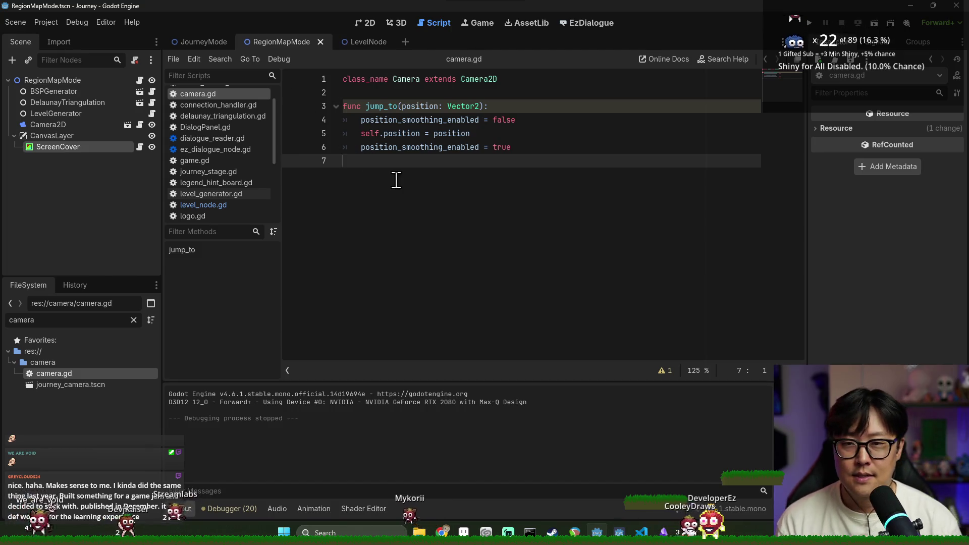
key(alt+Left)
Step: Move the fade_out line below the timer line and fix its indentation
click(443, 174)
triple_click(444, 229)
key(ctrl+x)
click(463, 238)
key(Tab)
key(ctrl+v)
click(464, 238)
key(shift+Tab)
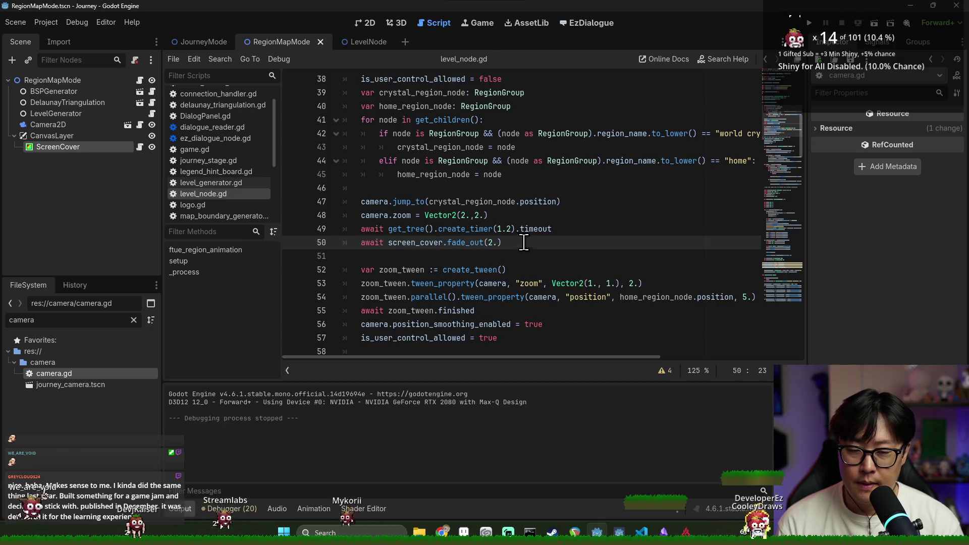
Step: Store the 1.2-second timer in wait_timer, await wait_timer.timeout after fade_out, and save
click(491, 228)
double_click(471, 238)
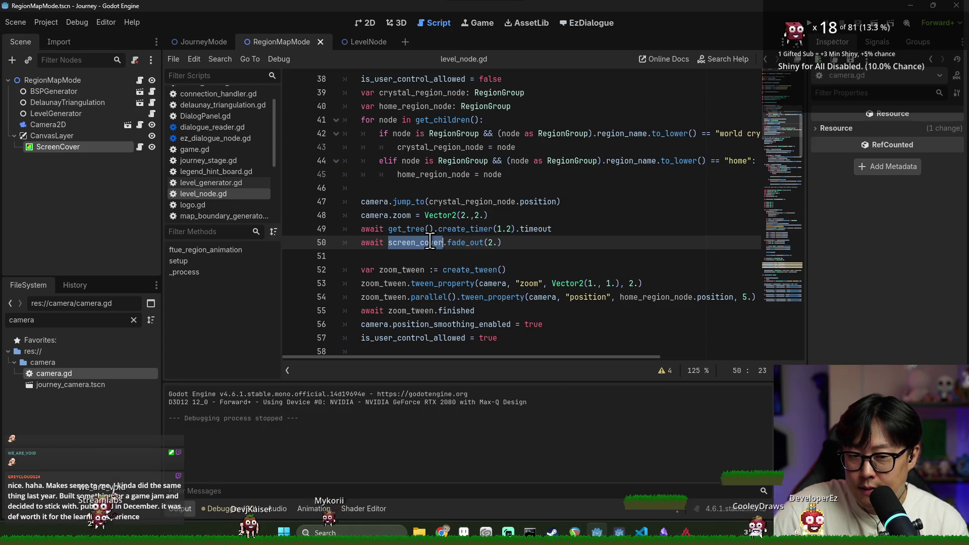
double_click(406, 230)
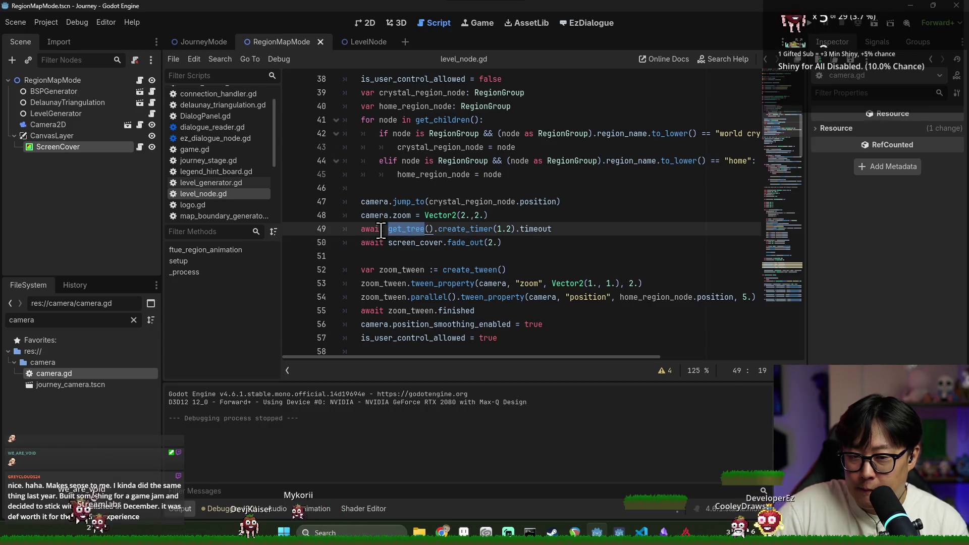
text(var wa)
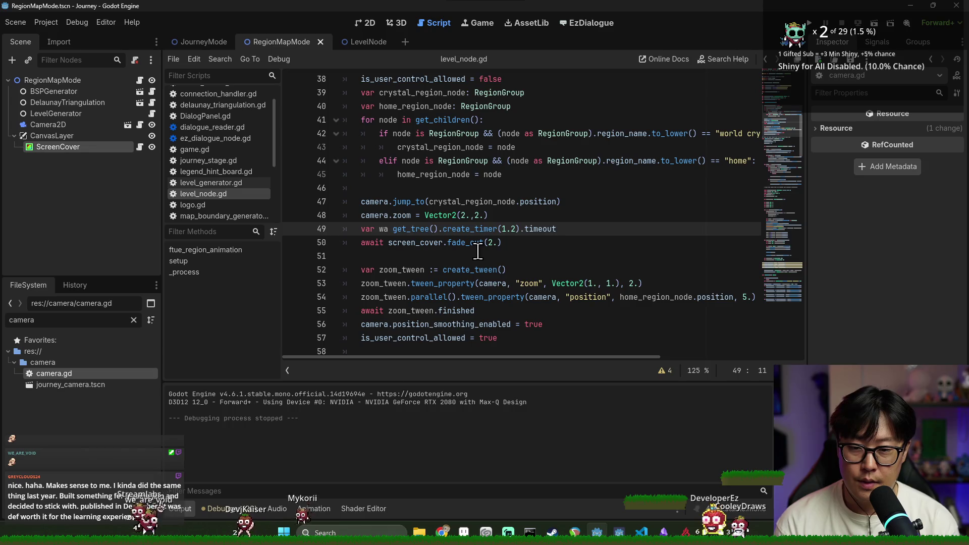
text(it_timer :=)
double_click(581, 229)
click(426, 257)
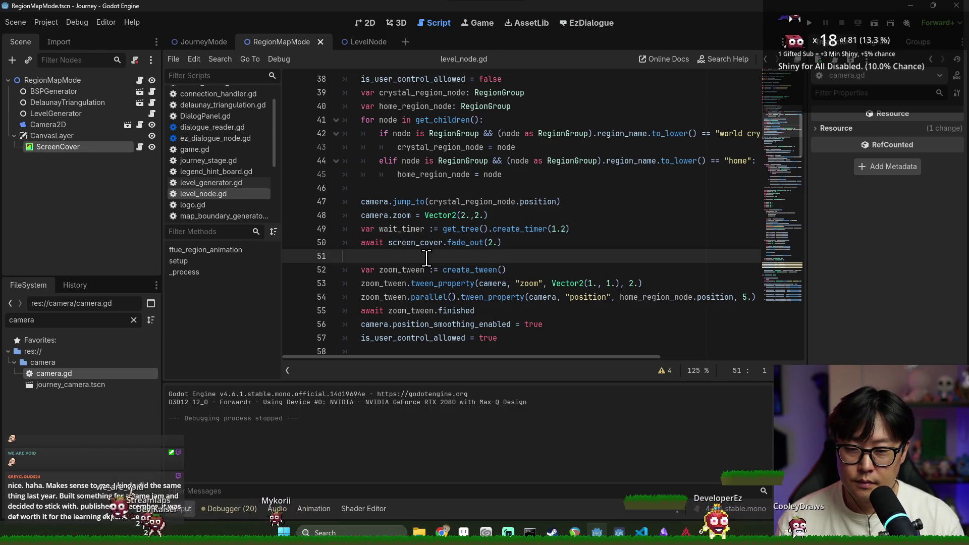
key(BackSpace)
text(it wait_timer.)
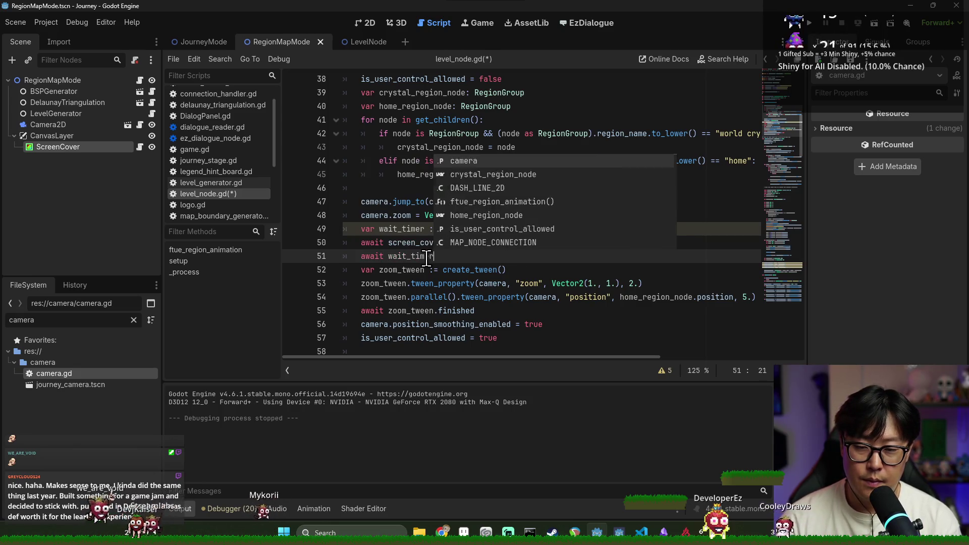
key(Return)
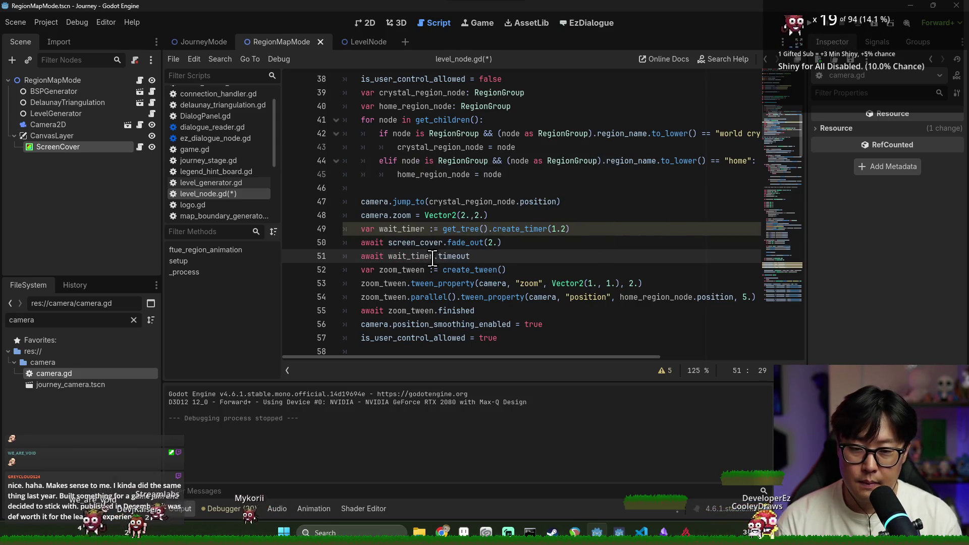
key(Return)
key(ctrl+s)
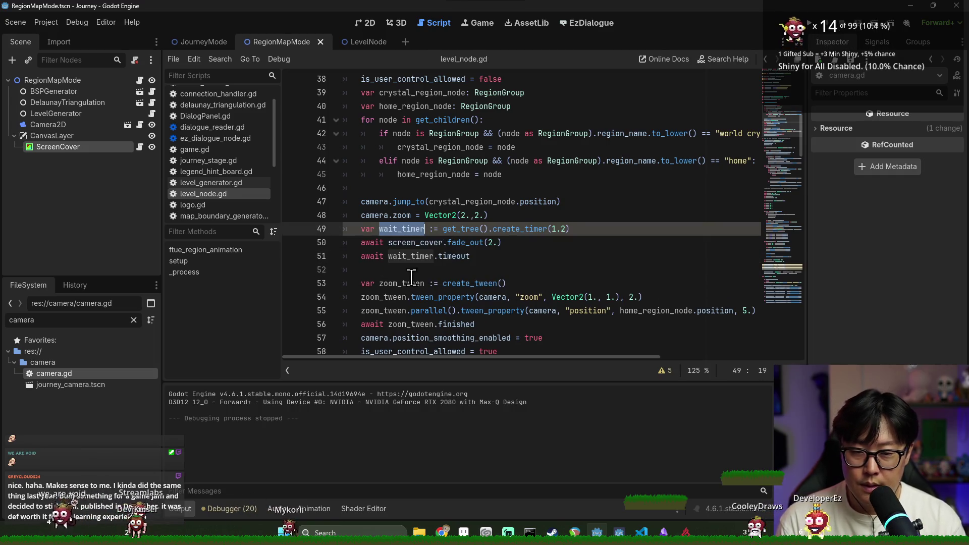
Step: Inspect the documentation for screen_cover and fade_out on line 50
double_click(432, 242)
click(411, 230)
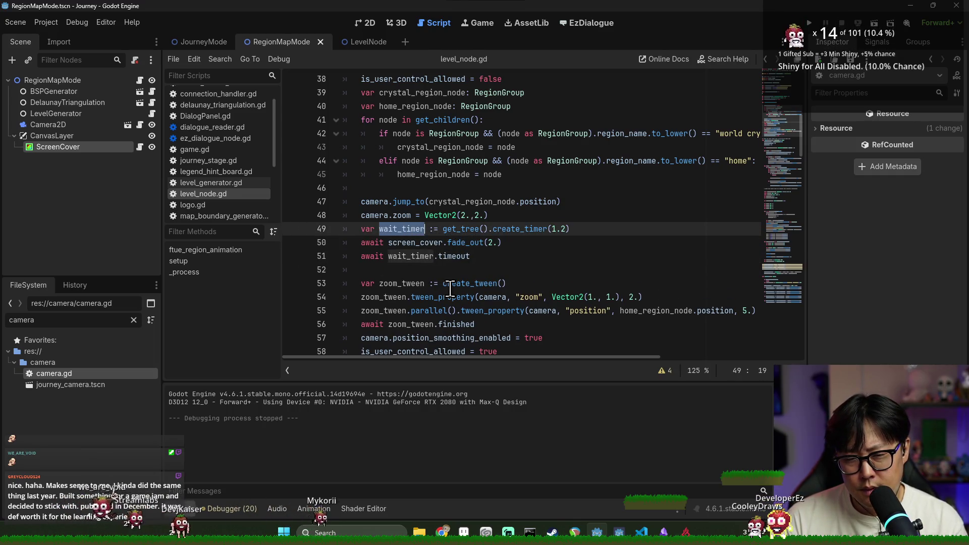
mouse_move(450, 289)
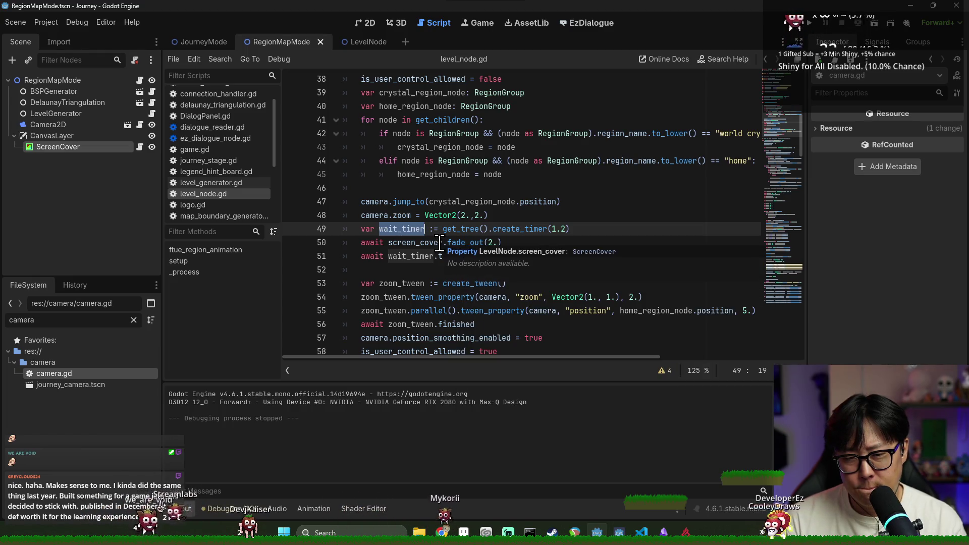
mouse_move(469, 236)
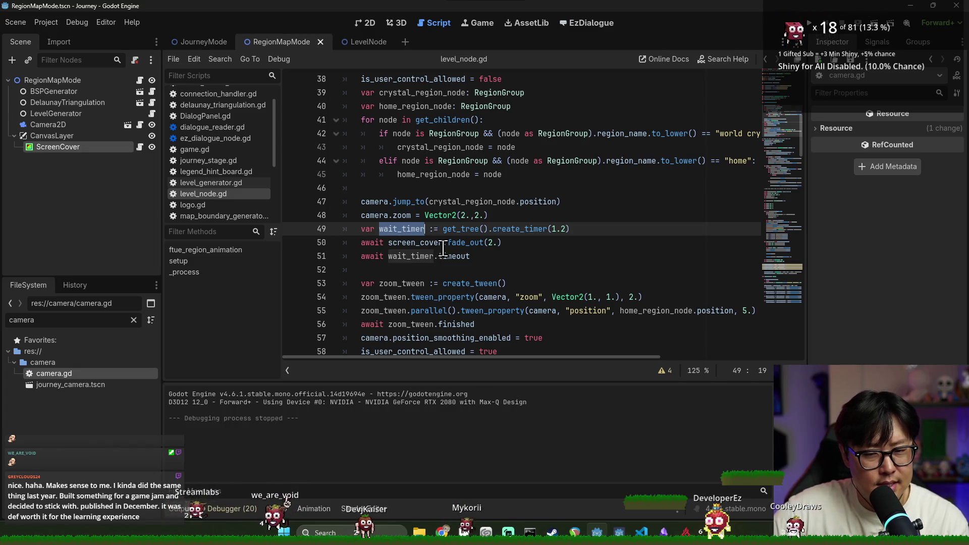
Step: Delete the wait_timer declaration on line 49 and begin an await in its place
click(469, 241)
click(398, 215)
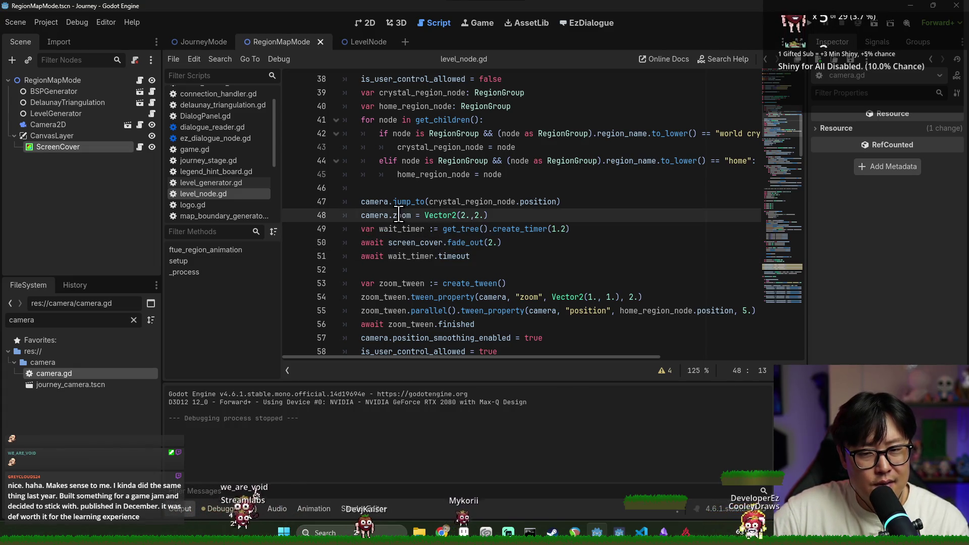
double_click(417, 202)
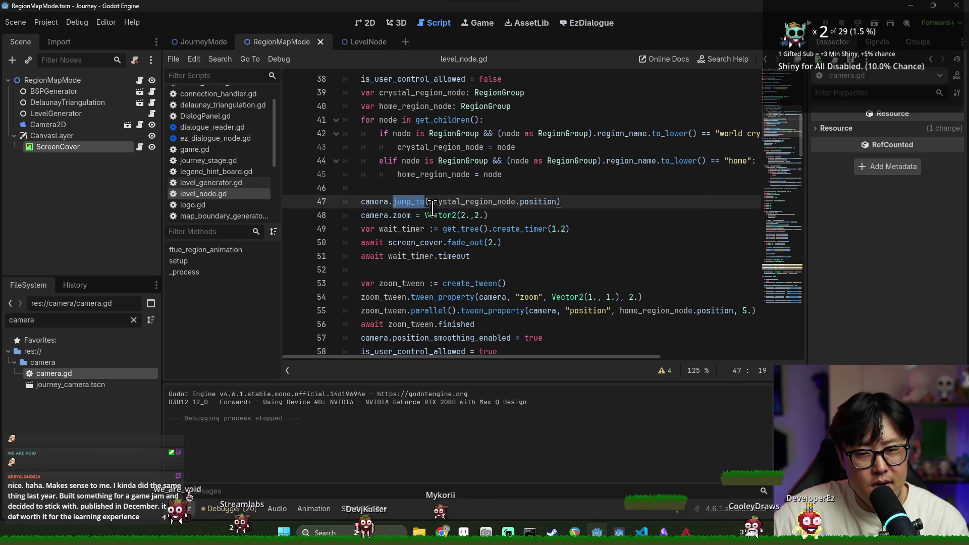
click(505, 217)
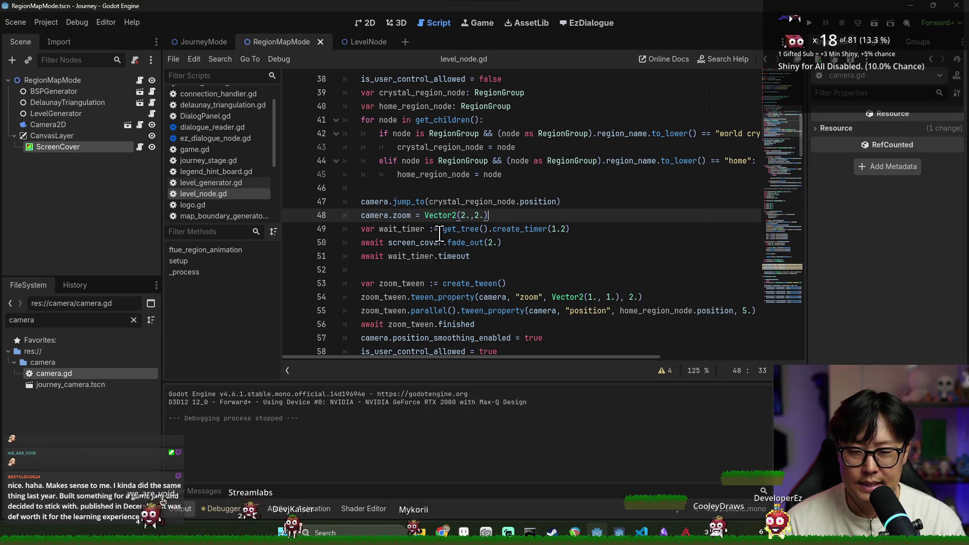
drag(443, 228, 363, 236)
key(BackSpace)
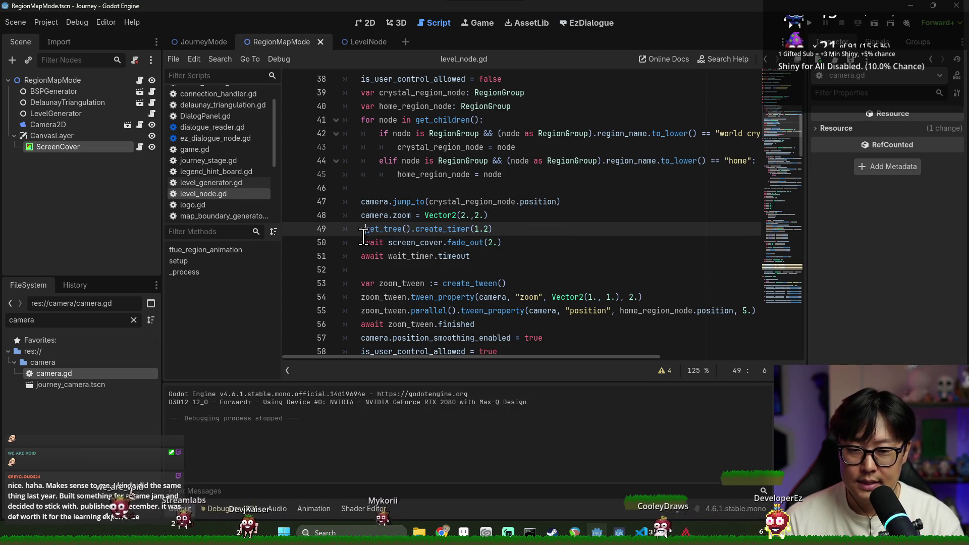
key(BackSpace)
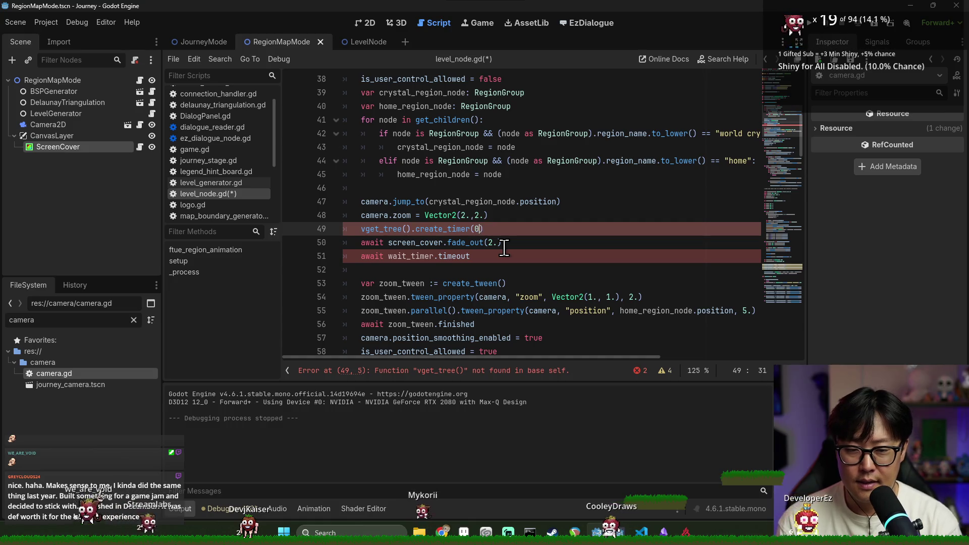
key(ctrl+s)
click(393, 229)
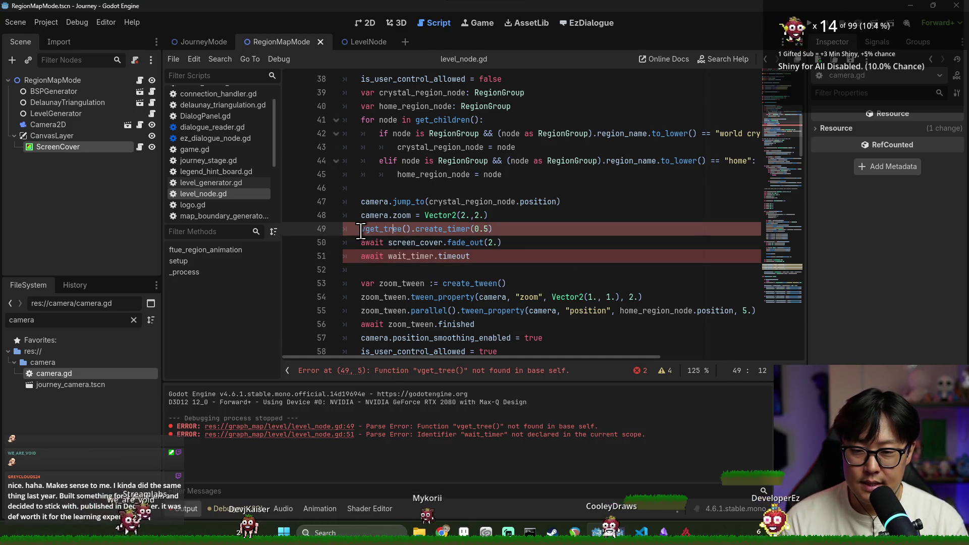
text(await)
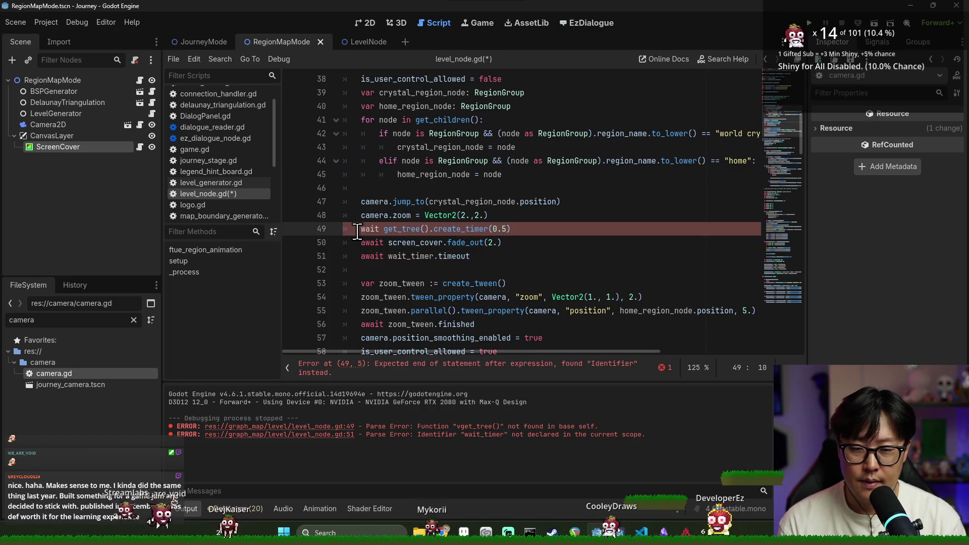
key(ctrl+s)
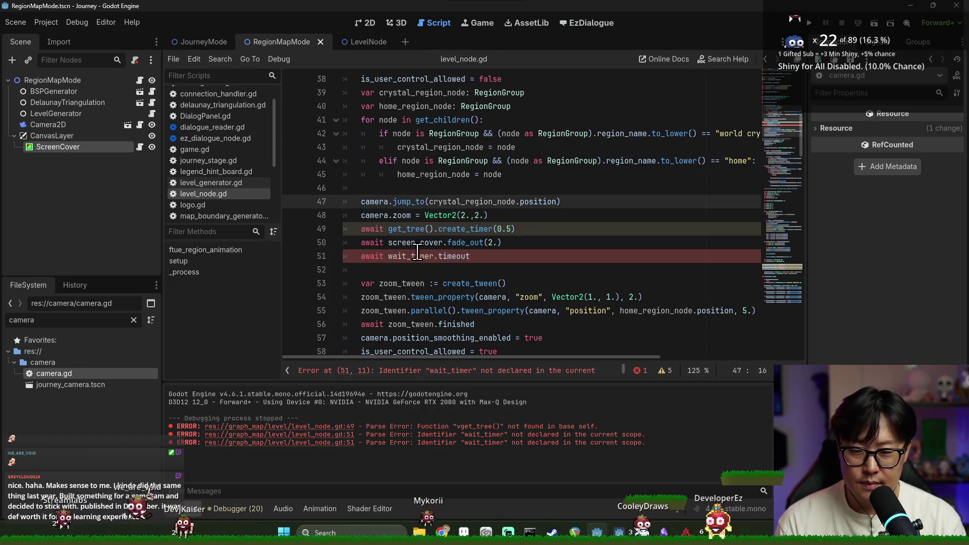
Step: Complete line 49 as await get_tree().create_timer(0.5).timeout and save the script
click(394, 229)
click(523, 229)
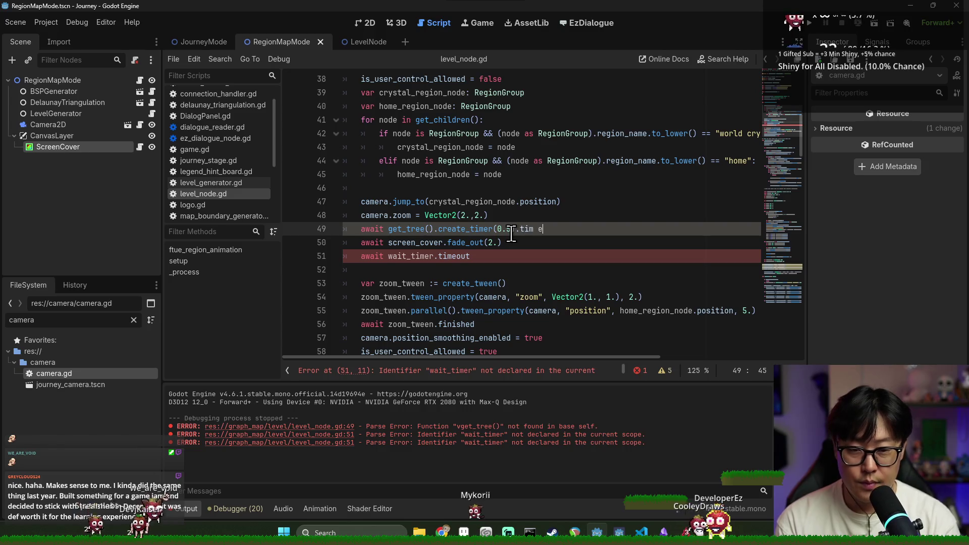
text(out)
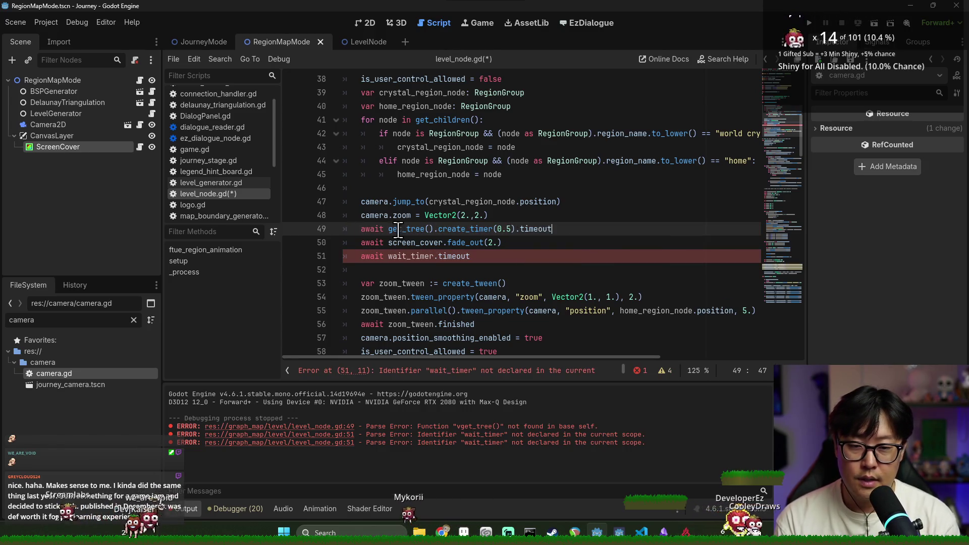
click(408, 229)
double_click(410, 256)
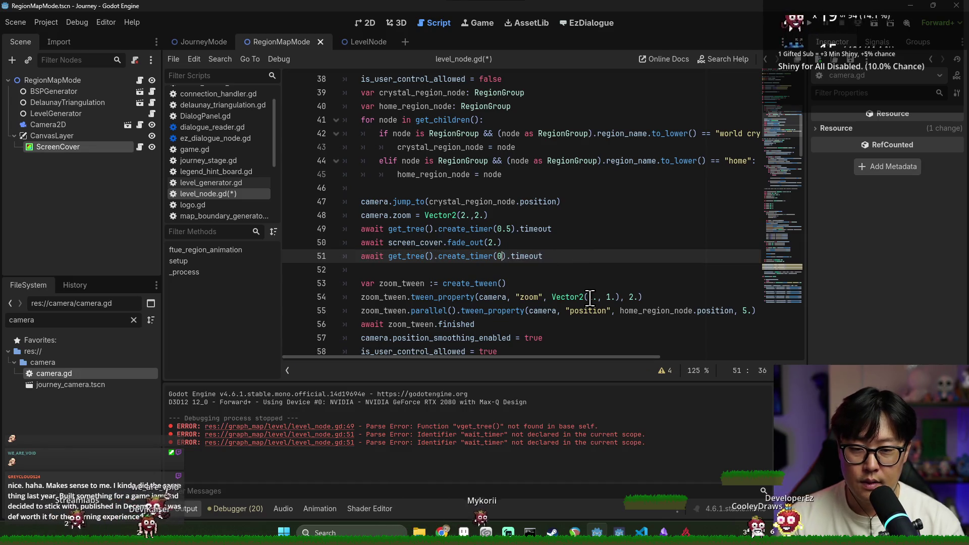
text(1.)
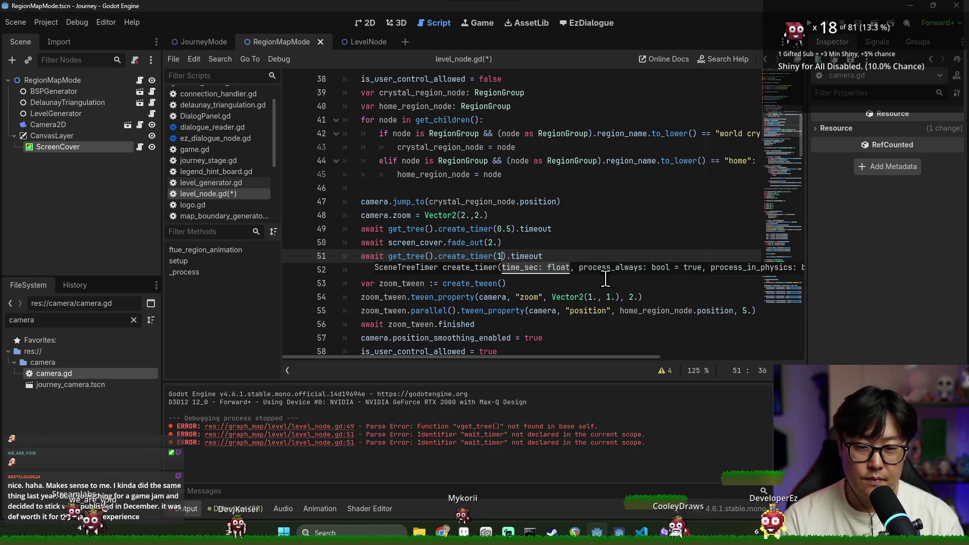
key(BackSpace)
key(BackSpace)
text(2.)
key(ctrl+s)
click(586, 188)
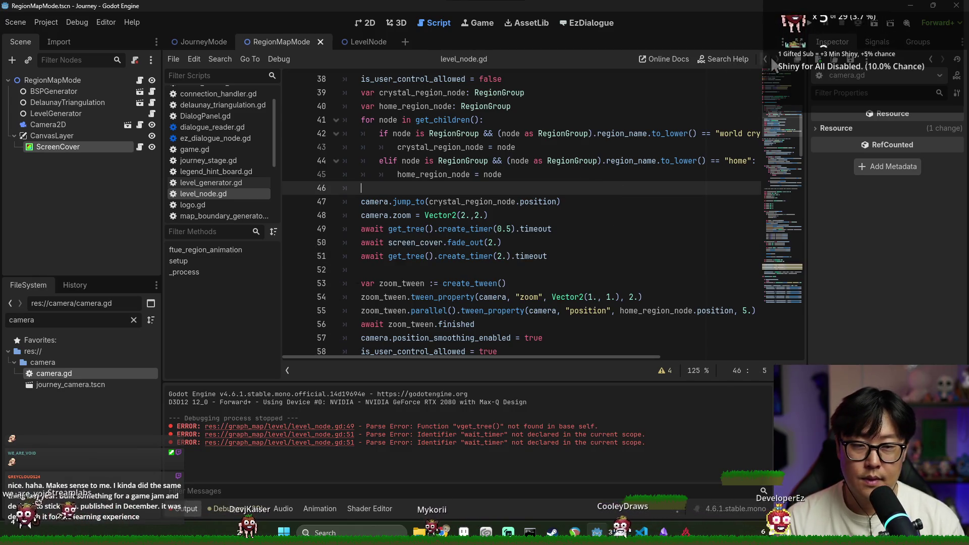
key(F5)
Step: Remove the leftover timer line 51, save, clear output errors and run the game
double_click(413, 242)
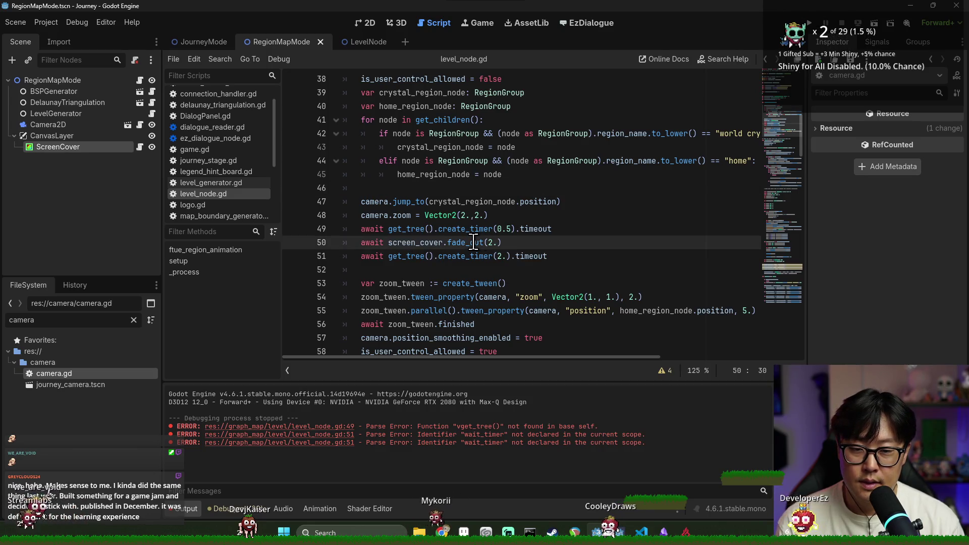
mouse_move(360, 256)
mouse_down()
mouse_move(417, 256)
mouse_move(361, 269)
mouse_up()
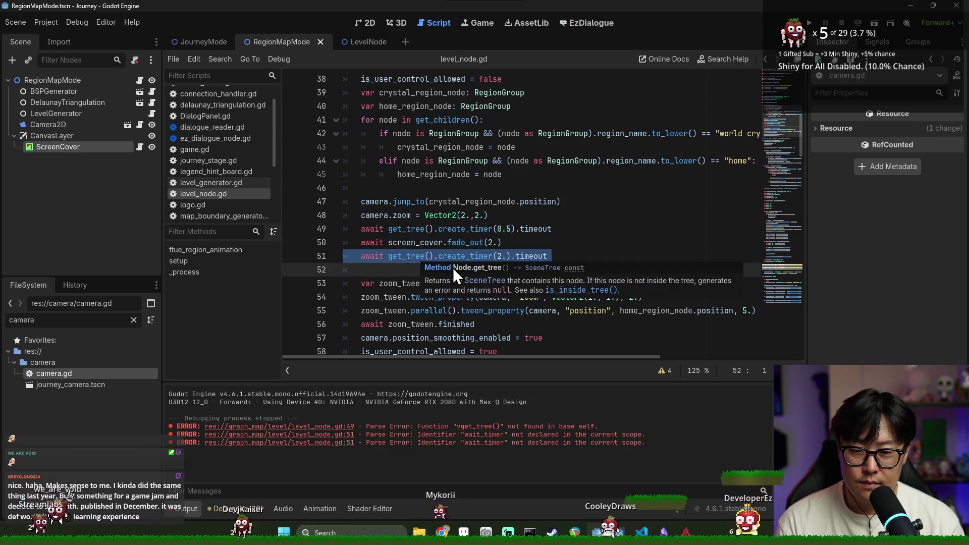
key(BackSpace)
key(F5)
click(687, 189)
key(ctrl+s)
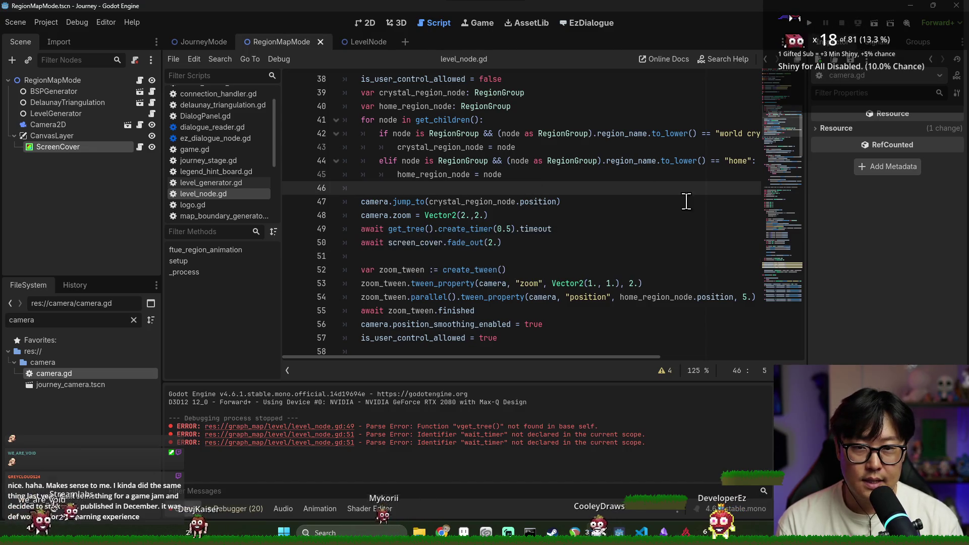
click(768, 392)
drag(616, 227, 570, 215)
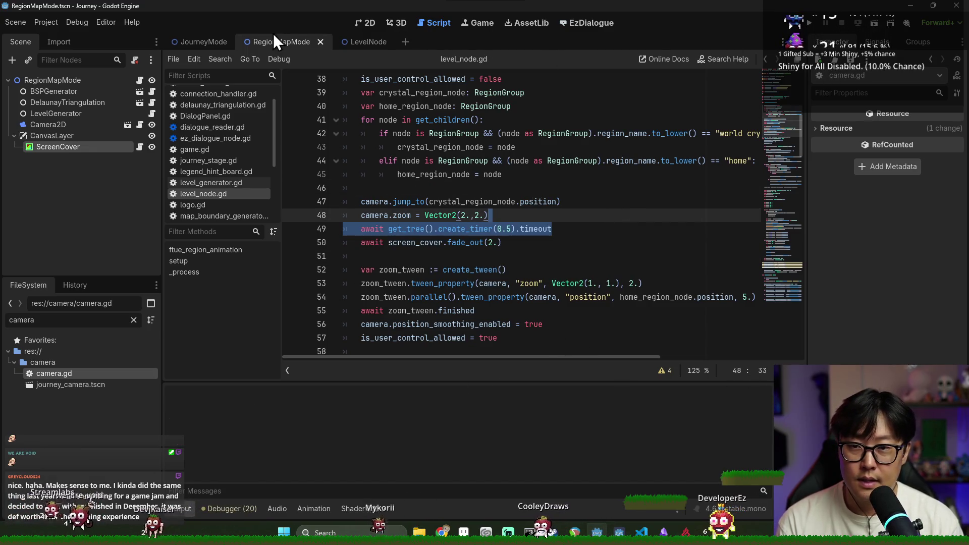
click(809, 22)
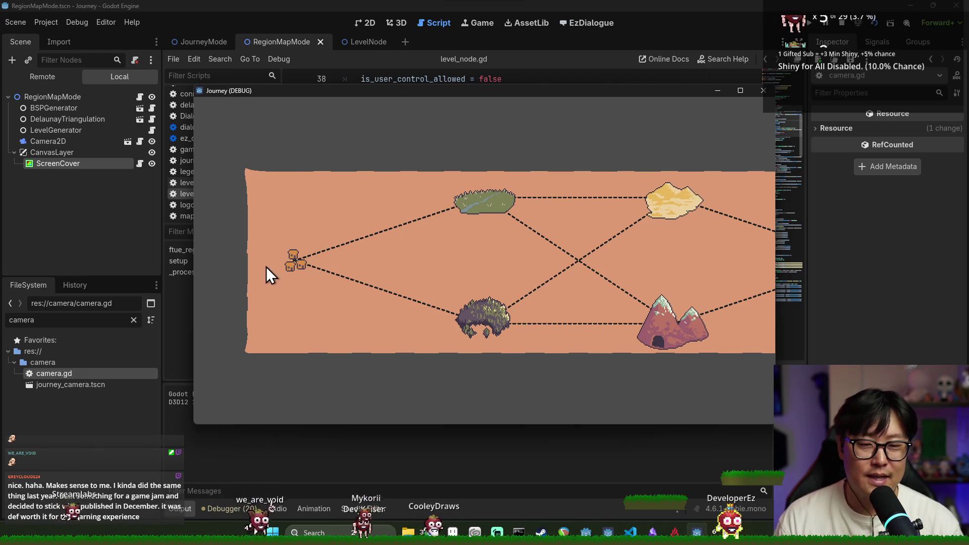
click(841, 24)
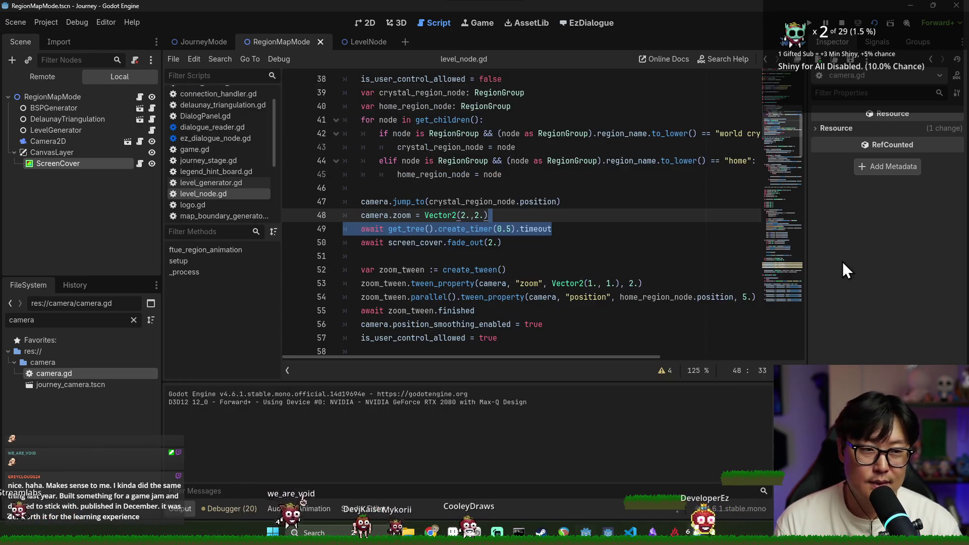
click(461, 242)
drag(357, 174, 379, 175)
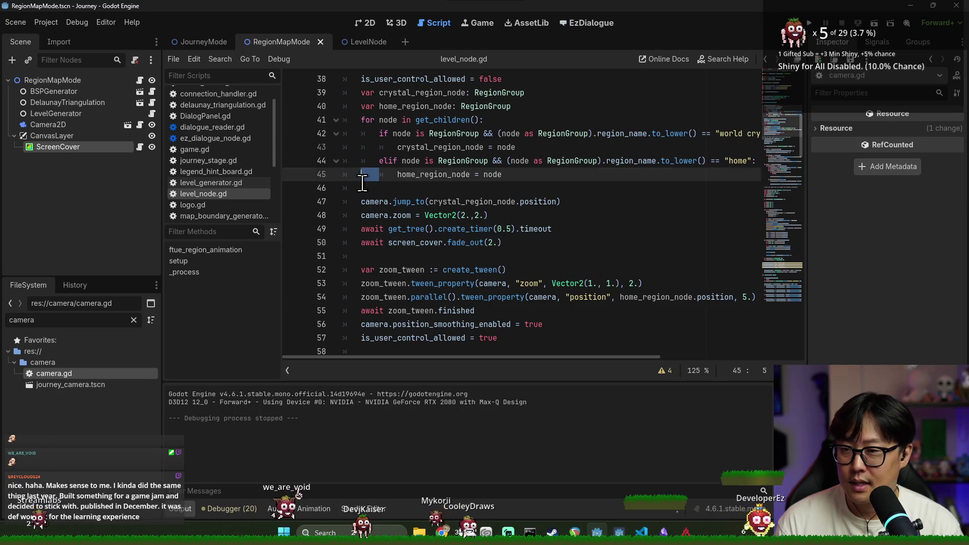
click(518, 232)
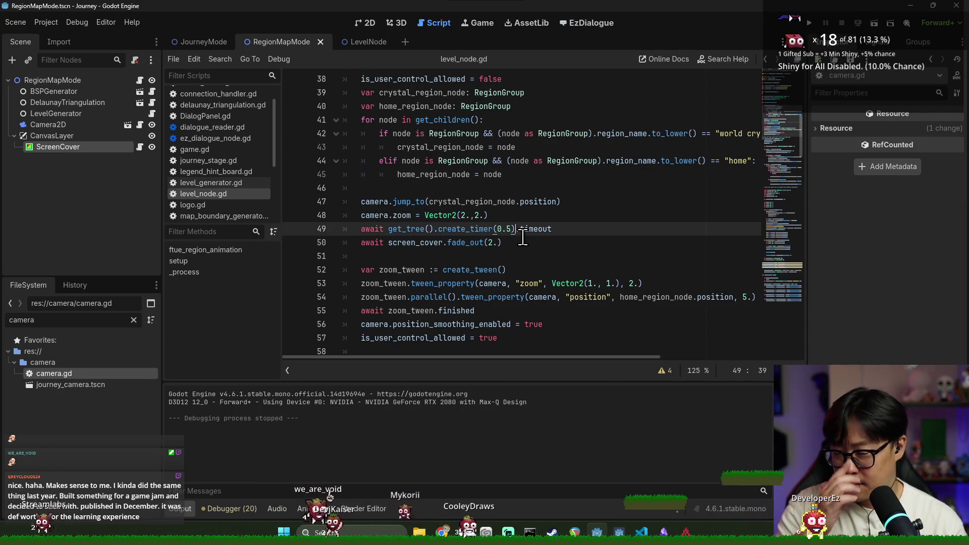
key(alt+Tab)
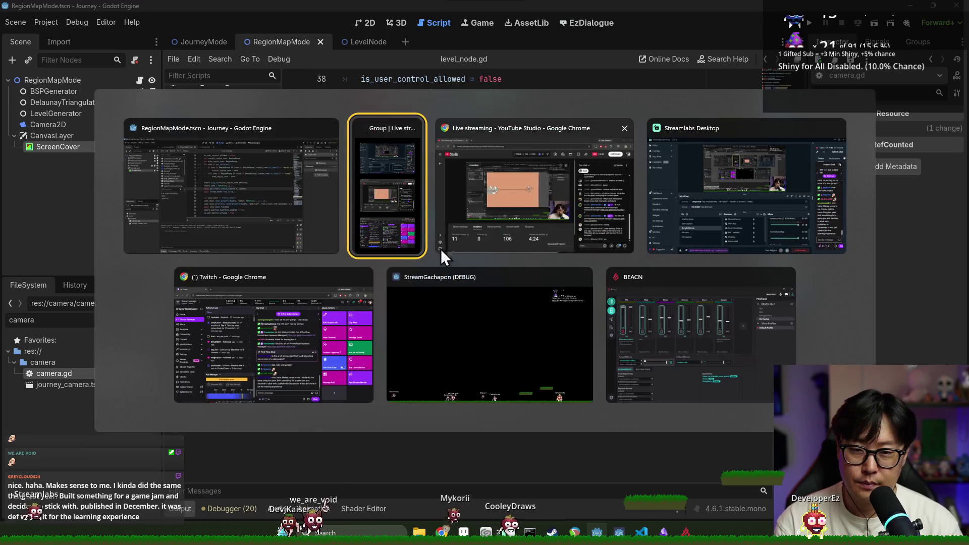
key(Escape)
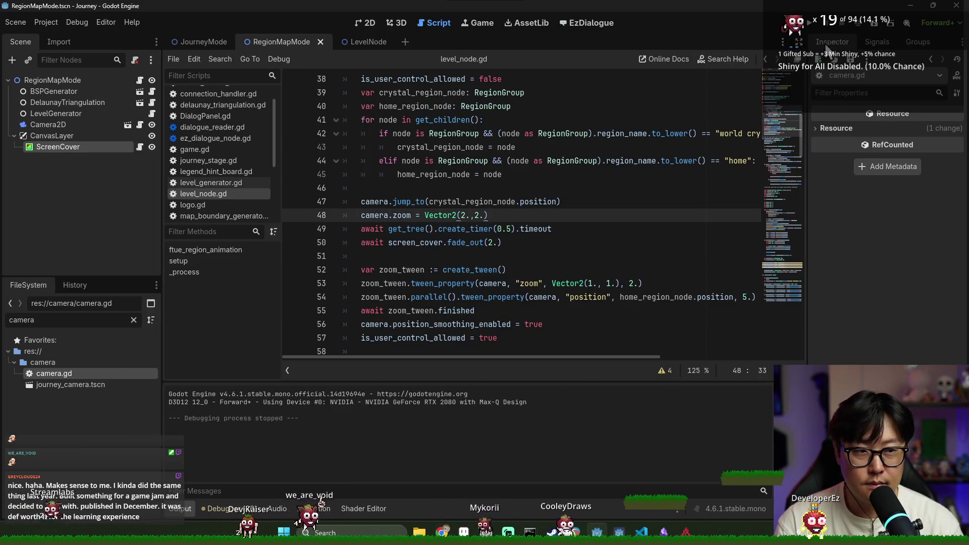
click(520, 283)
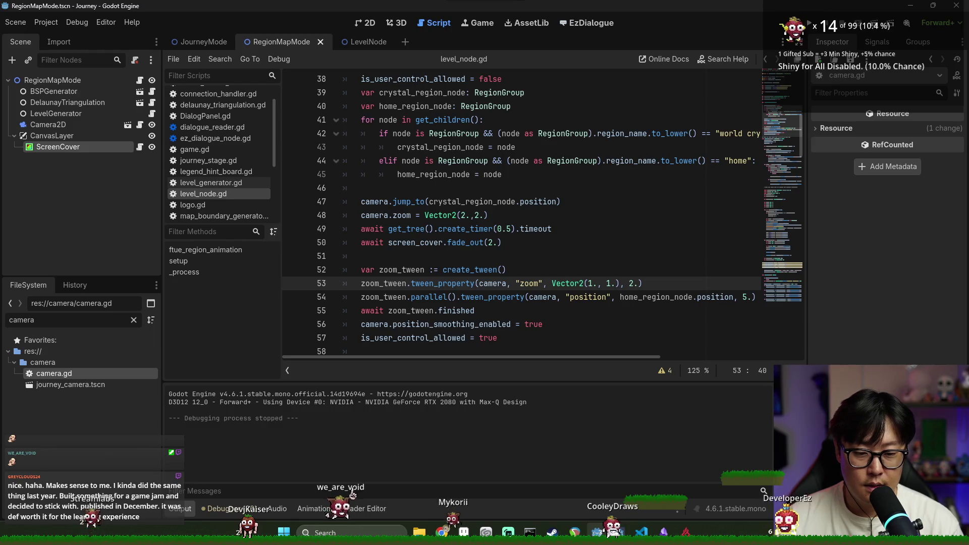
mouse_move(441, 532)
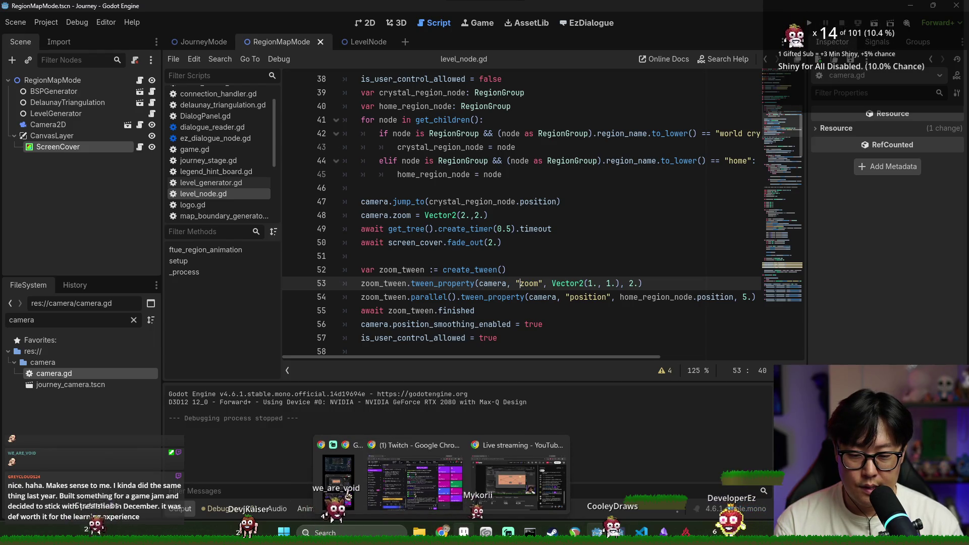
key(alt+Tab)
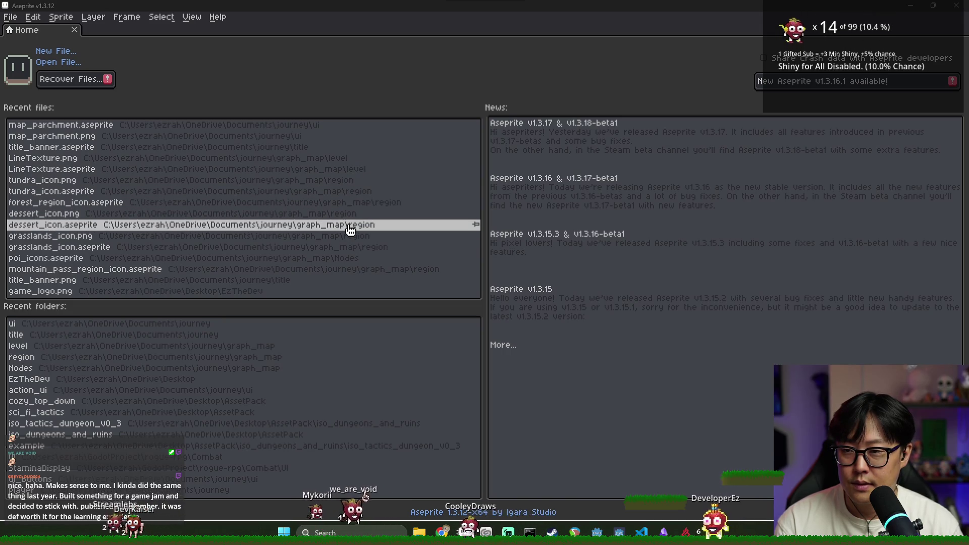
Step: Switch to Aseprite and create a new 64×64 sprite
key(alt+Tab)
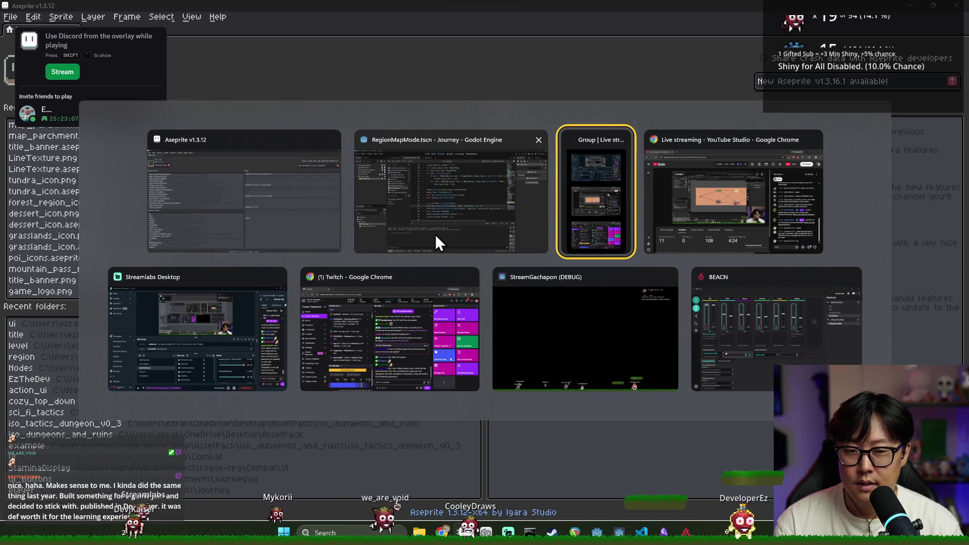
click(671, 226)
key(alt+Tab)
key(Tab)
key(Tab)
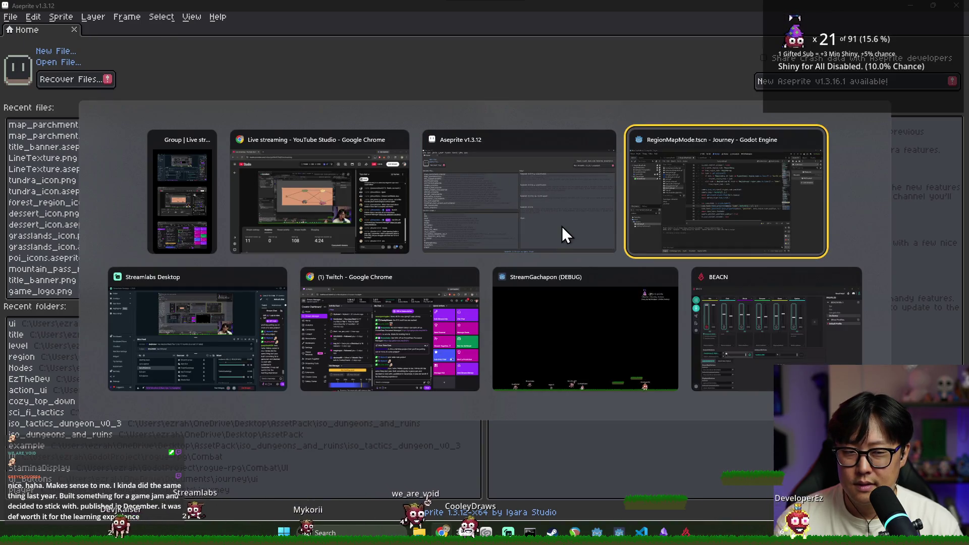
click(562, 226)
click(10, 17)
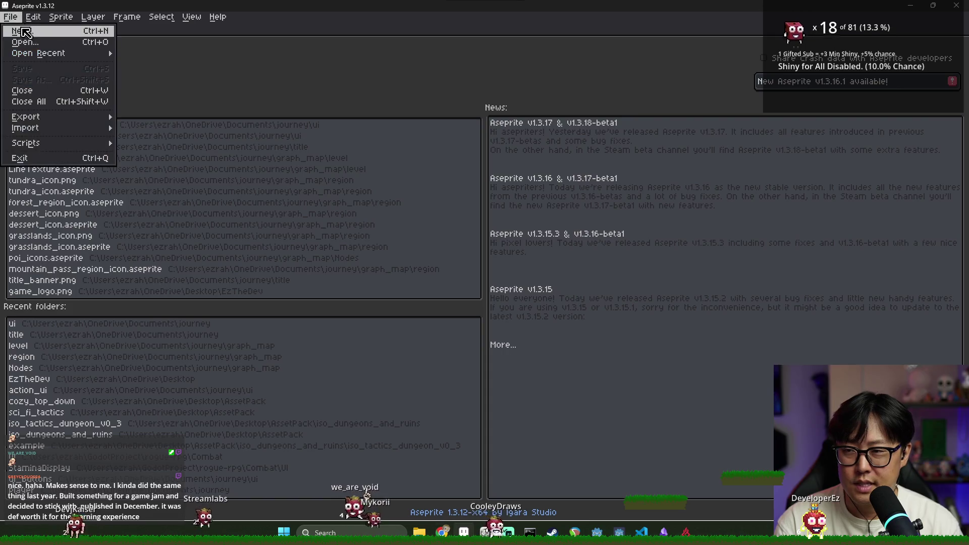
click(24, 32)
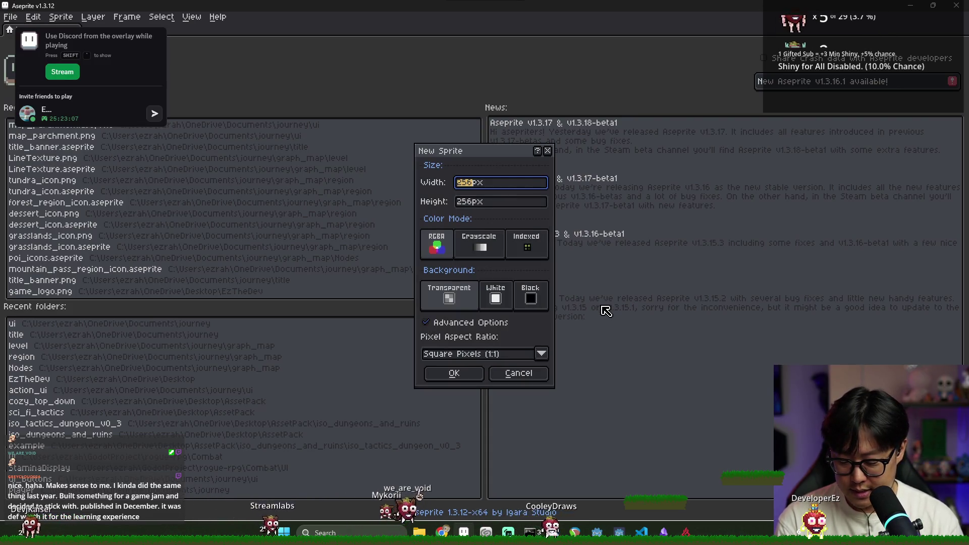
text(64)
key(Tab)
text(64)
key(Return)
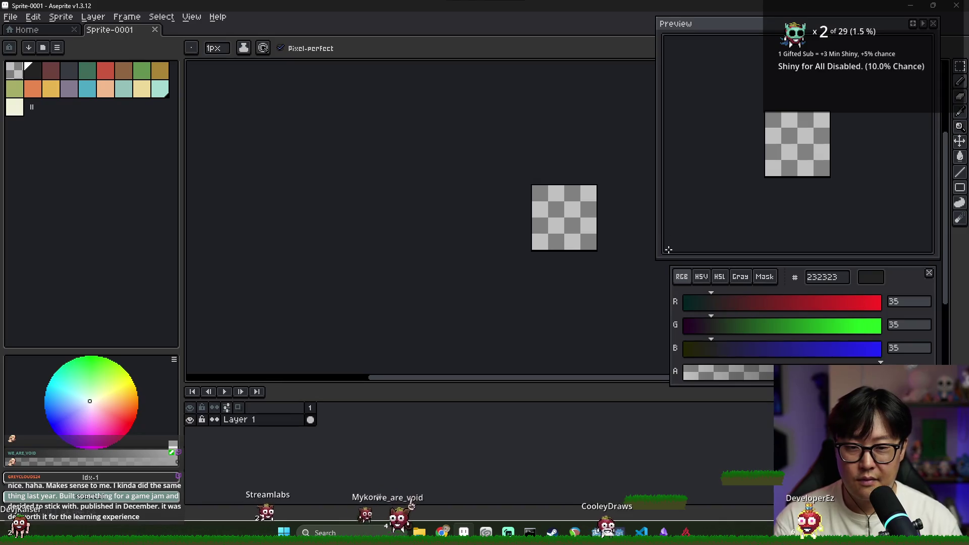
Step: Load the sunlit palette and sketch a dark V-shaped arrow, then return to Godot
click(29, 47)
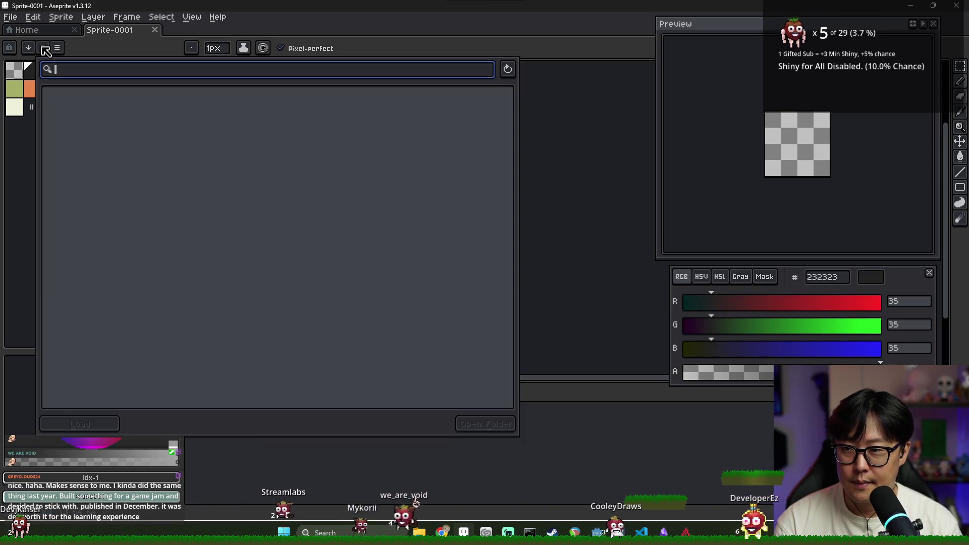
text(sunlit)
key(Return)
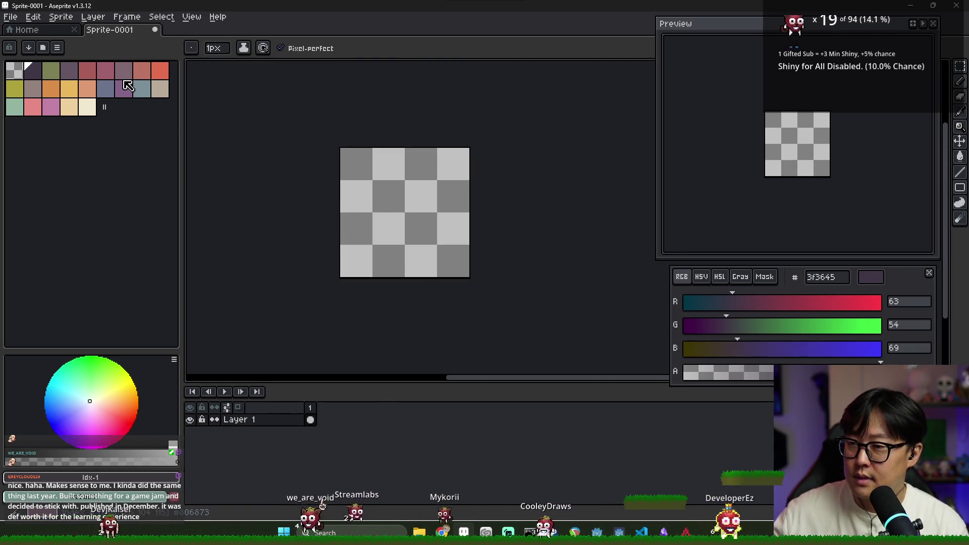
click(43, 72)
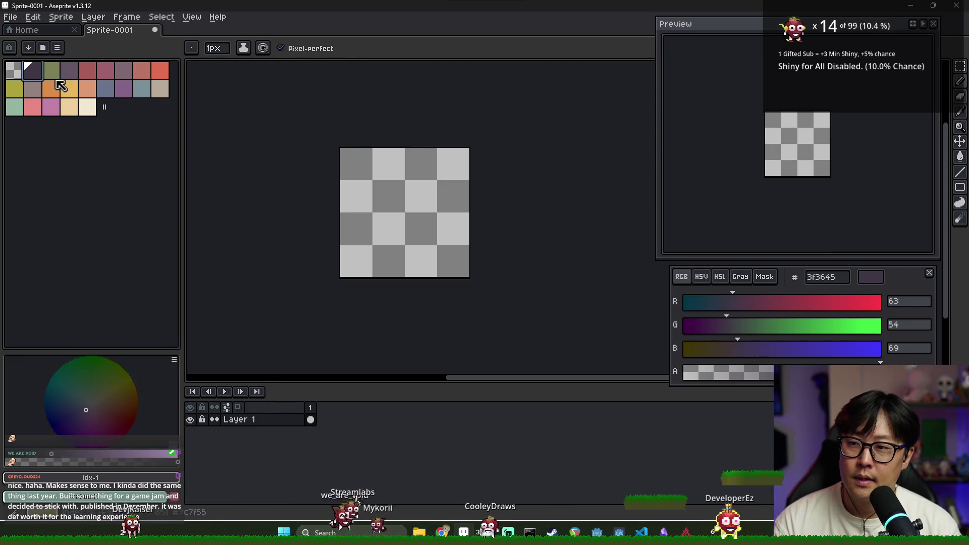
scroll(385, 207, up, 1)
drag(320, 143, 384, 269)
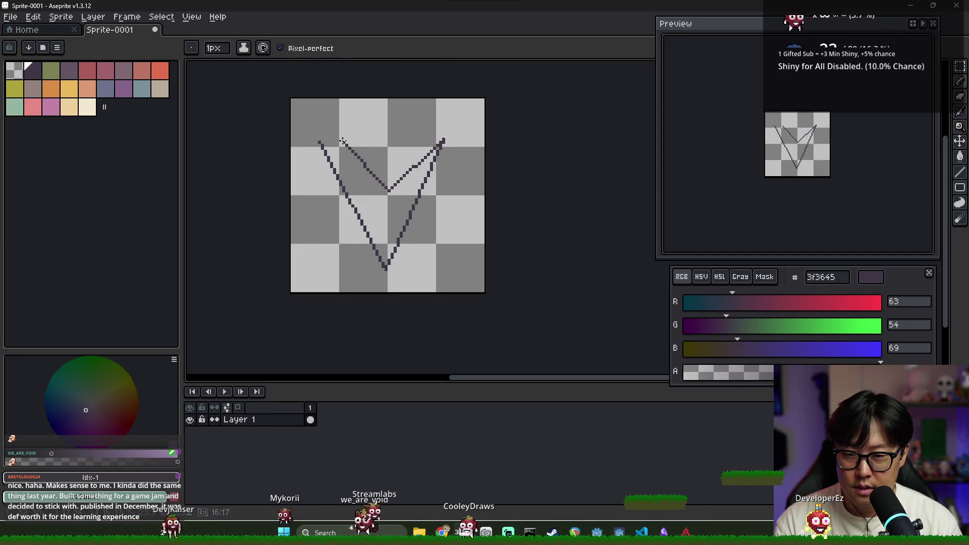
key(alt+Tab)
key(ctrl+s)
scroll(419, 230, up, 2)
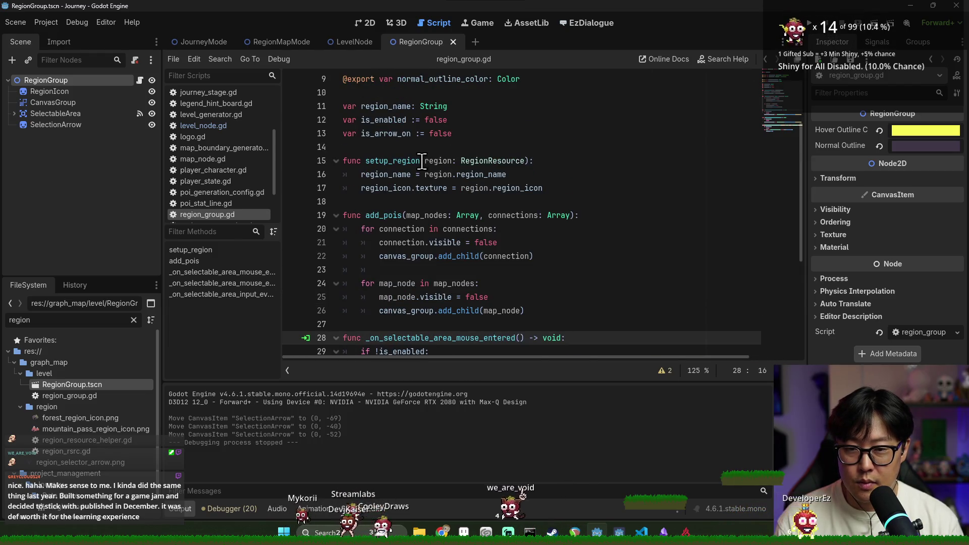
Step: Add a setter under is_arrow_on that assigns _value to is_arrow_on, and save
click(454, 135)
key(Return)
text(set(_value):)
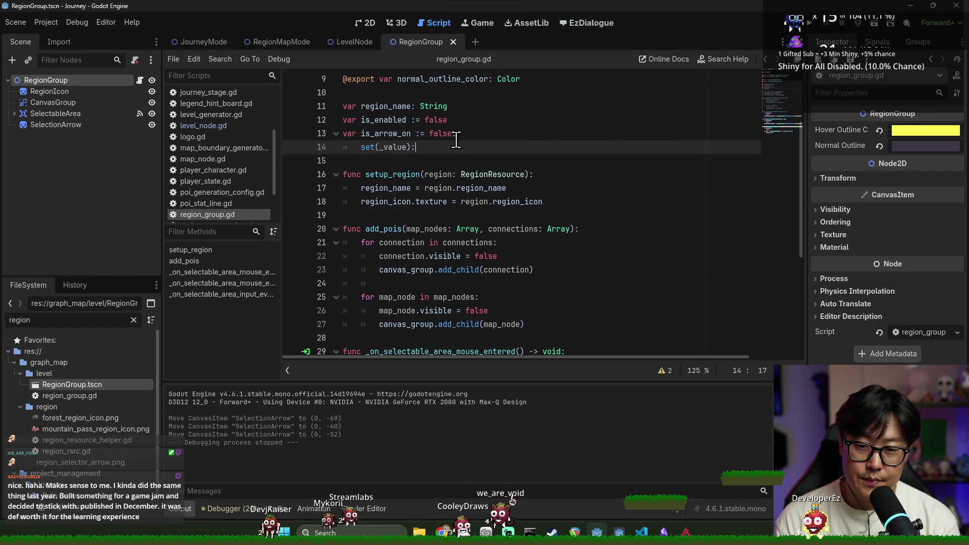
key(Return)
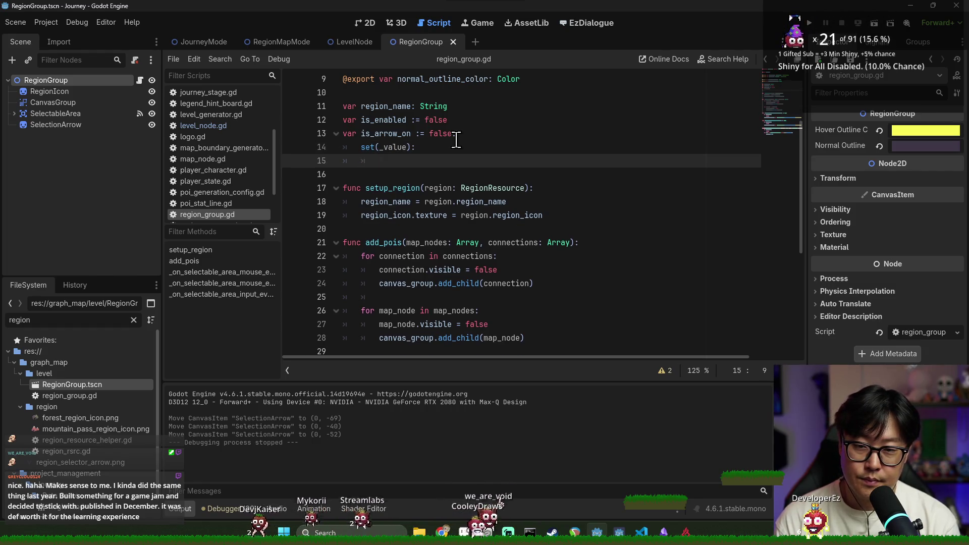
text(s)
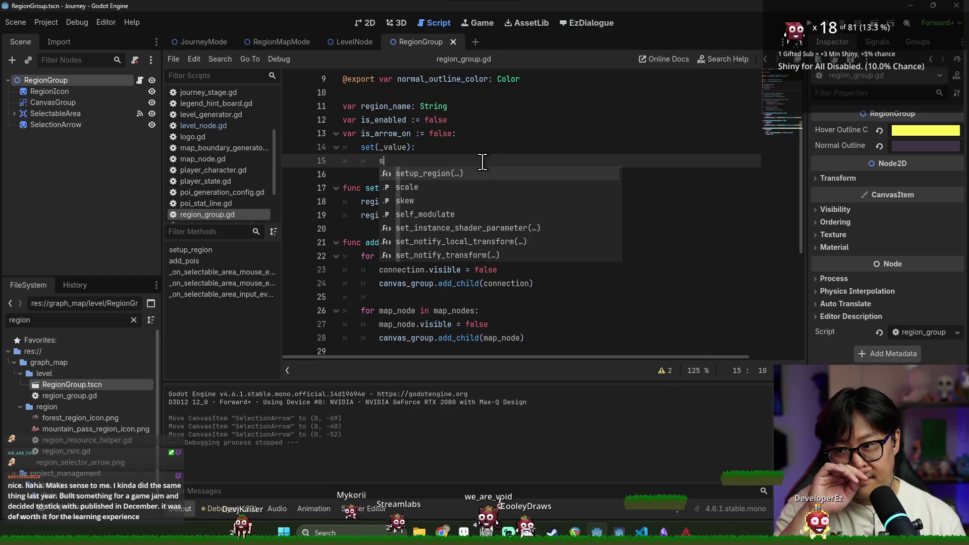
key(Escape)
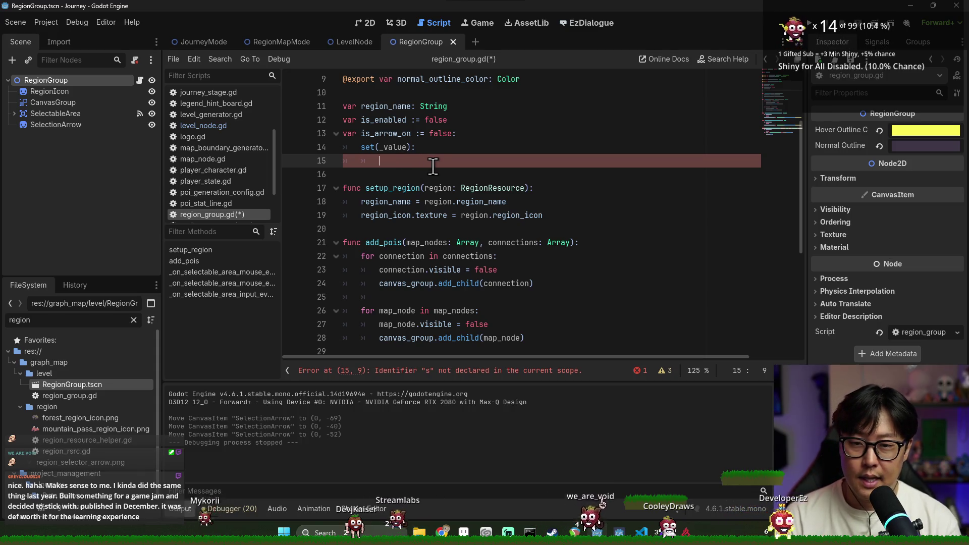
text(_arrow_on = _value)
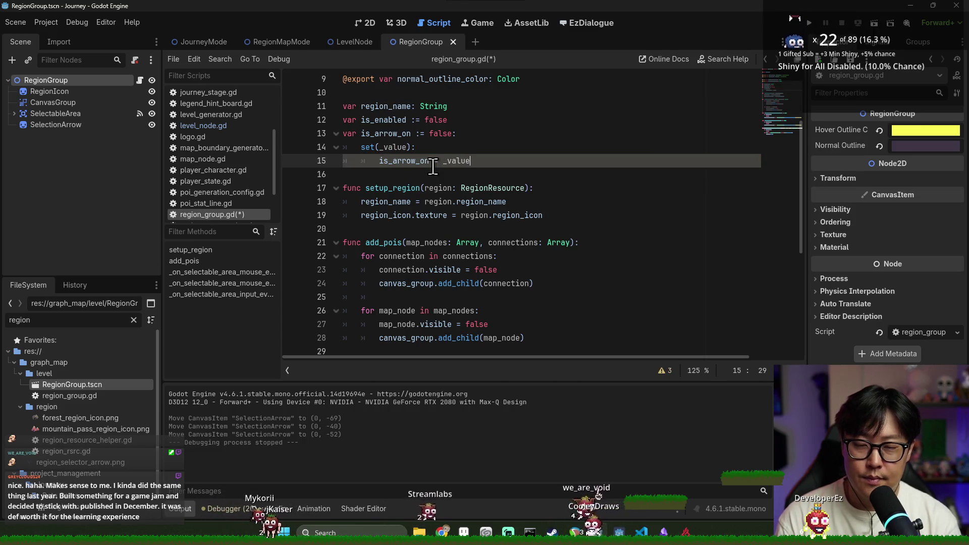
key(ctrl+s)
Step: Review the is_arrow_on declaration and setter, then bring up the SelectionArrow node's context menu
double_click(405, 161)
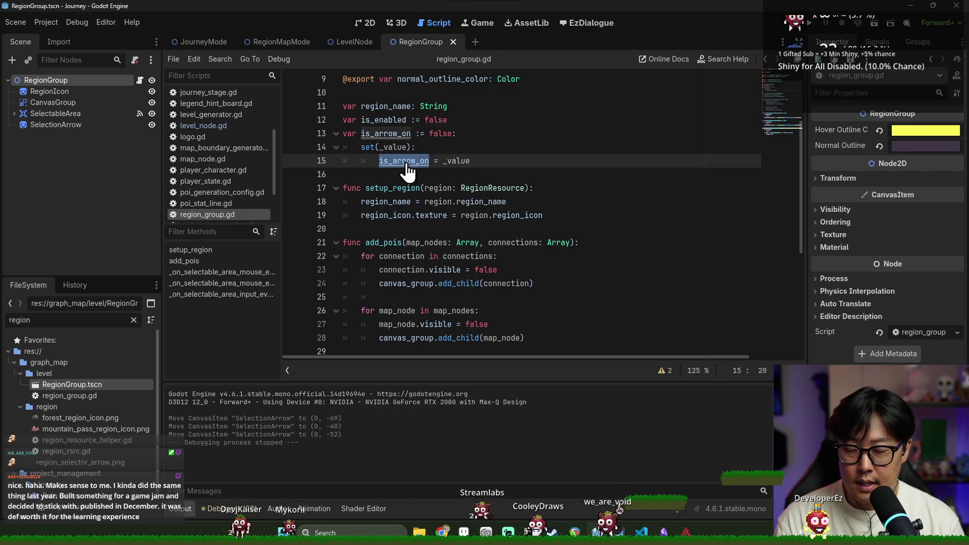
click(490, 160)
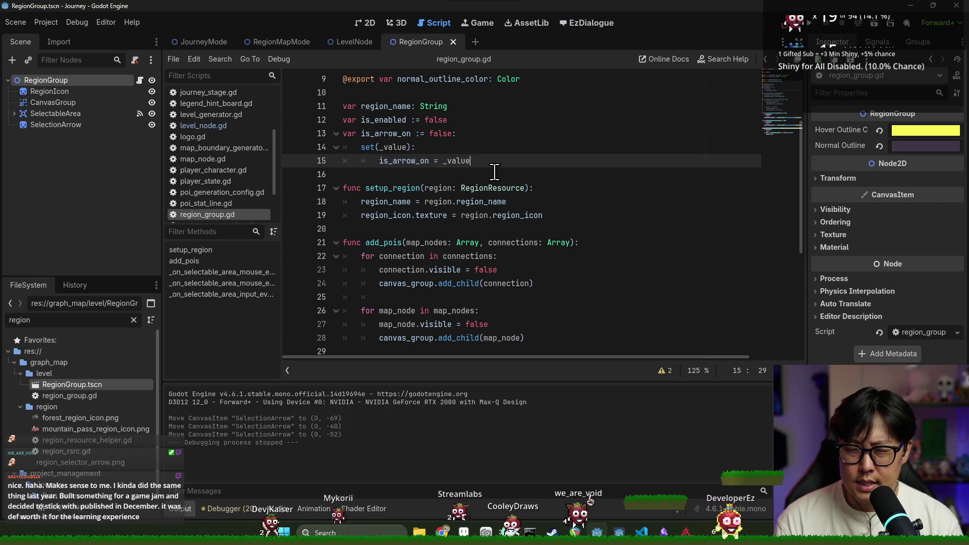
scroll(453, 170, up, 1)
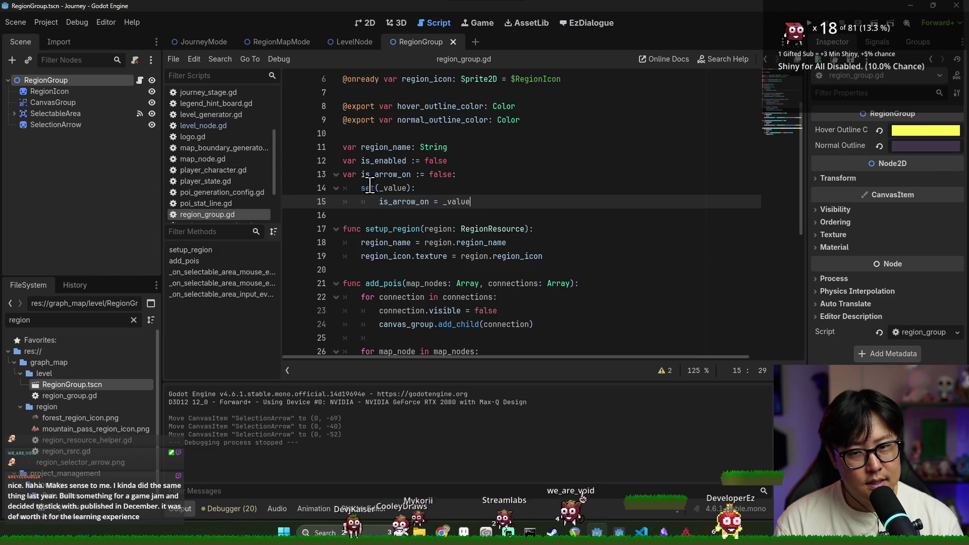
drag(346, 176, 470, 202)
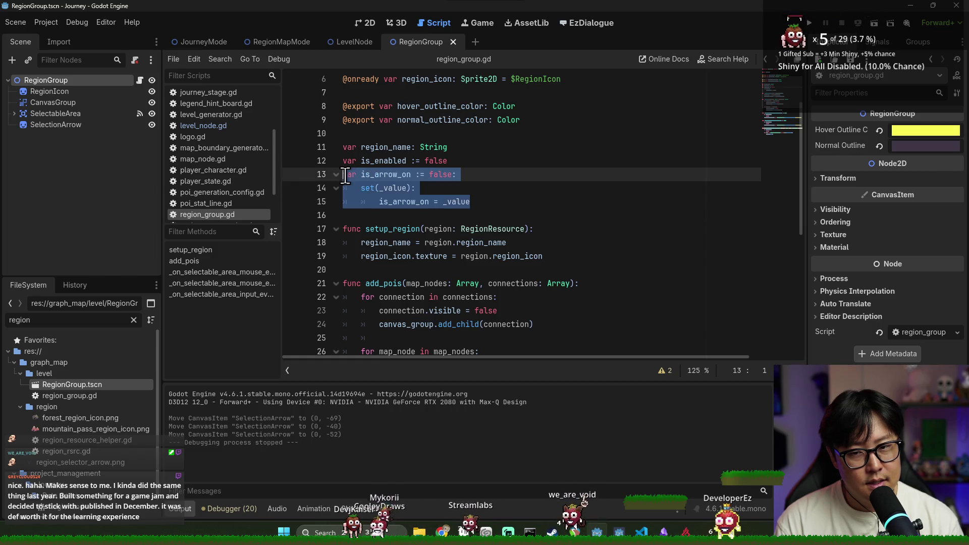
click(434, 174)
click(413, 202)
key(End)
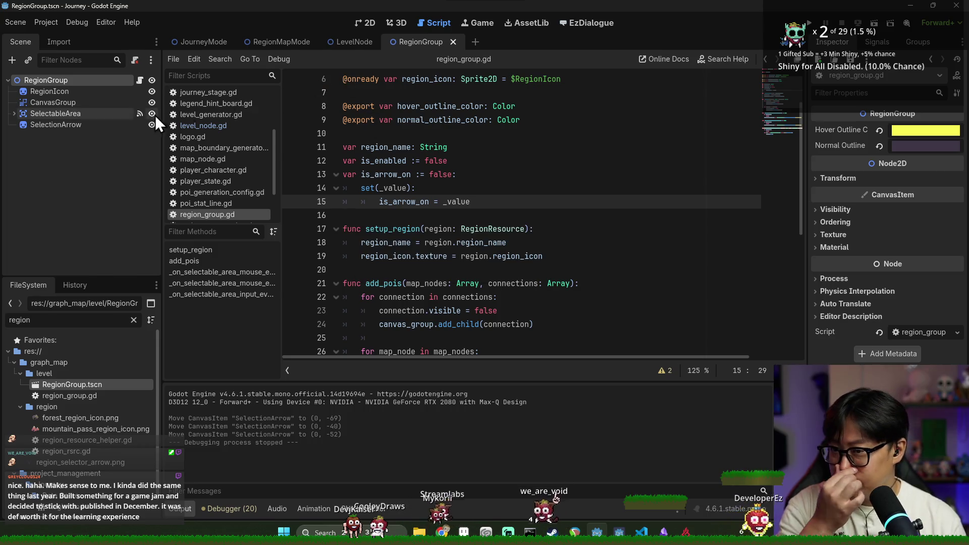
right_click(71, 125)
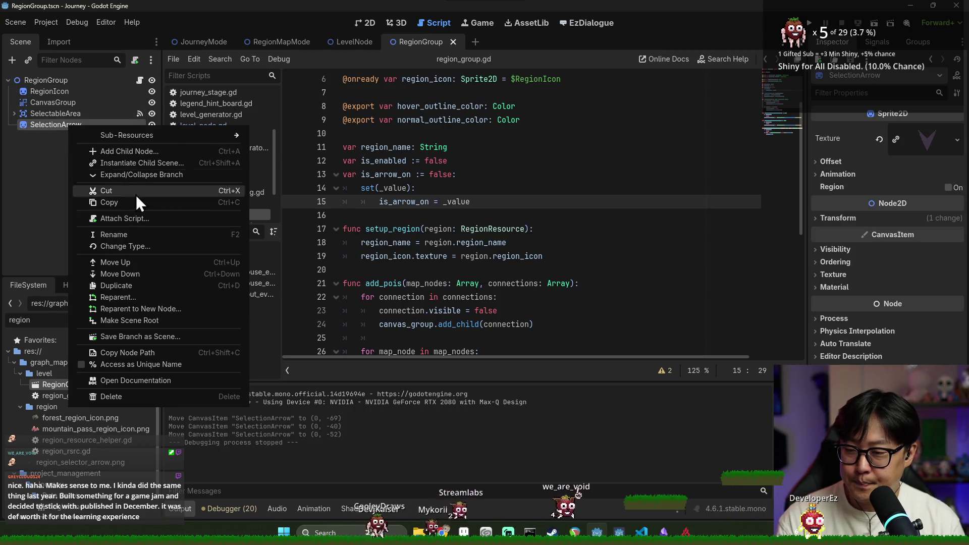
Step: Attach a new region_selection_arrow.gd script in graph_map to SelectionArrow and begin its class_name
click(137, 219)
click(589, 262)
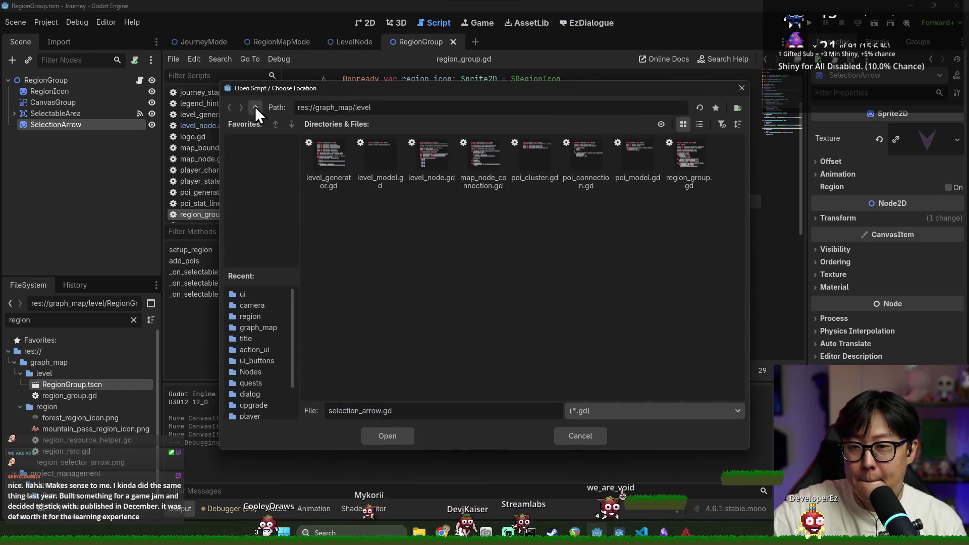
click(255, 107)
click(256, 107)
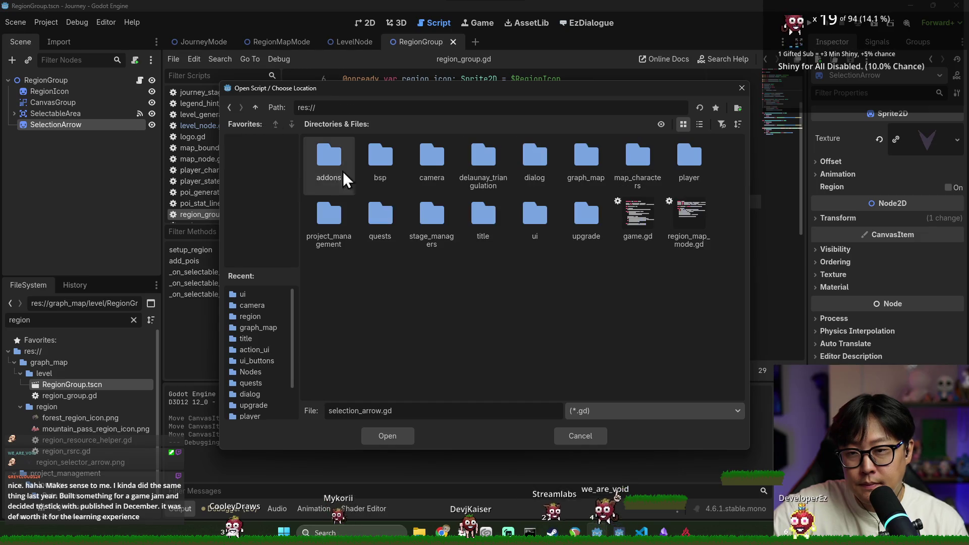
double_click(596, 172)
drag(386, 410, 308, 407)
text(region_)
text(selection_arrow)
key(Return)
click(433, 352)
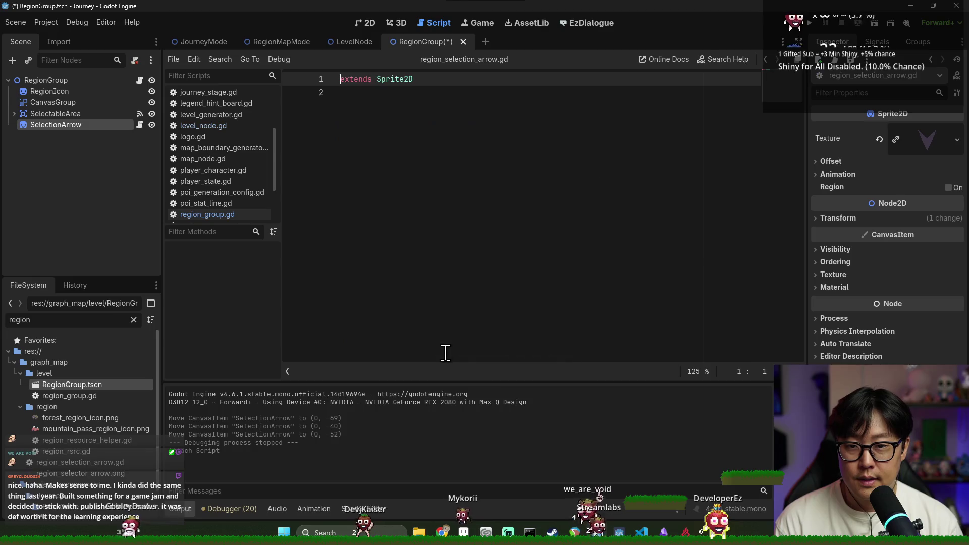
text(class_name RegionSelectionArrow)
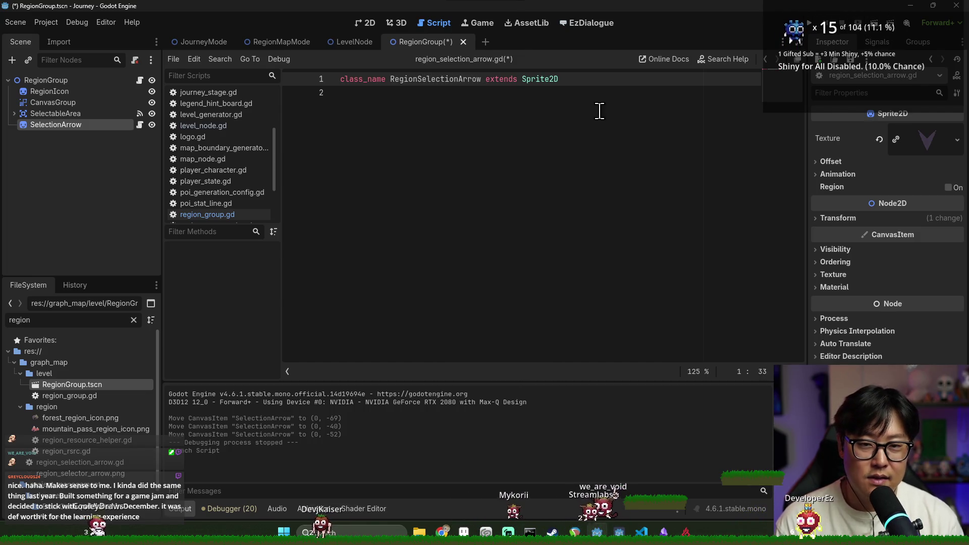
Step: Open the _ready function body and declare a hover_tween variable below the class declaration
key(ctrl+s)
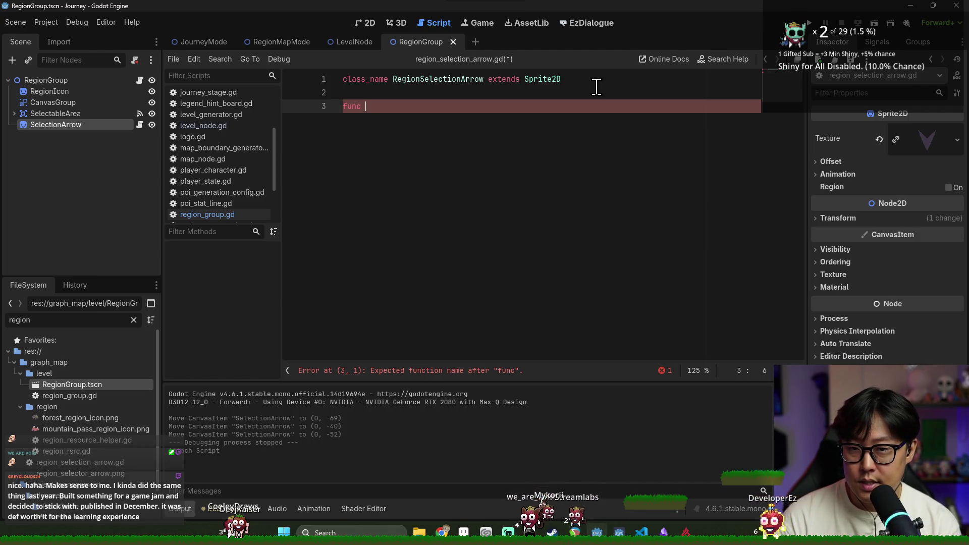
text(:)
key(Return)
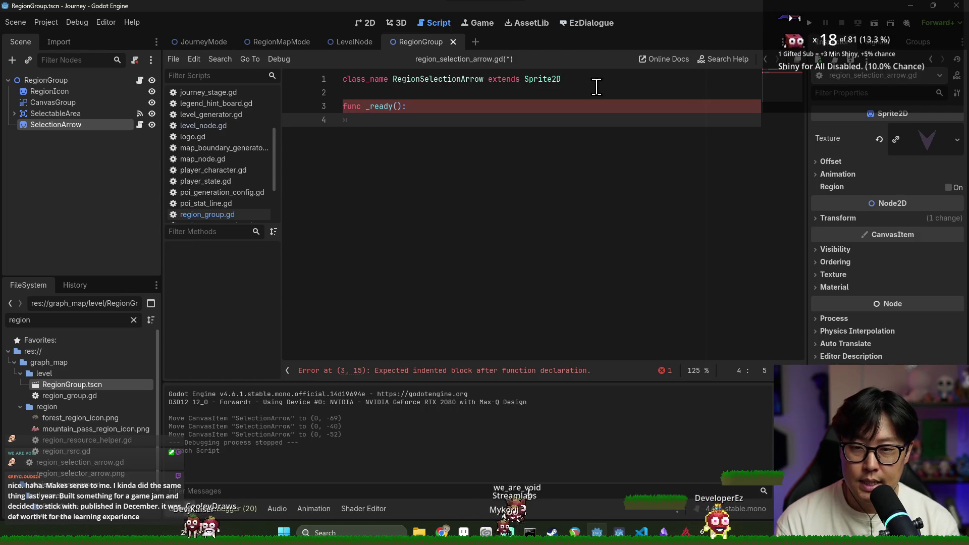
click(593, 78)
key(Return)
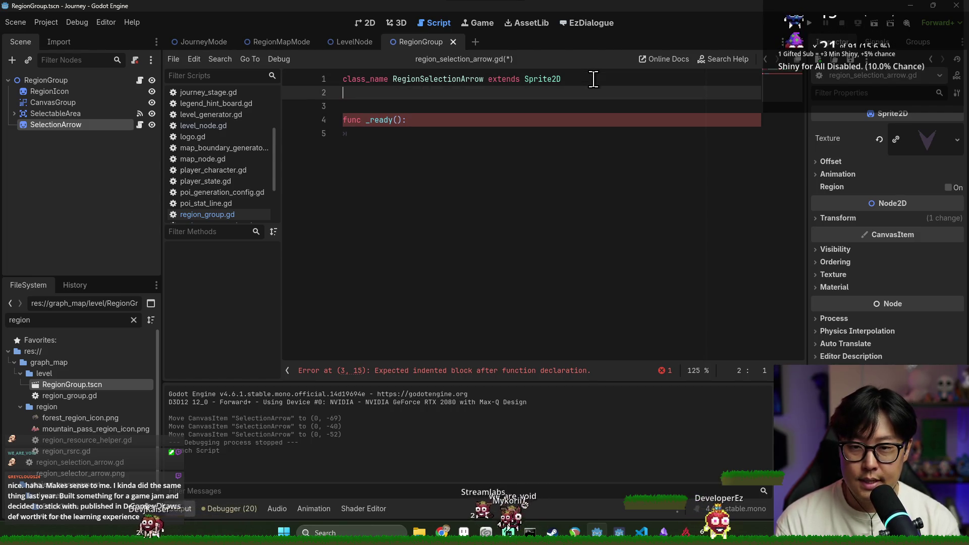
key(Return)
text(var hoveR_t)
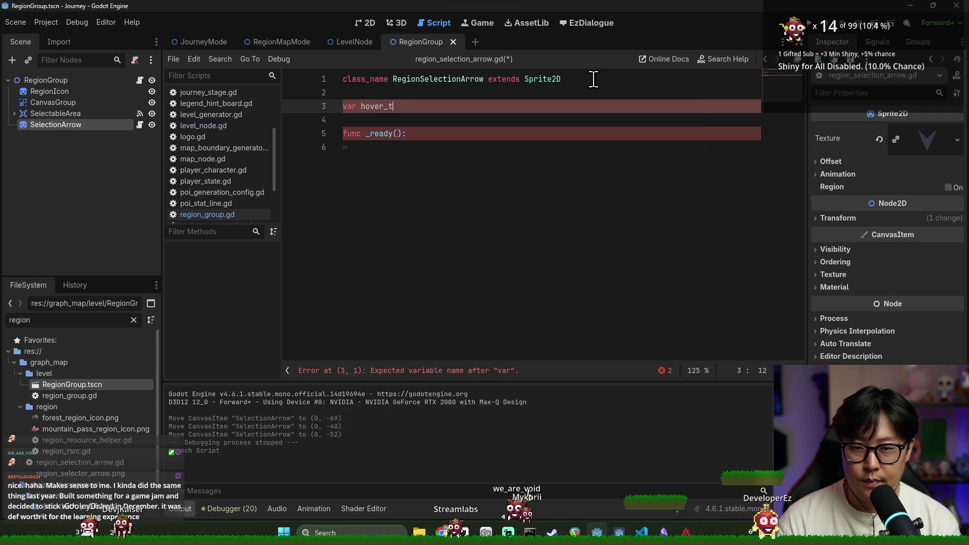
text(n: Tween)
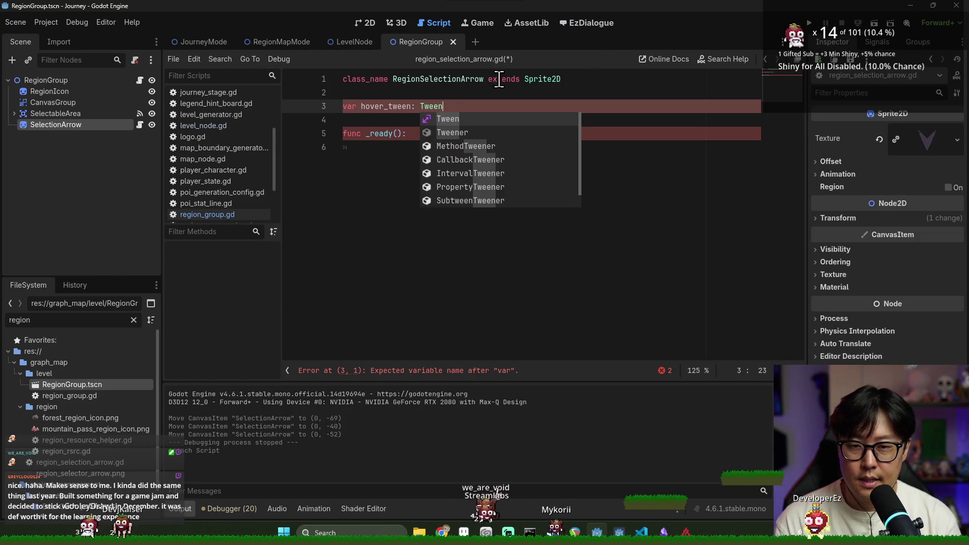
Step: Set hover_tween to create_tween() in _ready and start a tween_property call
click(430, 147)
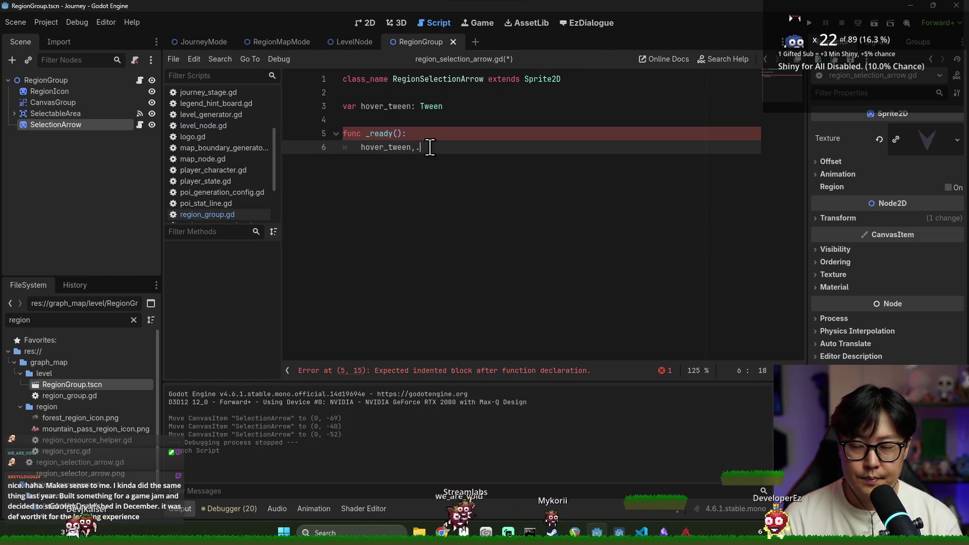
text(= c)
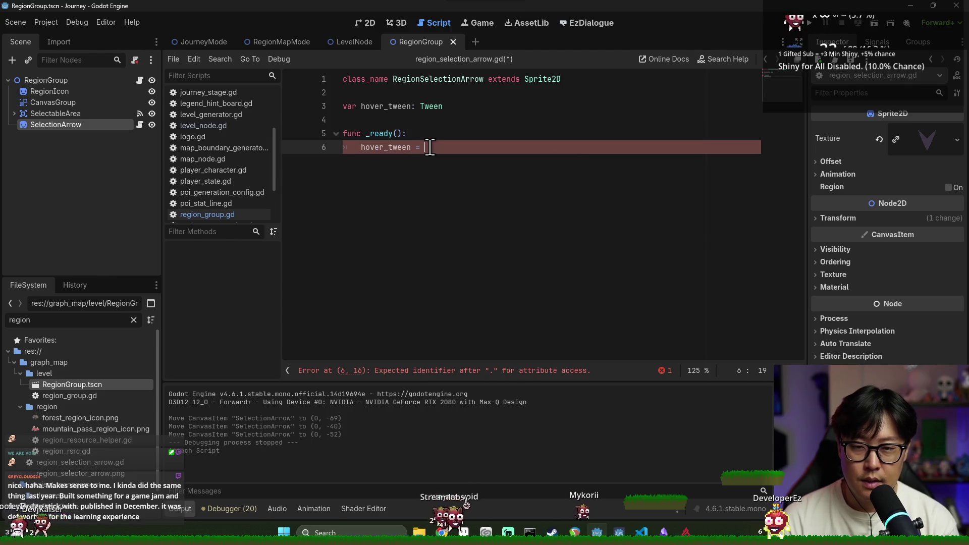
text(reate_tween()
key(Return)
key(Return)
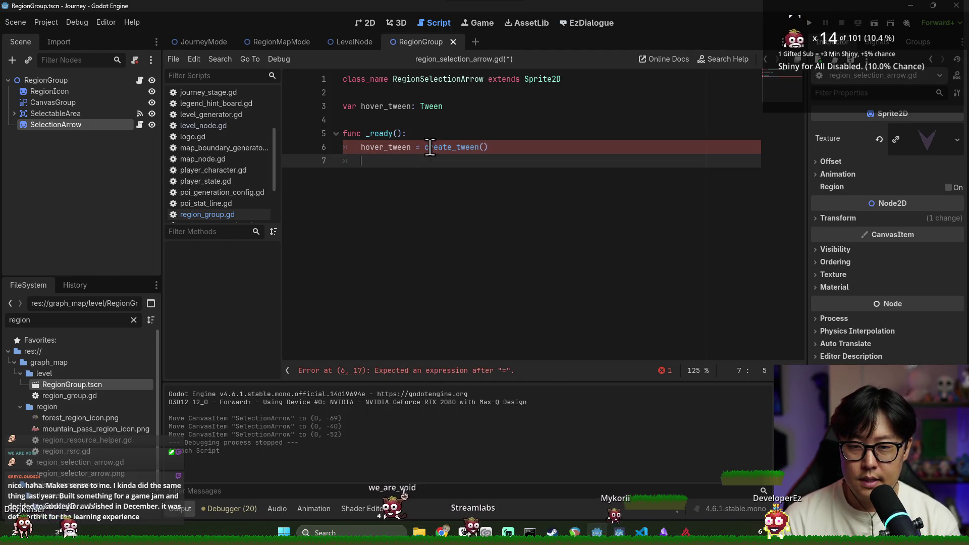
text(.tween)
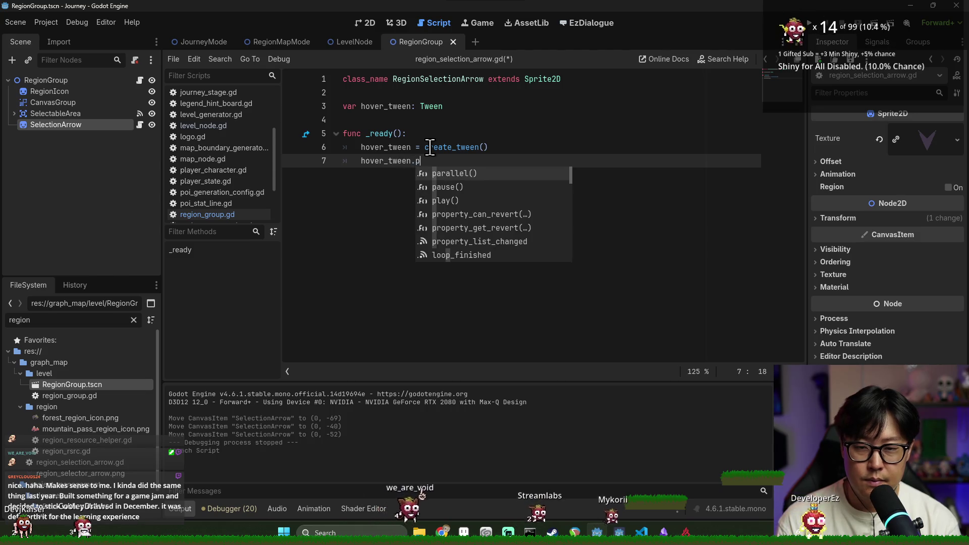
key(Down)
key(Down)
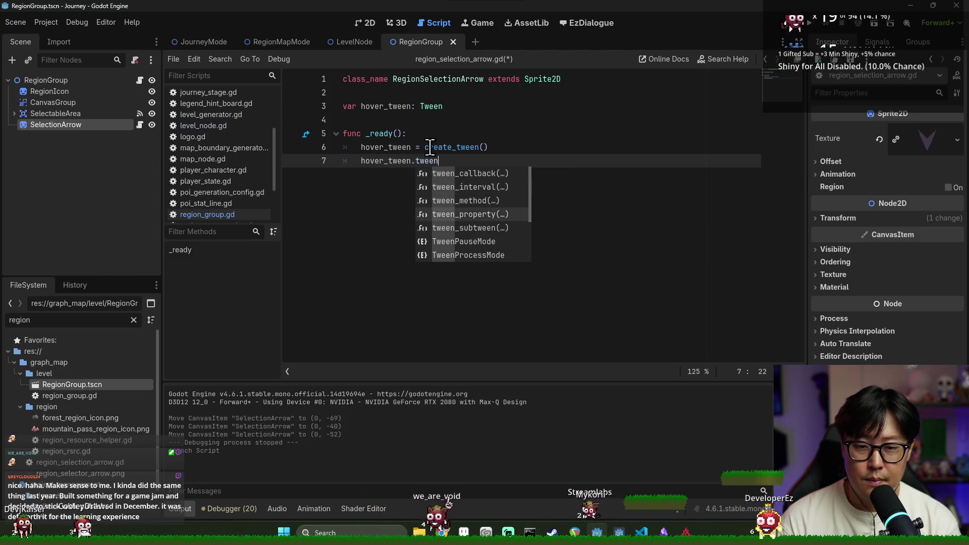
key(Return)
Step: Add hover_tween.set_loops() on its own line and view the set_loops documentation
click(497, 145)
text(.loop)
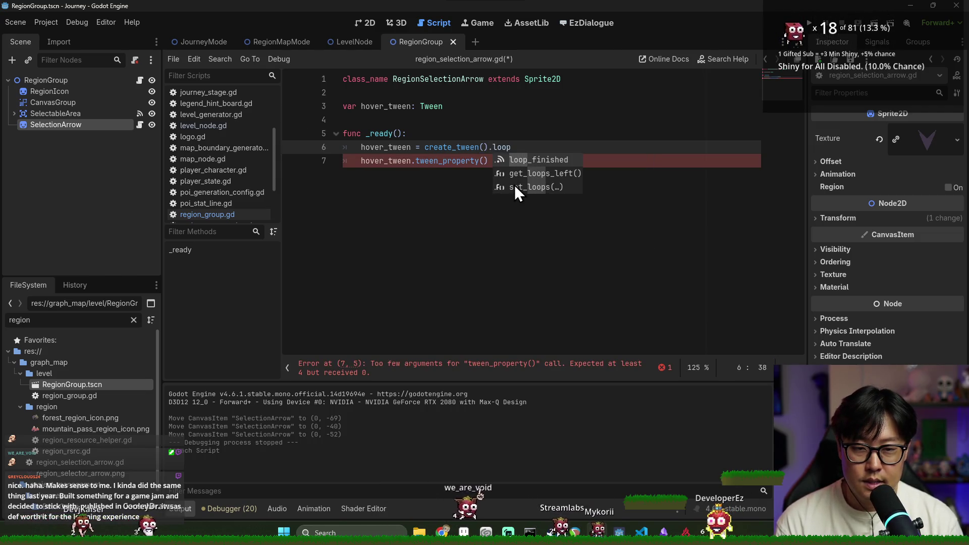
key(ctrl+shift+Left)
key(BackSpace)
key(BackSpace)
key(Return)
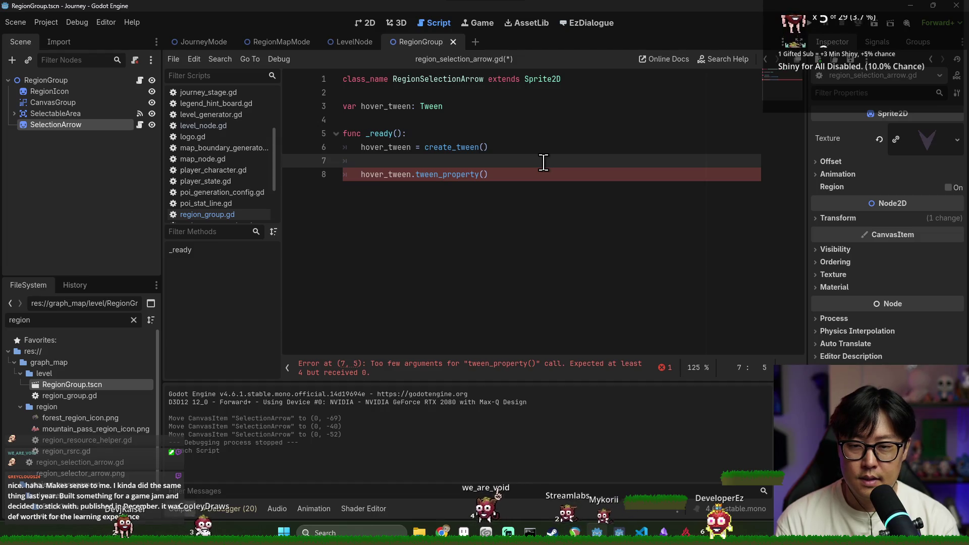
text(.loop)
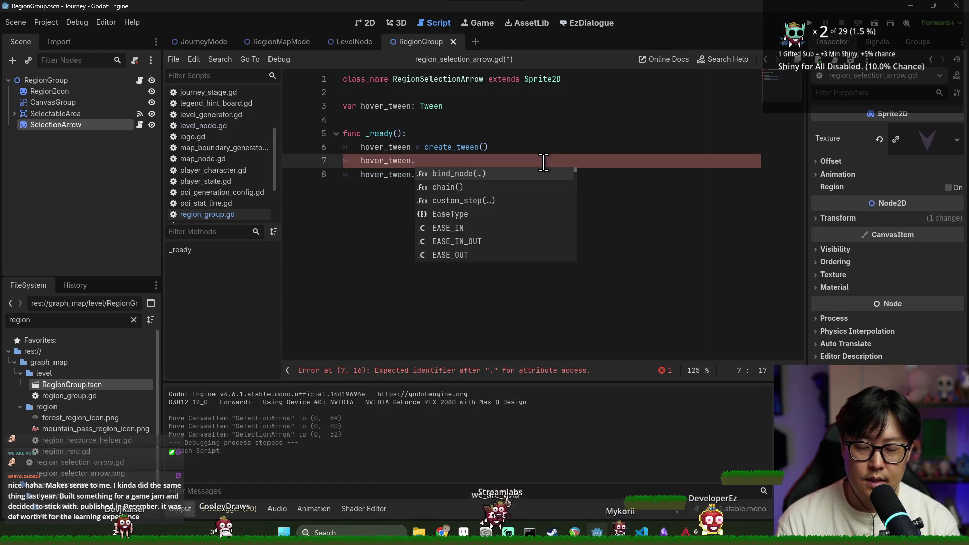
double_click(485, 201)
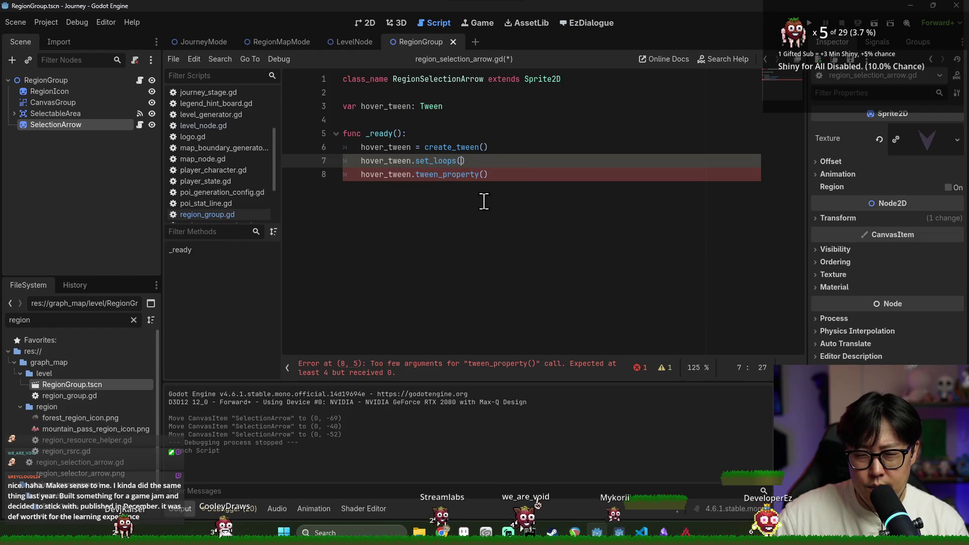
click(451, 164)
ctrl+click(450, 162)
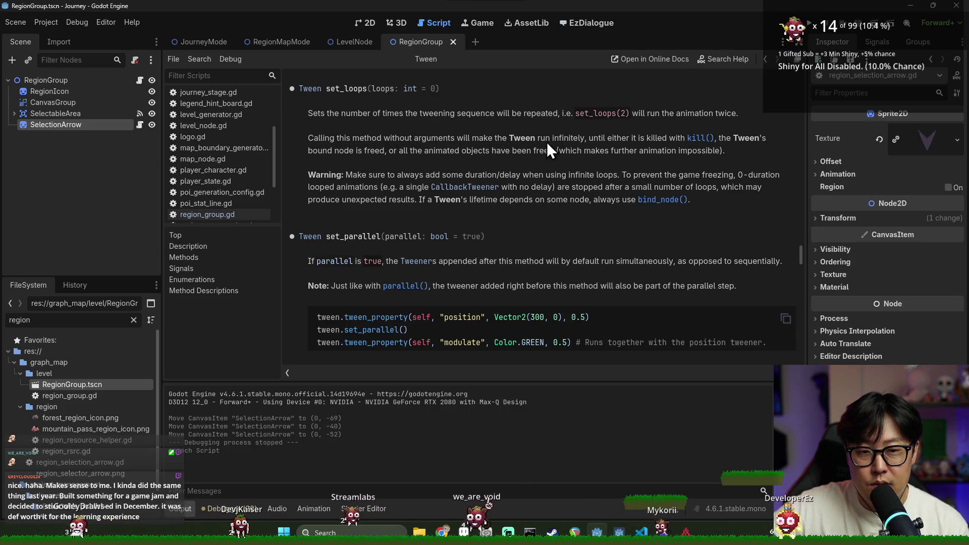
Step: Make the hover tween move position by Vector2(0, 12) over 0.1 seconds
key(alt+Left)
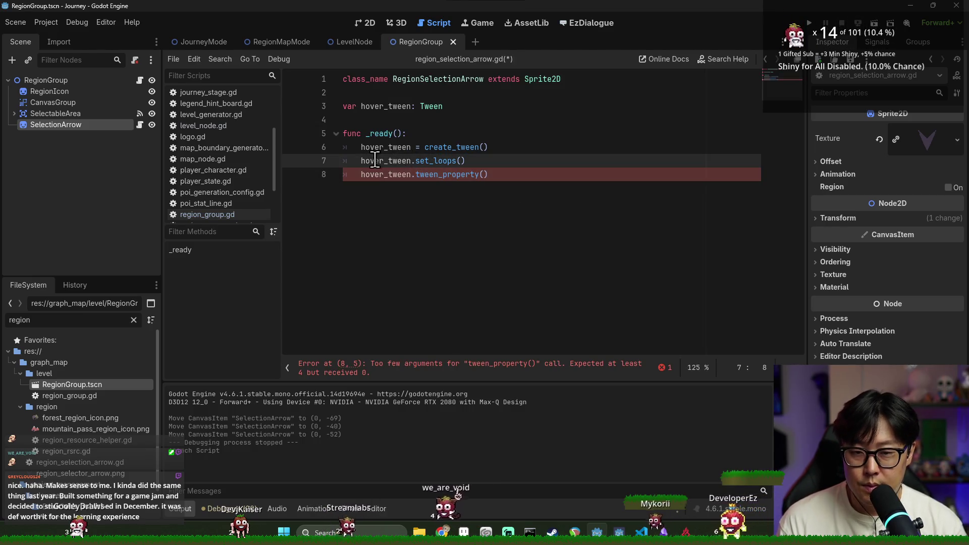
click(485, 174)
text(se)
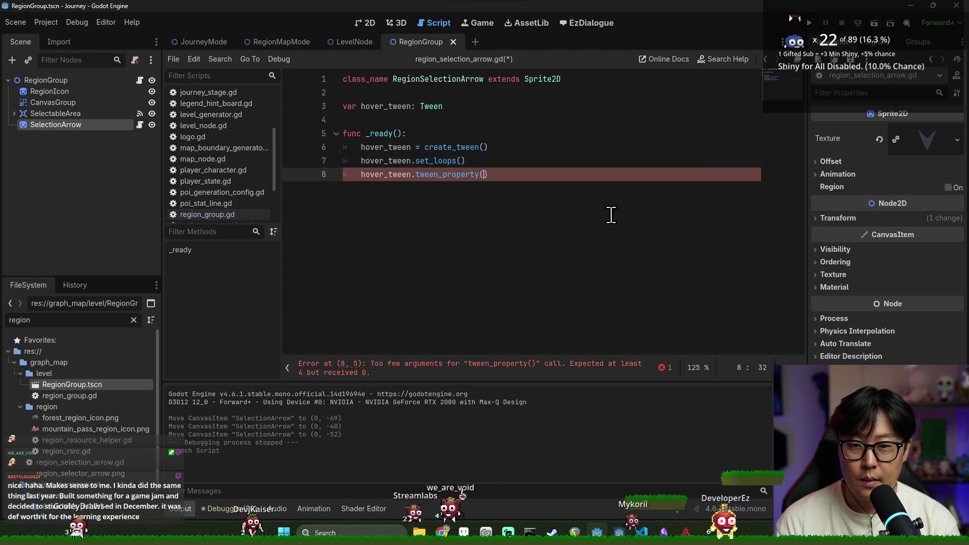
text(lf, "position")
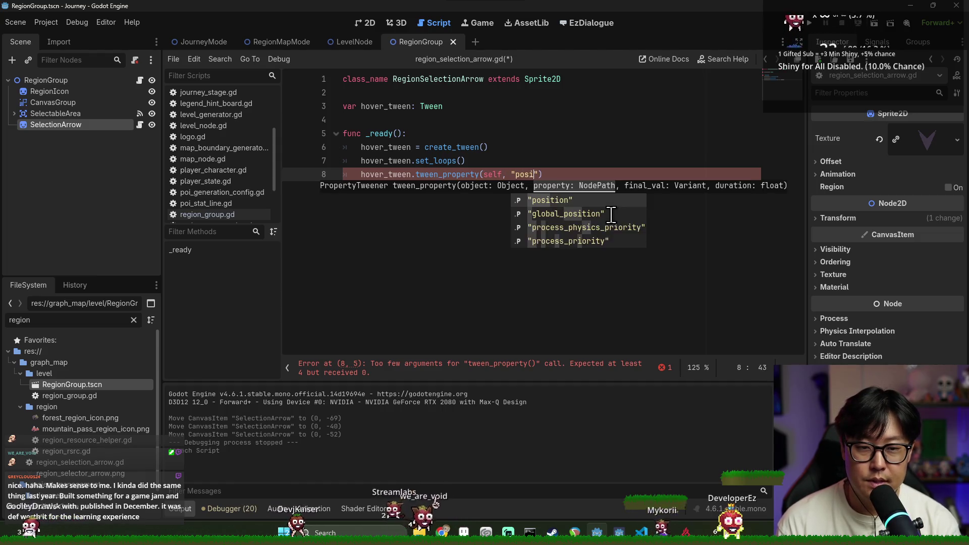
text(, po)
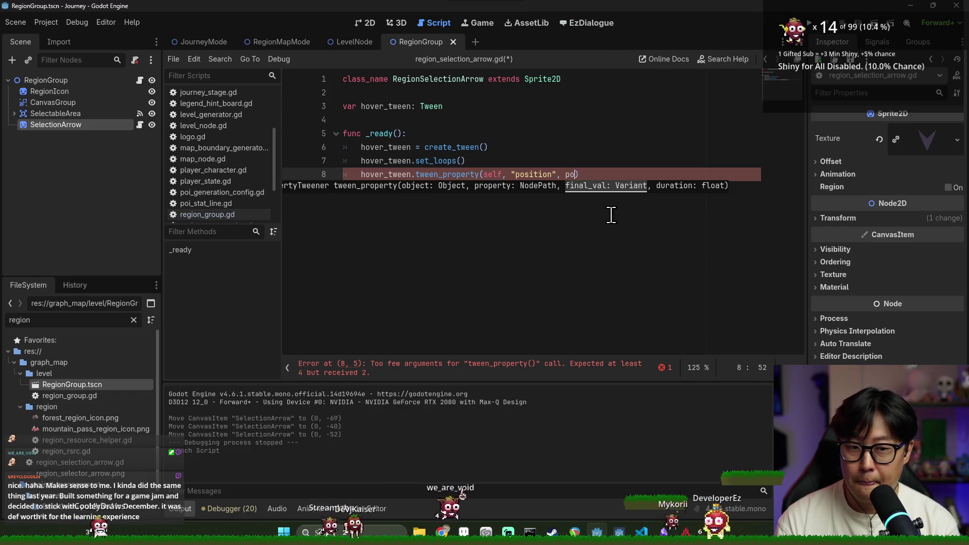
text(s)
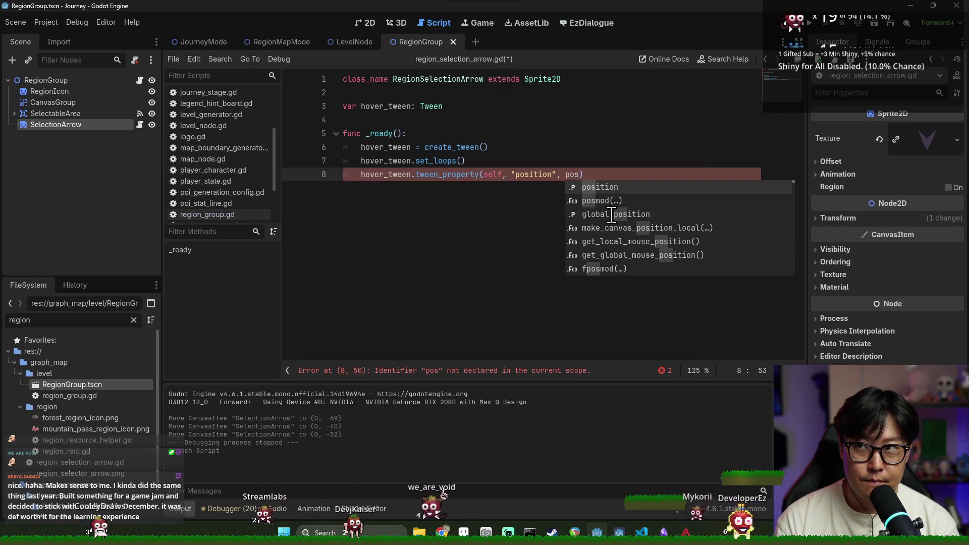
text(ition + V)
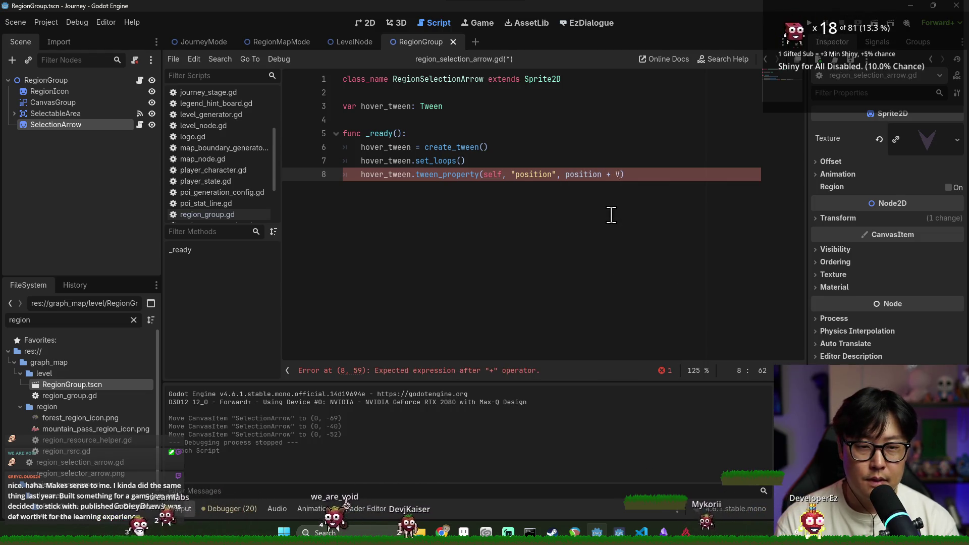
key(BackSpace)
key(BackSpace)
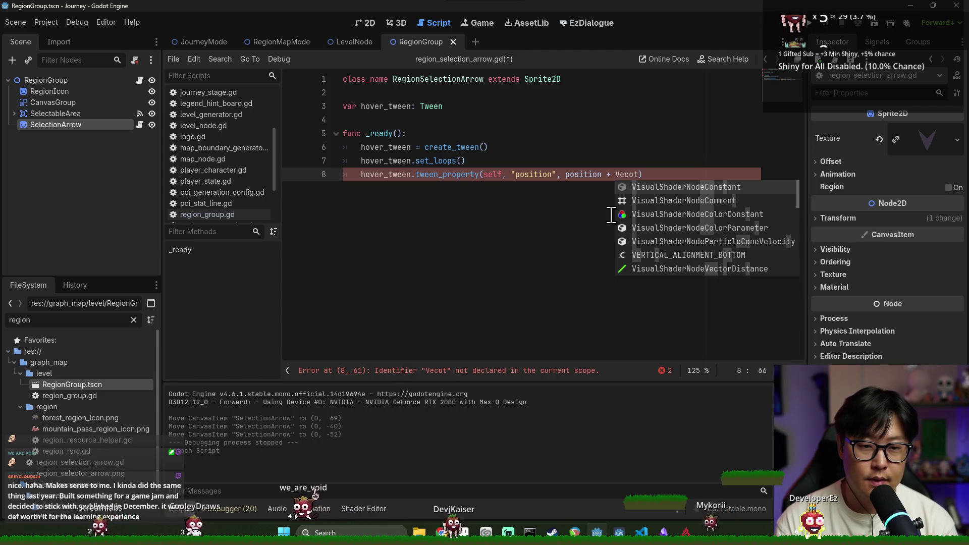
text(tor2(0, 12)
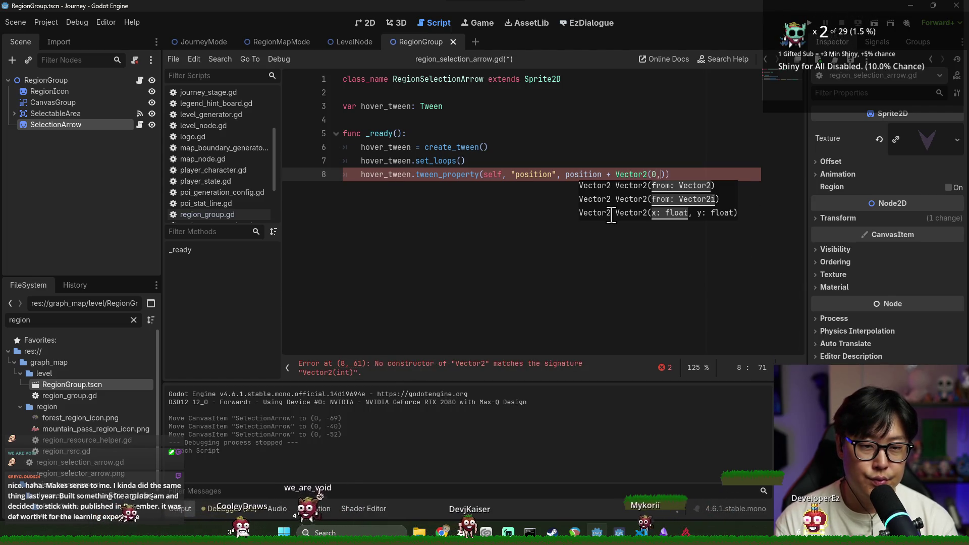
text(), 0.)
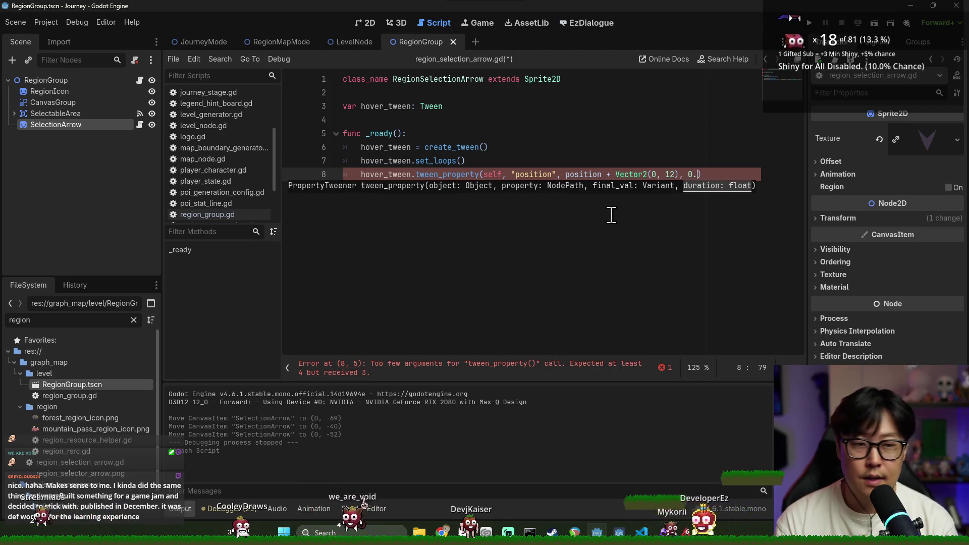
text(1)
Step: Append .set_trans(Tween.TRANS_CUBIC) to the tween_property call and save the arrow script
key(Return)
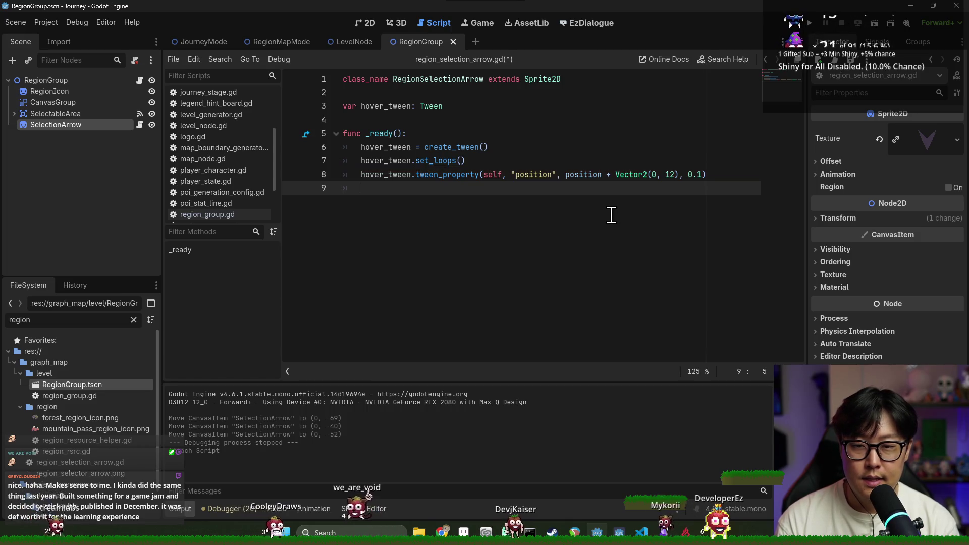
key(Up)
key(Up)
key(Up)
key(End)
text(.set_trans()
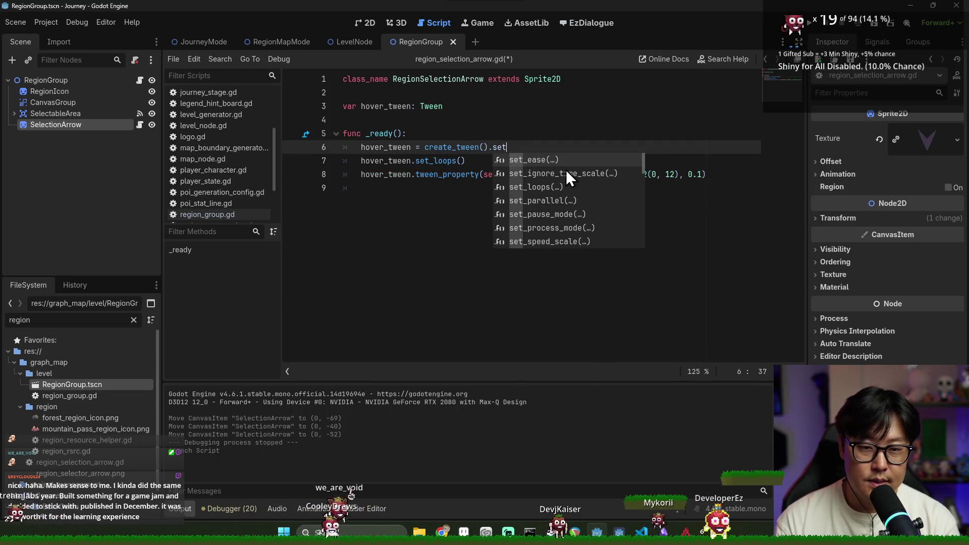
key(Down)
key(Down)
key(Down)
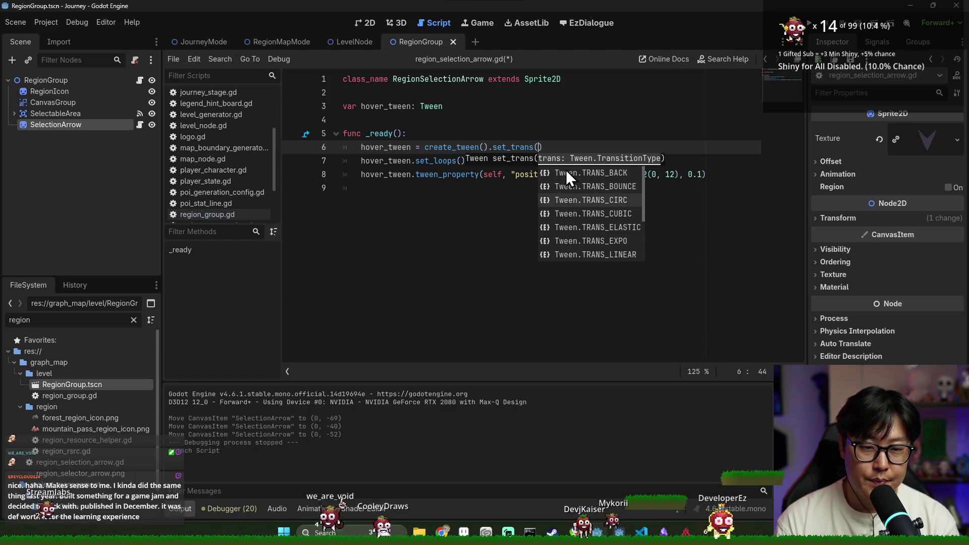
key(Return)
key(ctrl+s)
Step: Swap the set_trans transition from TRANS_CUBIC to EASE_OUT_IN
key(Down)
key(Down)
key(Down)
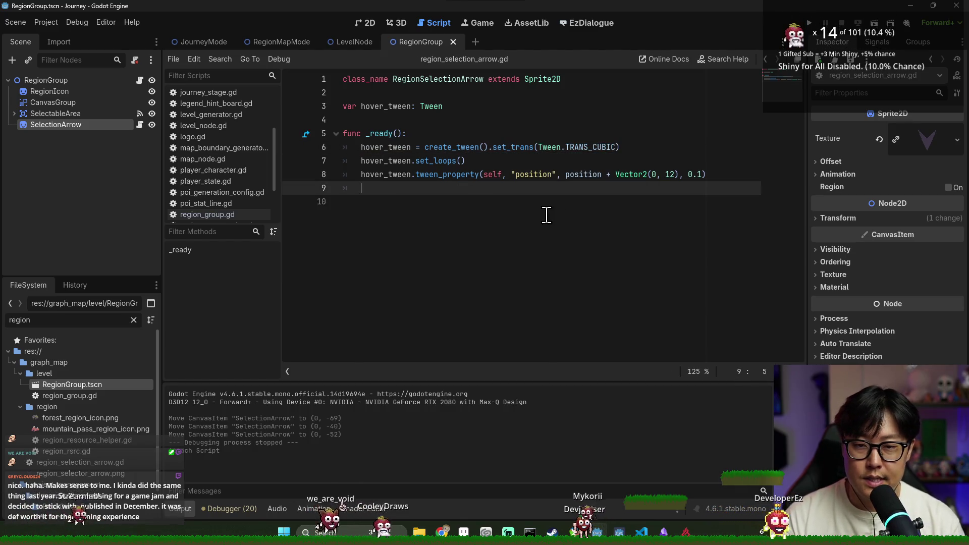
text(er)
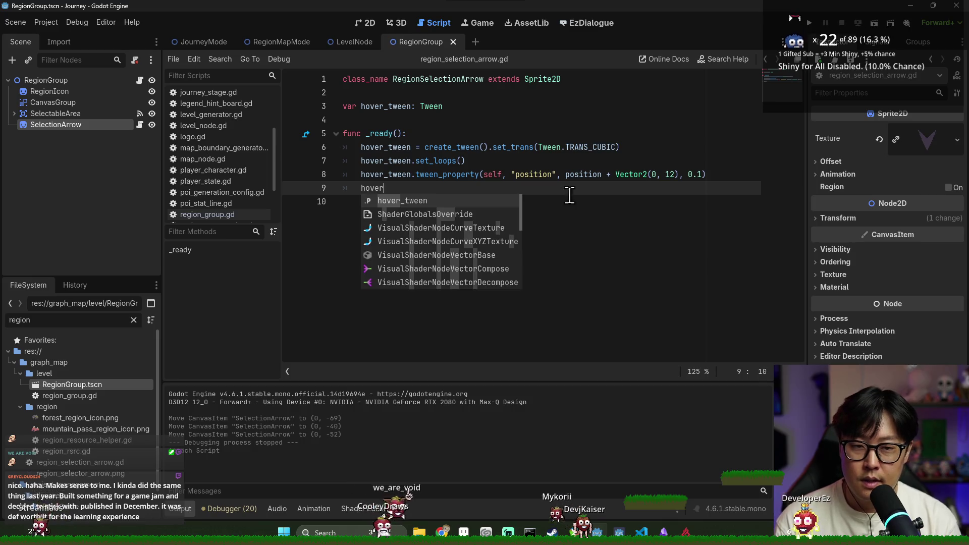
double_click(585, 147)
key(BackSpace)
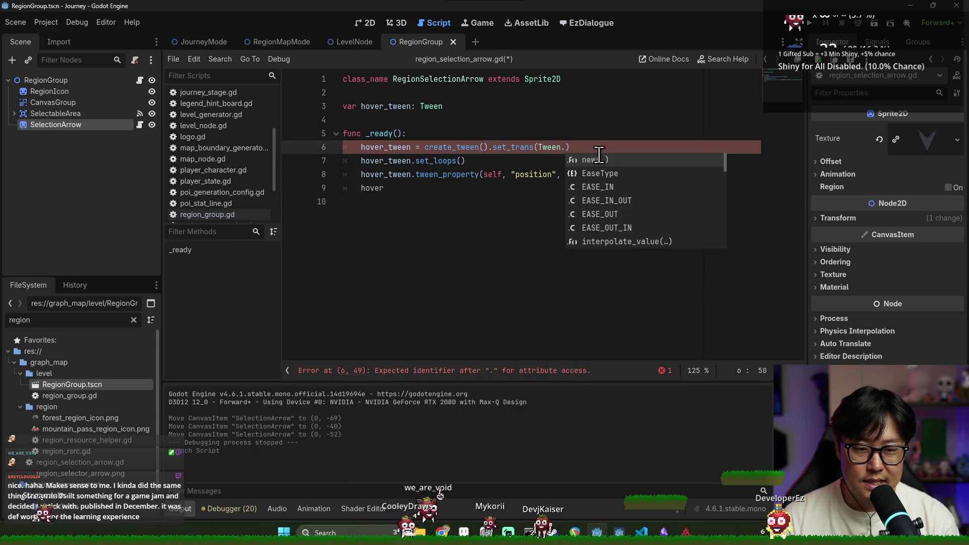
click(621, 230)
Step: Duplicate the tween_property call onto line 9
click(470, 190)
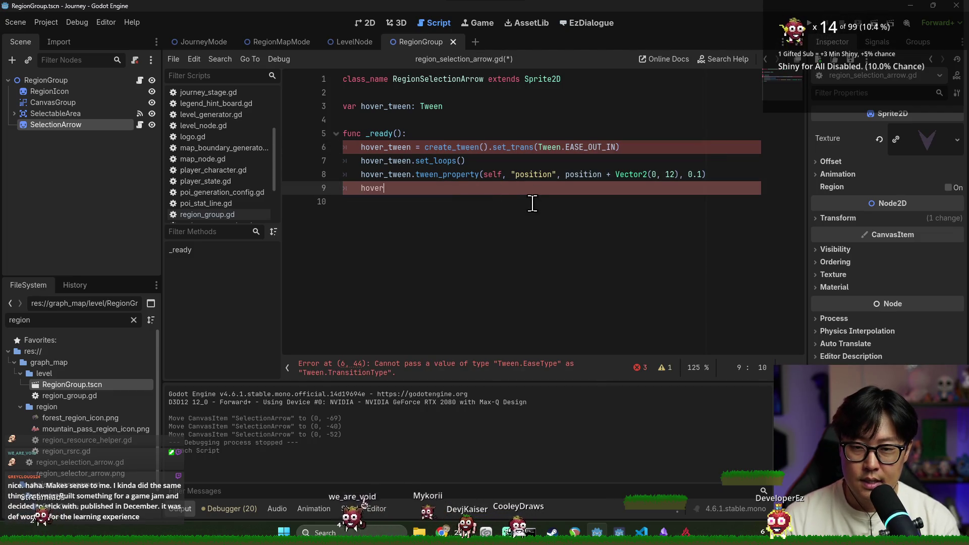
text(tween.tween)
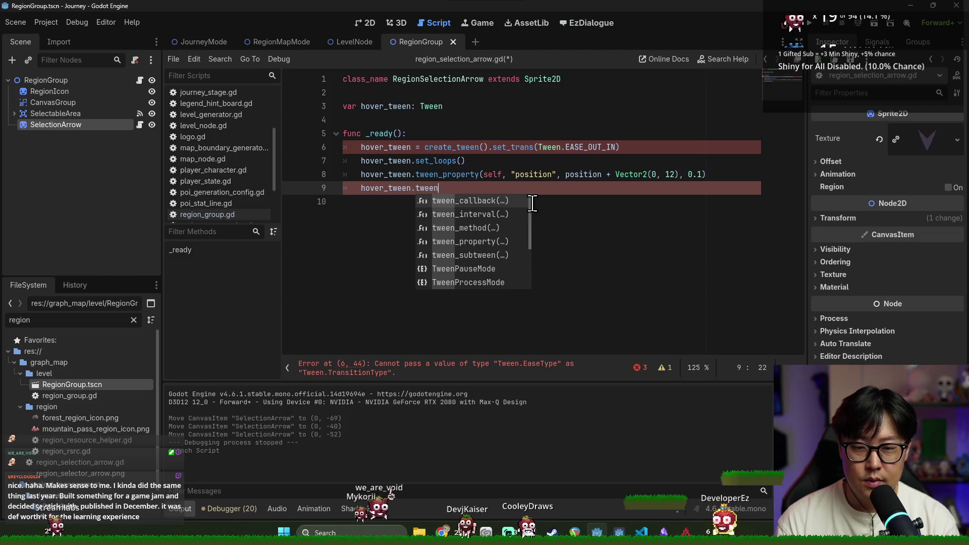
double_click(455, 174)
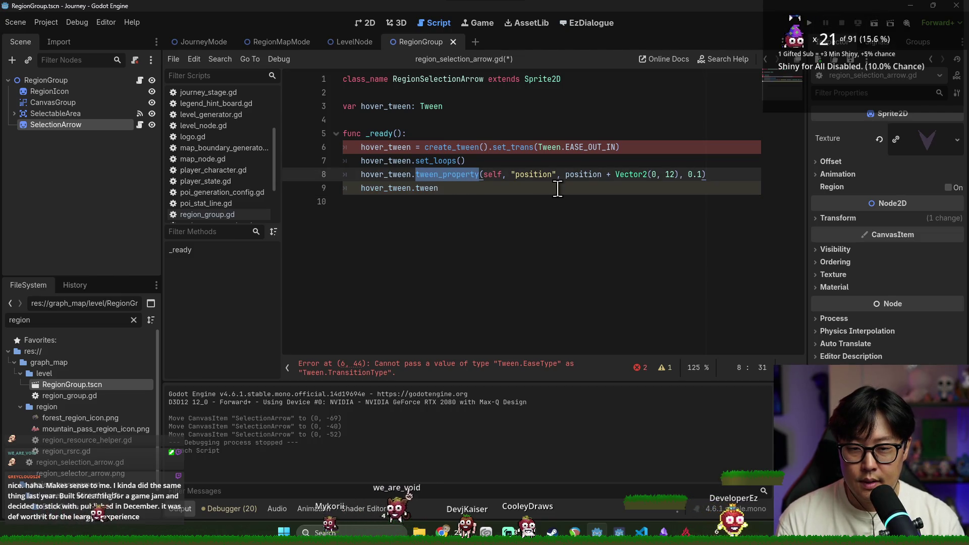
shift+click(708, 181)
key(ctrl+c)
double_click(429, 187)
key(ctrl+v)
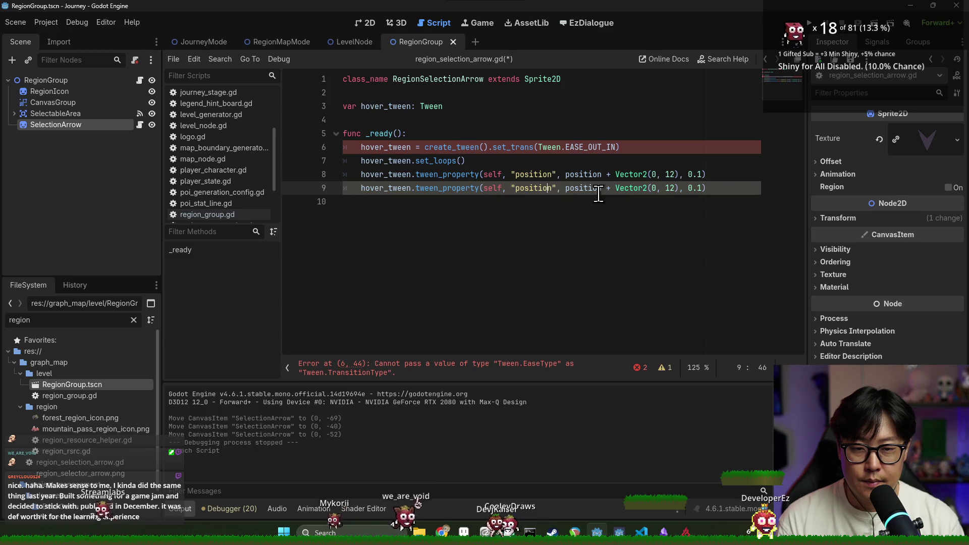
Step: Make the duplicated tween move by -12 and save the script
text(-)
key(ctrl+s)
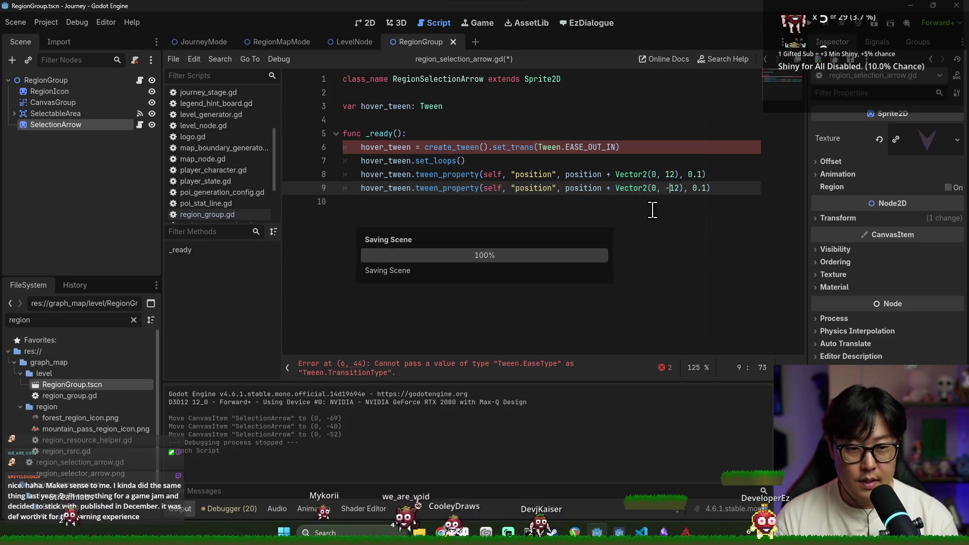
click(732, 195)
key(Return)
key(ctrl+s)
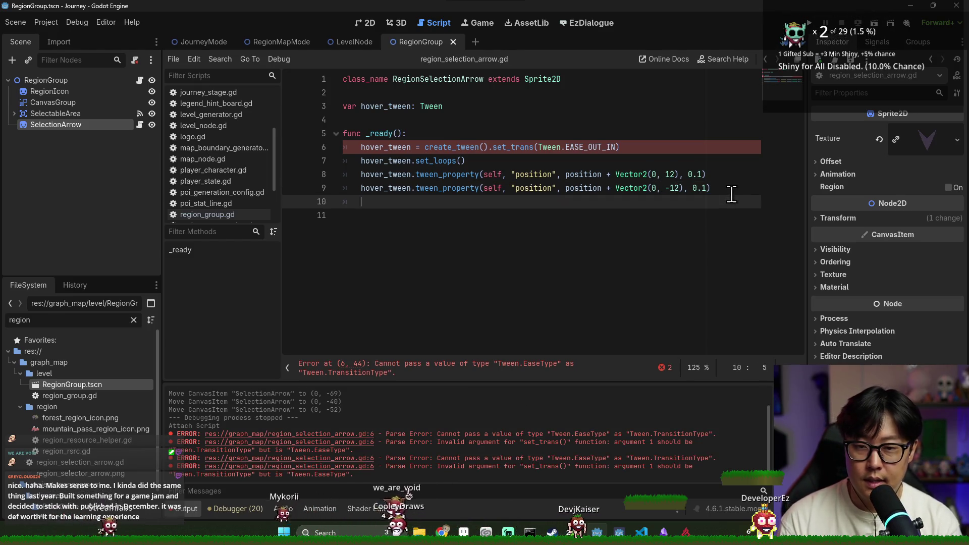
key(ctrl+z)
Step: Replace EASE_OUT_IN with Tween.TRANS_CUBIC in set_trans and save
click(620, 253)
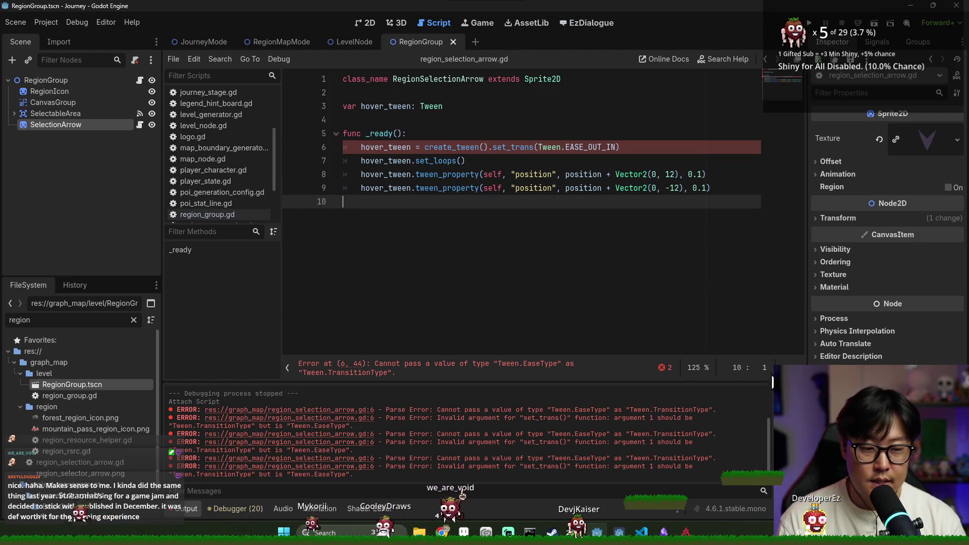
double_click(410, 153)
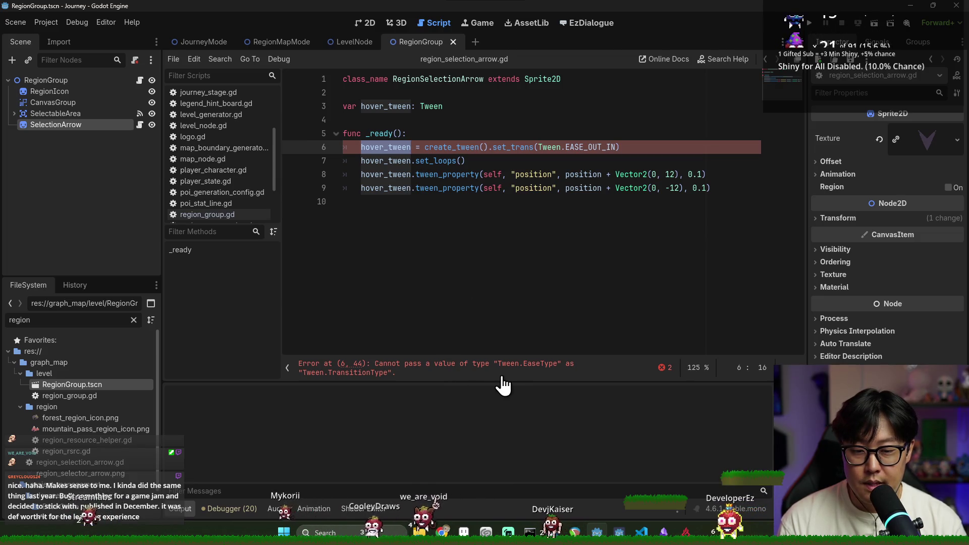
double_click(584, 149)
key(BackSpace)
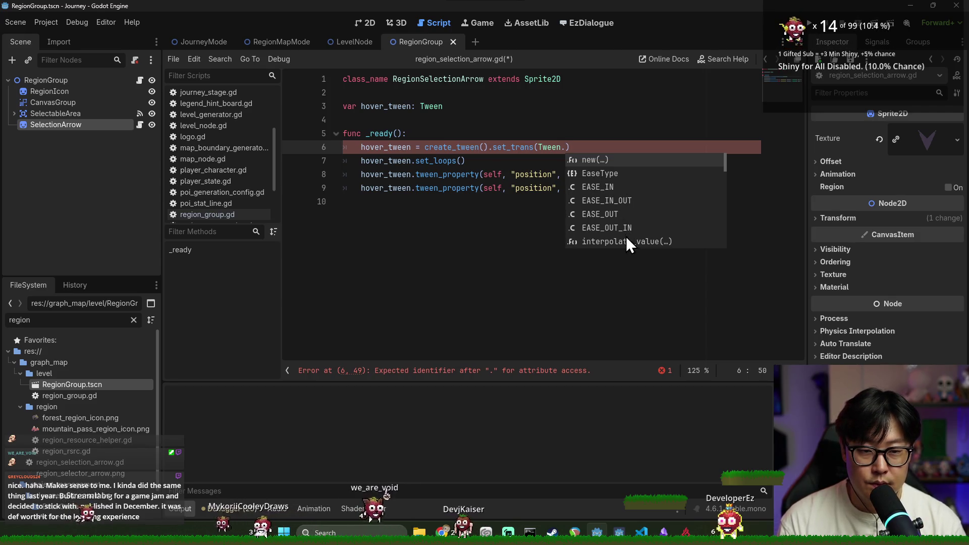
key(BackSpace)
key(BackSpace)
key(BackSpace)
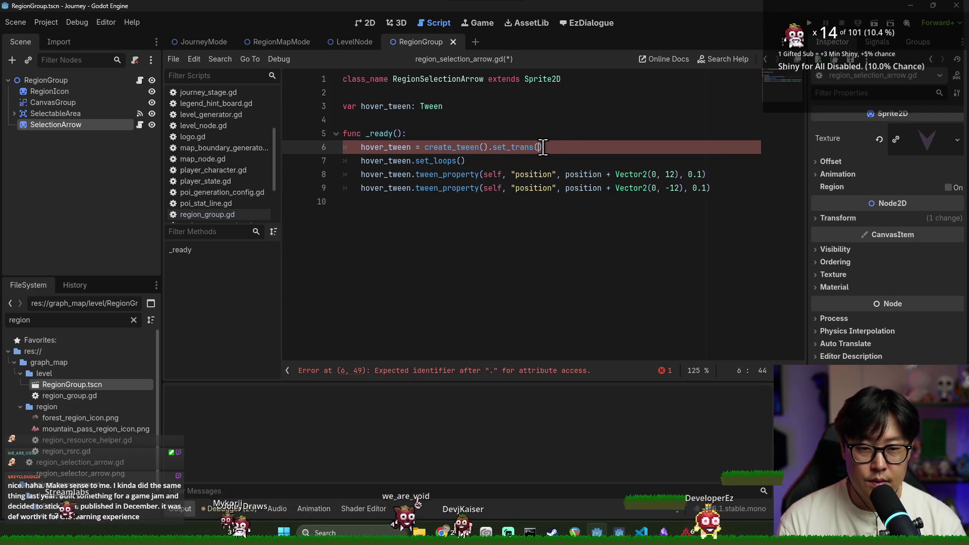
text(Trna)
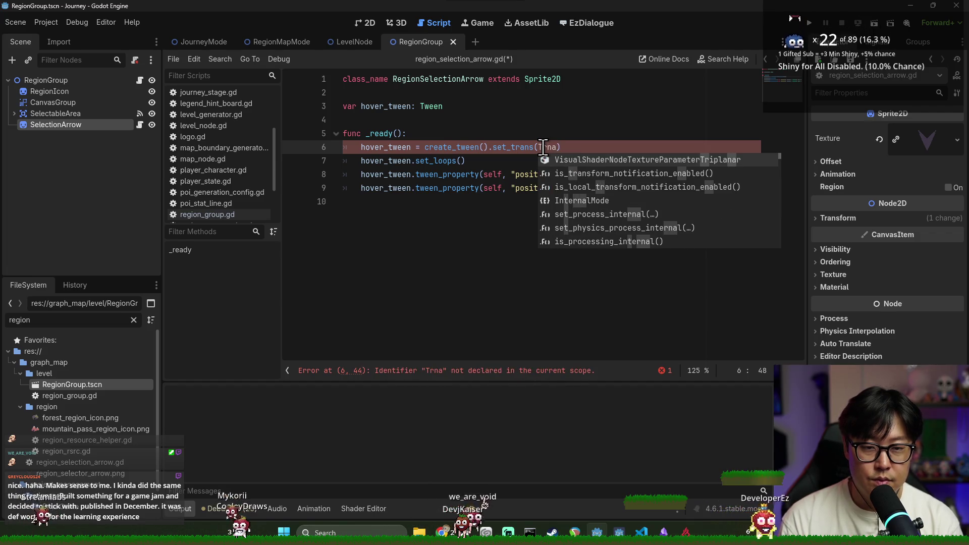
key(BackSpace)
key(BackSpace)
key(BackSpace)
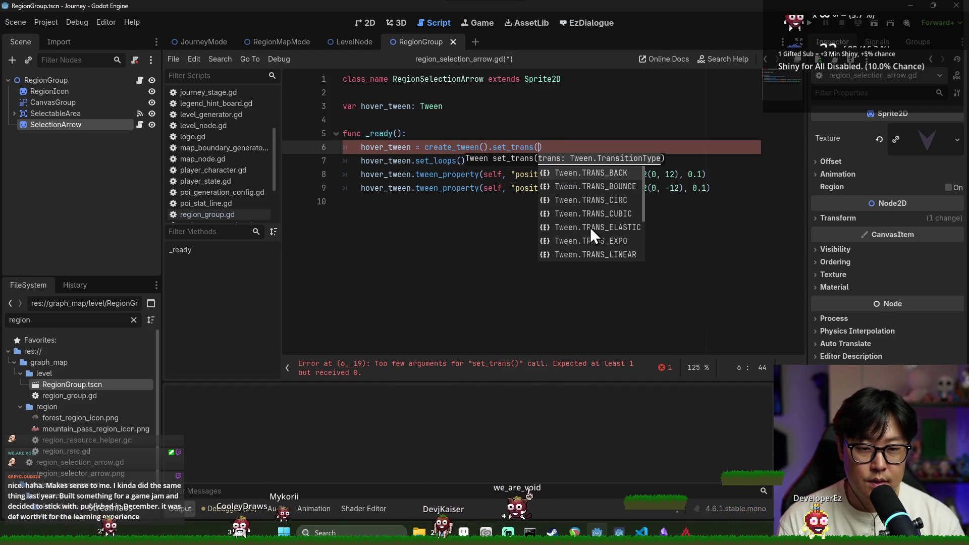
scroll(615, 212, down, 1)
scroll(616, 237, down, 2)
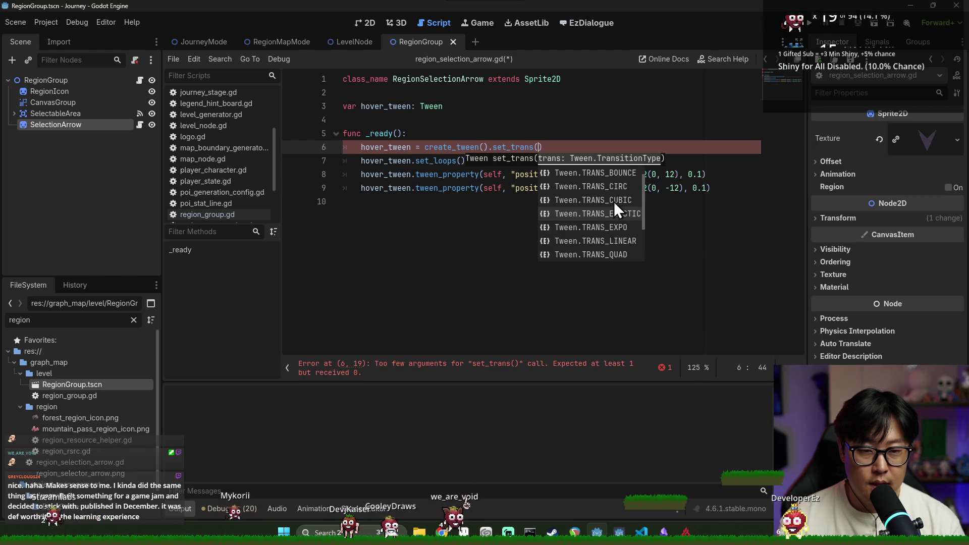
click(614, 202)
key(ctrl+s)
Step: Save the arrow script and open region_group.gd from RegionGroup's script icon
key(Down)
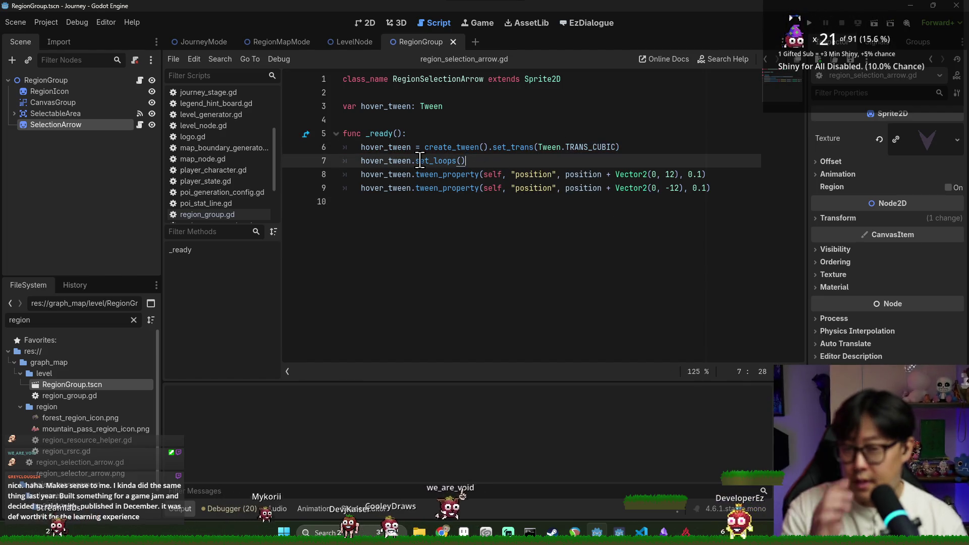
key(ctrl+s)
click(470, 174)
key(ctrl+s)
double_click(372, 147)
click(434, 187)
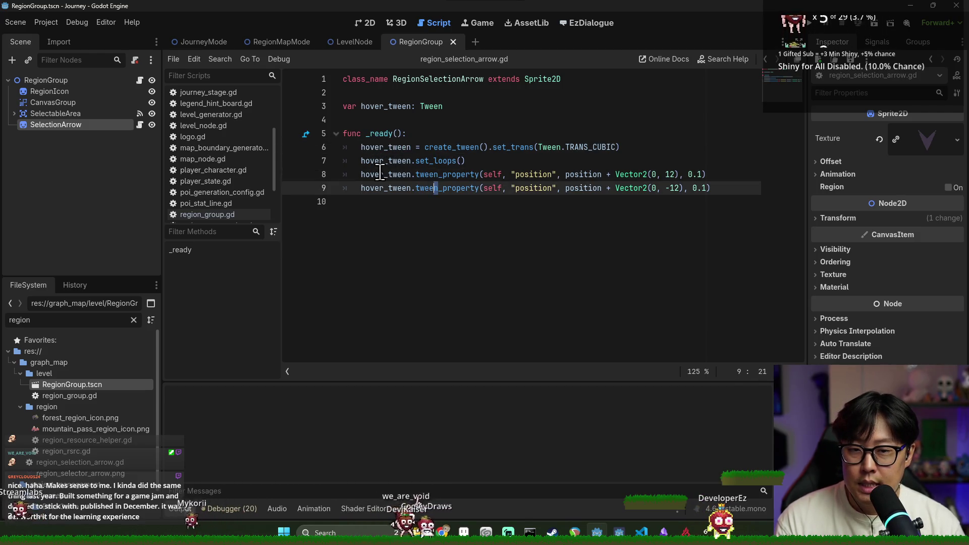
key(ctrl+s)
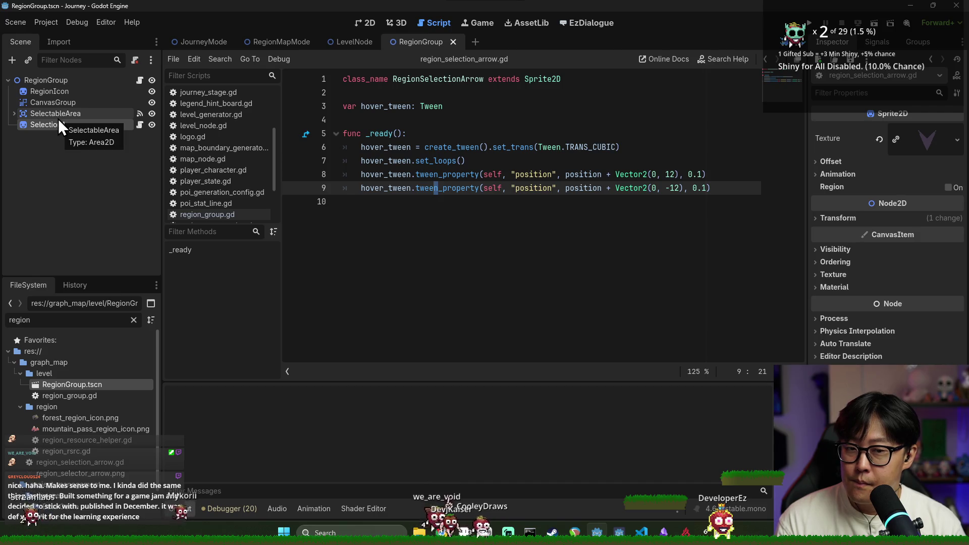
double_click(386, 147)
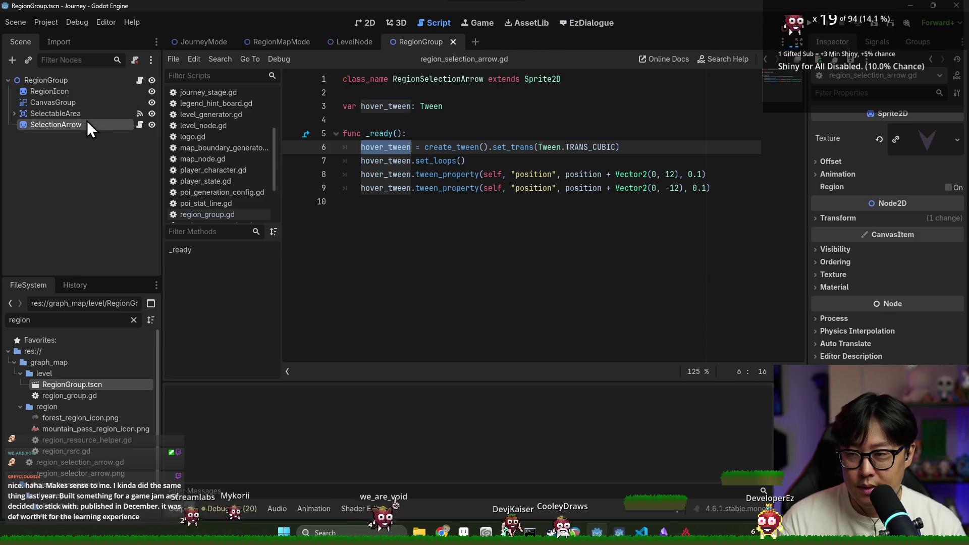
click(140, 80)
scroll(392, 147, down, 3)
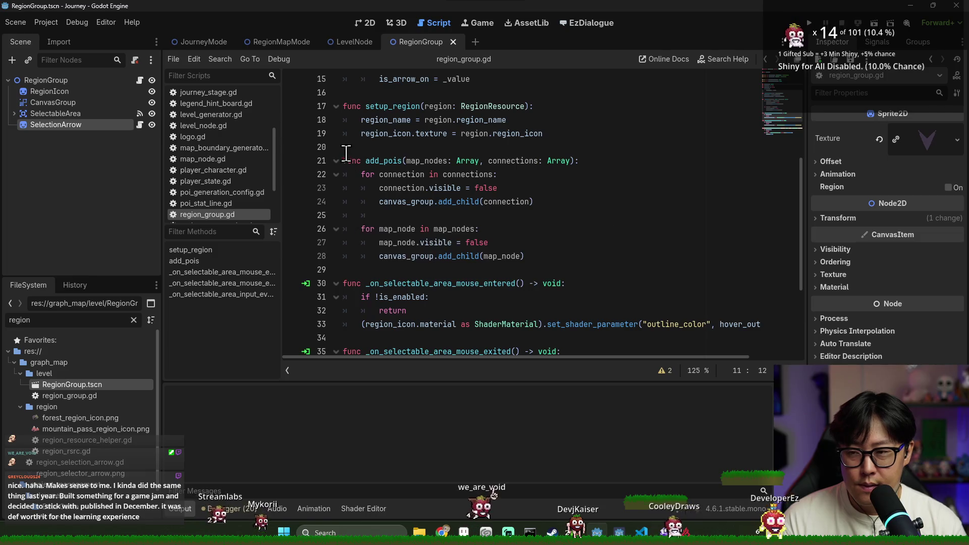
Step: Delete the is_arrow_on setter from region_group.gd and save
scroll(353, 152, up, 2)
key(ctrl+s)
click(391, 133)
click(487, 160)
key(Return)
key(Return)
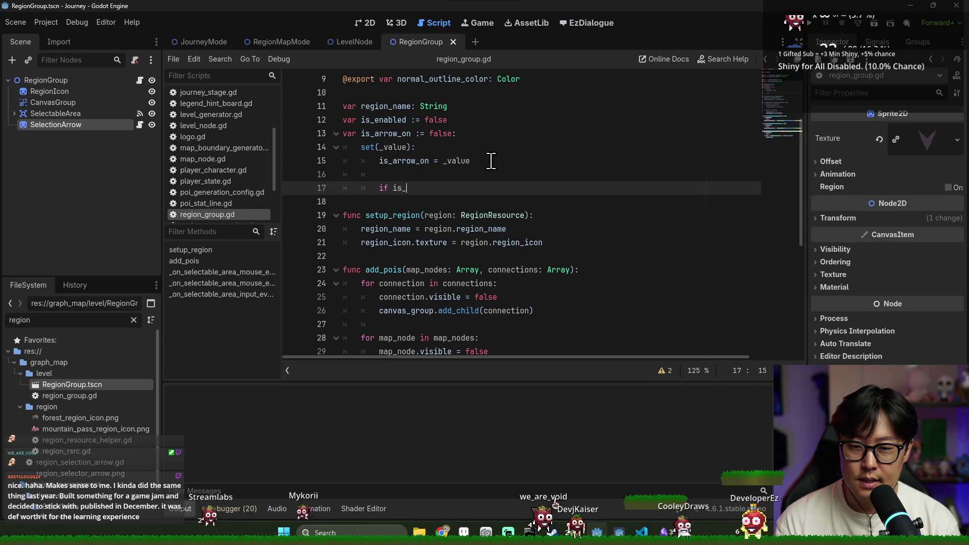
key(BackSpace)
key(BackSpace)
key(BackSpace)
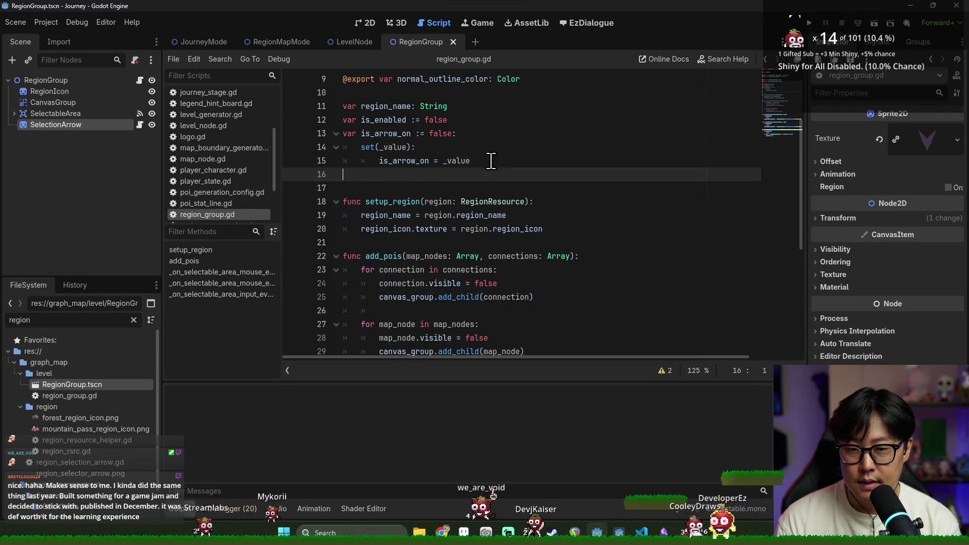
shift+click(487, 136)
key(BackSpace)
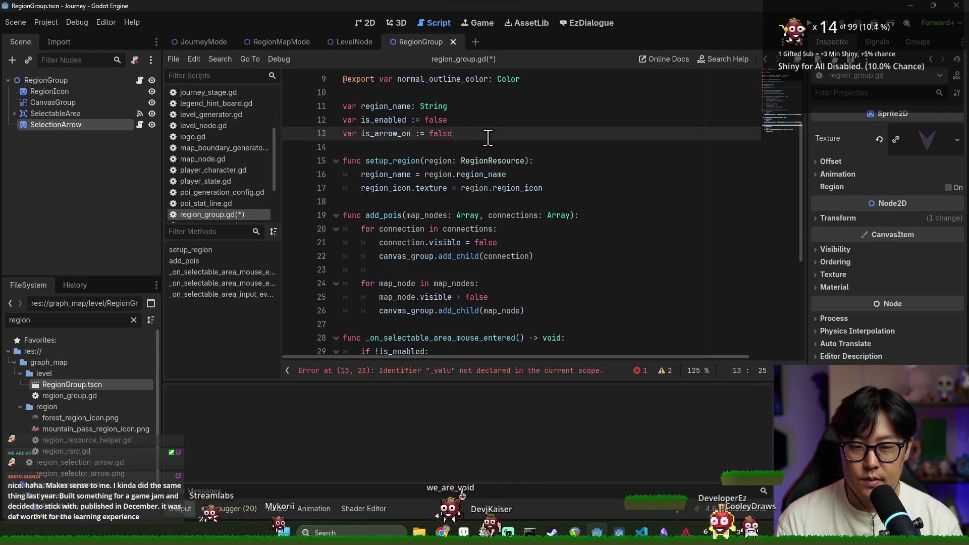
key(ctrl+s)
Step: Add a _process function after the input event function
scroll(451, 205, down, 5)
click(466, 333)
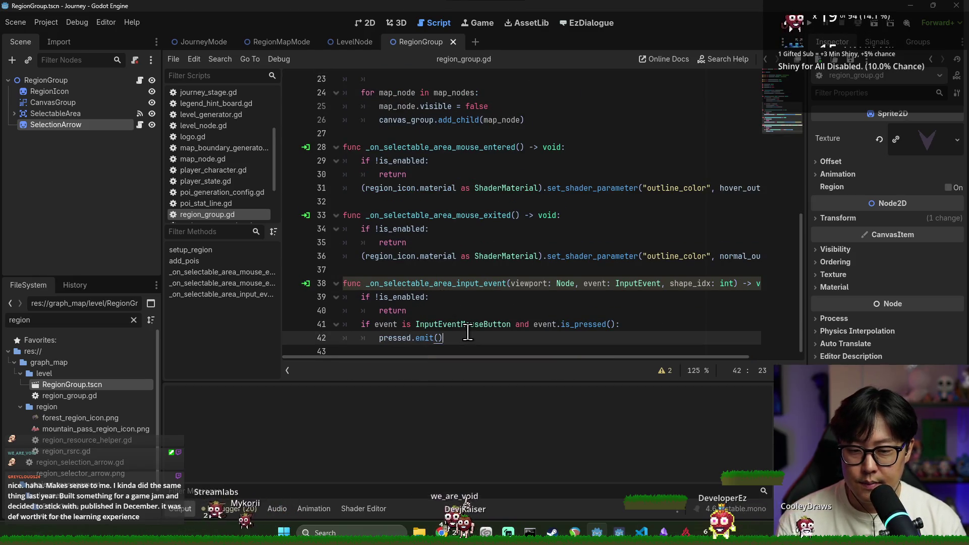
key(Return)
key(Return)
key(BackSpace)
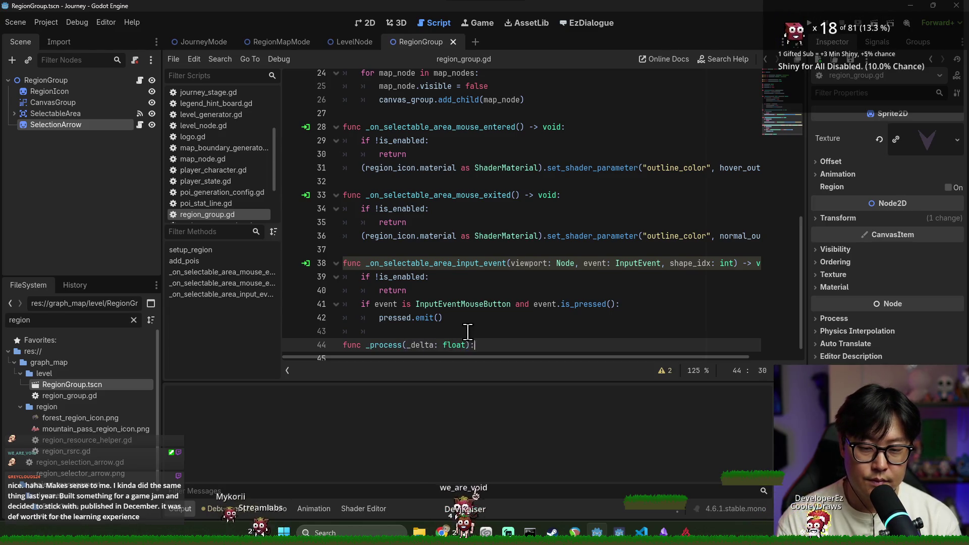
key(Return)
scroll(468, 332, up, 8)
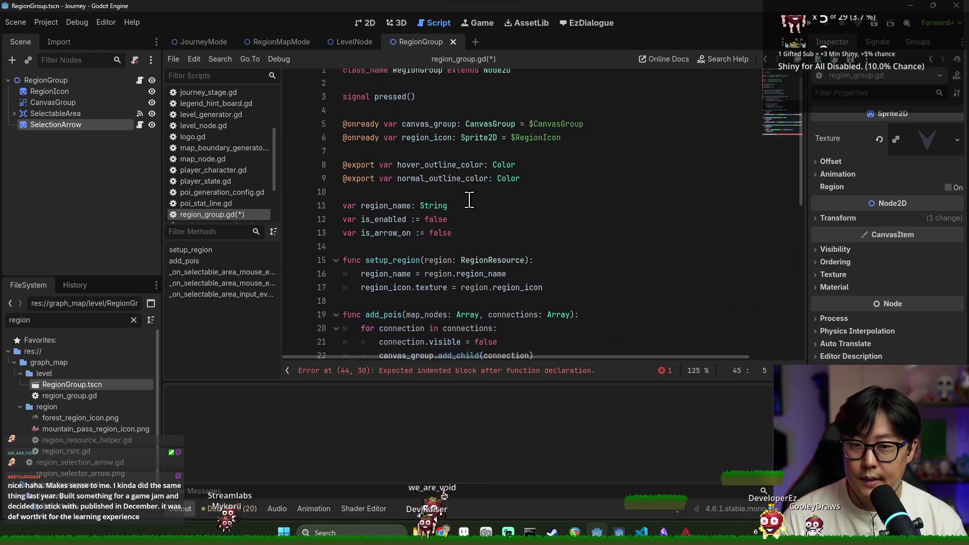
drag(91, 125, 353, 202)
ctrl+click(359, 201)
key(alt+Left)
triple_click(439, 201)
key(ctrl+x)
Step: Set selection_arrow.visible = is_arrow_on in _process, save, and close the RegionGroup scene
click(422, 161)
scroll(446, 164, down, 9)
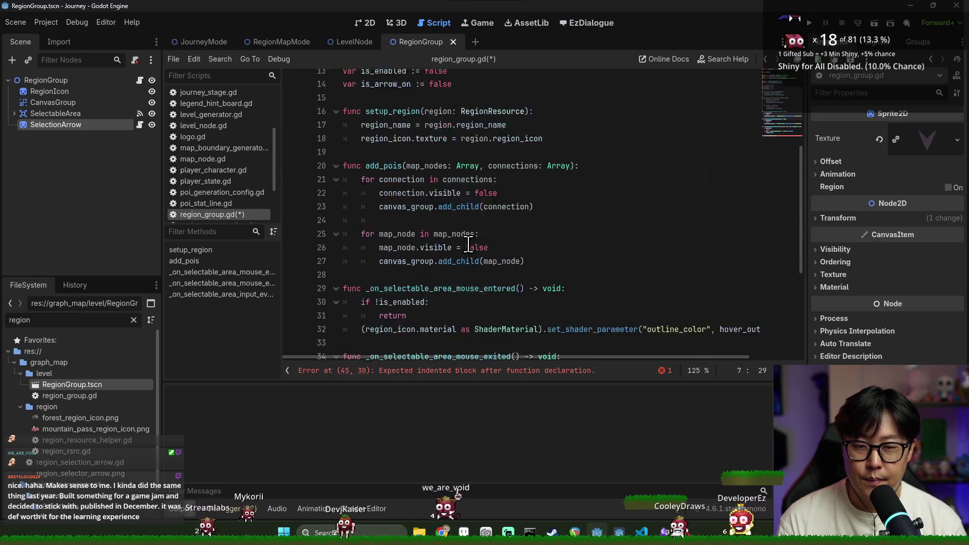
click(451, 336)
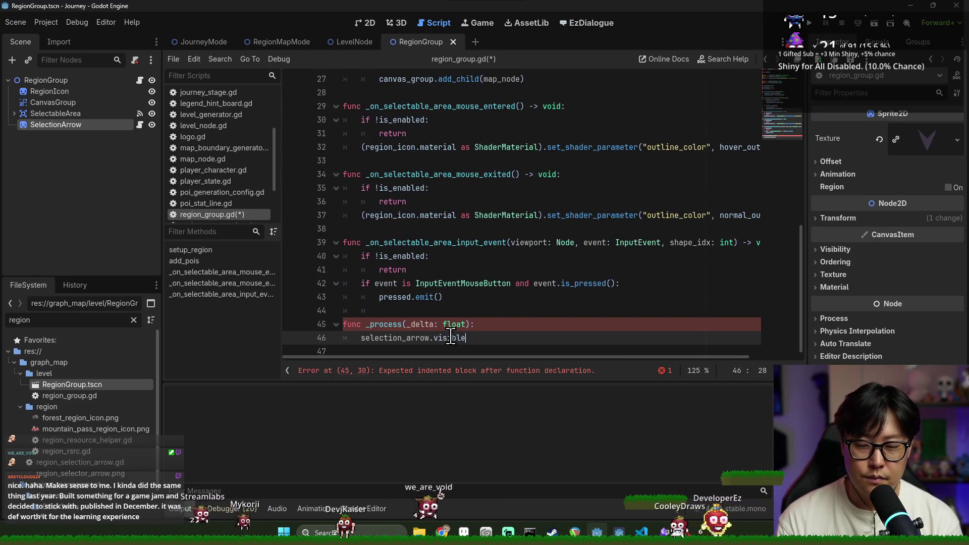
text(is_+)
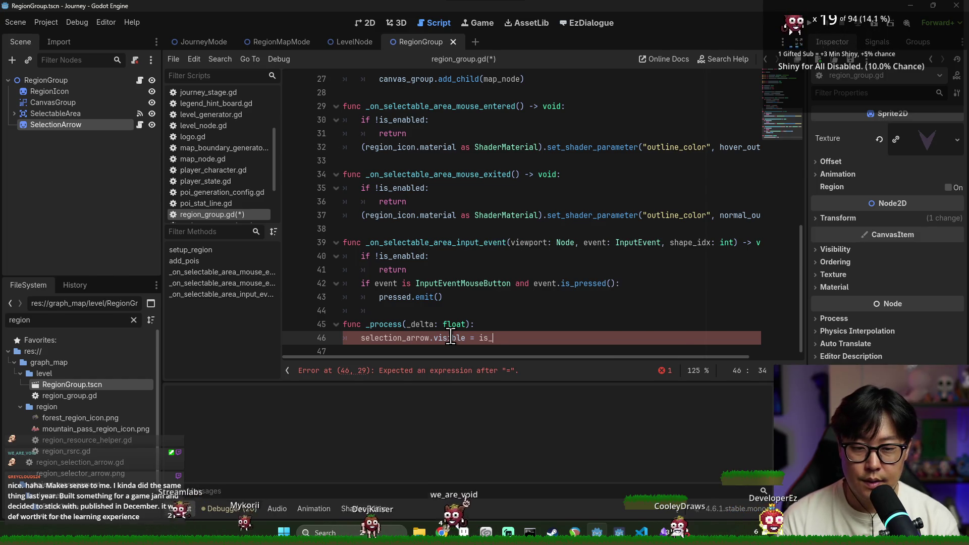
text(arrow_on)
key(ctrl+s)
click(447, 228)
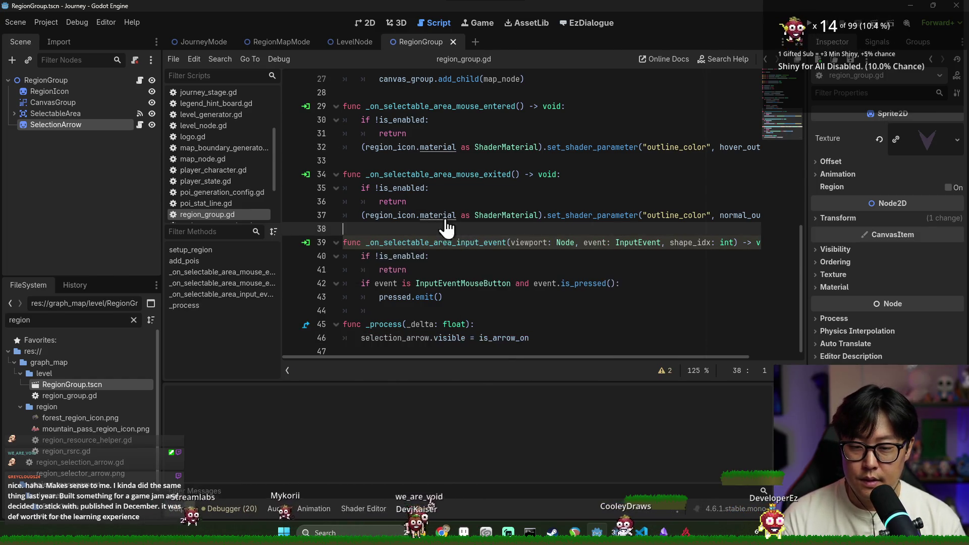
click(452, 42)
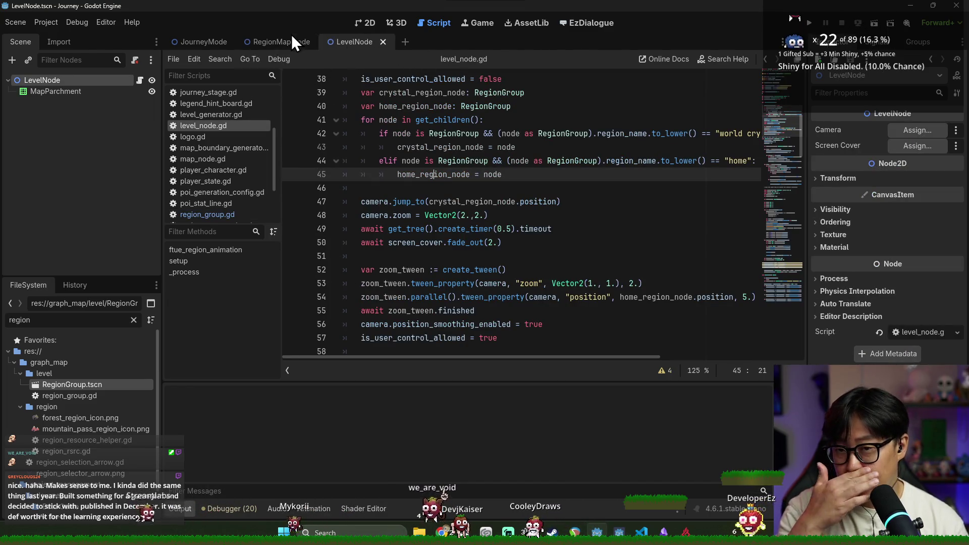
Step: Return to the LevelNode scene, remove an extra blank line in level_node.gd, and save
click(292, 41)
click(348, 42)
scroll(421, 147, down, 4)
scroll(421, 146, up, 4)
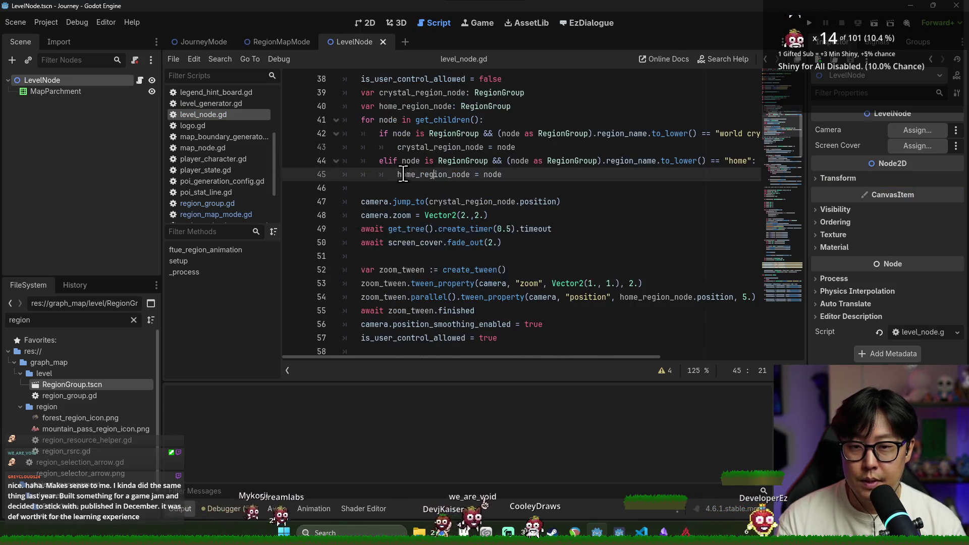
scroll(403, 173, up, 2)
click(399, 147)
key(BackSpace)
key(ctrl+s)
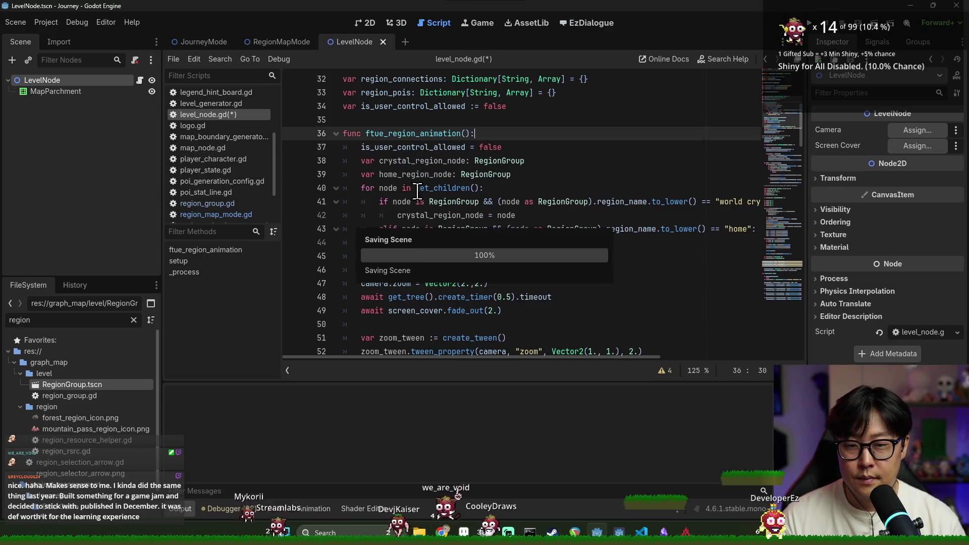
Step: Collapse the bottom panel and save level_node.gd
double_click(419, 174)
ctrl+scroll(419, 212, up, 1)
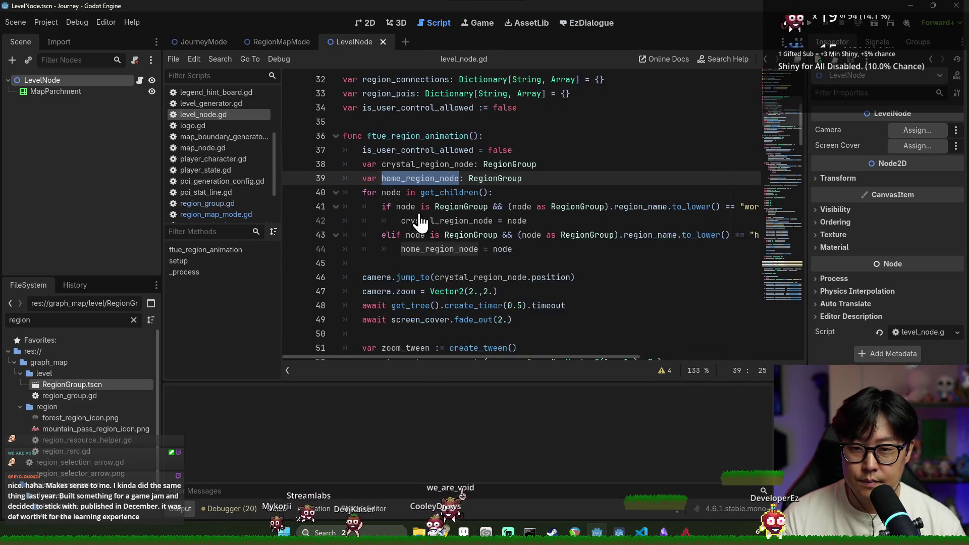
ctrl+scroll(419, 220, up, 1)
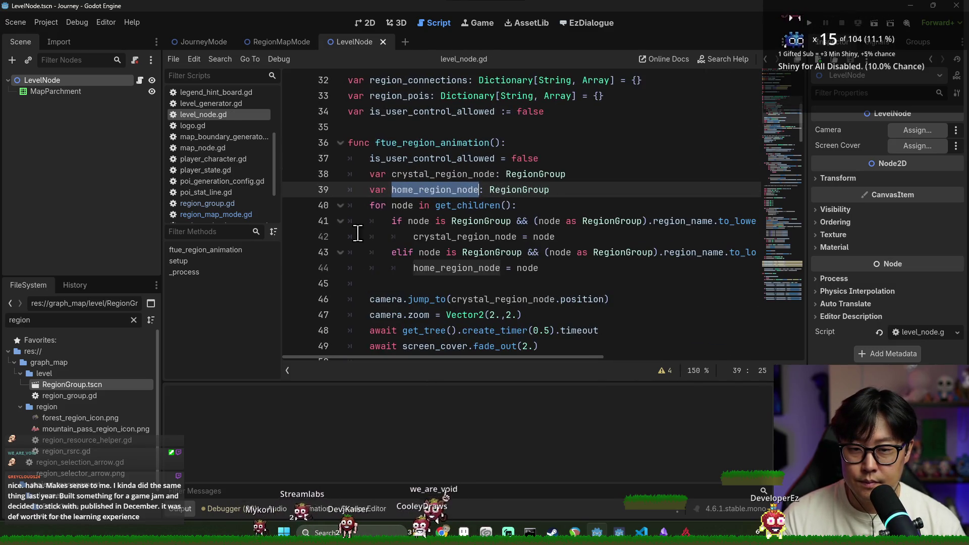
click(232, 502)
click(408, 299)
key(ctrl+s)
Step: Scroll through level_node.gd to review the ftue_region_animation code
scroll(444, 208, down, 2)
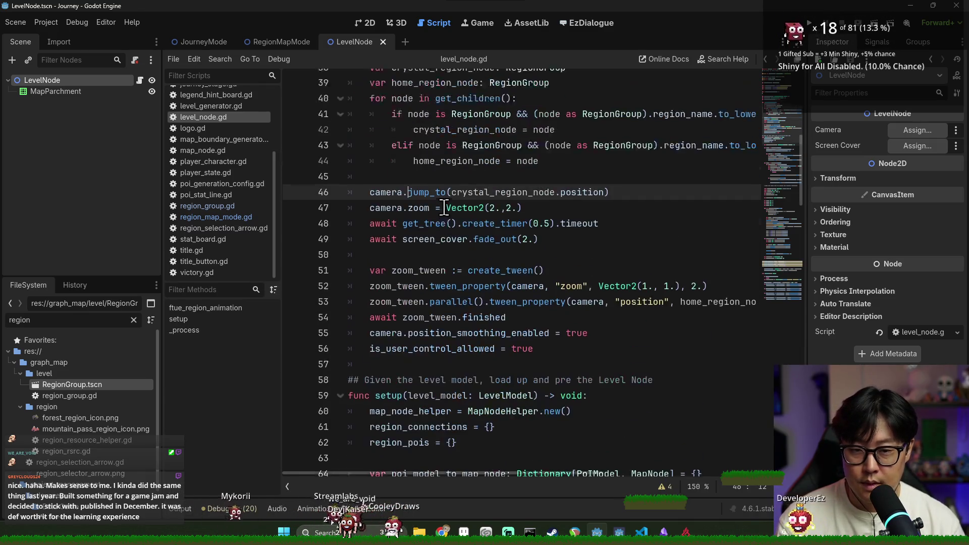
scroll(441, 279, down, 2)
scroll(523, 274, up, 5)
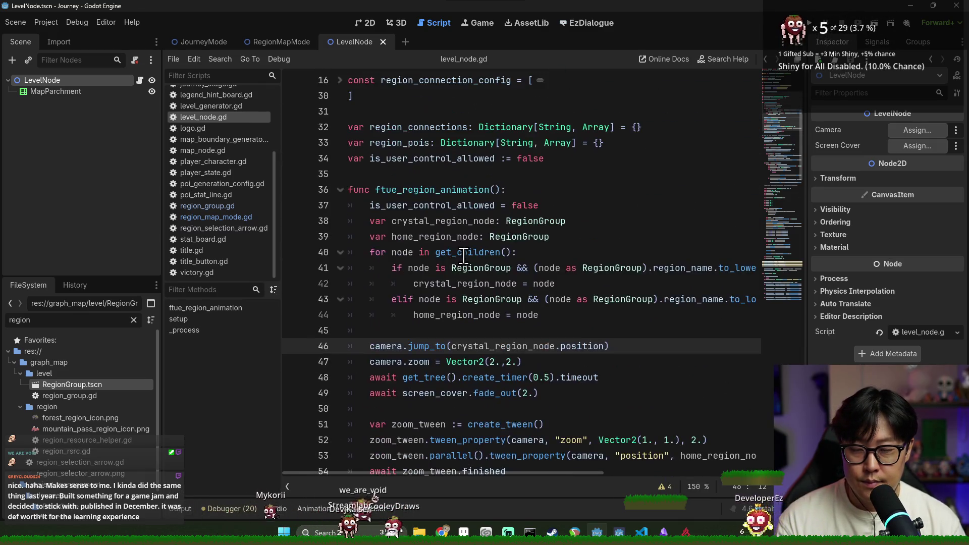
double_click(434, 192)
scroll(433, 227, down, 6)
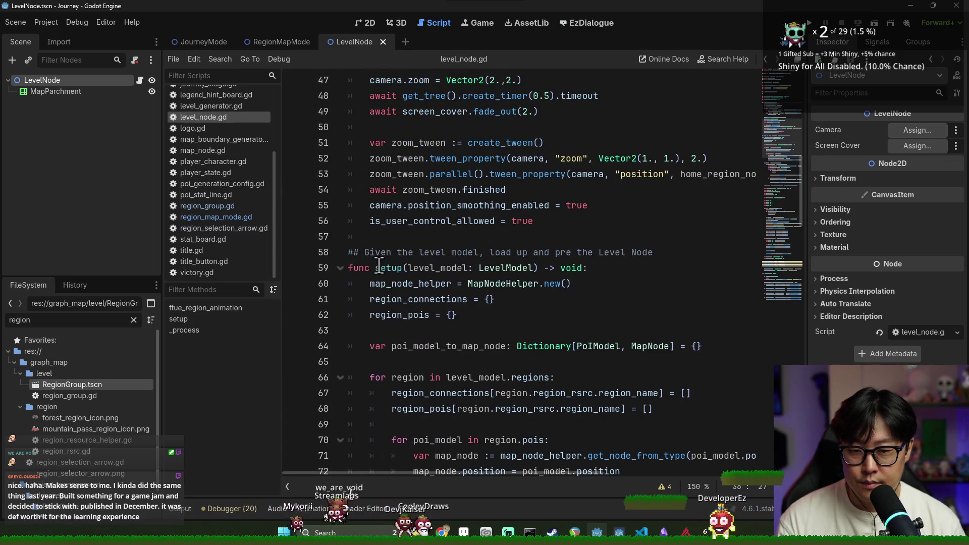
scroll(384, 273, down, 20)
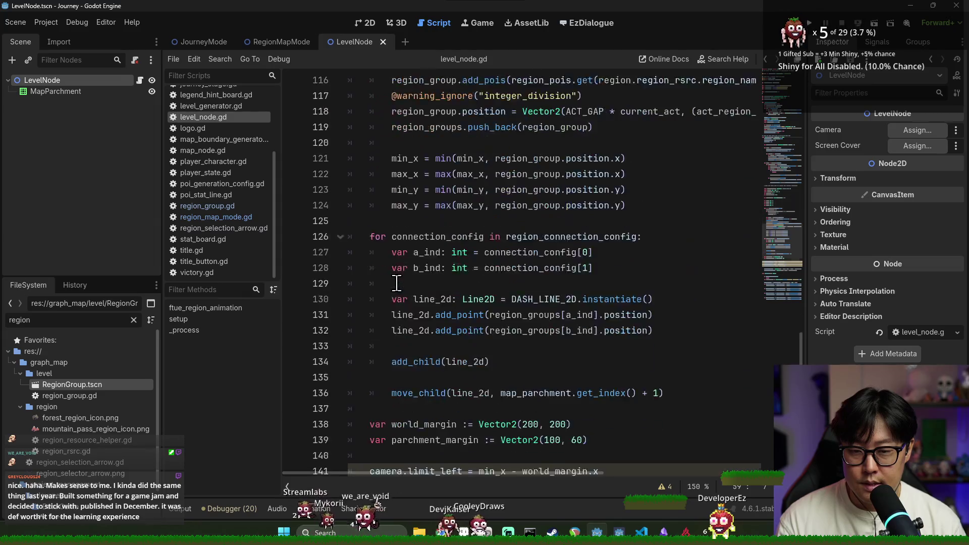
scroll(396, 283, down, 9)
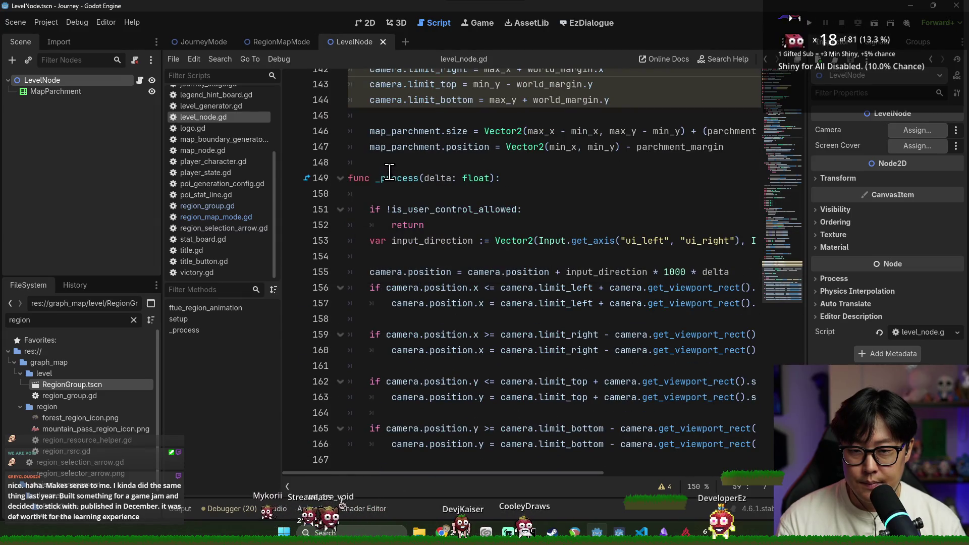
Step: Start a 'func selecti' stub on line 148, then undo it and save
click(545, 162)
scroll(416, 177, up, 1)
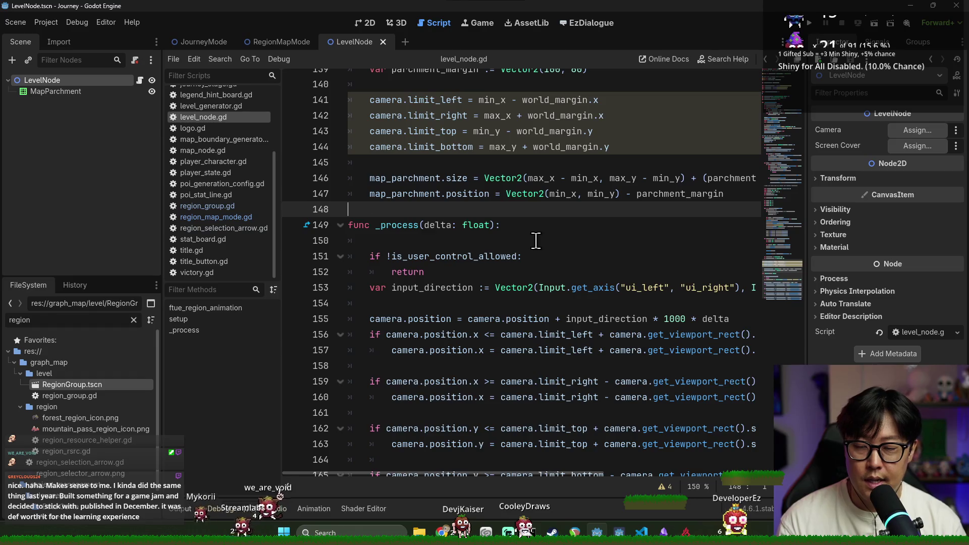
key(Return)
key(Return)
key(Up)
text(func se)
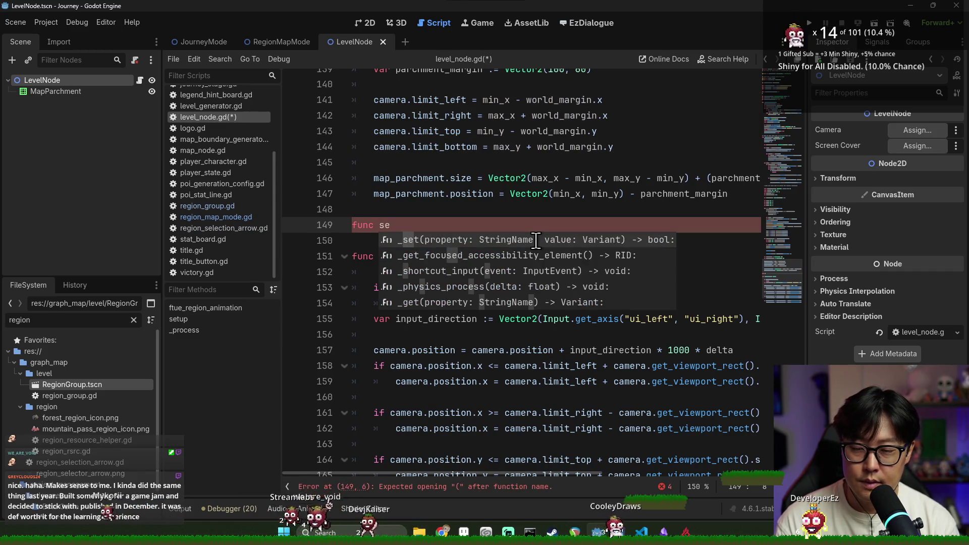
text(lecti)
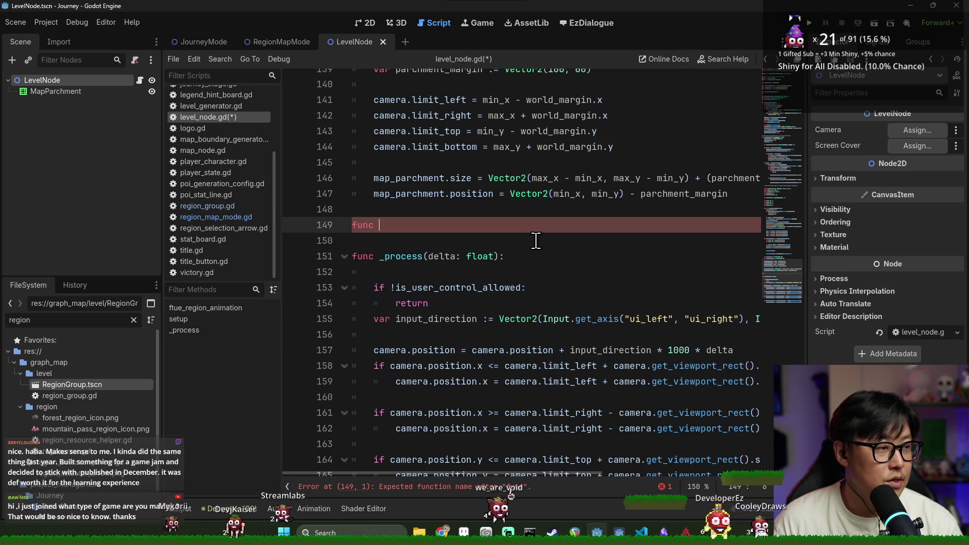
key(ctrl+z)
key(ctrl+s)
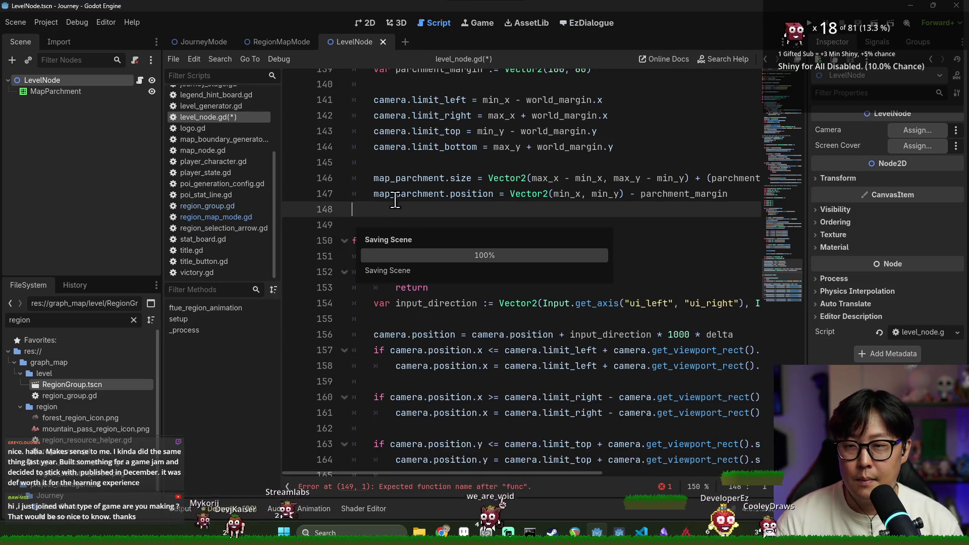
Step: Switch from Godot to the Chrome window showing itch.io
key(alt+Tab)
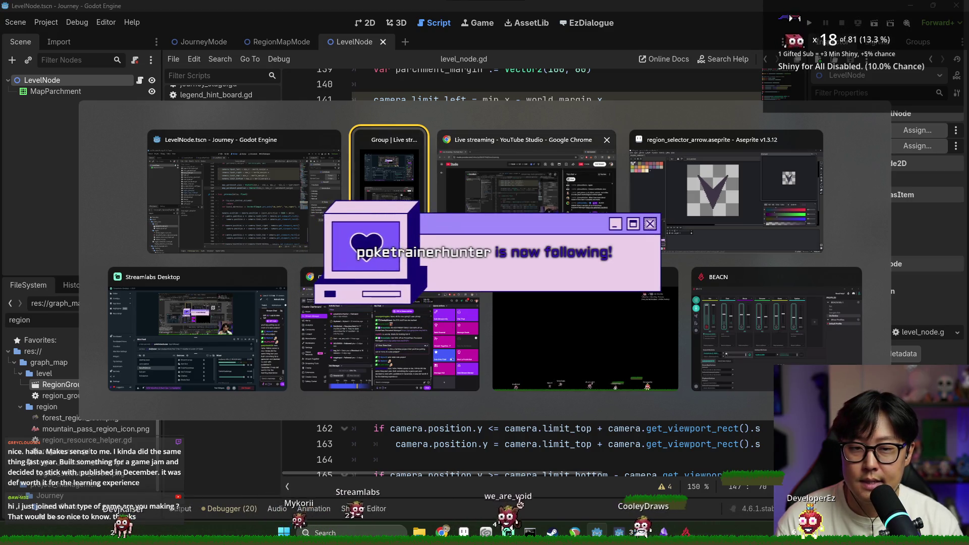
key(Escape)
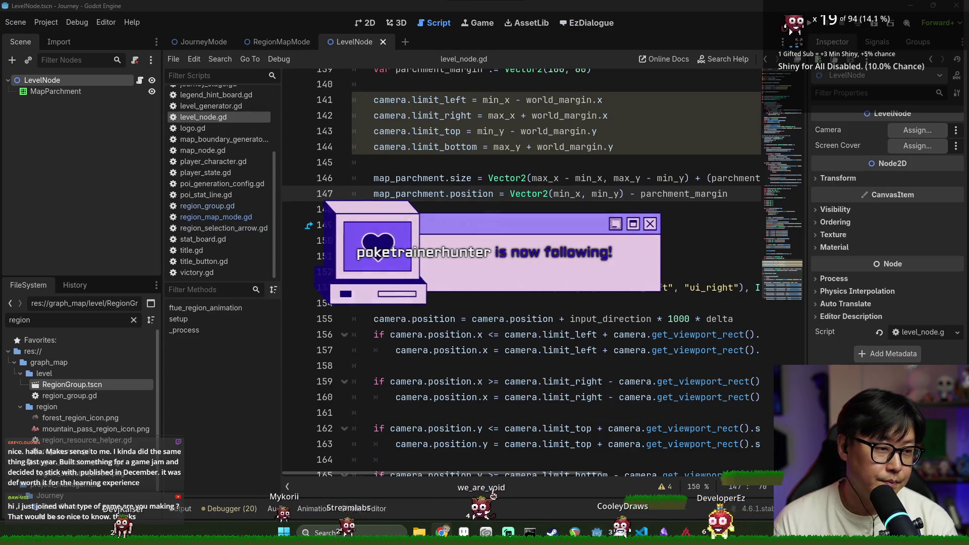
key(alt+Tab)
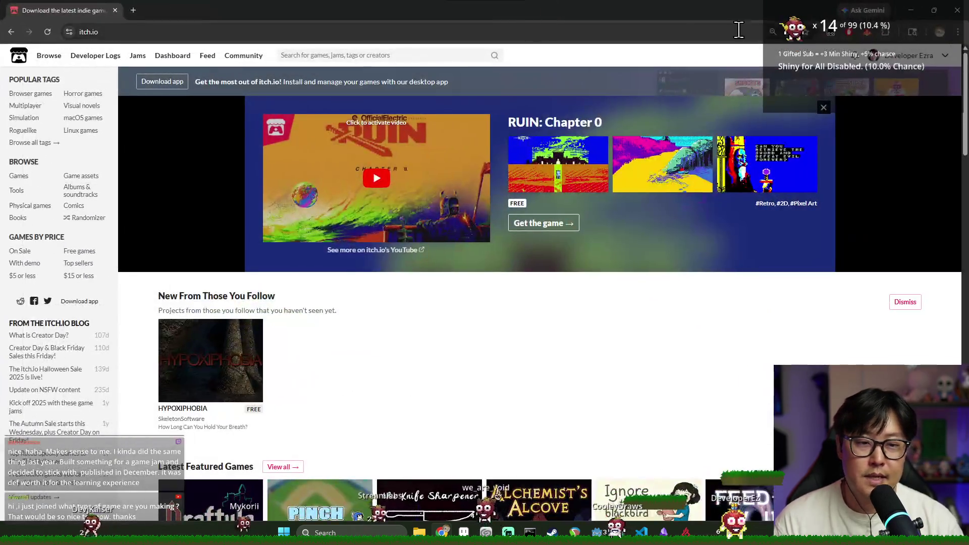
Step: Go from the itch.io account menu to the creator dashboard and open Cartographer
click(947, 58)
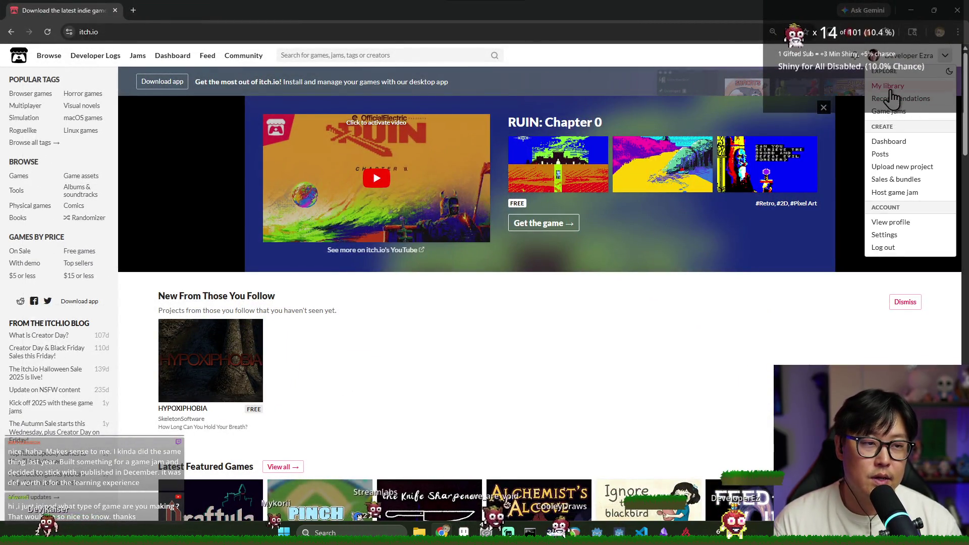
scroll(293, 252, down, 2)
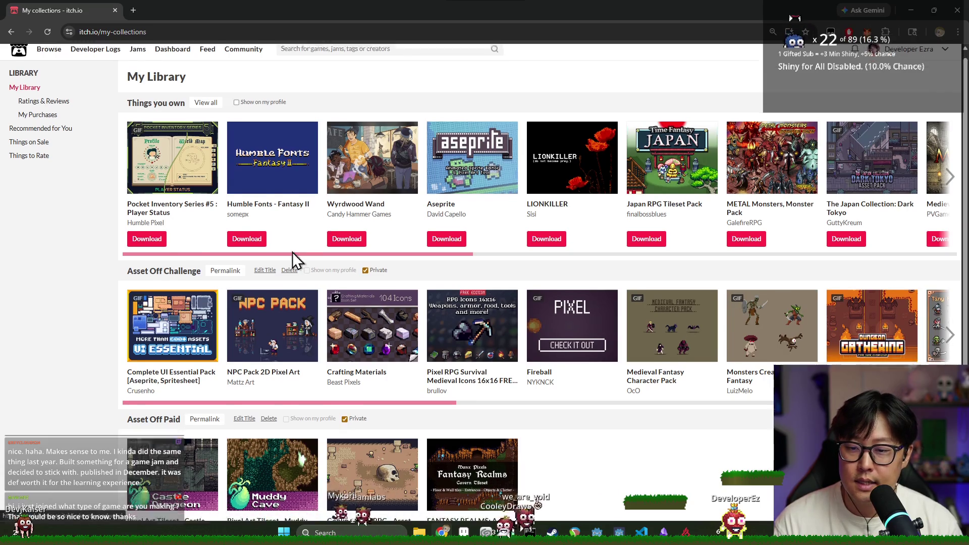
scroll(680, 141, up, 3)
click(935, 60)
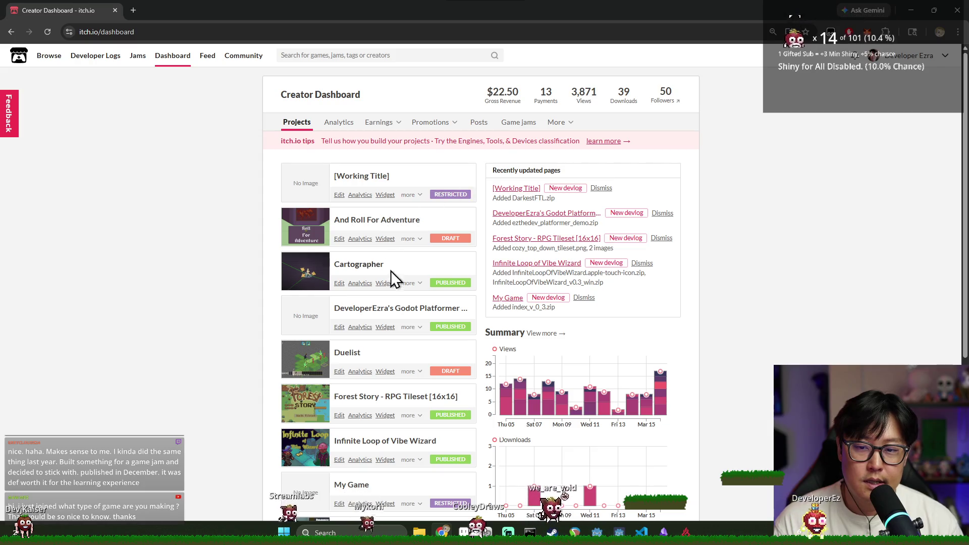
scroll(390, 271, down, 4)
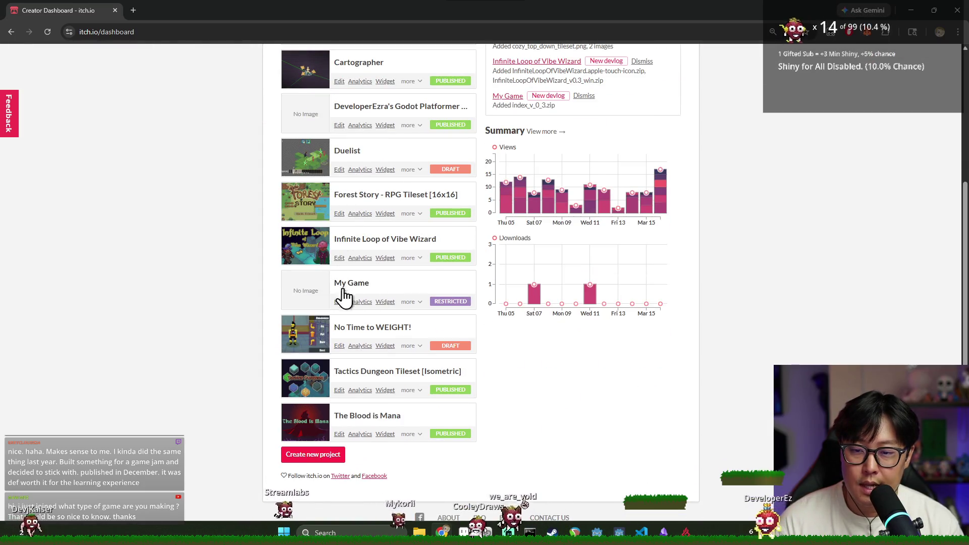
scroll(342, 376, up, 3)
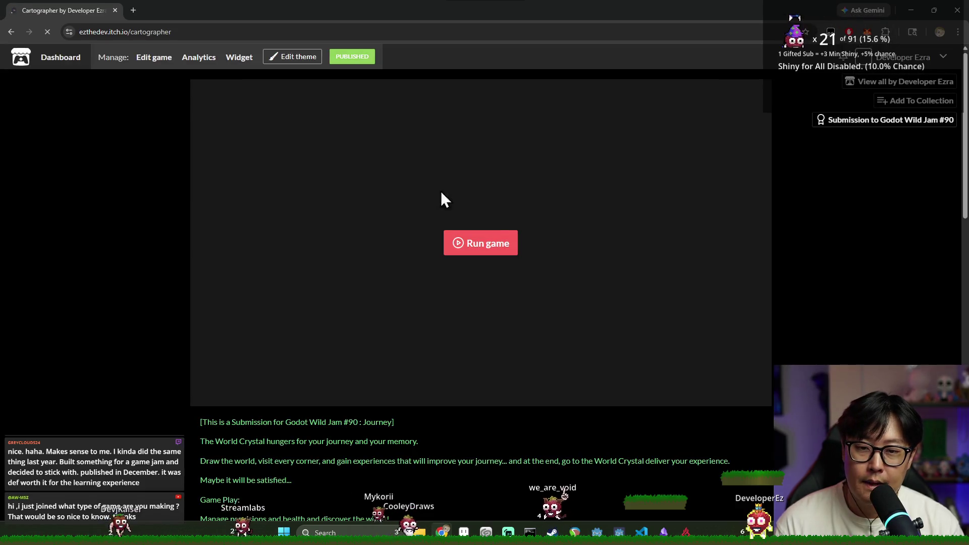
Step: Select the Cartographer page URL and run its web build
key(ctrl+l)
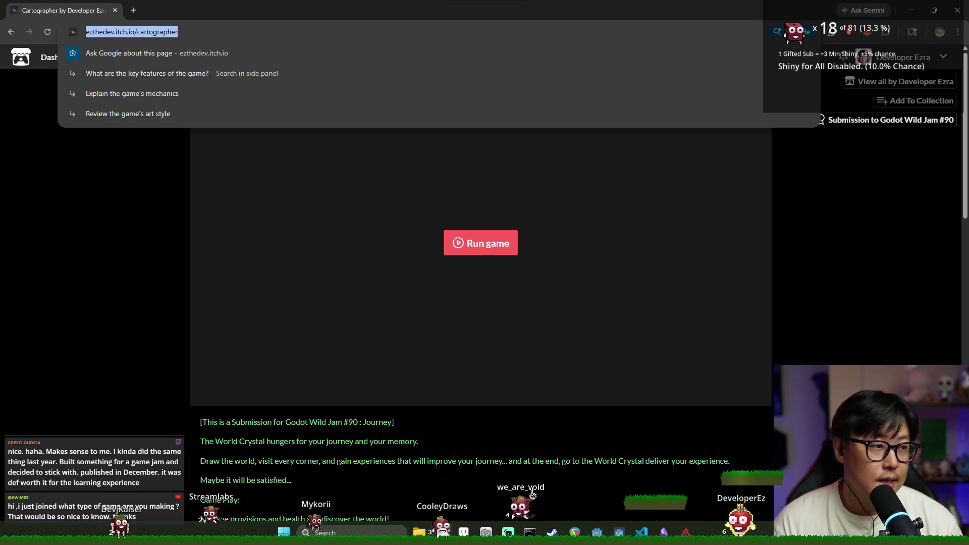
key(Escape)
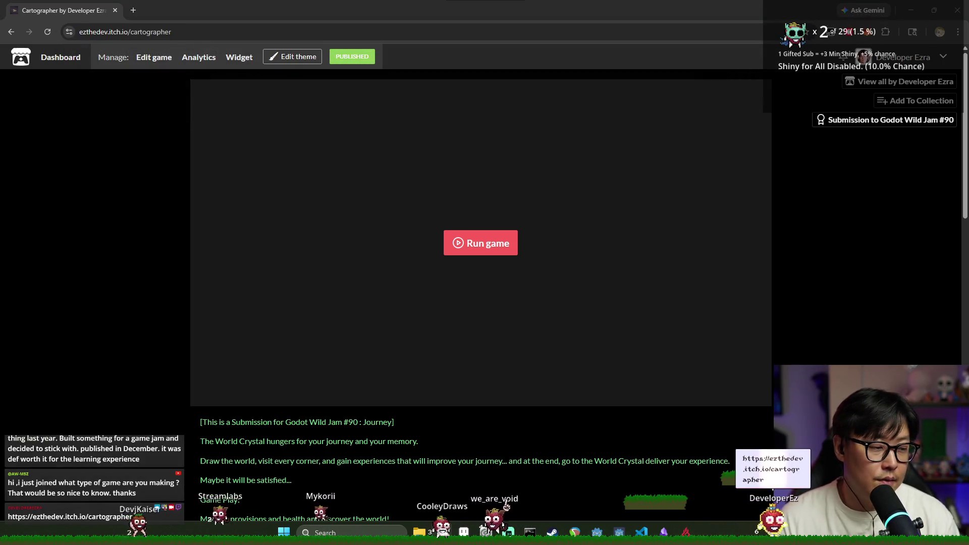
click(487, 251)
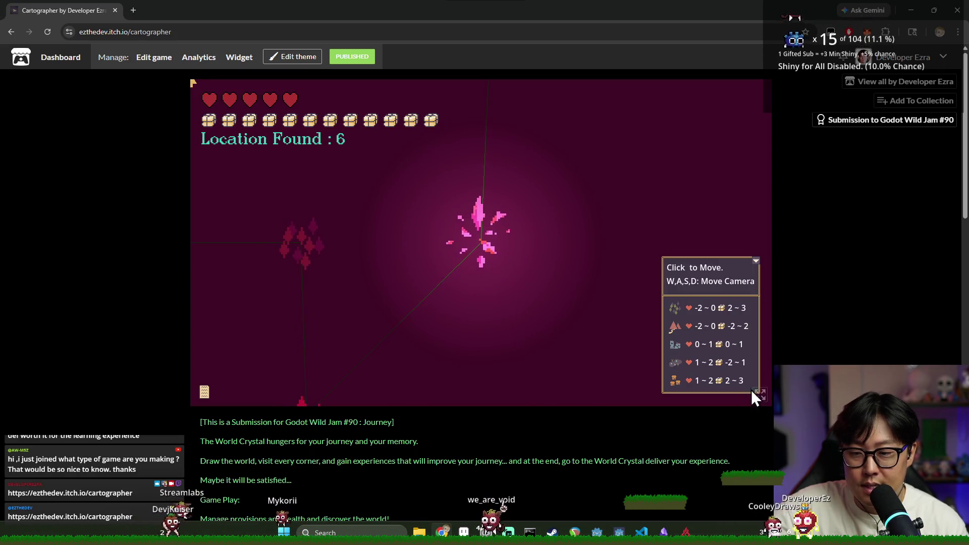
Step: Enter Cartographer's map, hide the controls legend, and move the player up the path
click(628, 332)
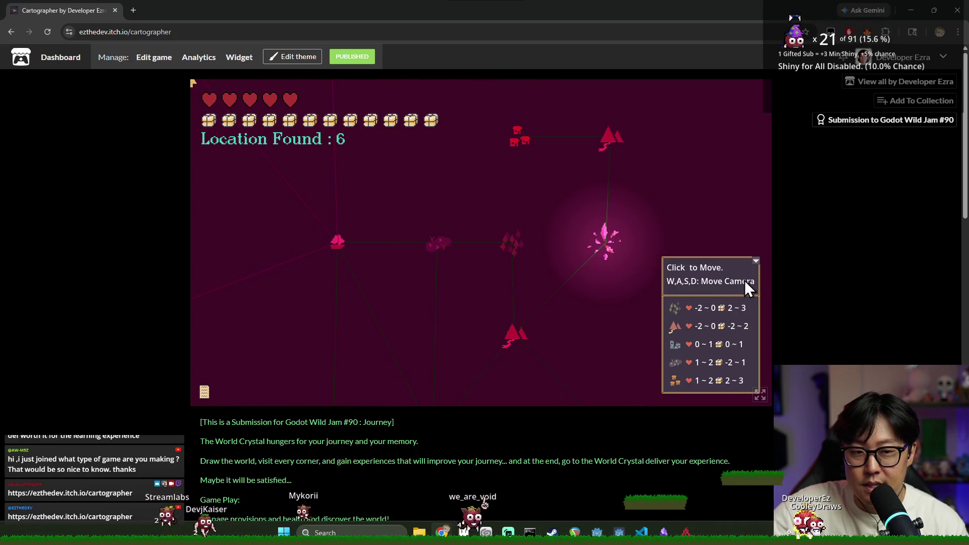
click(755, 261)
key(w)
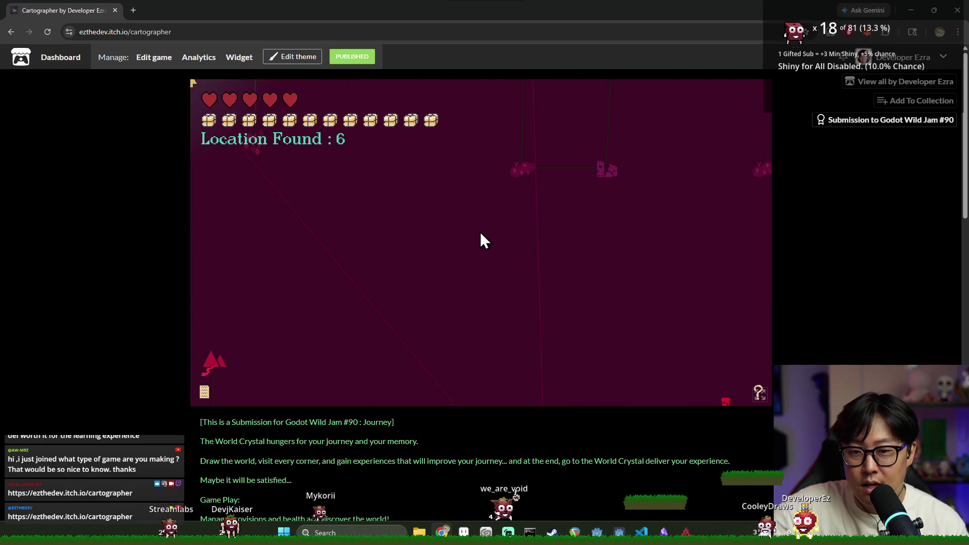
key(space)
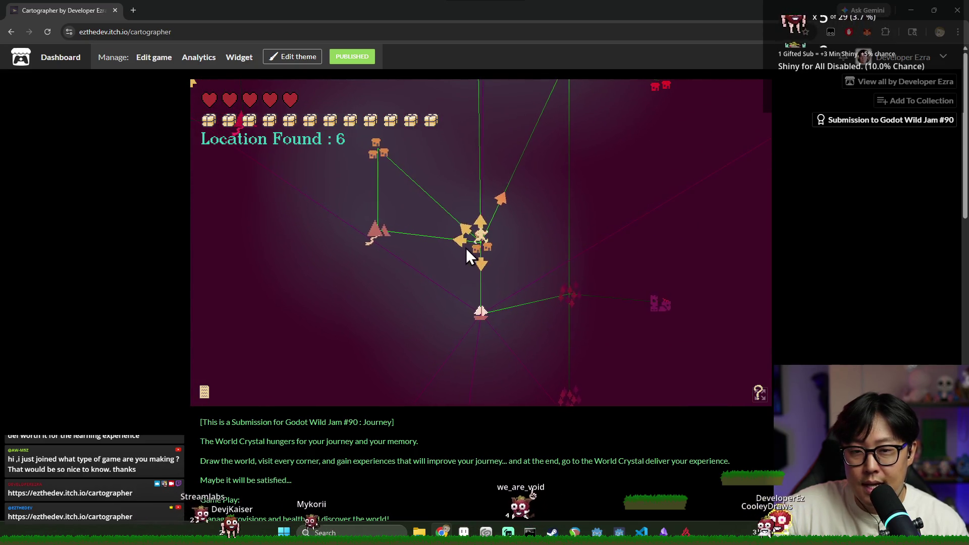
key(w)
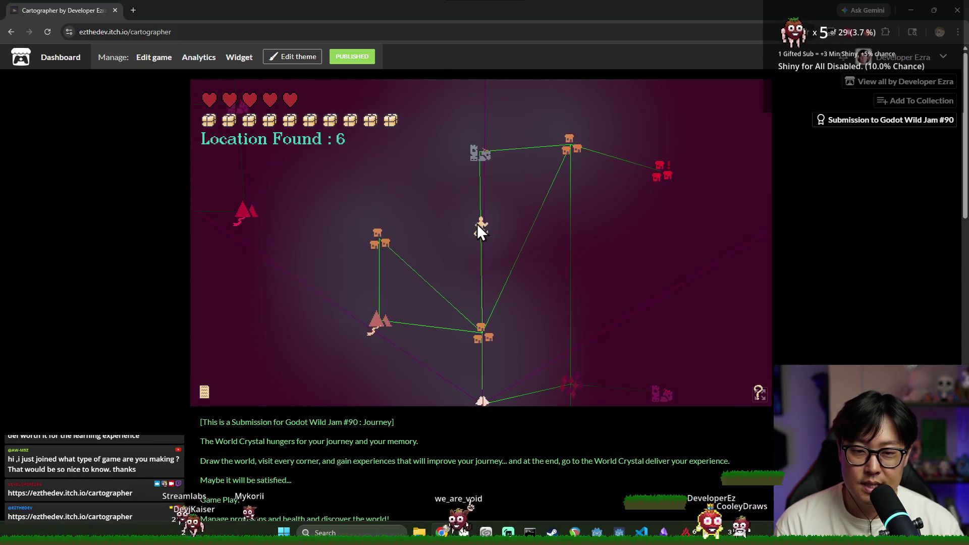
Step: Check the event log, take an upgrade, and accept the top-right villager's request
click(204, 391)
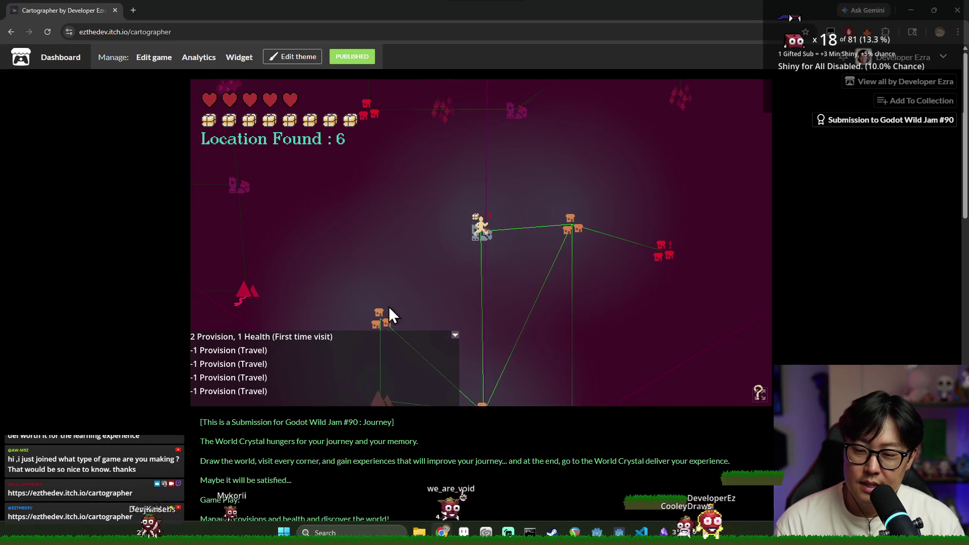
click(455, 334)
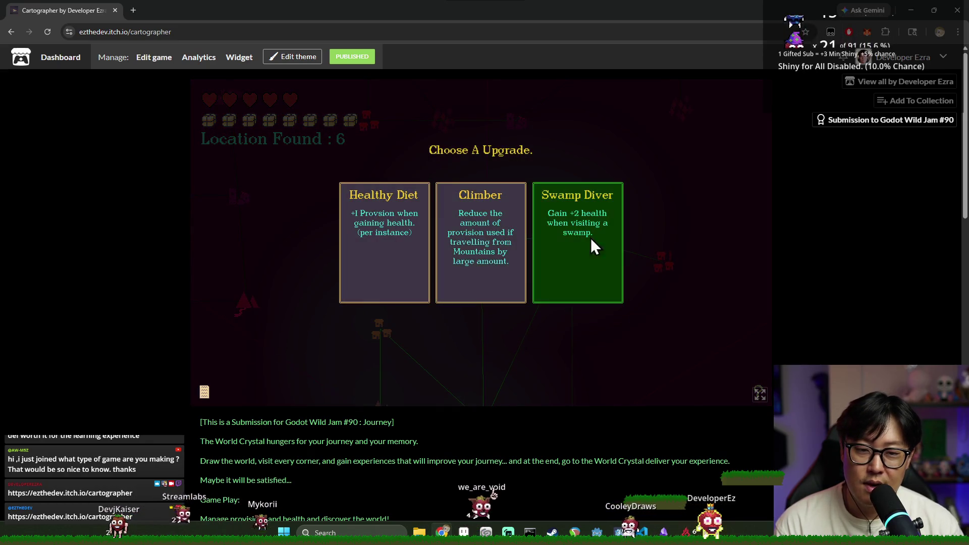
click(395, 237)
click(570, 238)
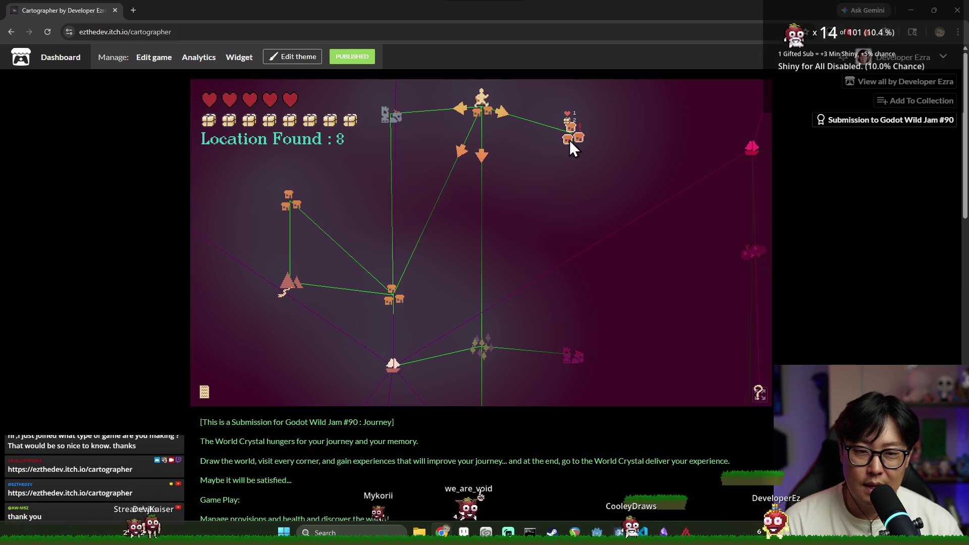
click(569, 140)
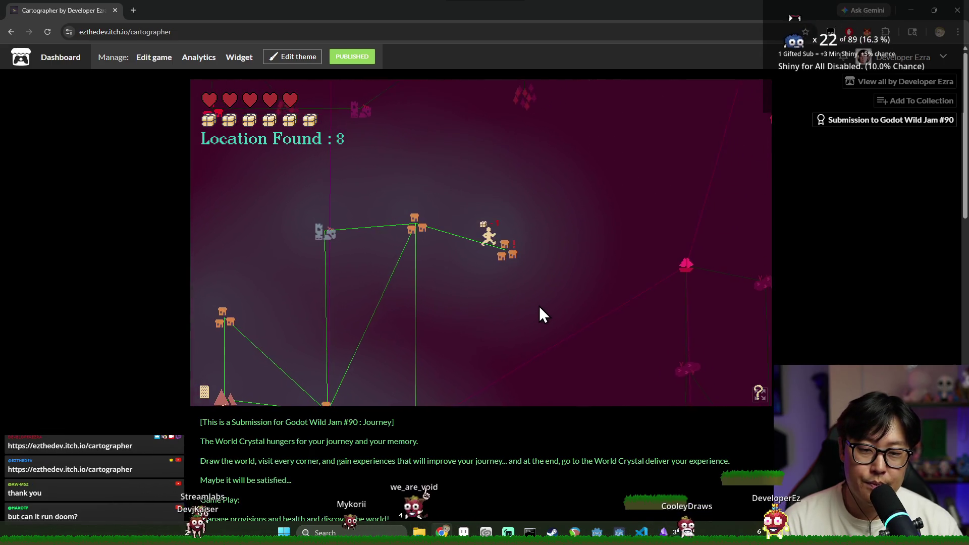
click(491, 270)
click(495, 272)
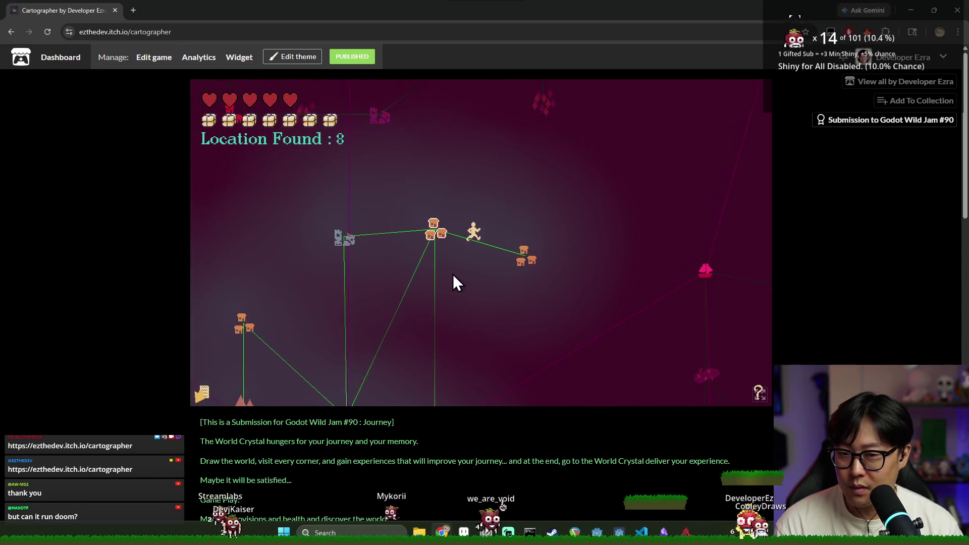
Step: Walk to the boat node to refill supplies, then close the browser
click(482, 263)
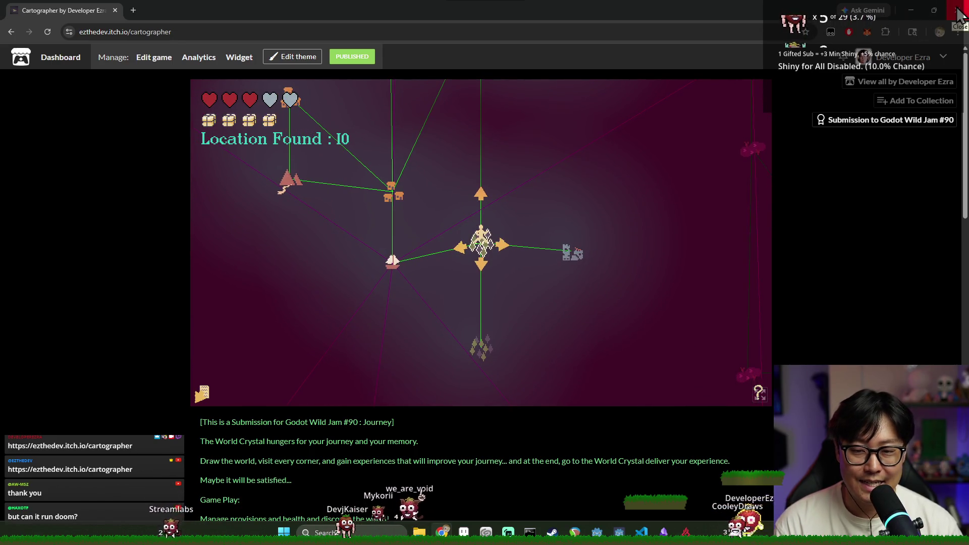
click(392, 261)
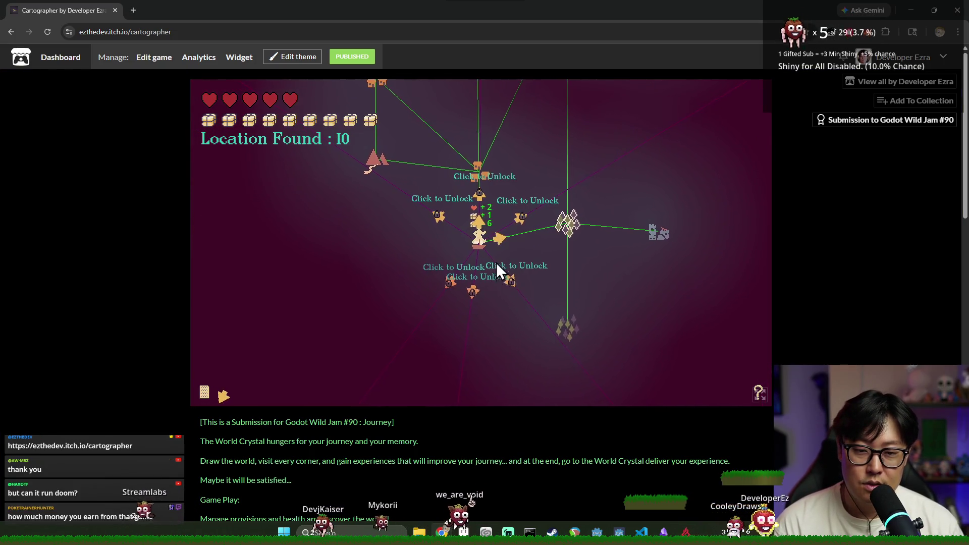
click(559, 316)
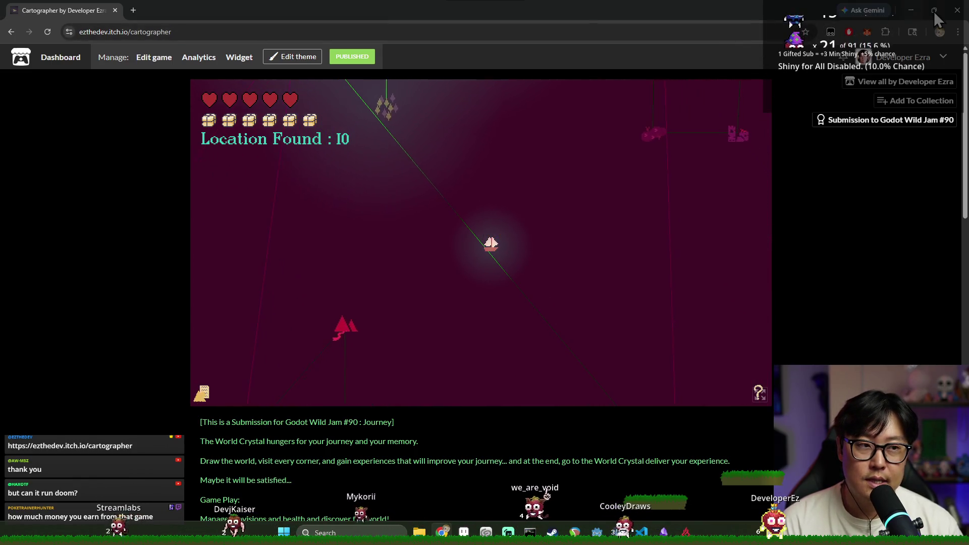
click(957, 12)
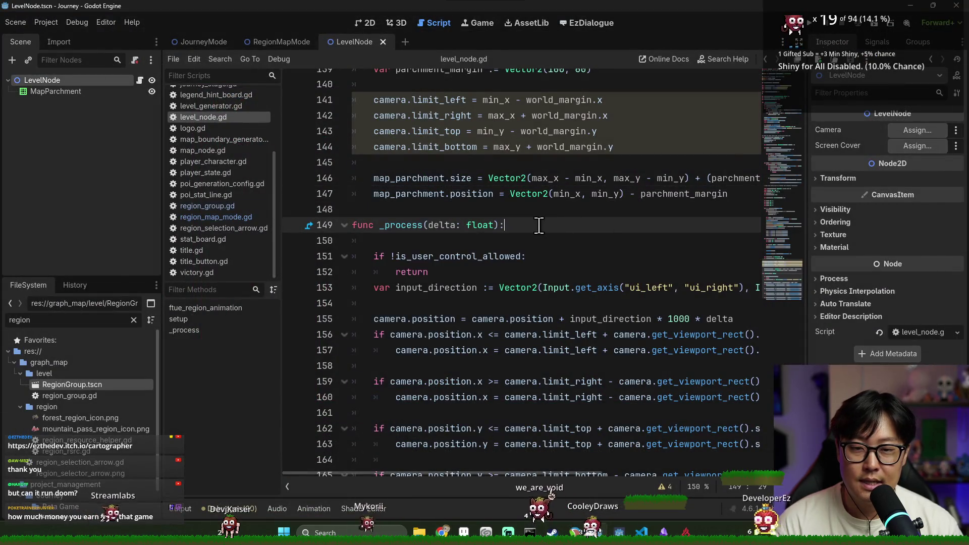
Step: Return to the Godot editor, review lines in the level script and save the scene
key(alt+Tab)
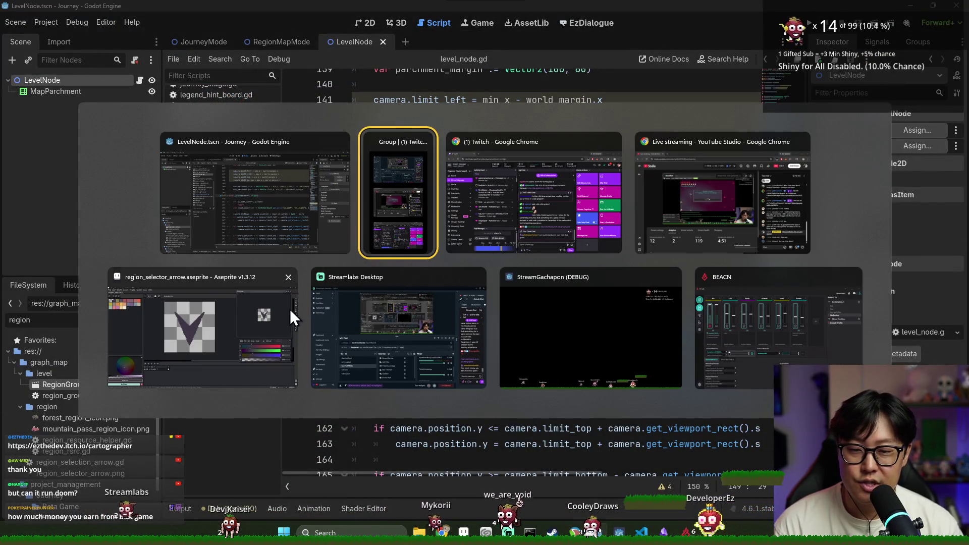
click(310, 220)
click(464, 179)
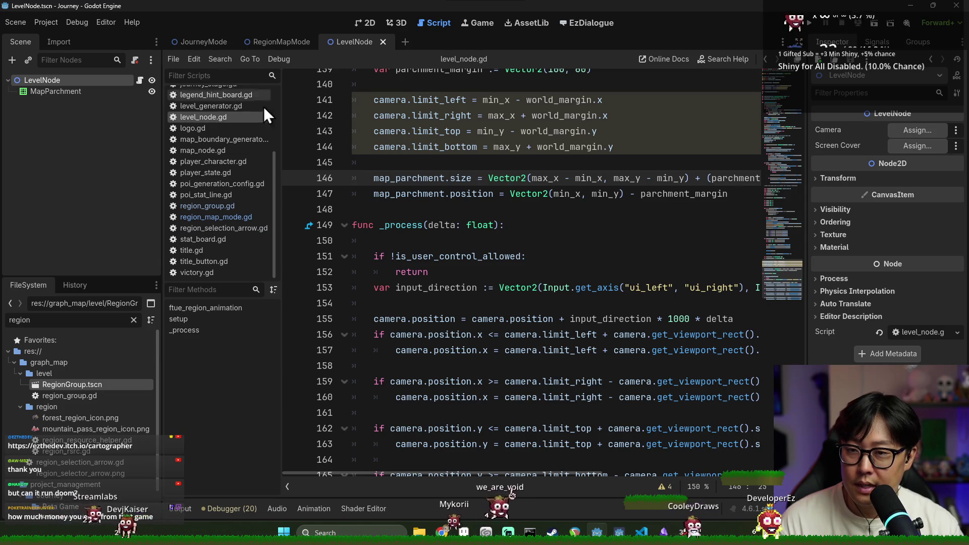
click(435, 195)
scroll(478, 202, down, 1)
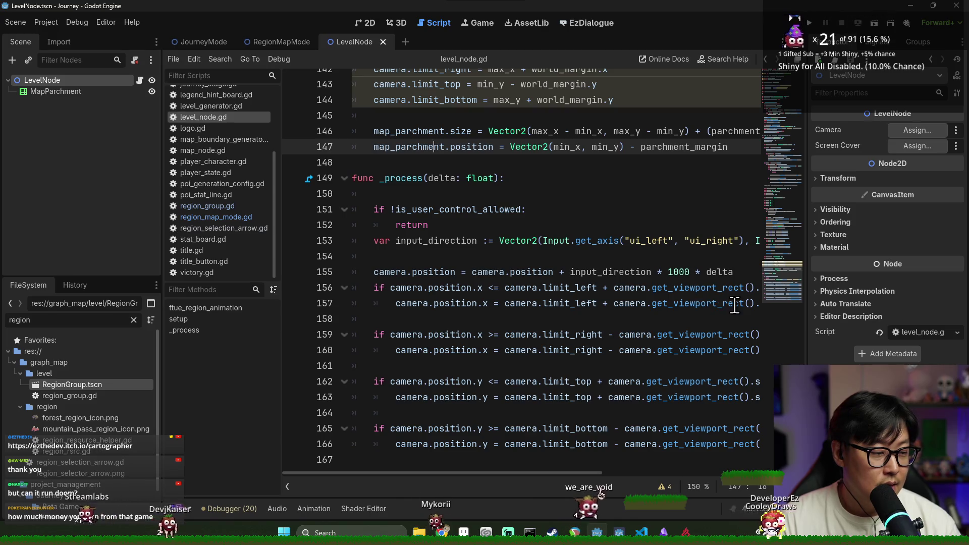
mouse_move(731, 296)
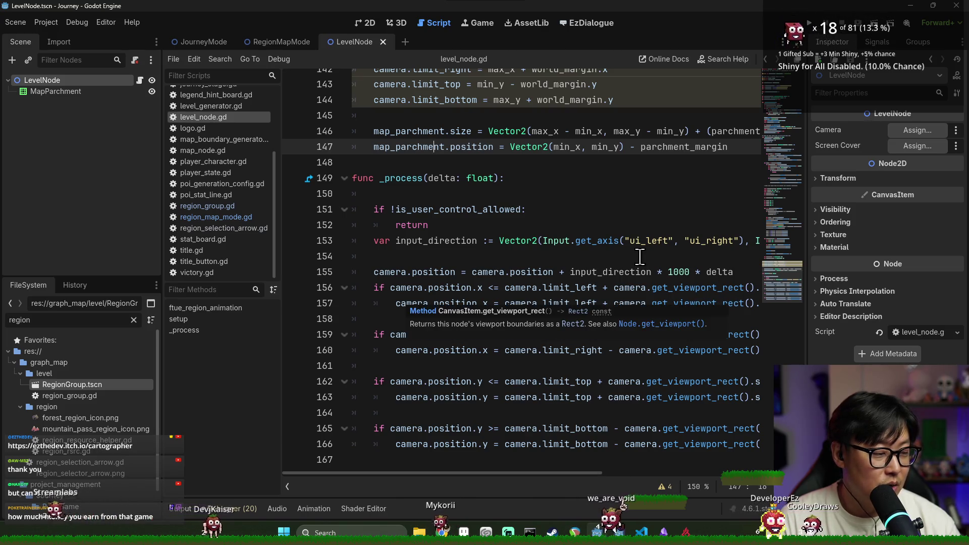
mouse_move(565, 233)
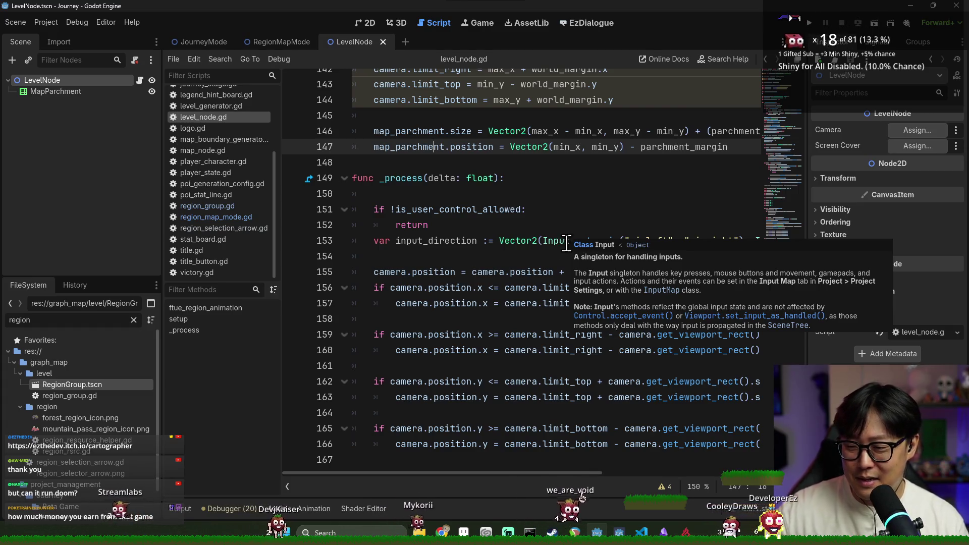
click(540, 228)
key(ctrl+s)
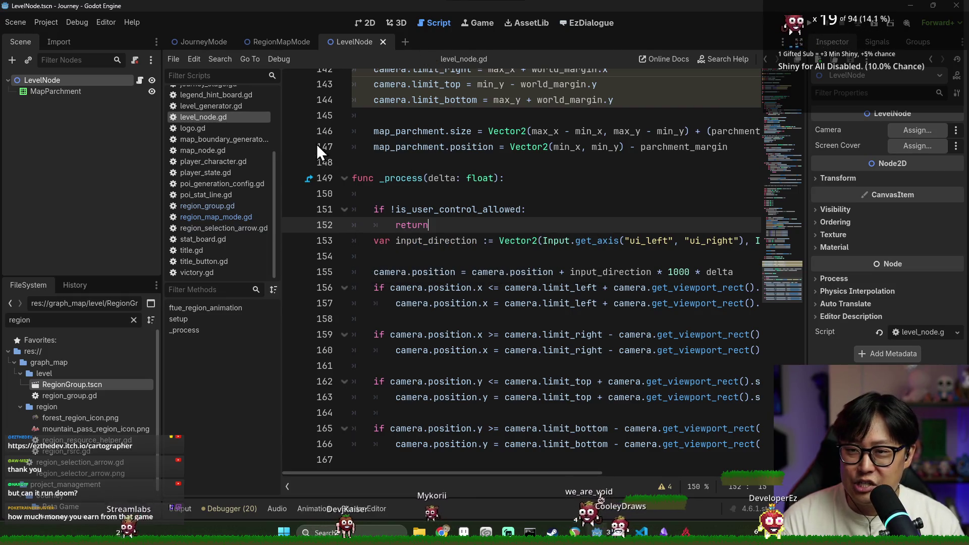
Step: Review the camera limit lines and surrounding code in level_node.gd
scroll(429, 169, up, 2)
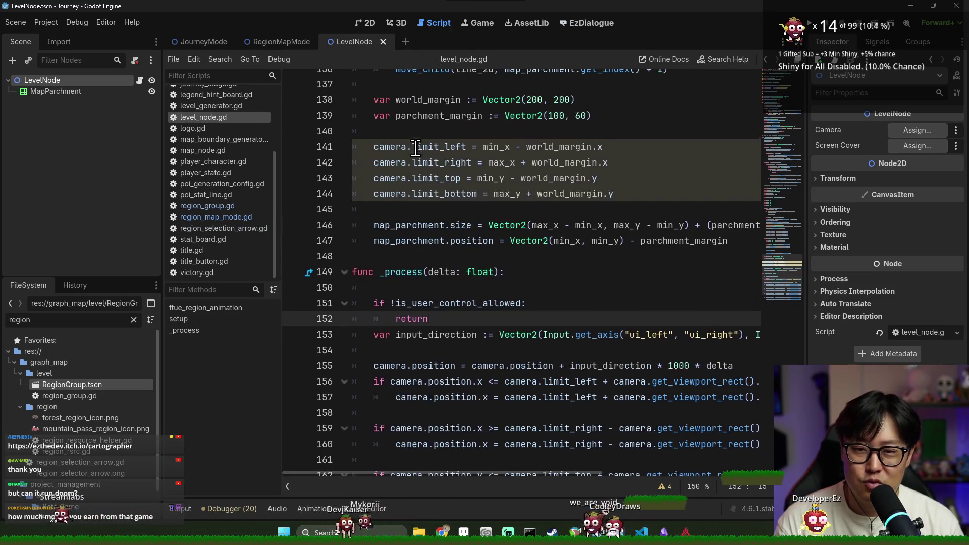
click(435, 166)
click(446, 256)
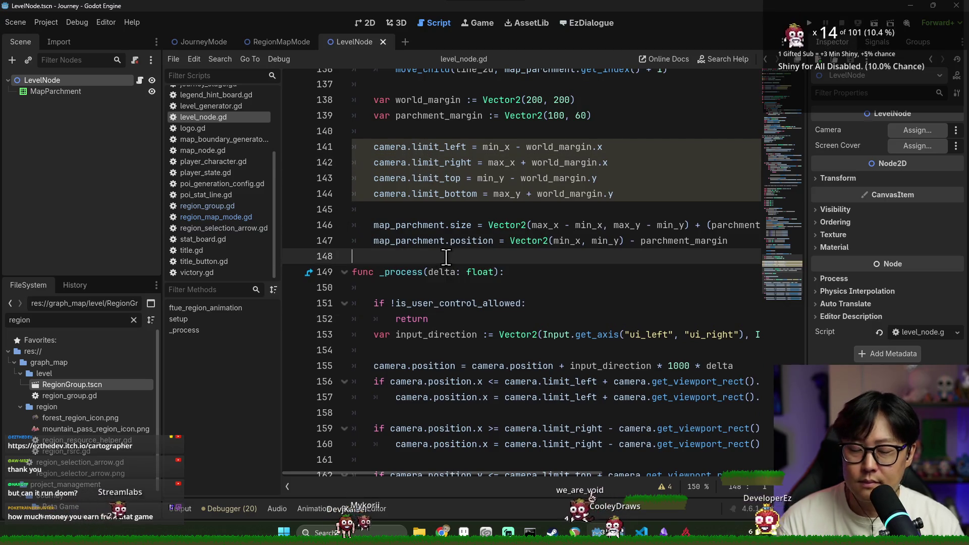
click(417, 181)
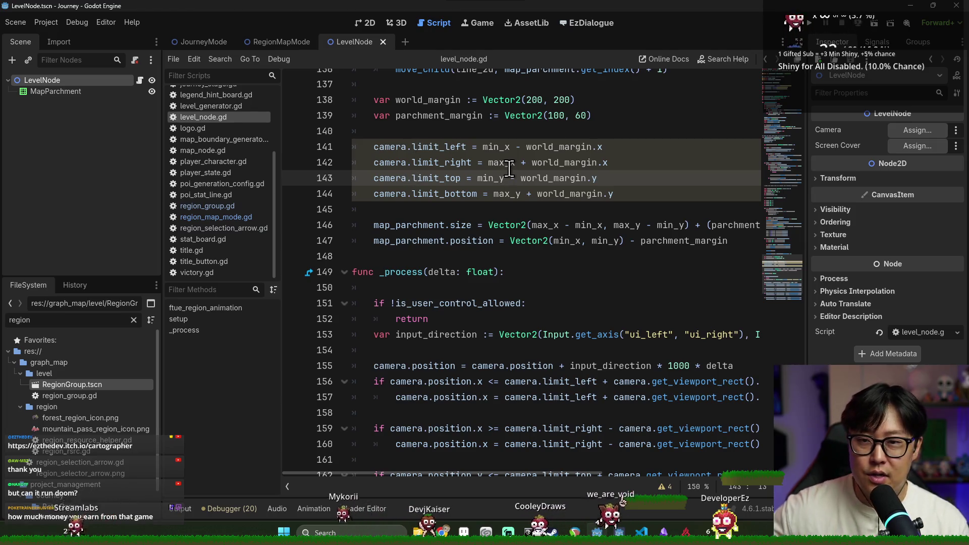
mouse_move(509, 169)
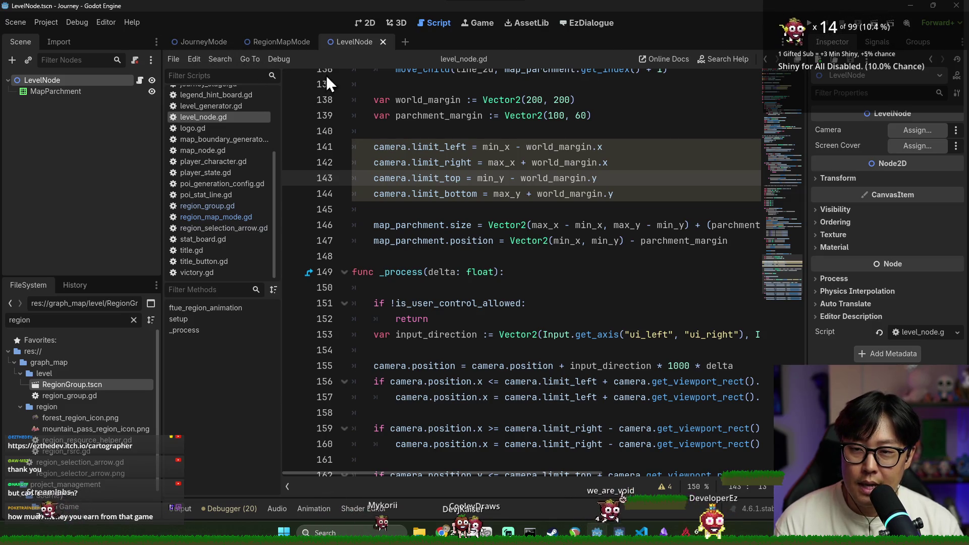
click(445, 129)
scroll(445, 130, down, 1)
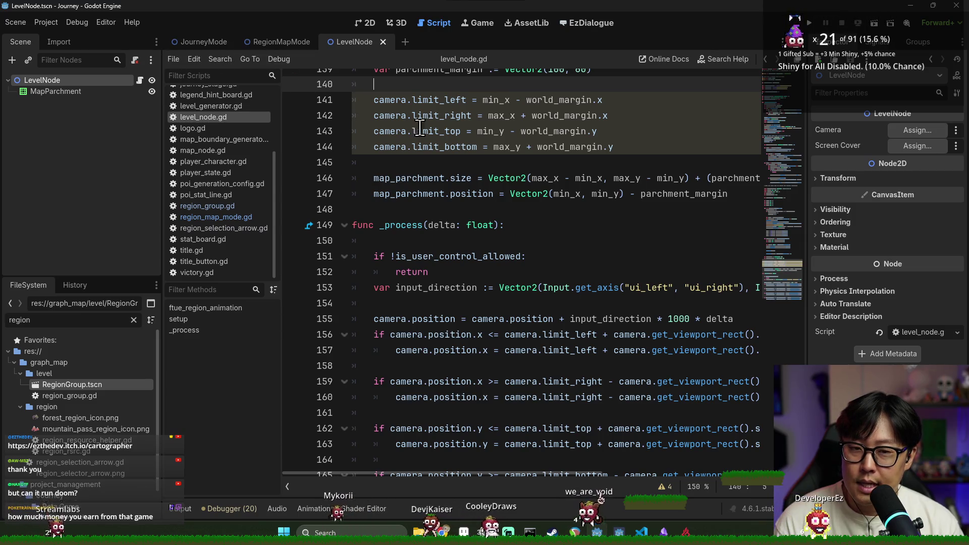
scroll(437, 137, up, 2)
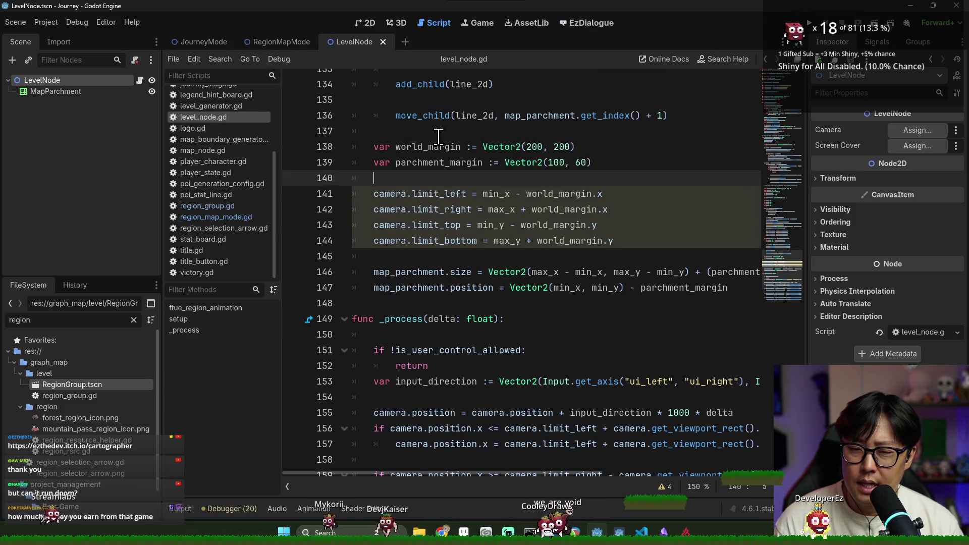
scroll(439, 136, down, 3)
scroll(438, 146, up, 10)
scroll(439, 158, down, 3)
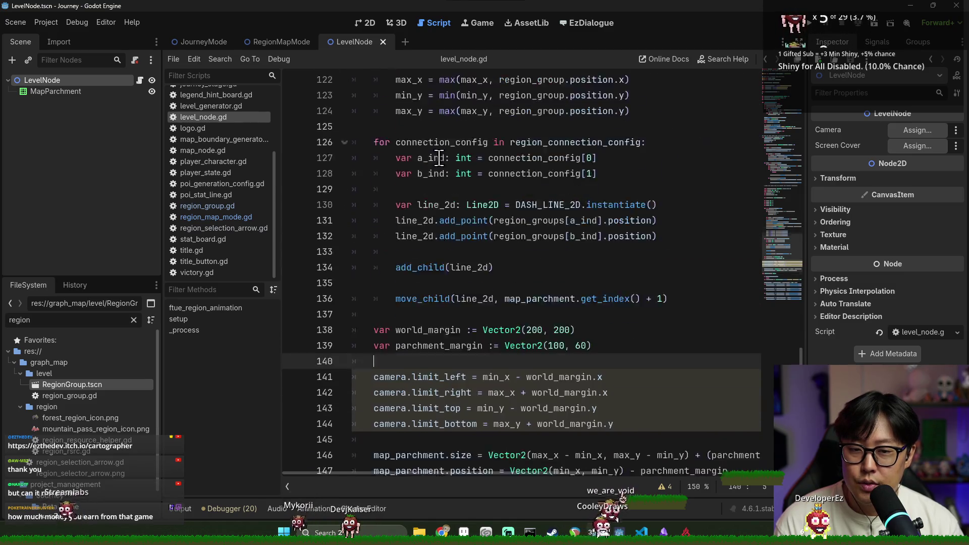
scroll(440, 159, down, 3)
scroll(441, 166, up, 14)
scroll(443, 173, up, 15)
Step: Fold setup() and add an indented blank line after line 57, above the setup comment
click(344, 272)
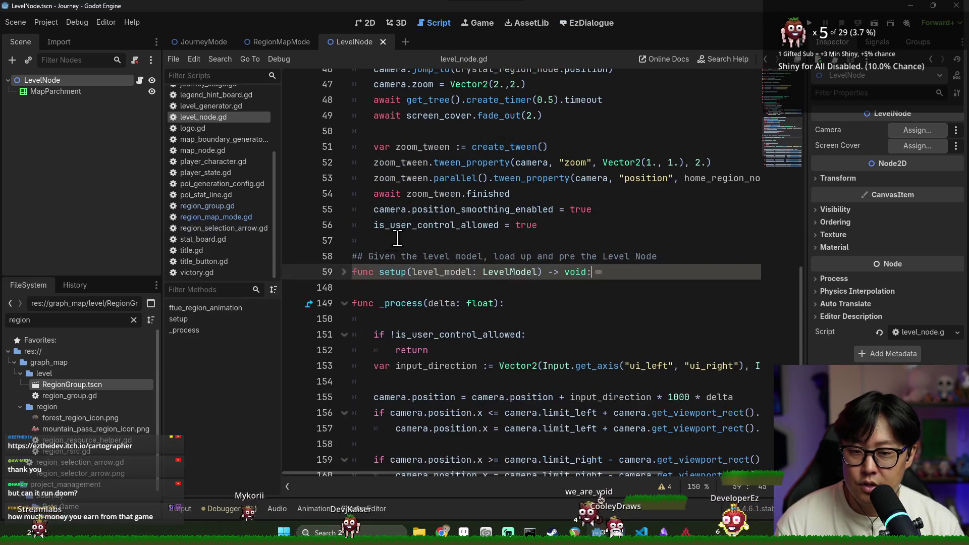
scroll(398, 238, up, 3)
scroll(394, 202, down, 7)
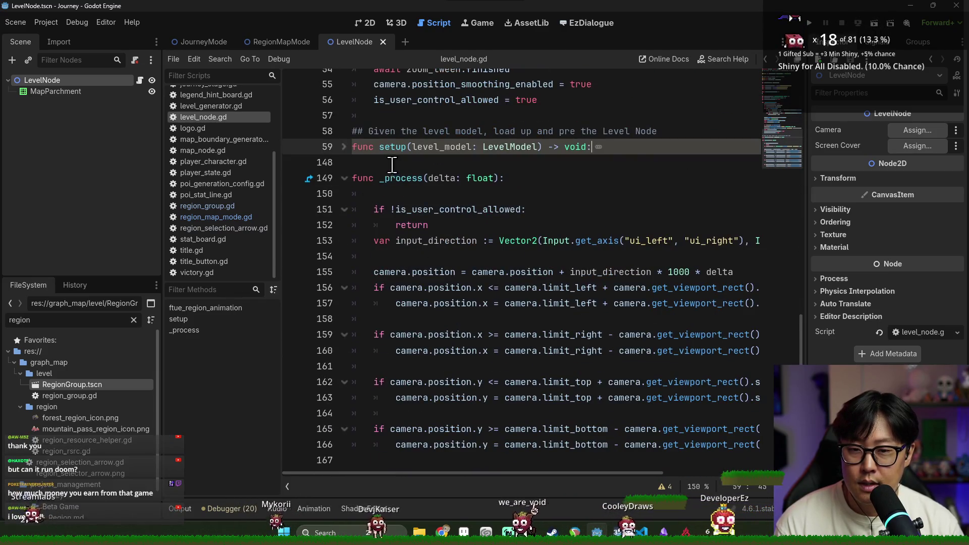
scroll(391, 165, up, 3)
click(561, 249)
key(Return)
key(Return)
key(BackSpace)
key(Tab)
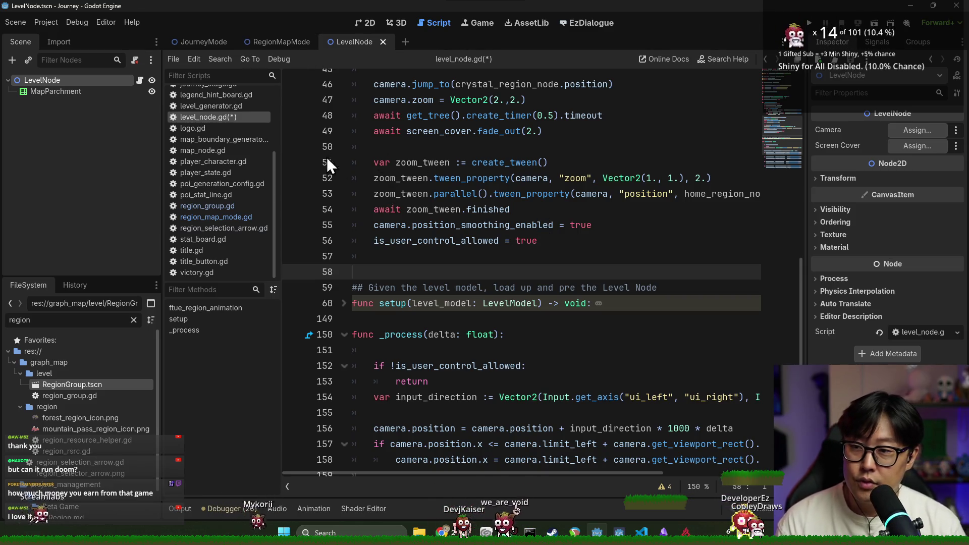
Step: Add the signature func set_region_selection(region_name: String): after line 57
click(399, 257)
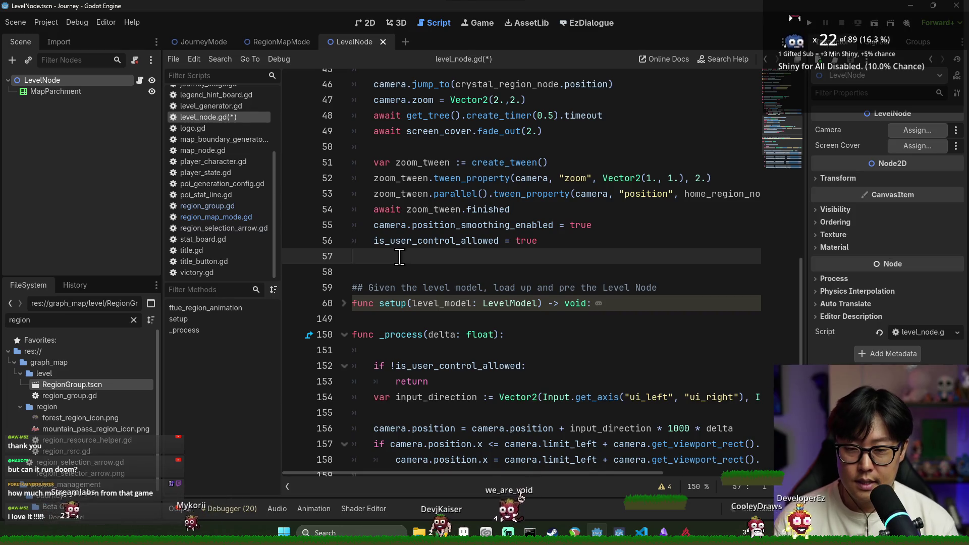
key(Return)
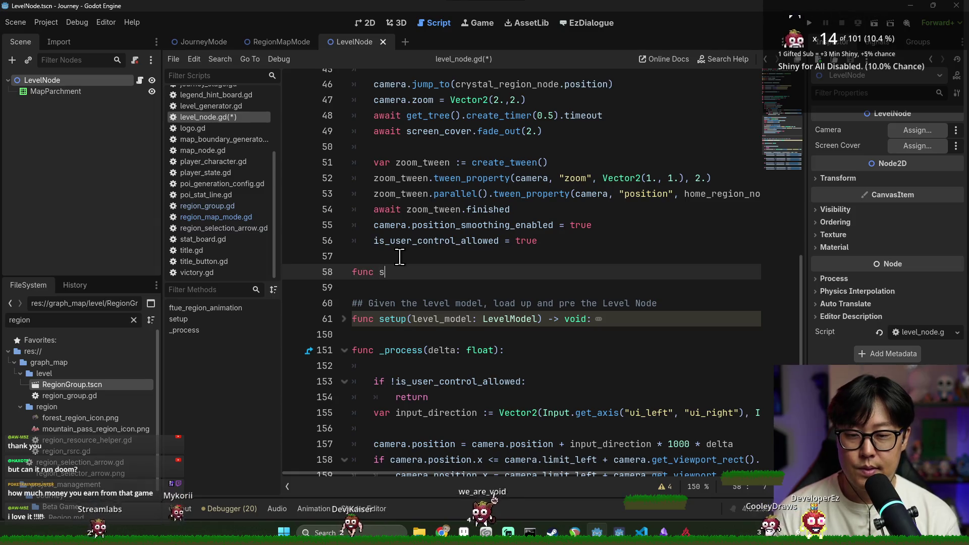
text(region_selection(region)
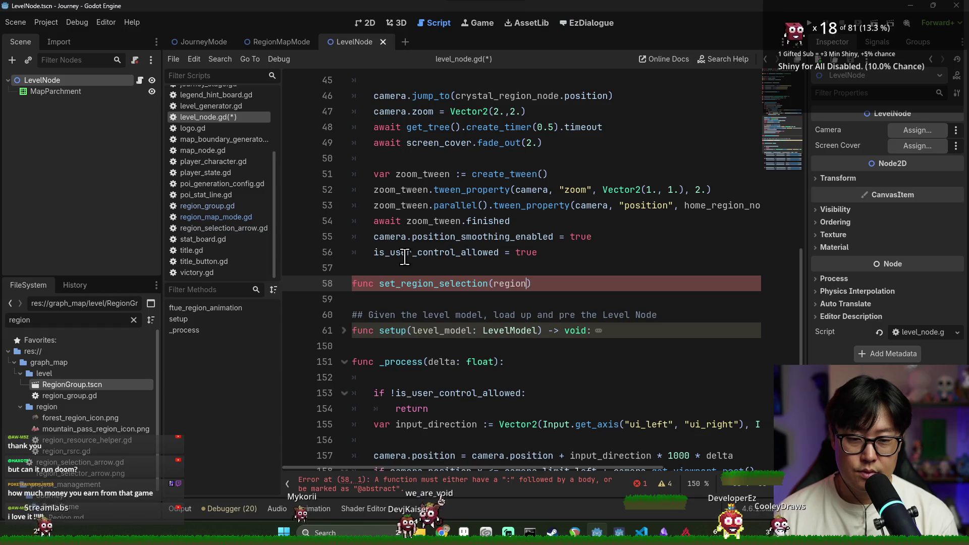
text(: String)
key(Return)
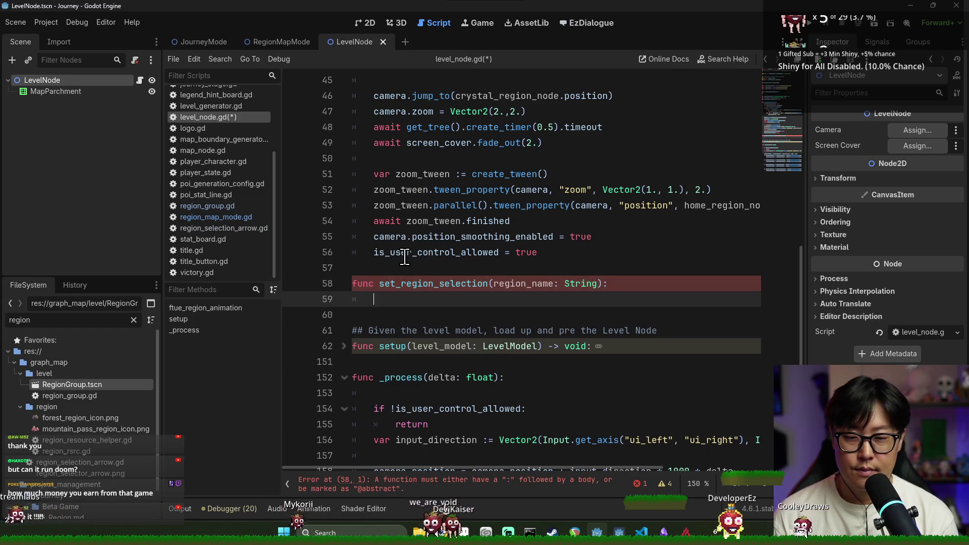
Step: Paste the existing RegionGroup for-loop block into the body of set_region_selection
scroll(425, 296, up, 12)
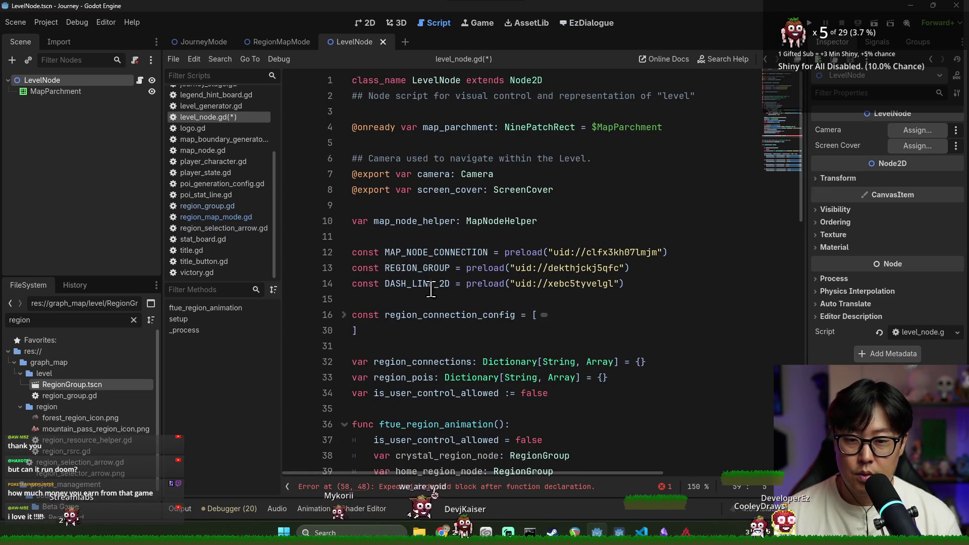
scroll(444, 303, down, 5)
scroll(428, 264, down, 3)
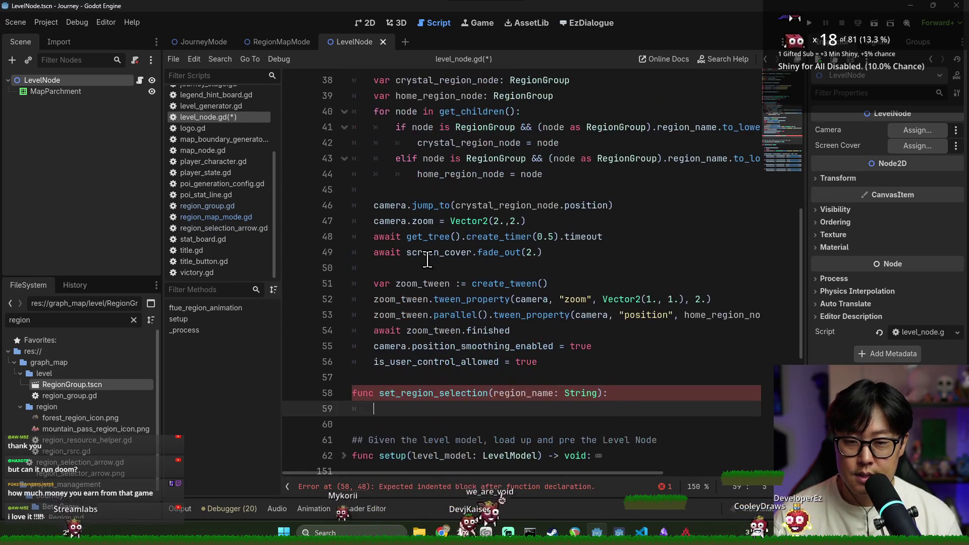
scroll(430, 266, up, 2)
drag(372, 207, 356, 285)
key(ctrl+c)
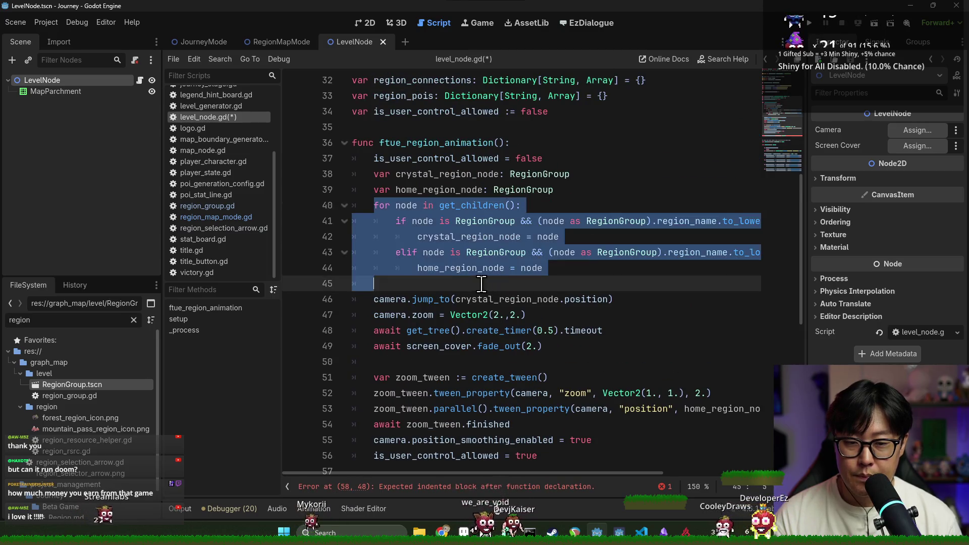
scroll(434, 328, down, 6)
click(399, 283)
key(ctrl+v)
key(ctrl+z)
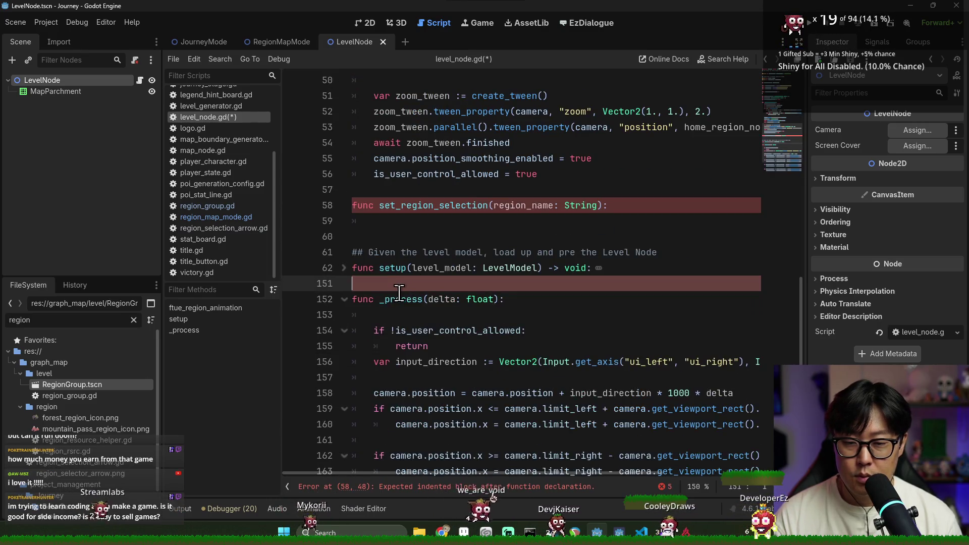
click(393, 221)
key(ctrl+v)
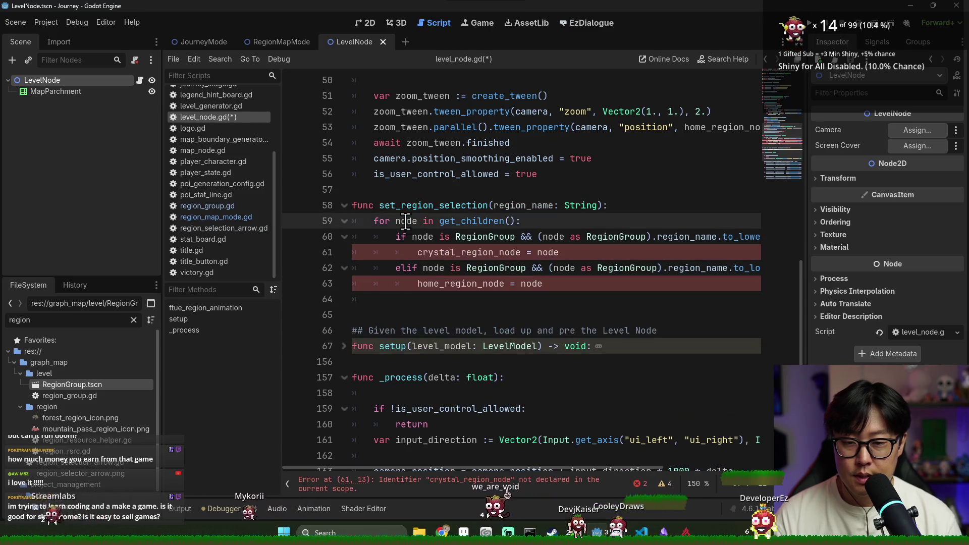
Step: Replace the hard-coded world crystal string in the if condition with region_name.to_lower()
click(418, 237)
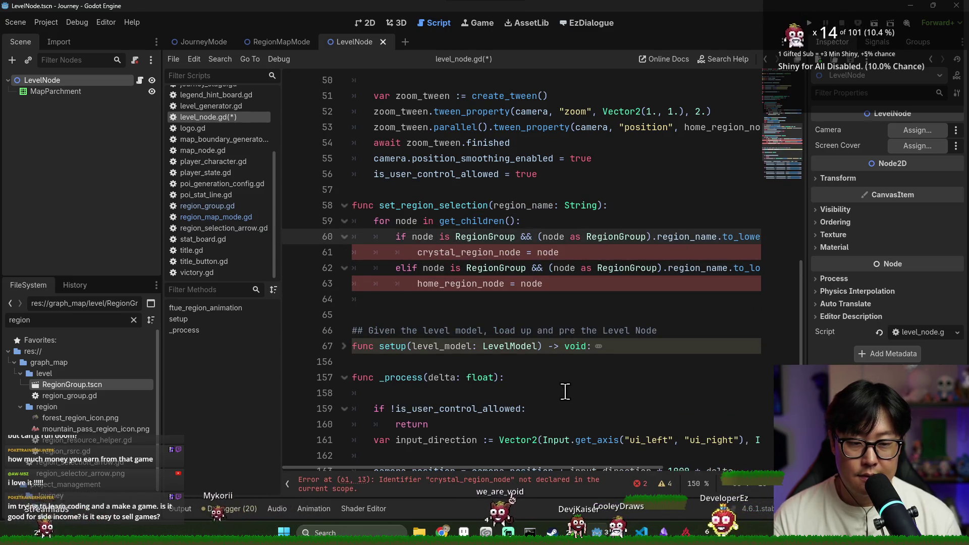
drag(514, 468, 595, 467)
double_click(708, 238)
double_click(432, 205)
double_click(707, 238)
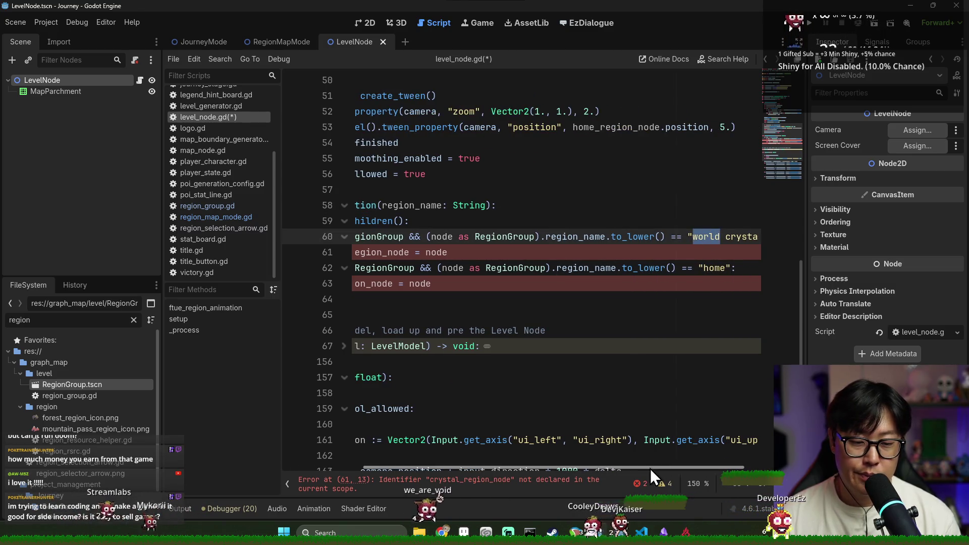
drag(650, 469, 701, 468)
drag(616, 238, 690, 238)
key(BackSpace)
text(region_name.:)
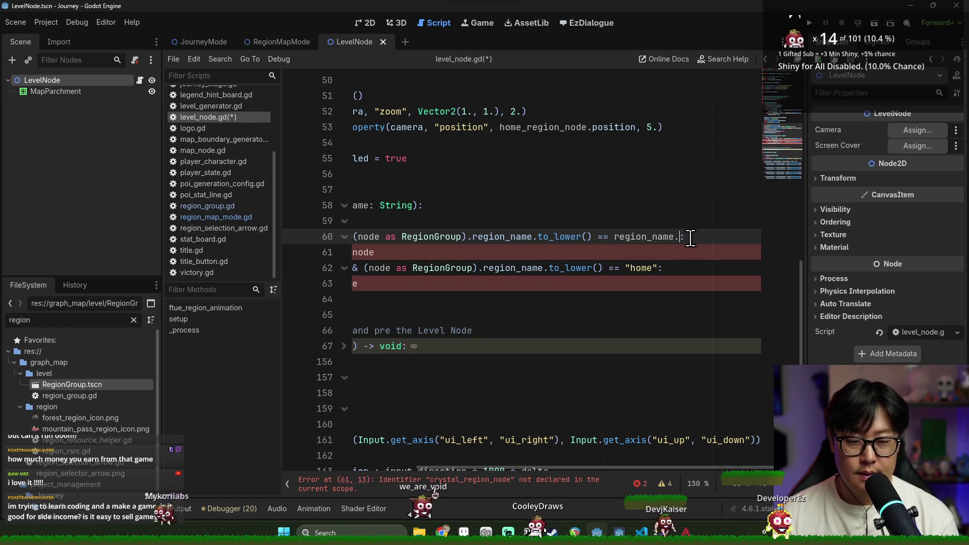
text(to_l)
key(Return)
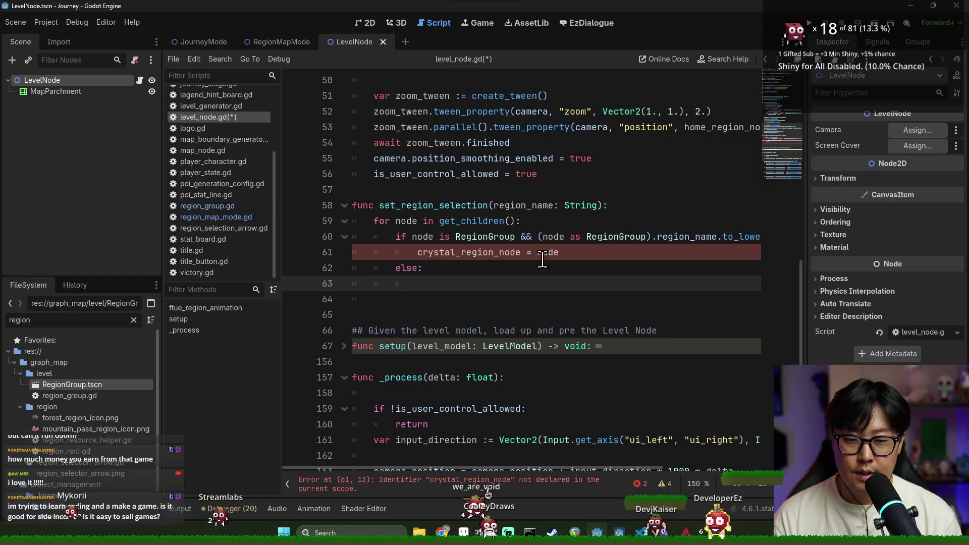
Step: Make the matching branch set node.is_arrow_on = true and save the script
double_click(505, 252)
text(node)
click(567, 252)
key(BackSpace)
key(BackSpace)
key(BackSpace)
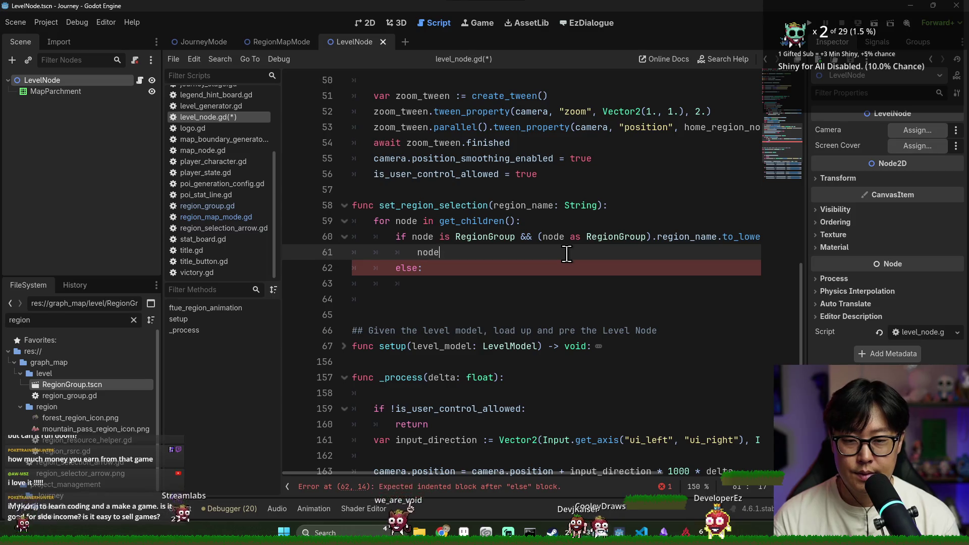
text(is_arr)
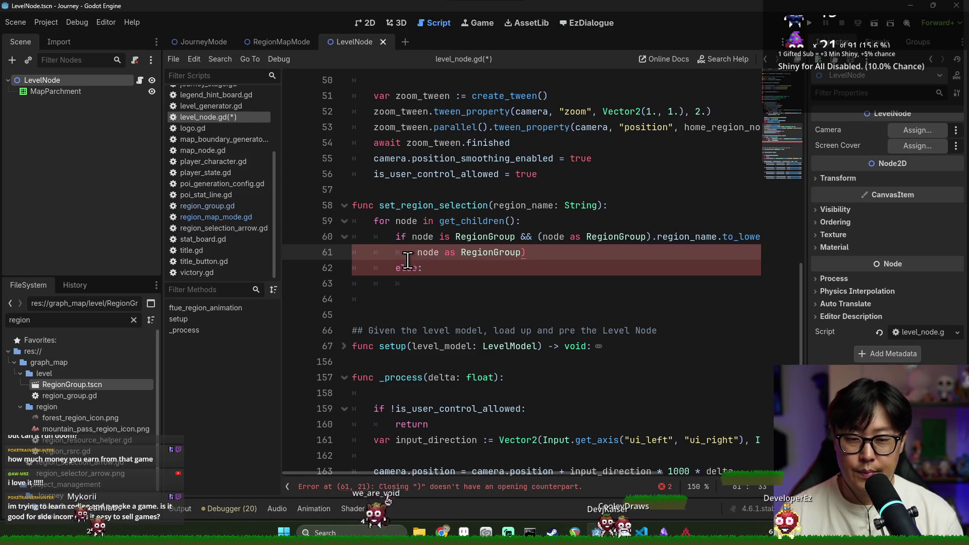
click(552, 255)
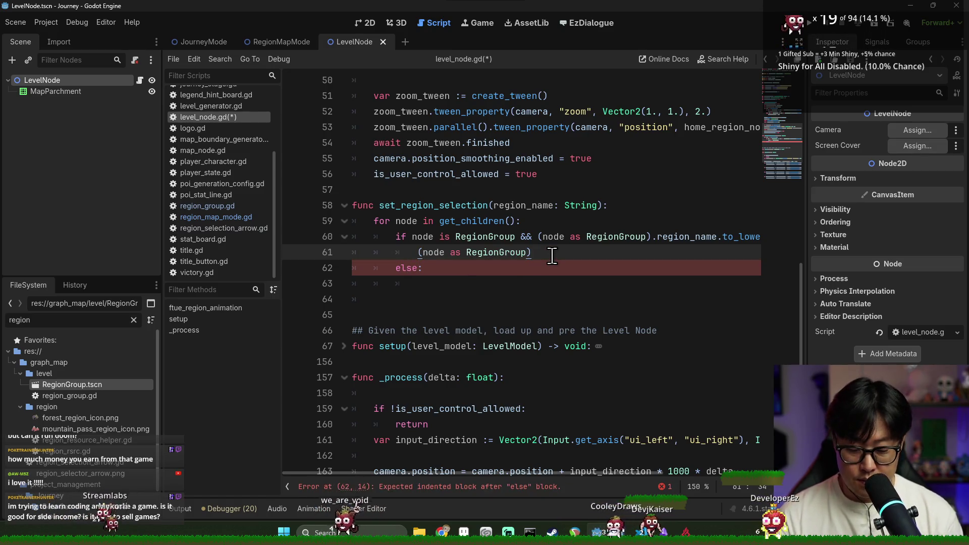
text(.is_arrow_on = t)
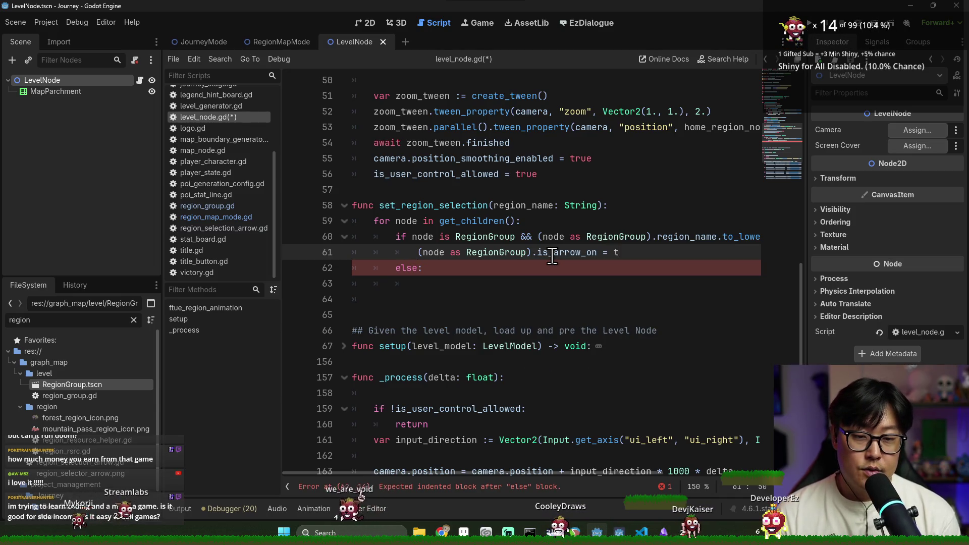
text(rue)
key(ctrl+s)
Step: Add is_arrow_on = false under else and save level_node.gd
key(shift+Home)
key(ctrl+c)
click(475, 284)
key(ctrl+v)
key(BackSpace)
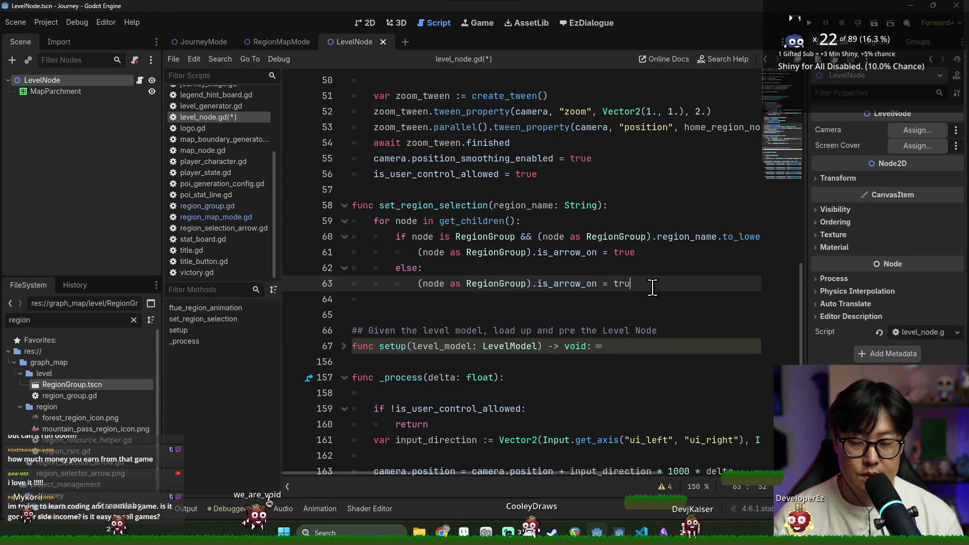
text(alse)
key(ctrl+s)
Step: Select the set_region_selection function name and switch to the RegionMapMode script
click(570, 205)
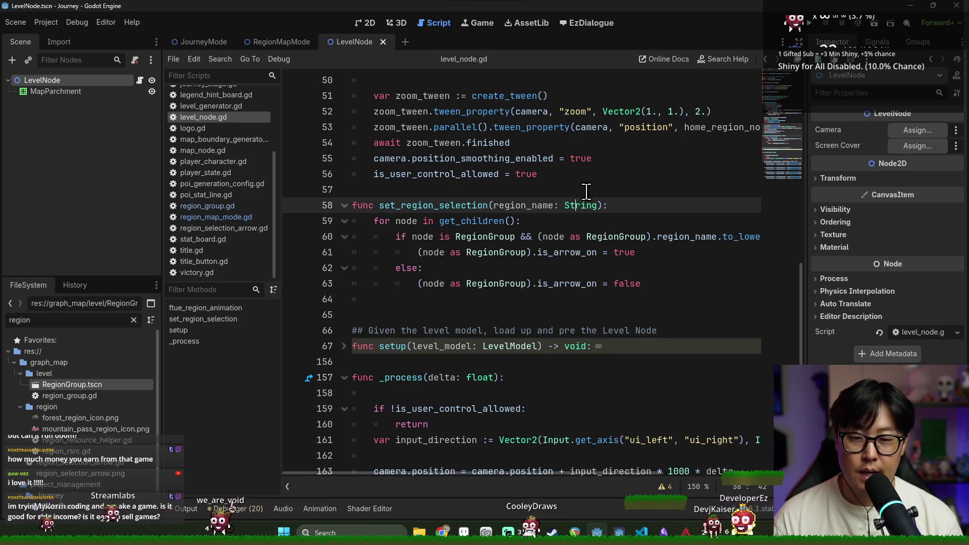
key(Up)
key(Up)
key(Up)
double_click(430, 206)
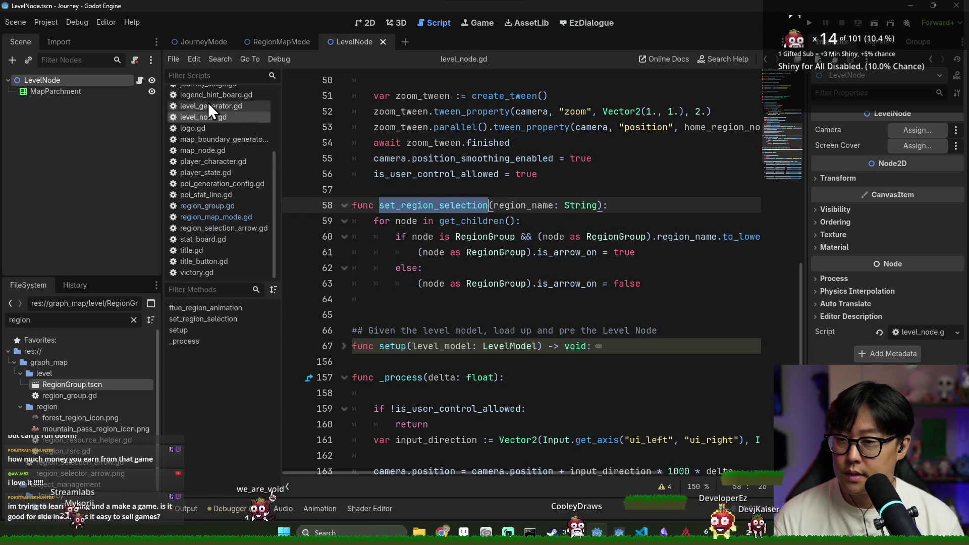
click(277, 42)
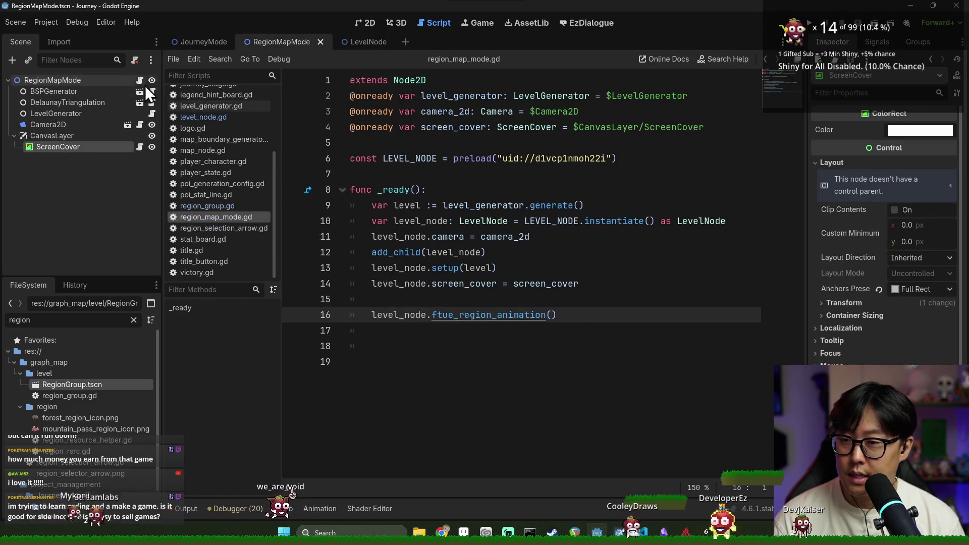
Step: Call level_node.set_region_selection("home") after setup(level), save region_map_mode.gd, and run the game
click(499, 294)
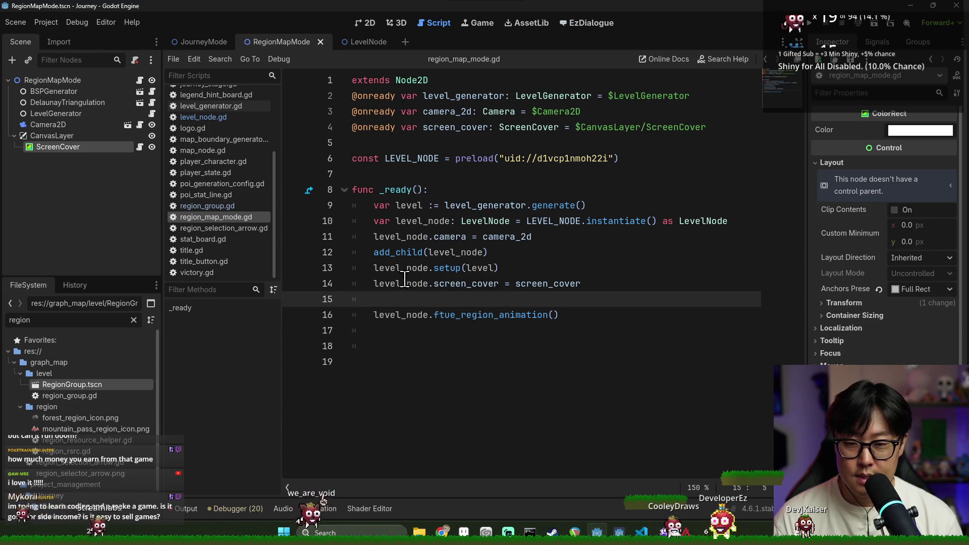
click(519, 267)
key(Return)
key(ctrl+v)
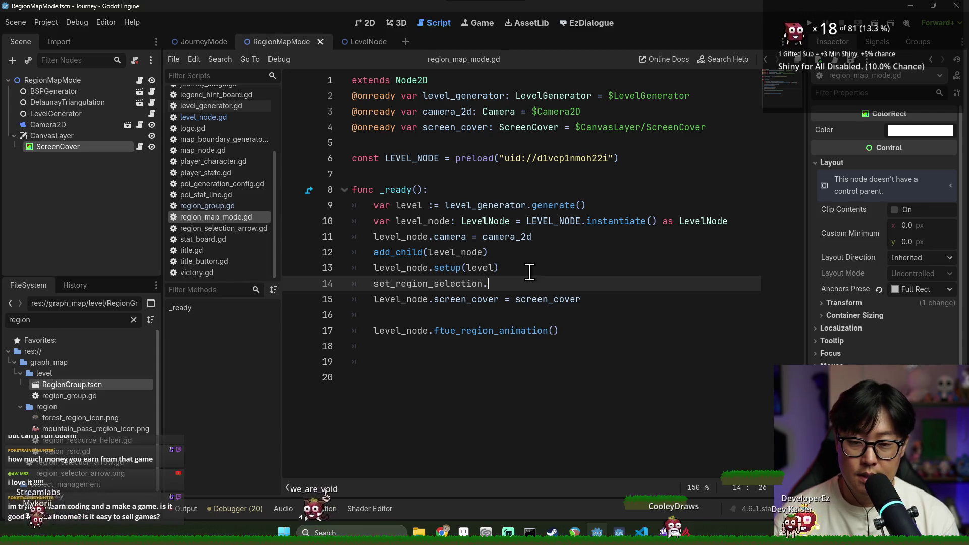
click(374, 283)
text(level_node.)
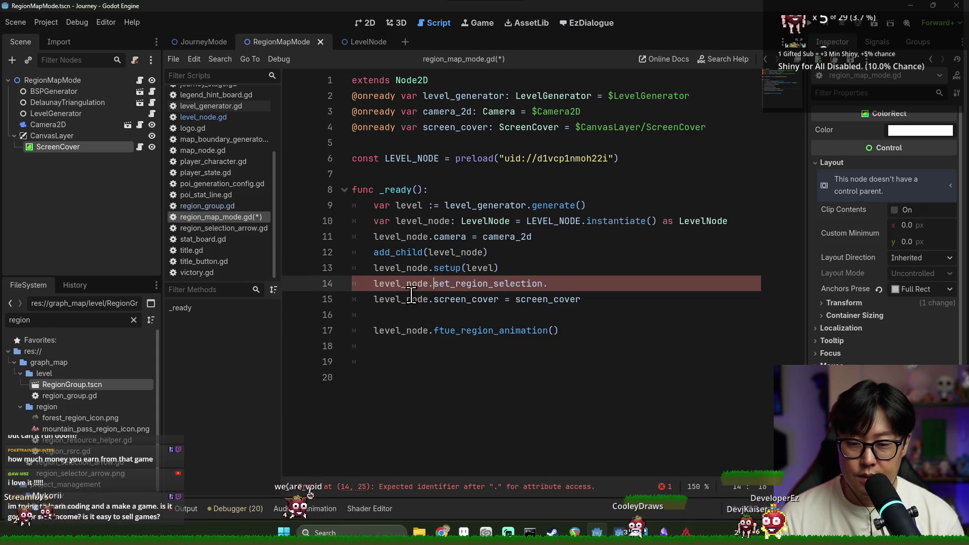
click(562, 283)
key(BackSpace)
text(()
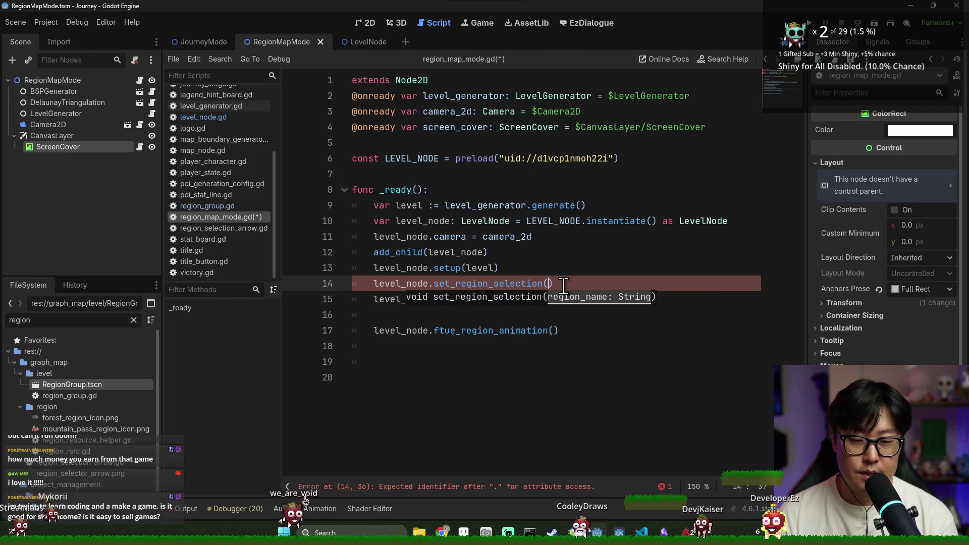
text("home)
click(428, 298)
key(ctrl+s)
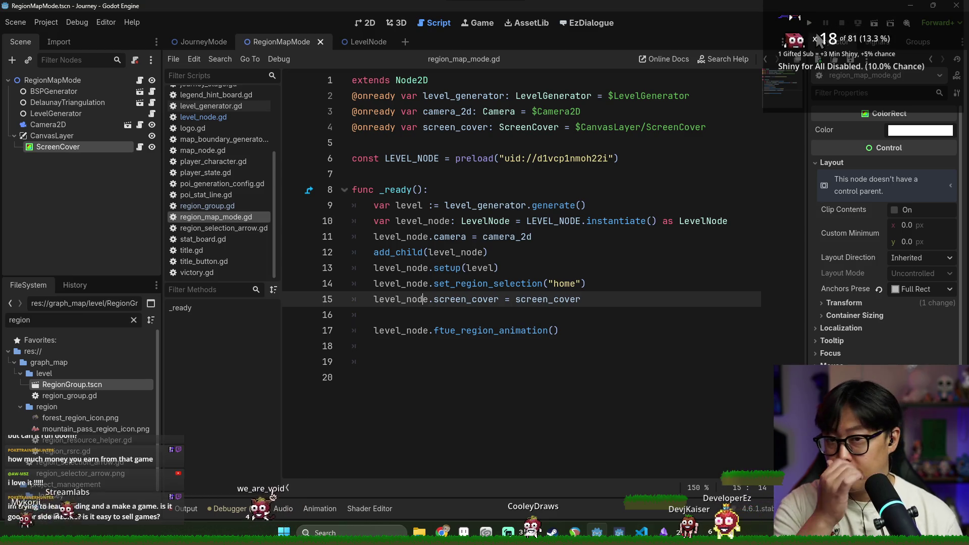
click(810, 24)
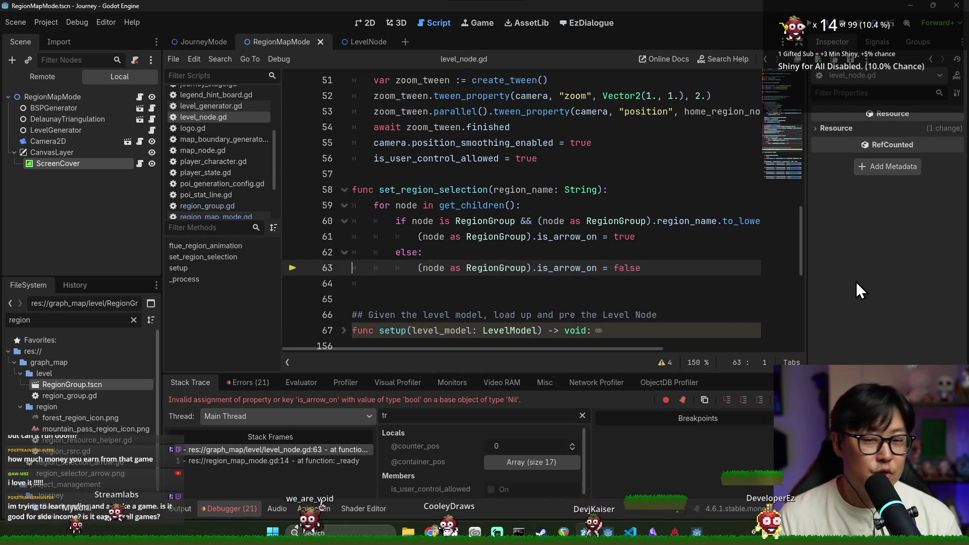
Step: Change the else branch on line 62 to elif node is RegionGroup:
click(435, 268)
double_click(435, 268)
click(419, 220)
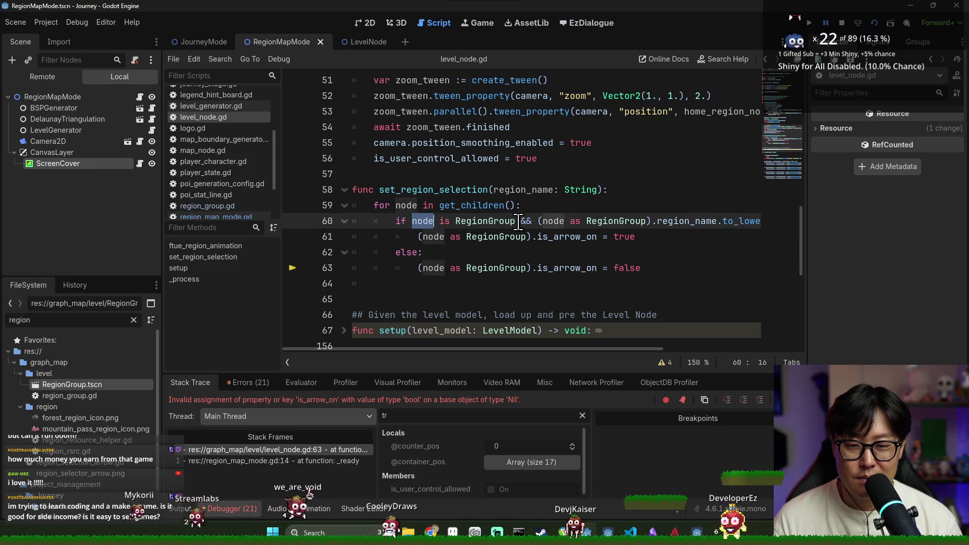
click(421, 252)
key(BackSpace)
text(if node is RegionGroup :)
key(BackSpace)
key(BackSpace)
text(:)
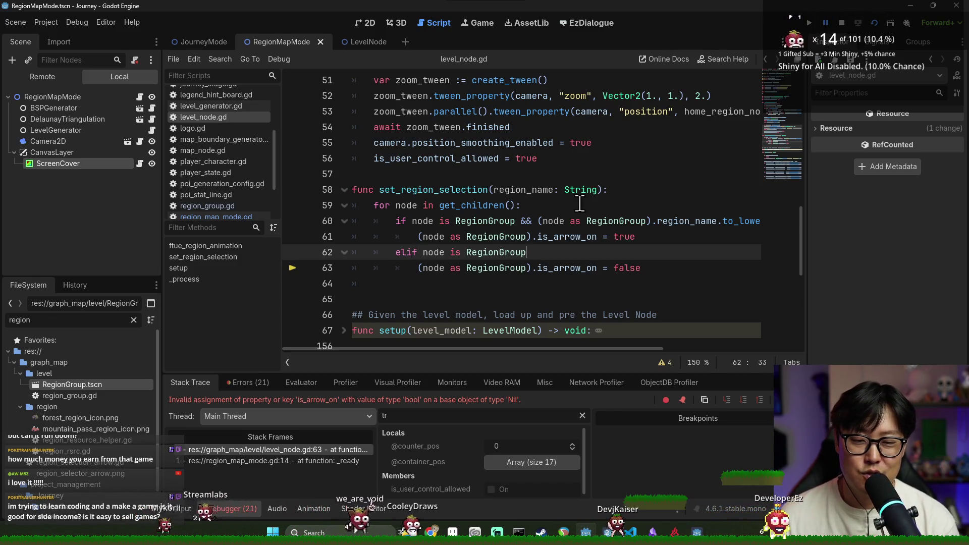
Step: Rerun the game to test the arrow fix, then close the game window
key(Up)
key(Up)
key(Up)
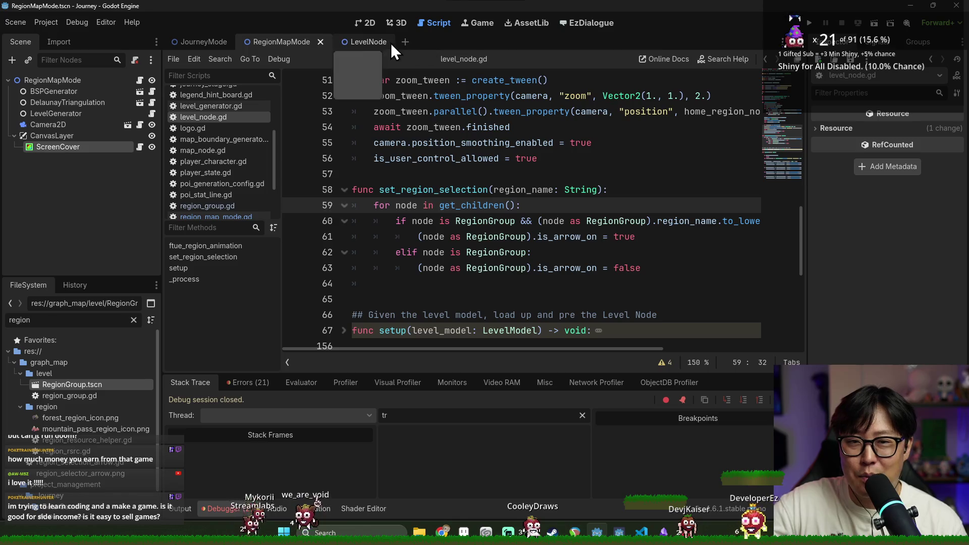
click(880, 26)
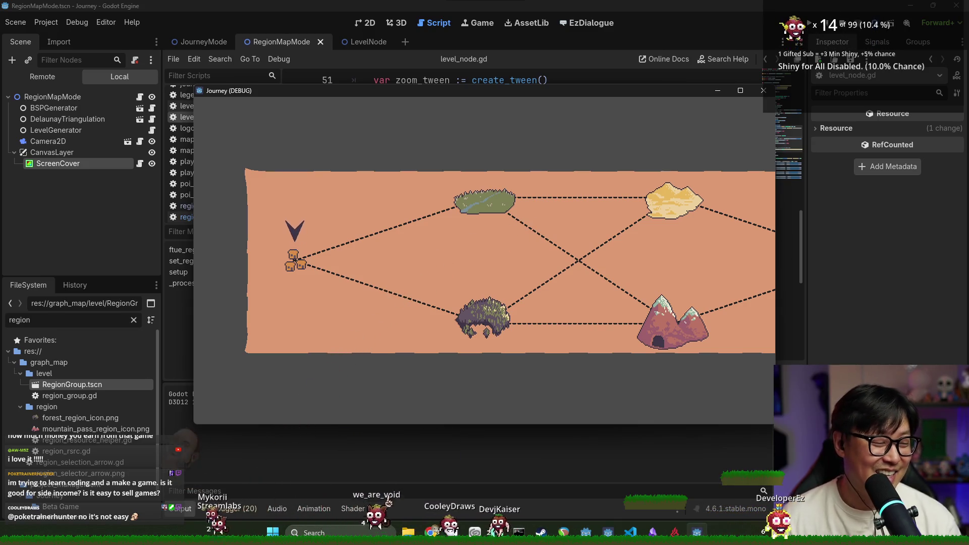
click(842, 23)
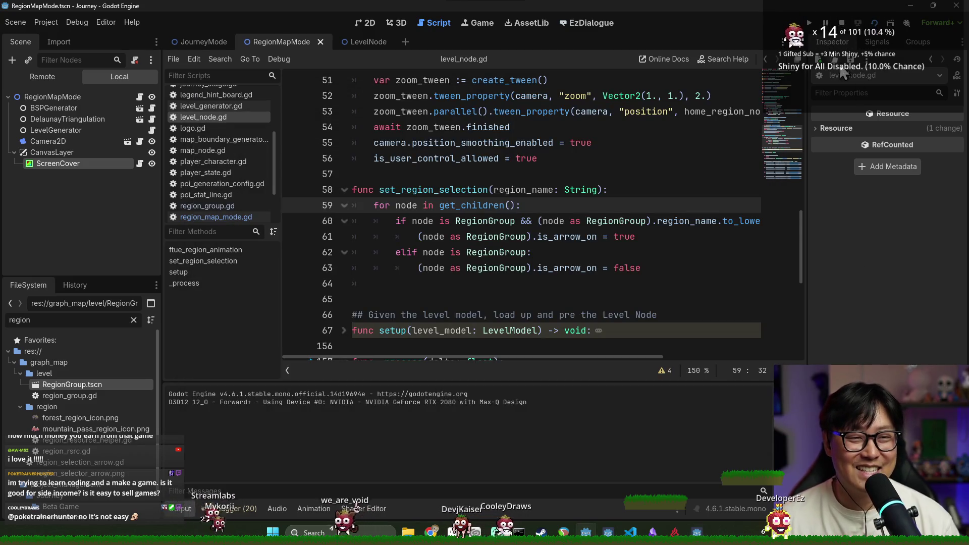
Step: Stop the debug session, switch to the LevelNode scene and save it
click(612, 162)
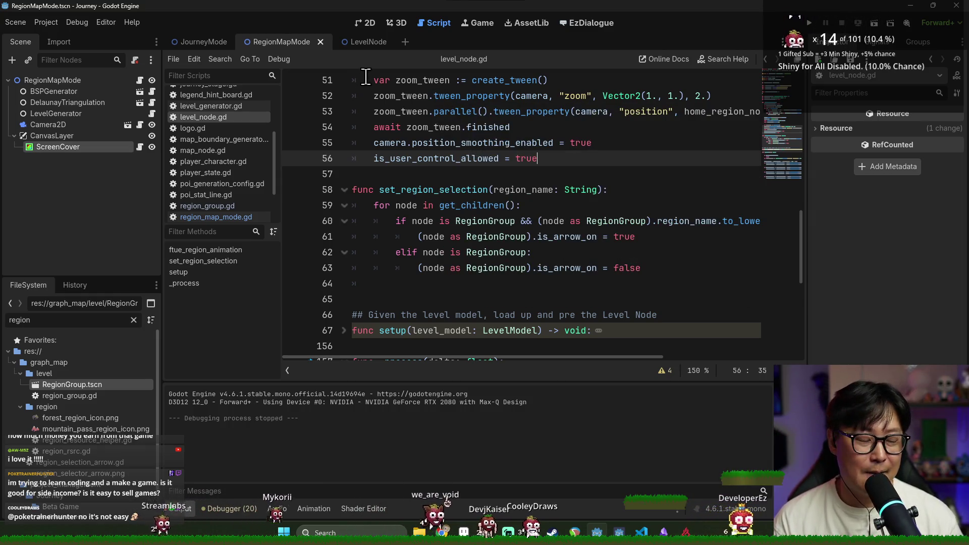
click(361, 41)
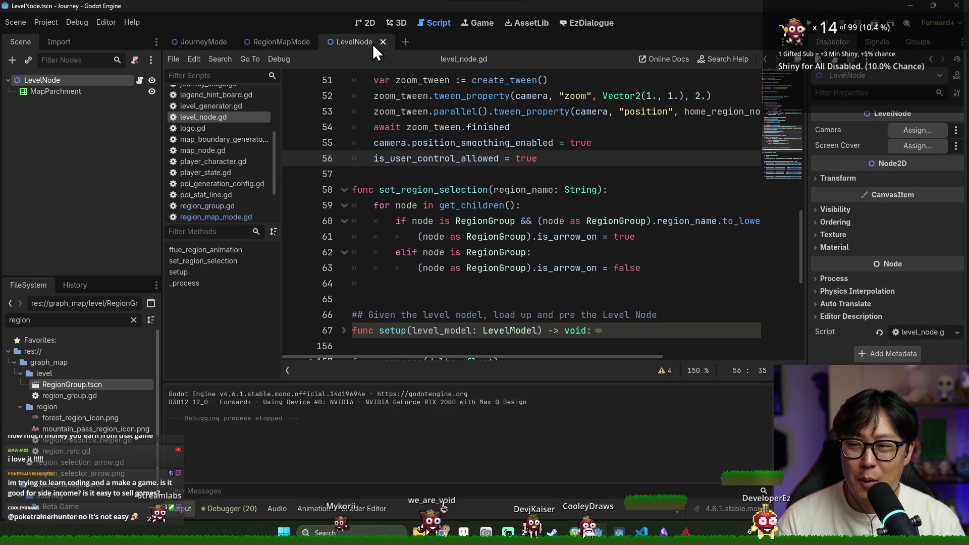
click(385, 143)
key(ctrl+s)
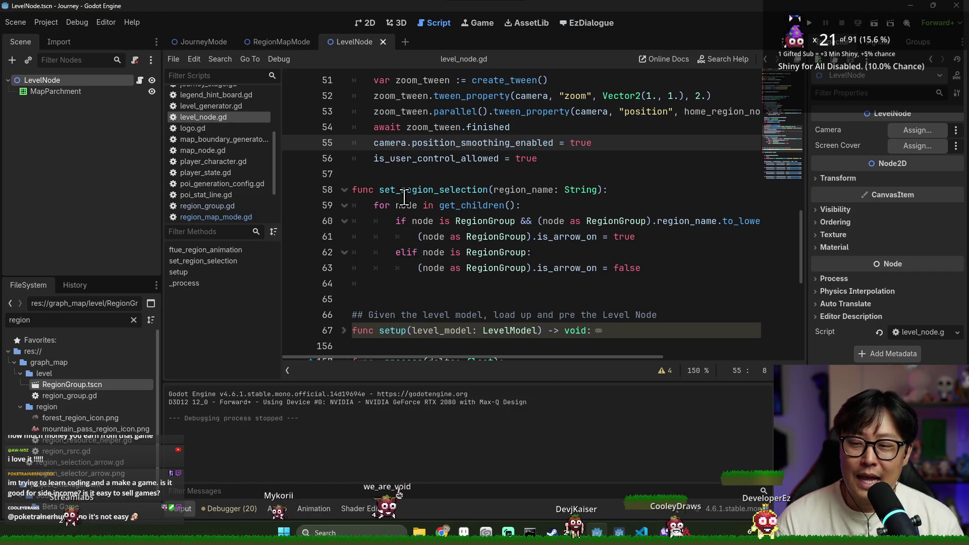
Step: Scroll through level_node.gd, toggling the fold on the setup function
scroll(461, 255, down, 3)
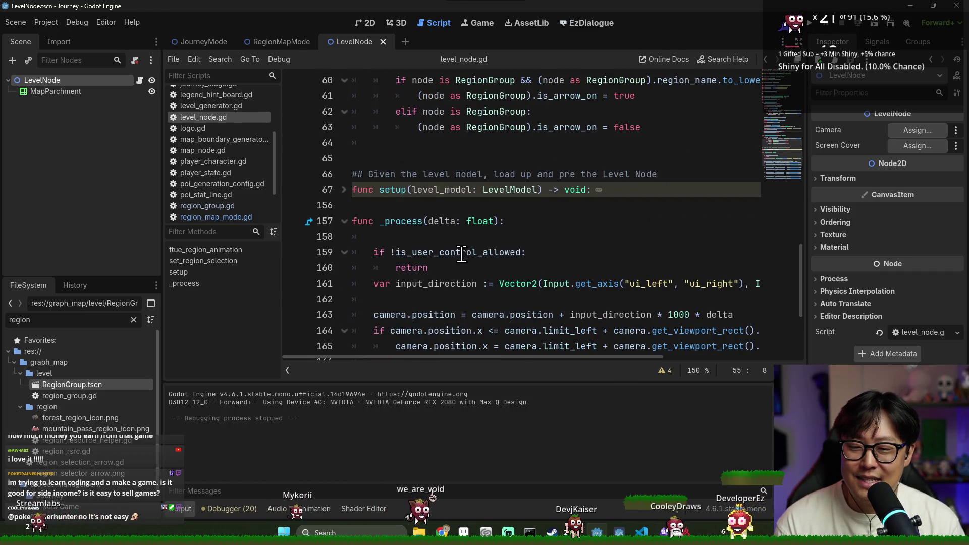
click(343, 189)
click(344, 190)
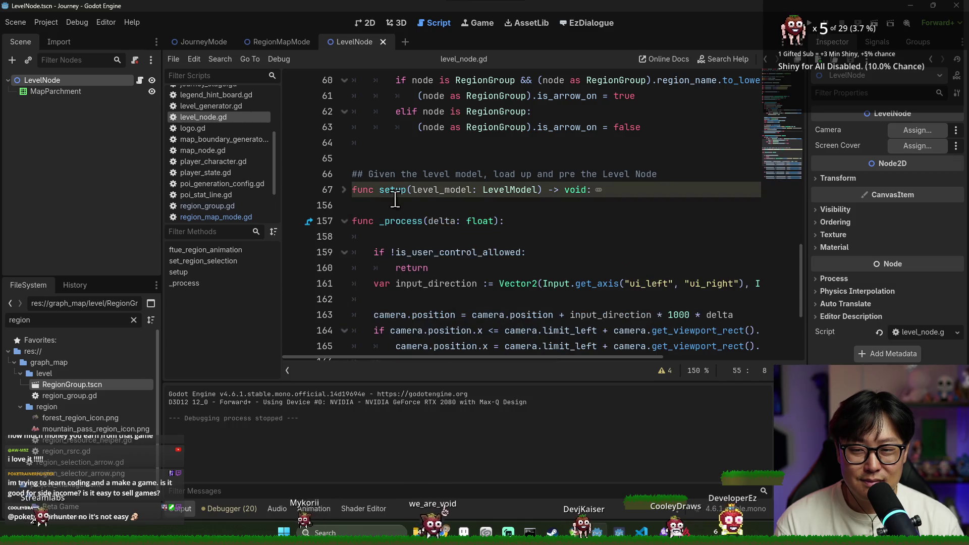
click(344, 189)
scroll(434, 221, down, 6)
scroll(434, 221, down, 12)
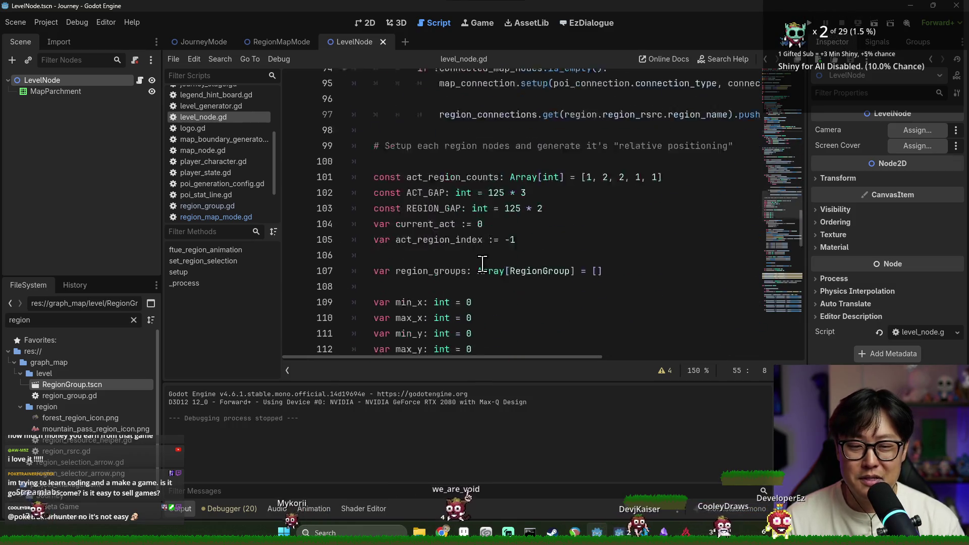
scroll(506, 266, down, 5)
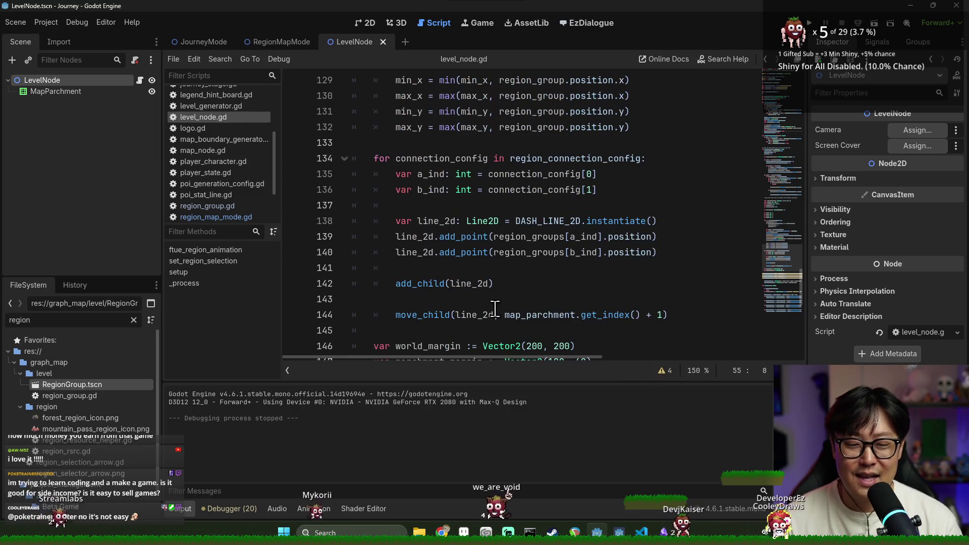
scroll(494, 309, down, 2)
click(463, 252)
scroll(463, 252, down, 5)
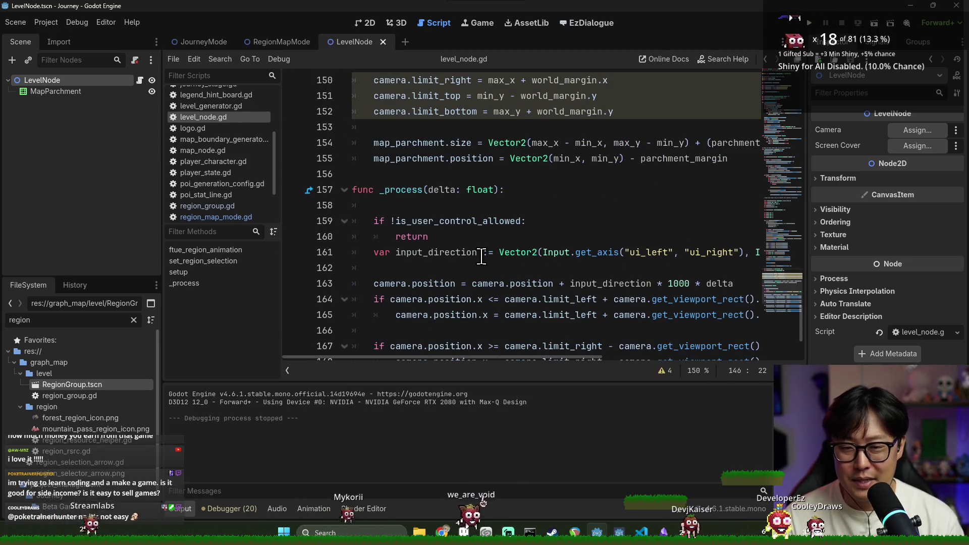
Step: Search level_node.gd for 'ftue' and 'po', then return to the RegionMapMode scene
key(ctrl+f)
key(Escape)
scroll(483, 245, down, 3)
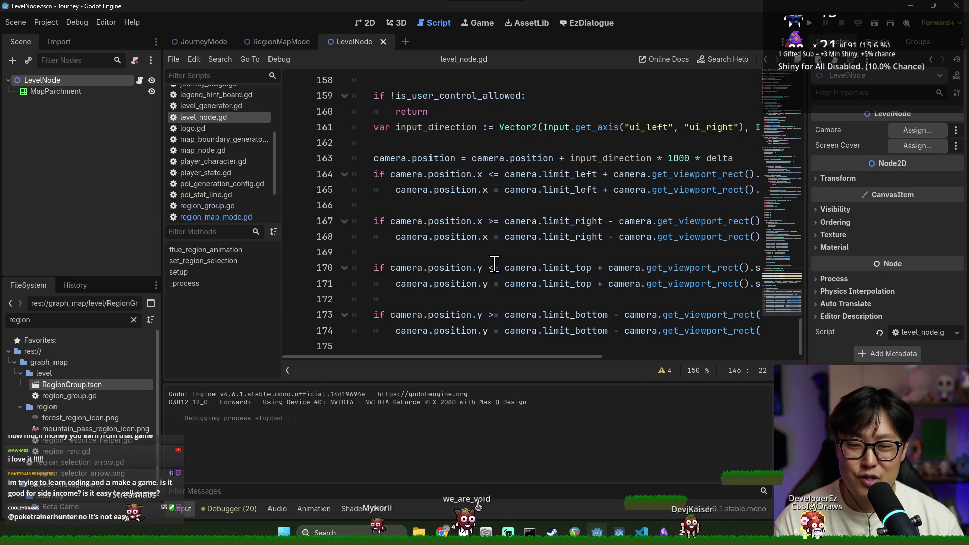
scroll(494, 263, up, 2)
click(494, 258)
key(ctrl+f)
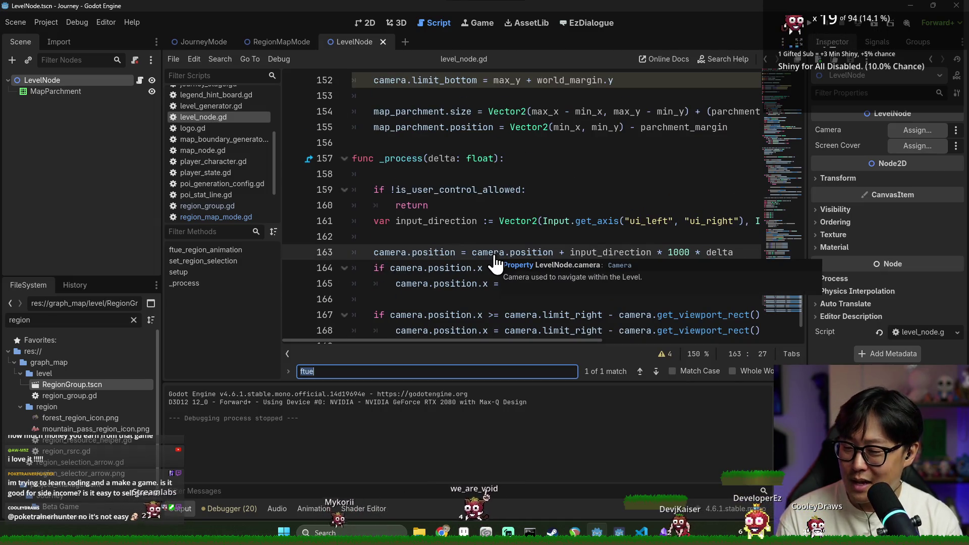
text(po)
key(Escape)
scroll(495, 254, up, 10)
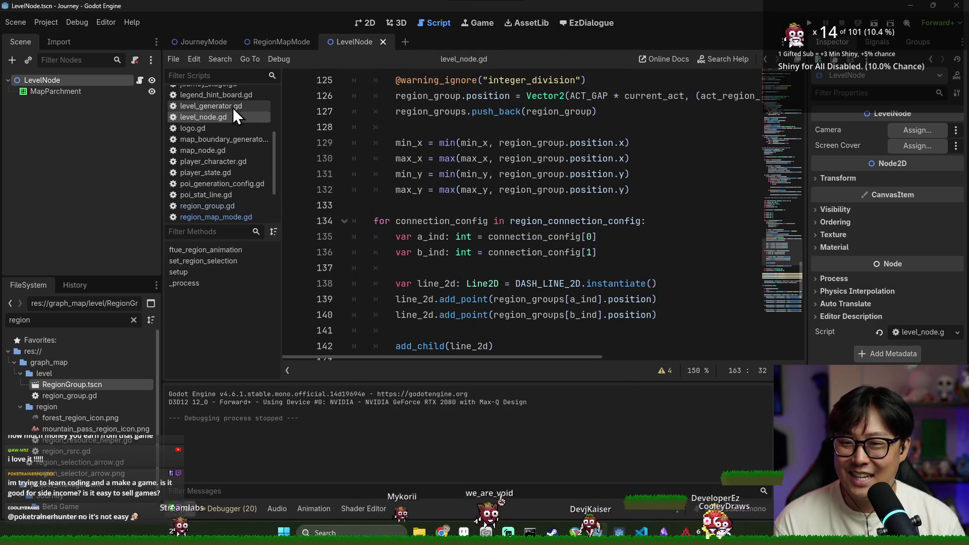
click(258, 46)
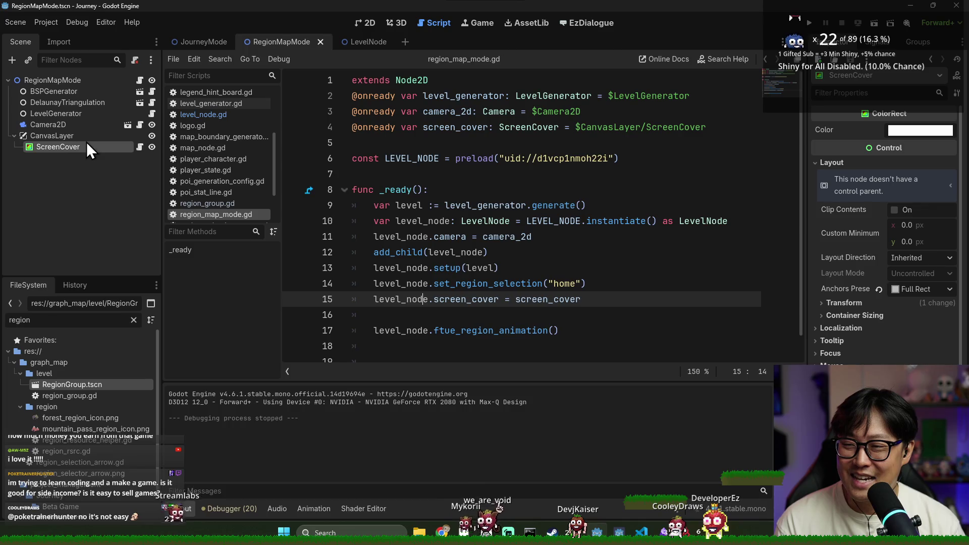
click(64, 324)
Step: Filter FileSystem for 'group', open RegionGroup.tscn and the SelectionArrow's script
text(group)
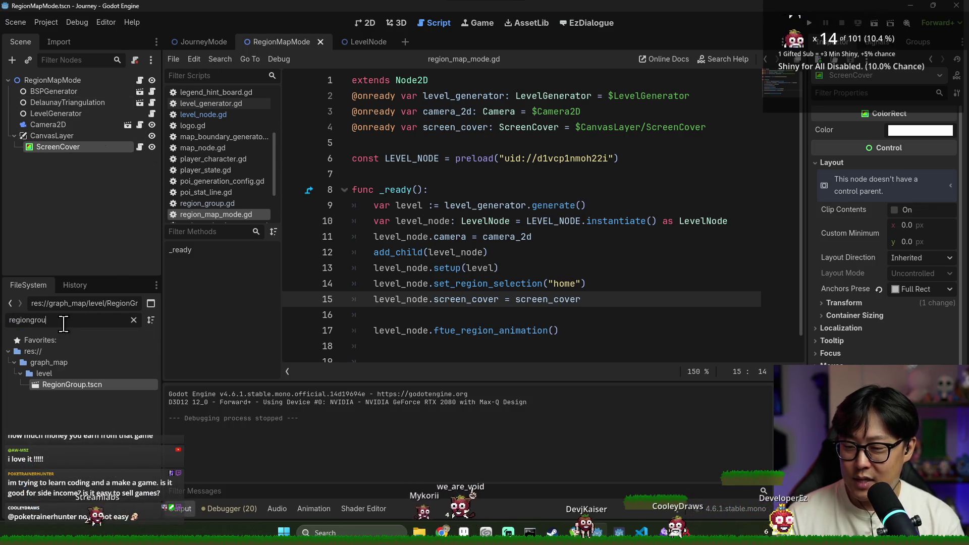
double_click(87, 386)
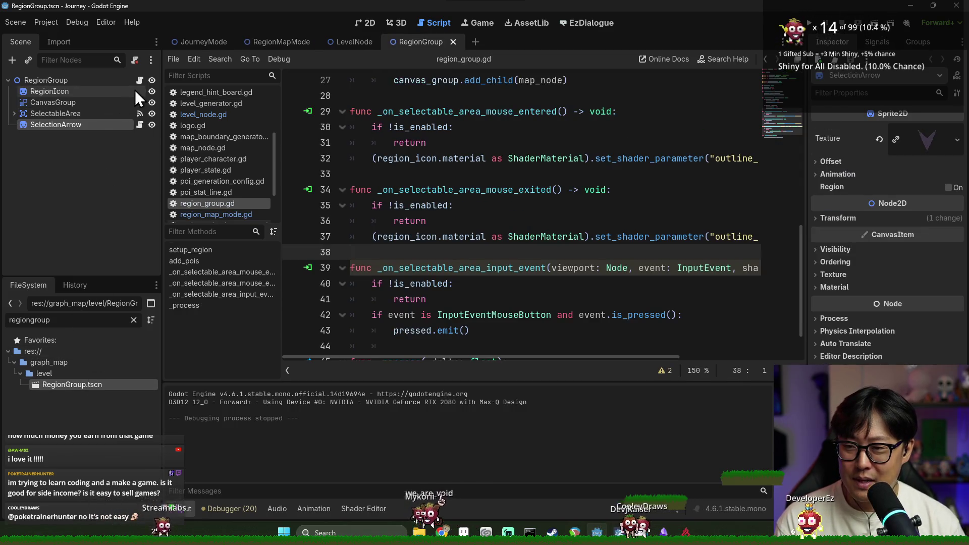
click(140, 125)
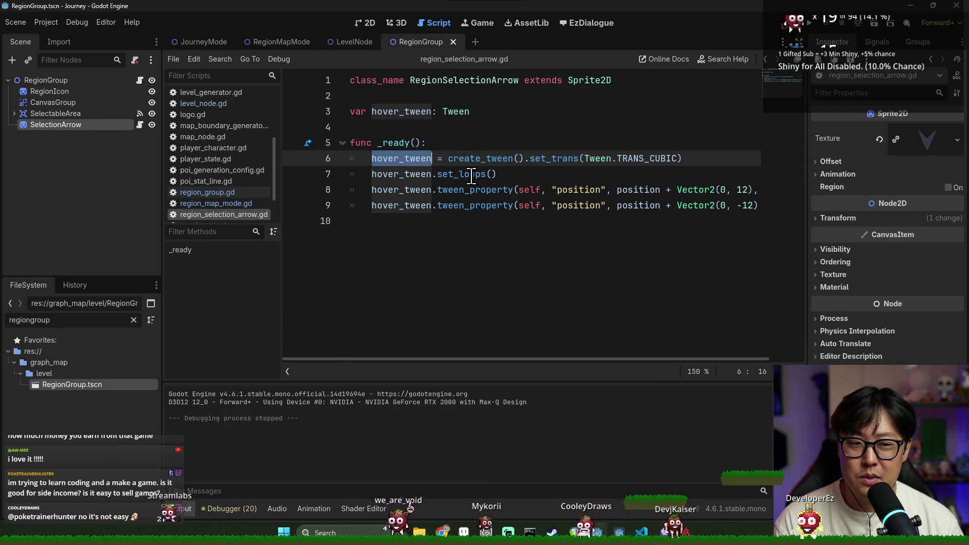
Step: Make the arrow's hover tween bob +5 then -5 pixels, each step lasting 1 second
drag(585, 359, 616, 358)
click(745, 190)
key(BackSpace)
key(BackSpace)
text(1.)
key(ctrl+shift+d)
text(-)
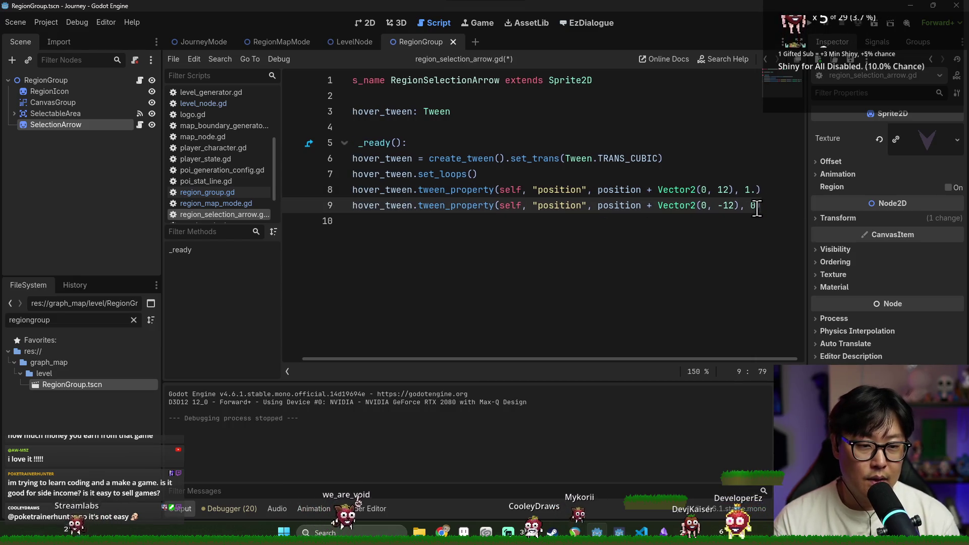
text(.)
double_click(722, 190)
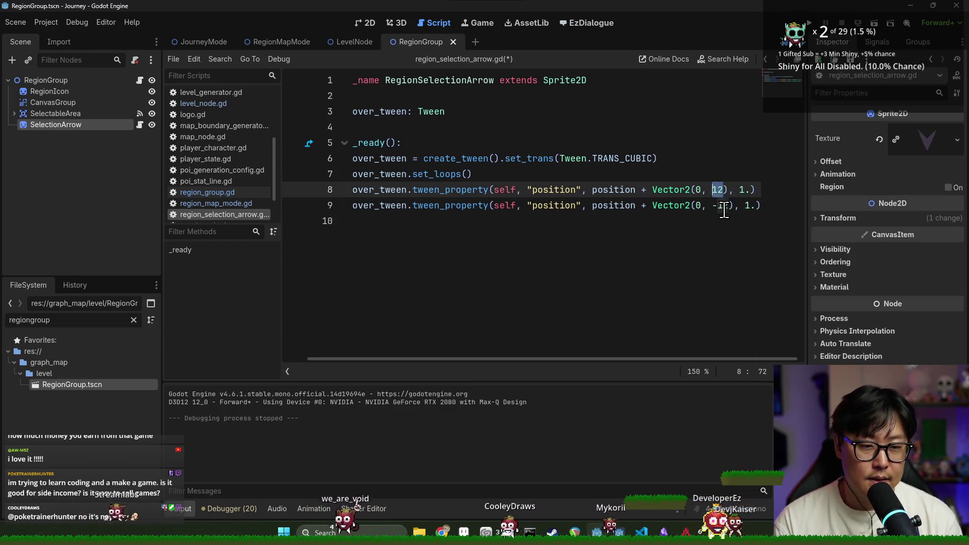
text(5)
double_click(720, 205)
text(5)
Step: Run the game to check the smaller bob, then relaunch it from the RegionMapMode scene
click(808, 23)
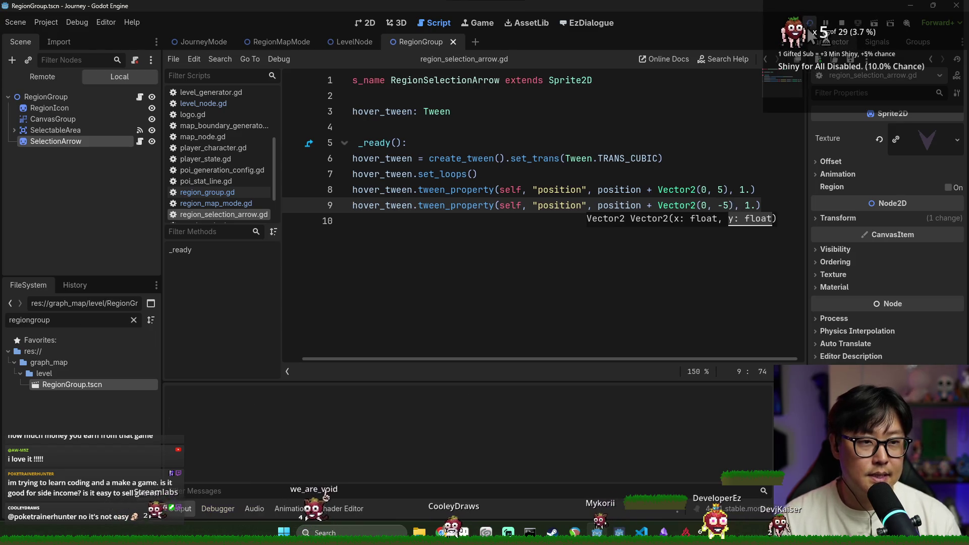
click(841, 23)
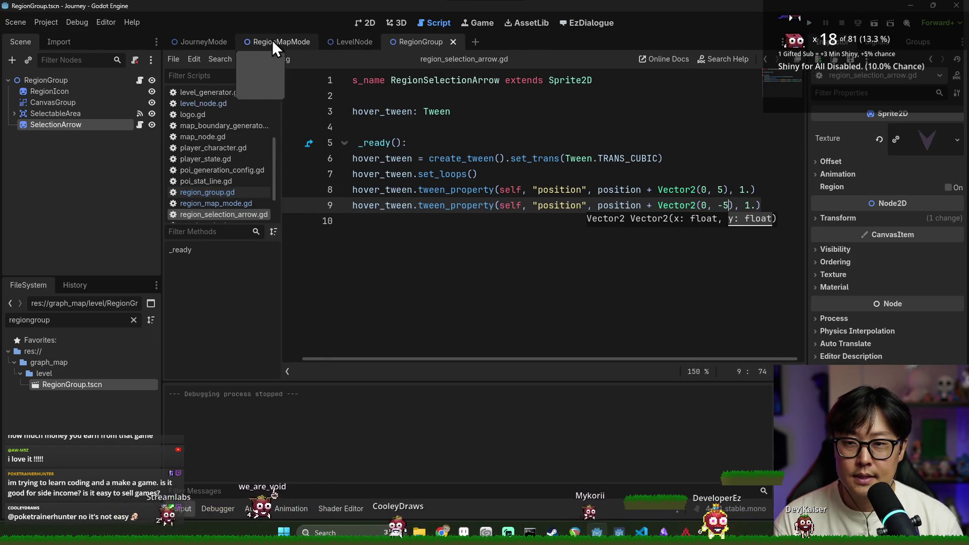
click(272, 42)
click(792, 26)
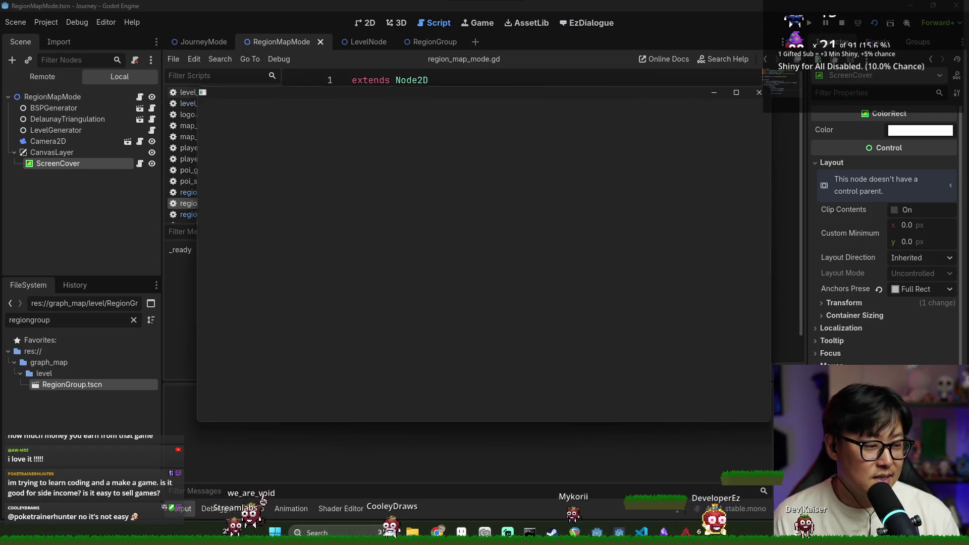
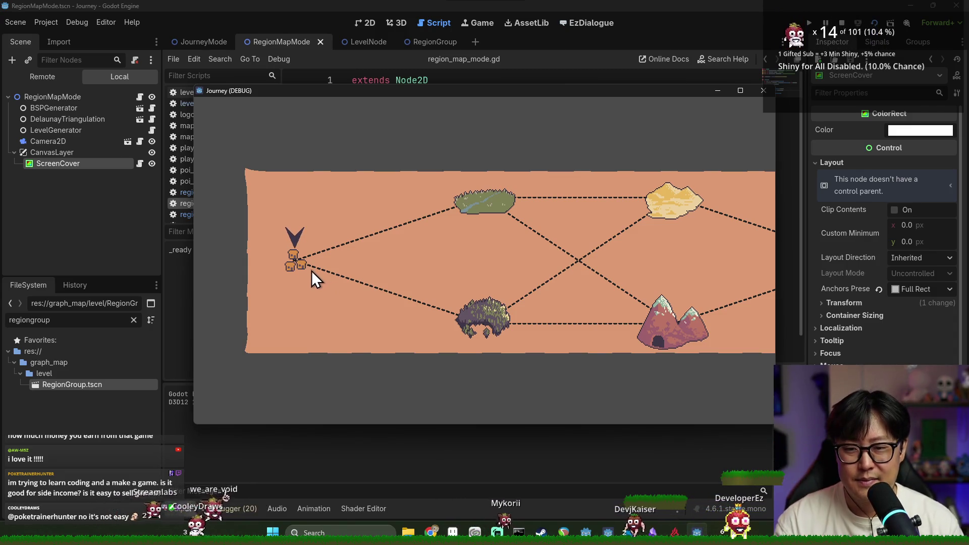
Step: Pan across the running region map toward the mountains and back to the village, then stop the test run
click(481, 317)
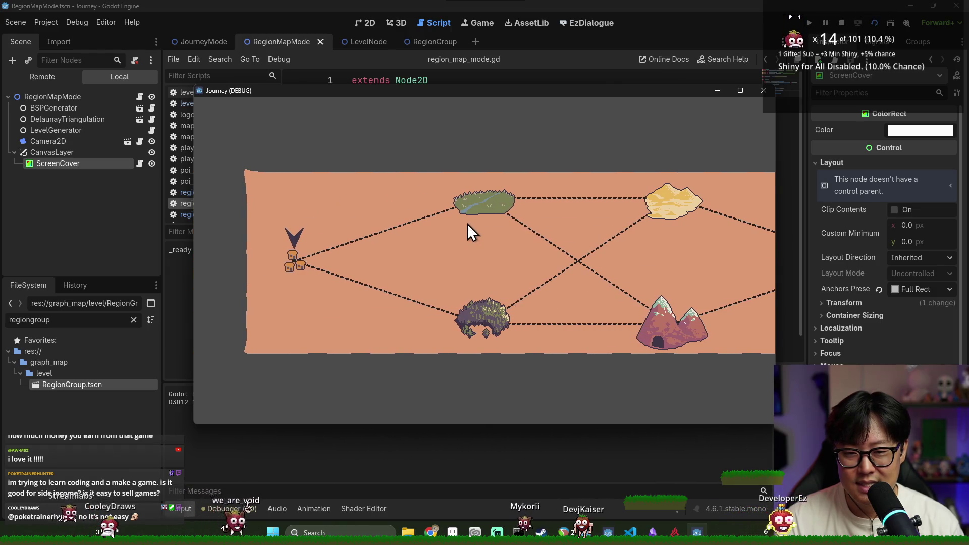
click(507, 322)
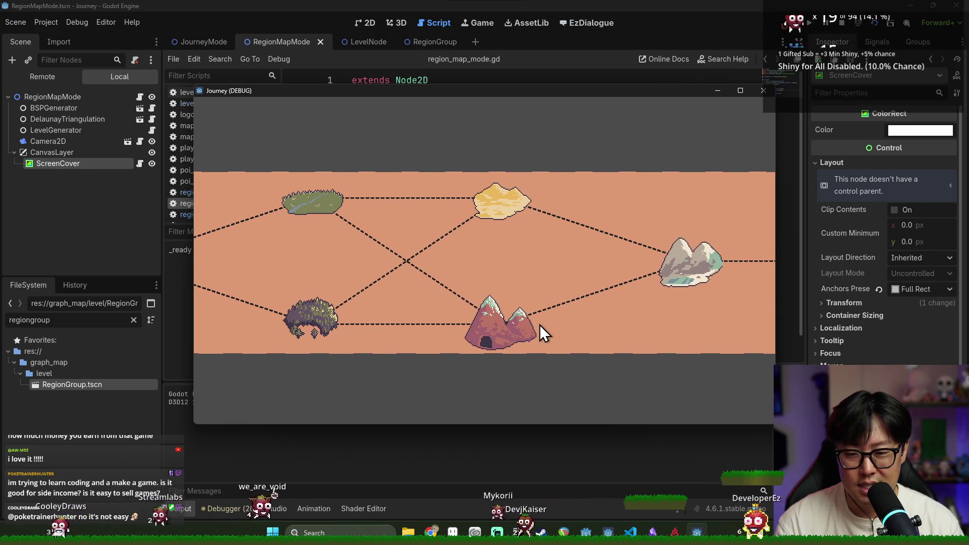
click(304, 323)
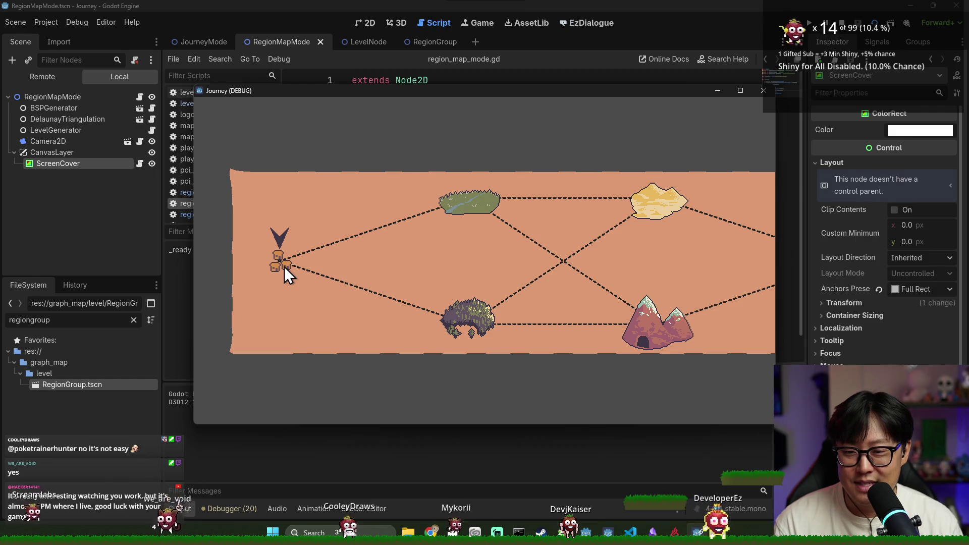
click(842, 23)
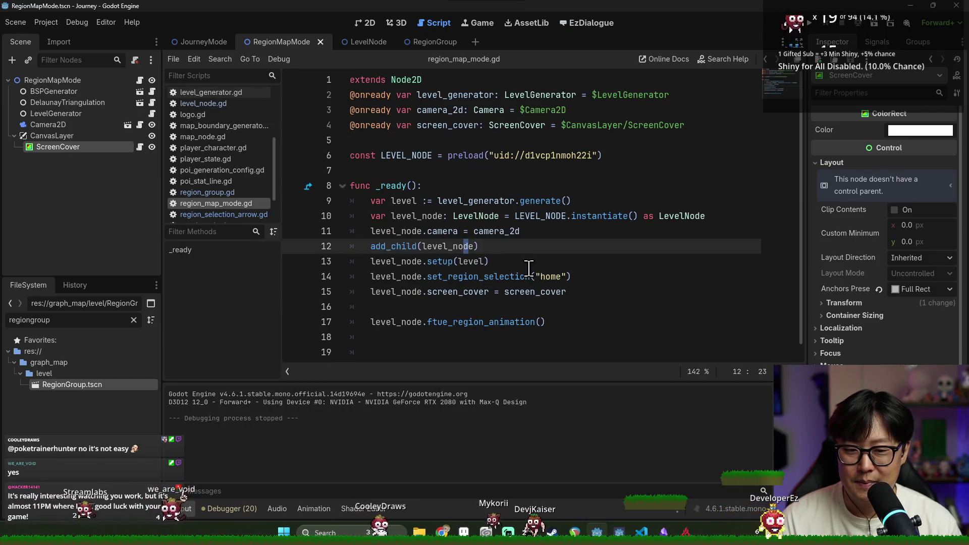
Step: Go to the set_region_selection definition, delete its extra blank line, and save level_node.gd
double_click(495, 276)
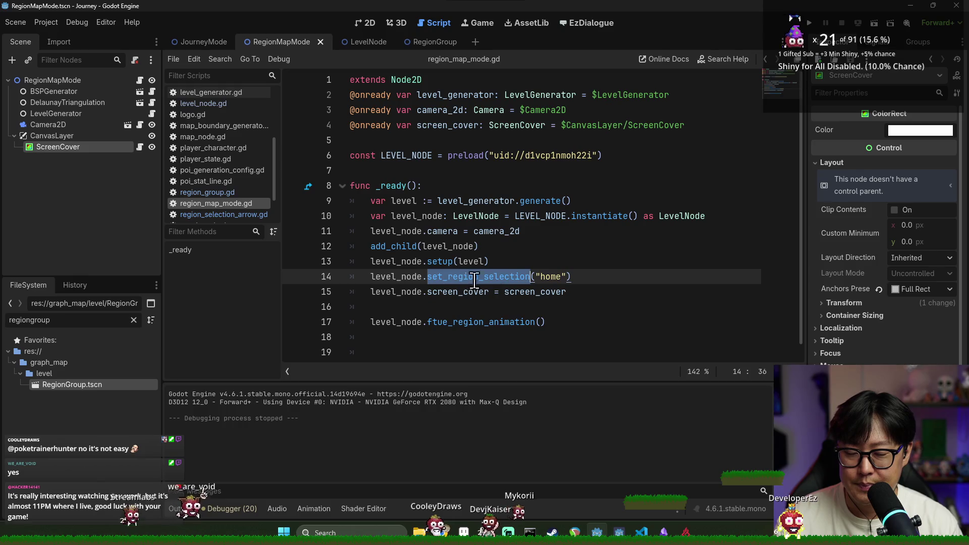
ctrl+click(470, 276)
click(423, 277)
double_click(429, 216)
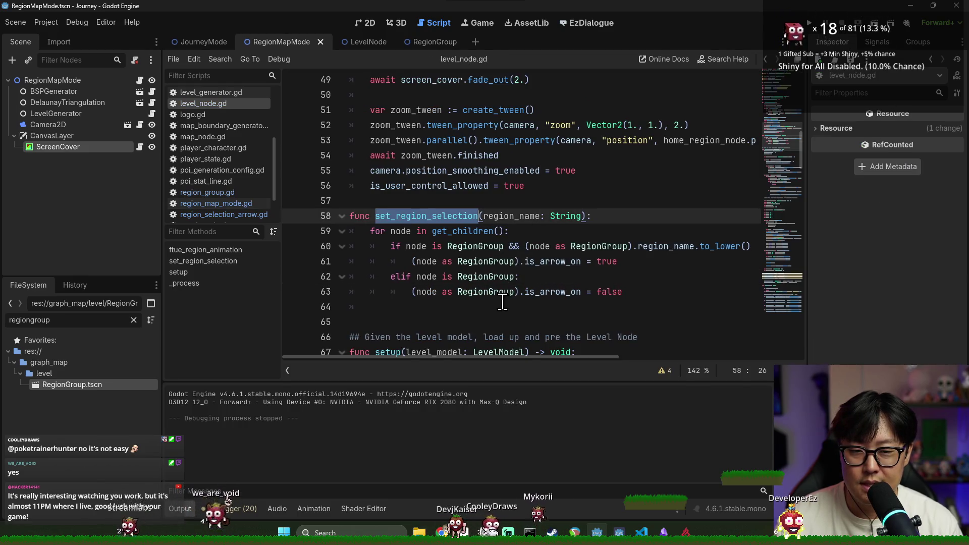
click(496, 318)
key(BackSpace)
key(ctrl+s)
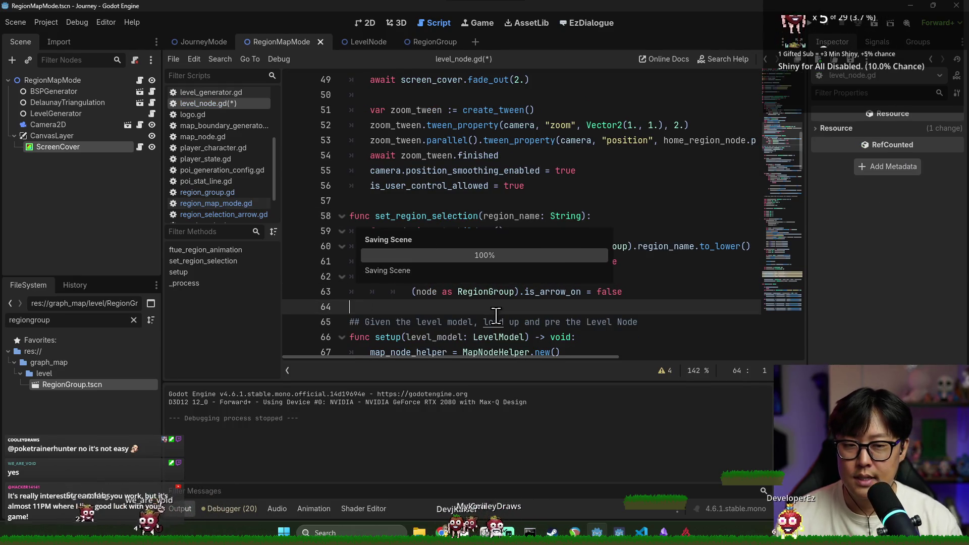
key(ctrl+s)
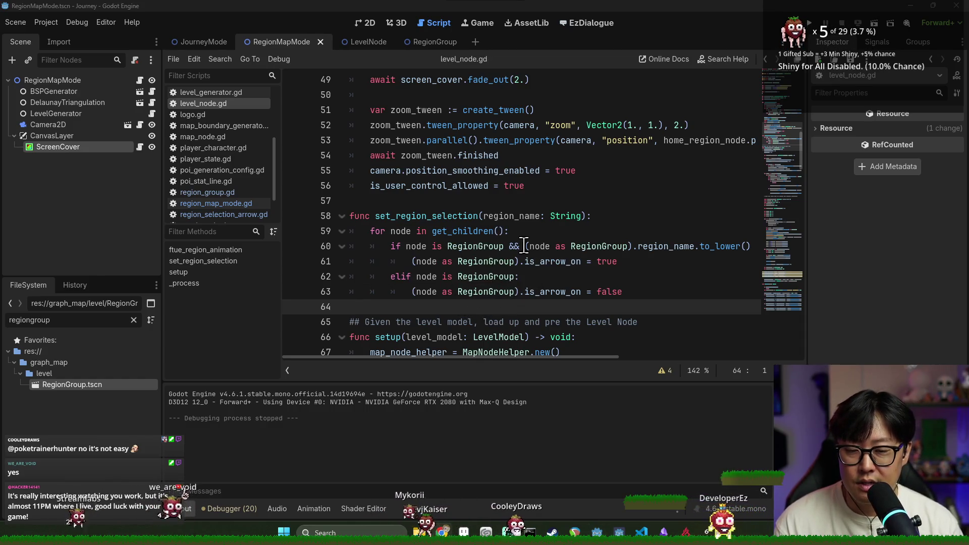
Step: Run the project again with F5 to test the region map
key(alt+Tab)
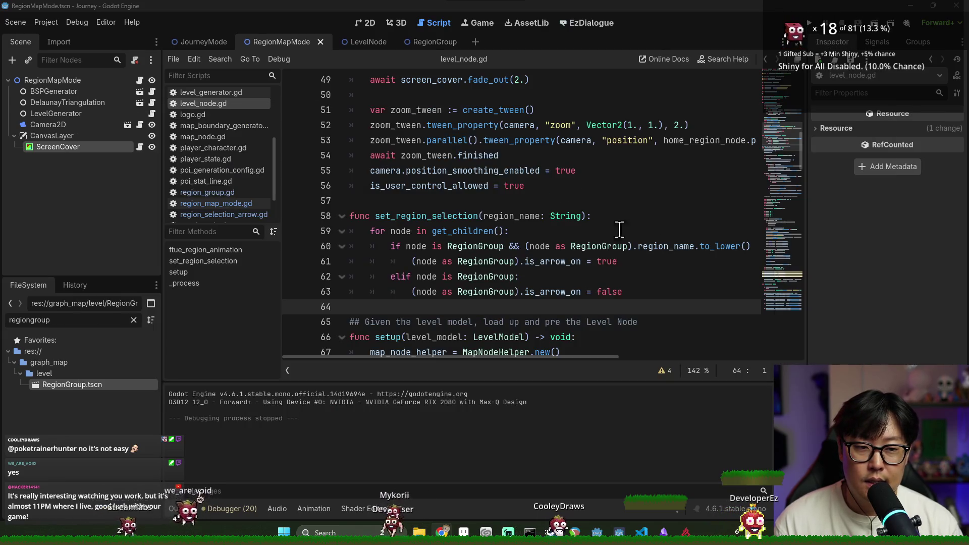
click(621, 216)
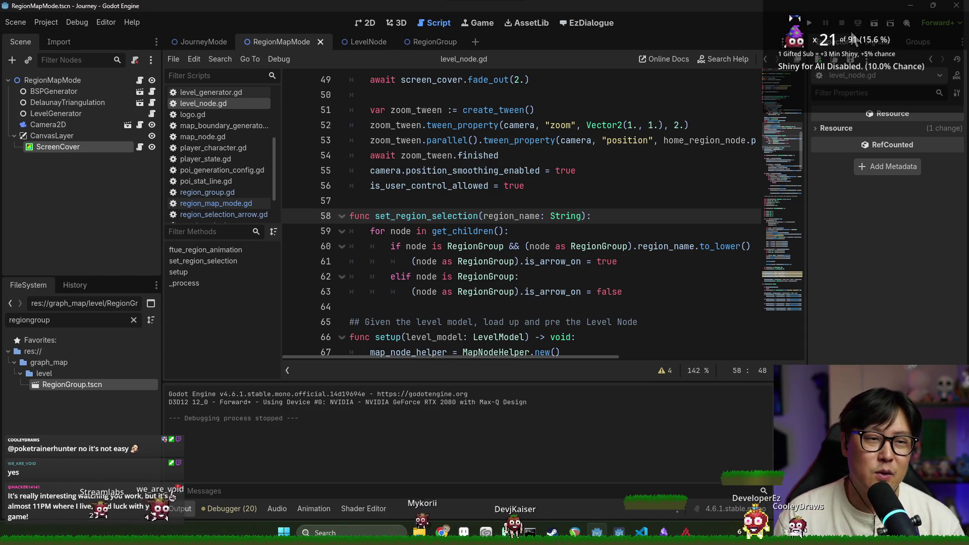
key(F5)
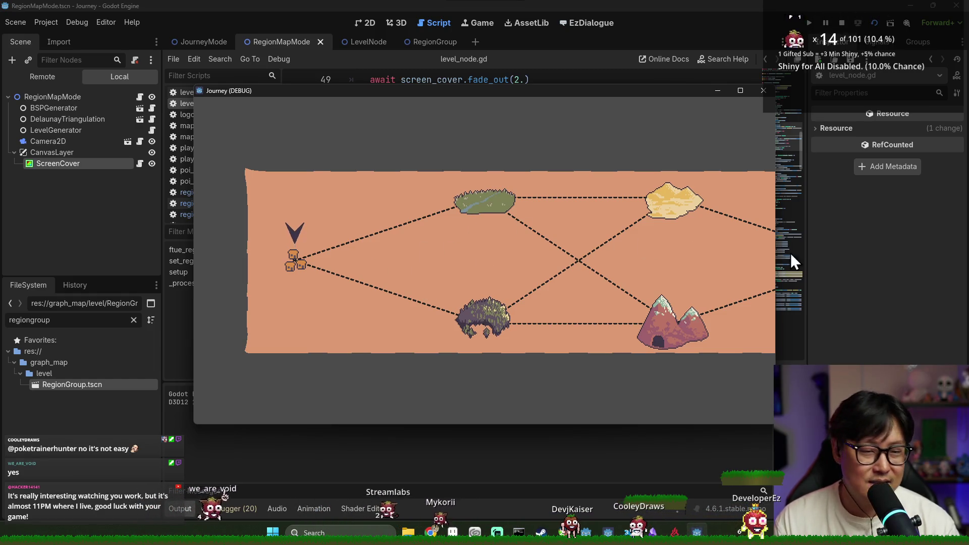
click(865, 220)
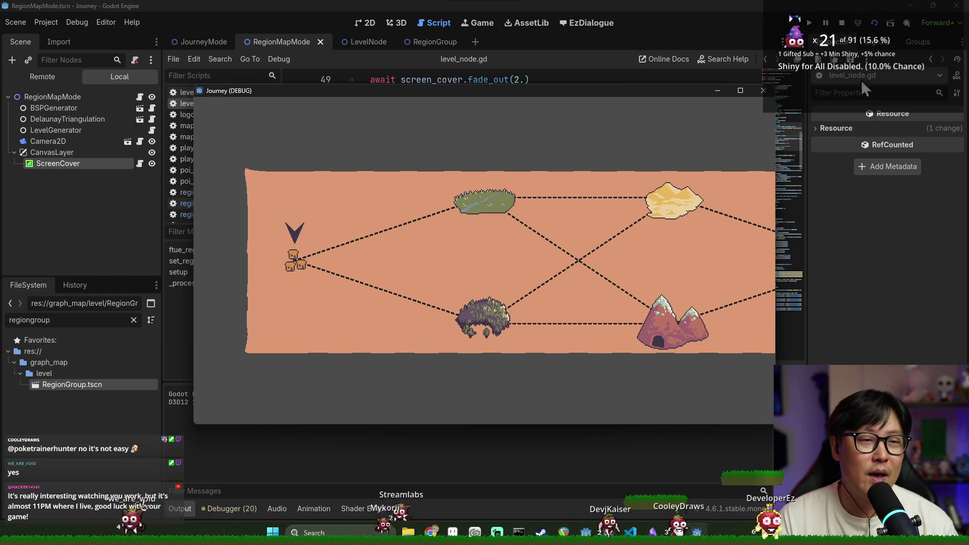
Step: Stop the running game and return to the editor windows
click(841, 23)
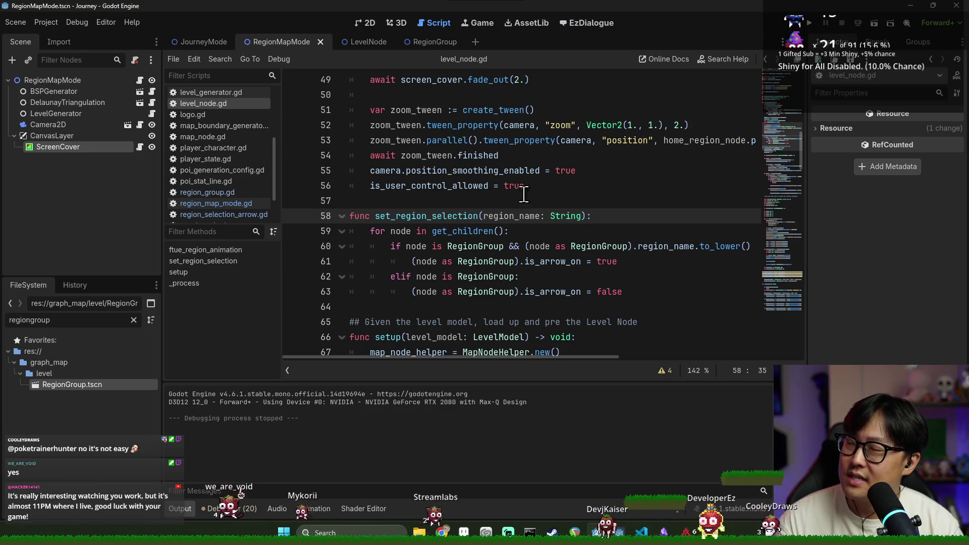
key(alt+Tab)
Step: Switch to the LevelNode scene and close the RegionGroup scene tab
key(alt+Tab)
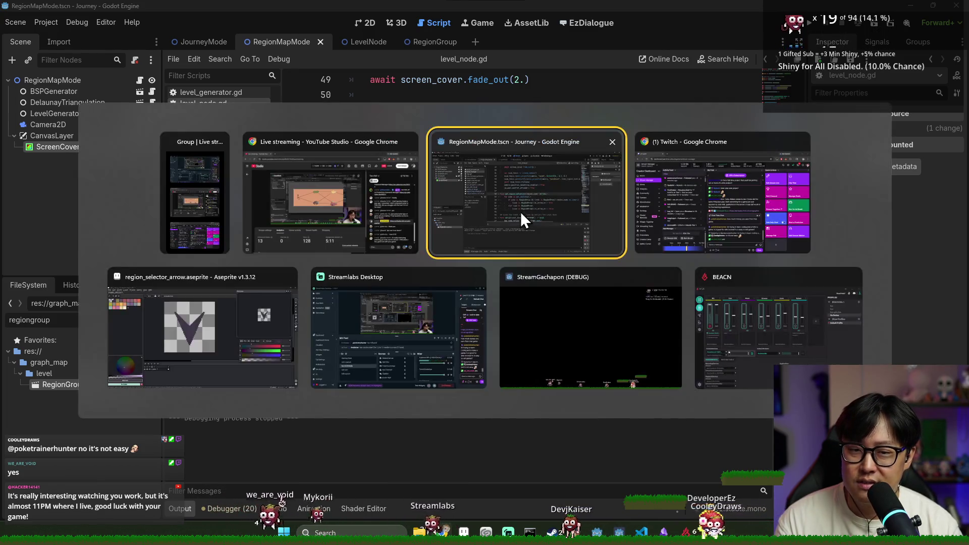
key(alt+Tab)
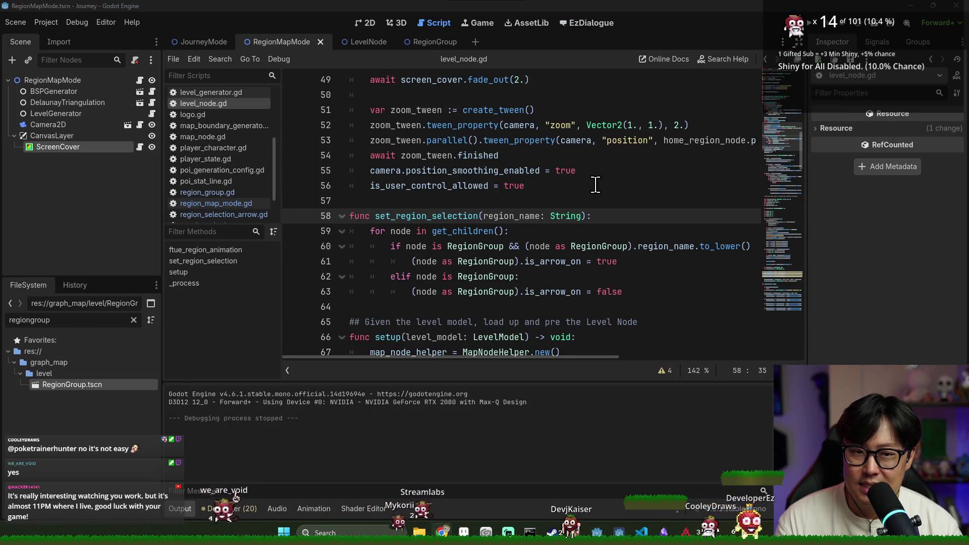
click(596, 185)
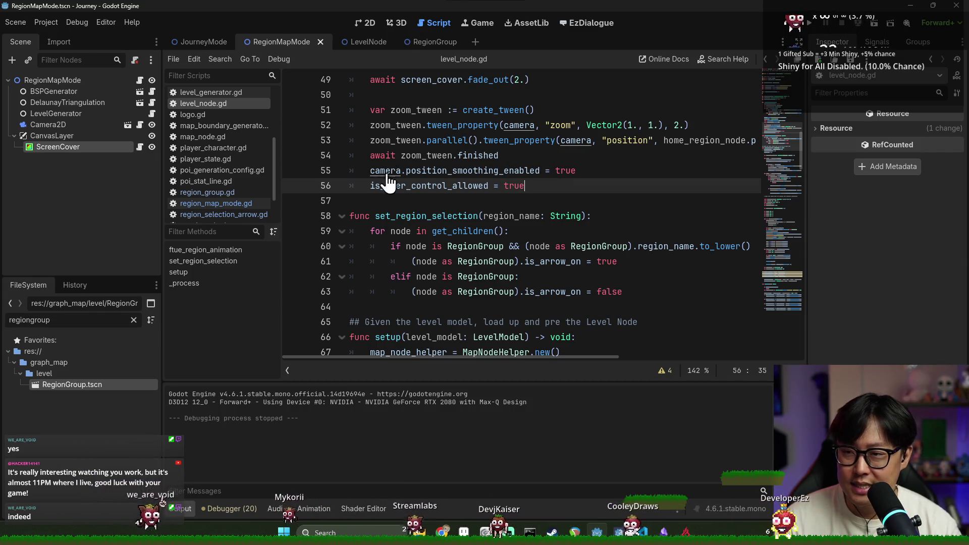
click(95, 81)
scroll(350, 185, down, 12)
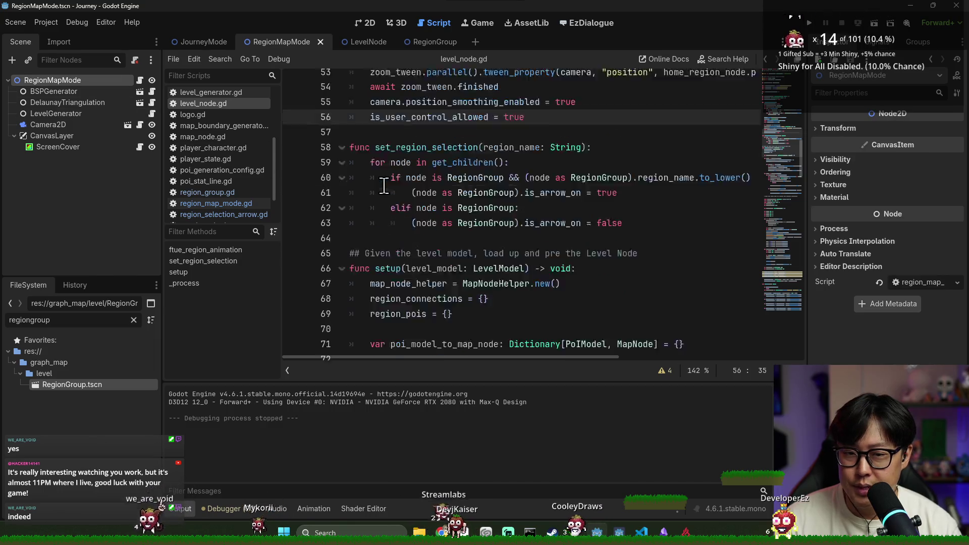
click(359, 41)
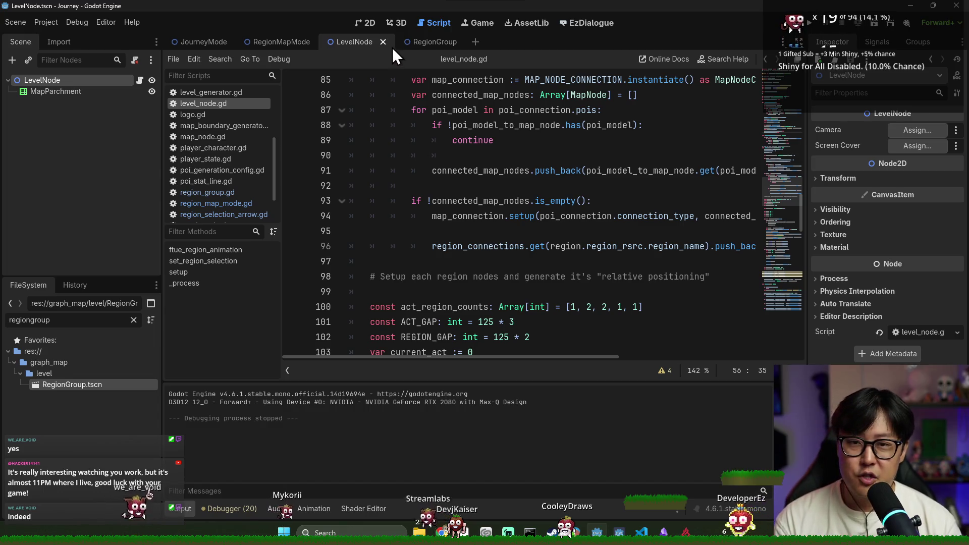
click(432, 44)
click(459, 42)
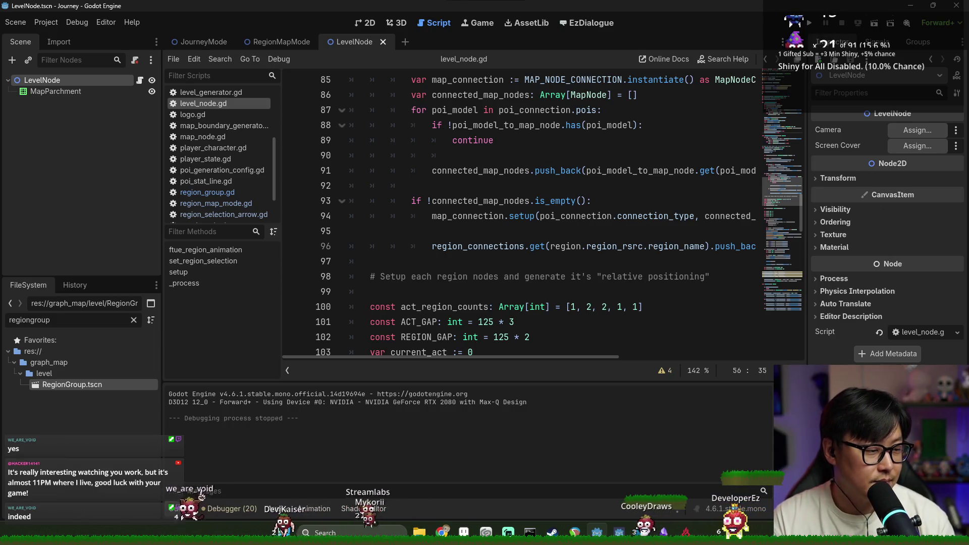
Step: Save level_node.gd after checking lines 90 to 92
click(404, 185)
key(ctrl+s)
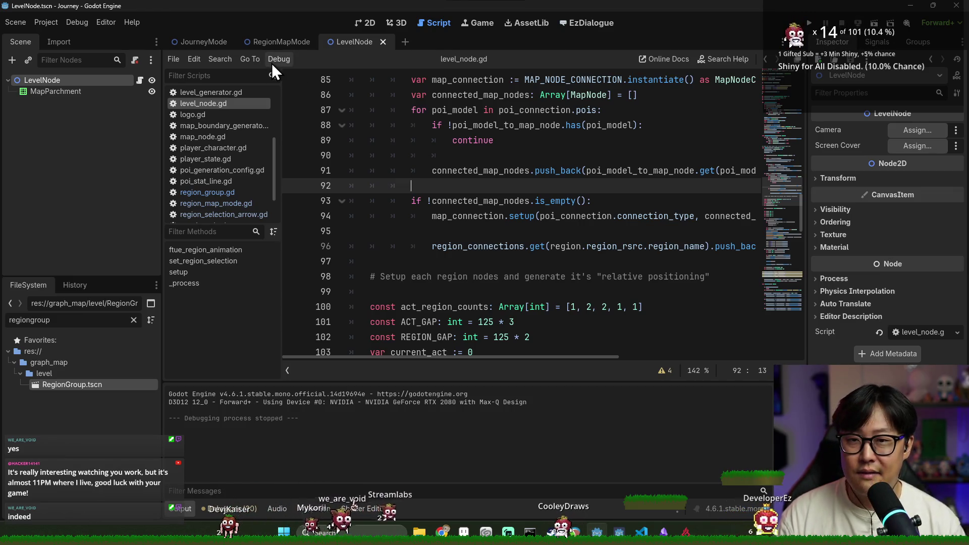
click(452, 155)
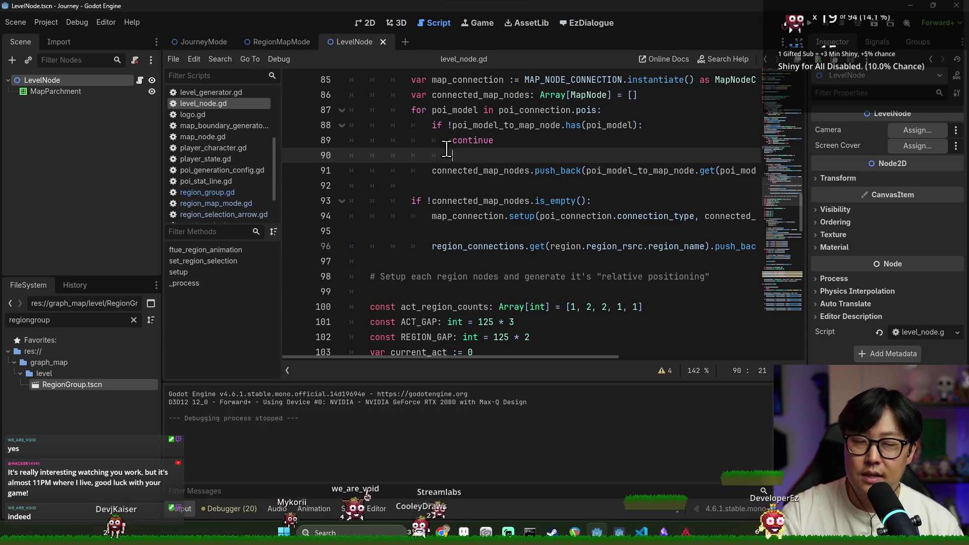
click(499, 169)
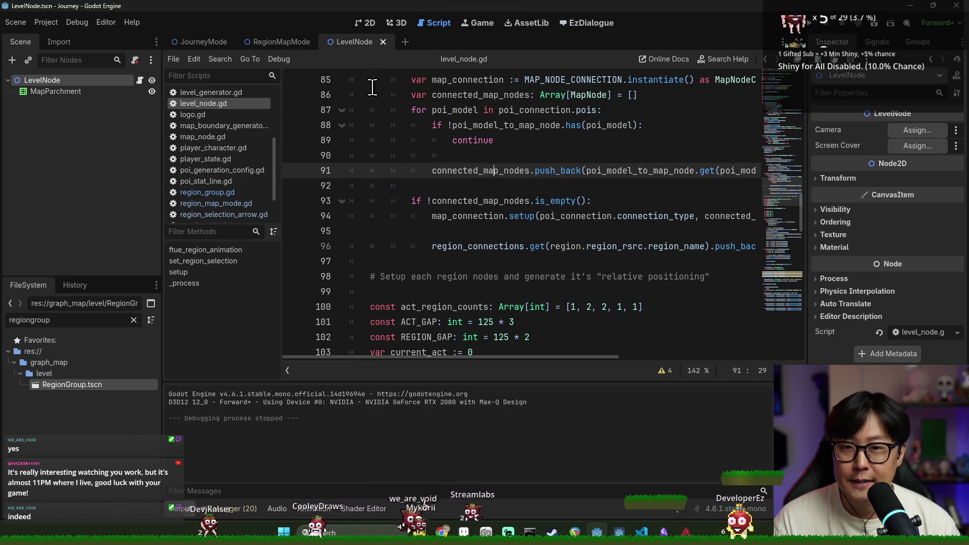
key(ctrl+s)
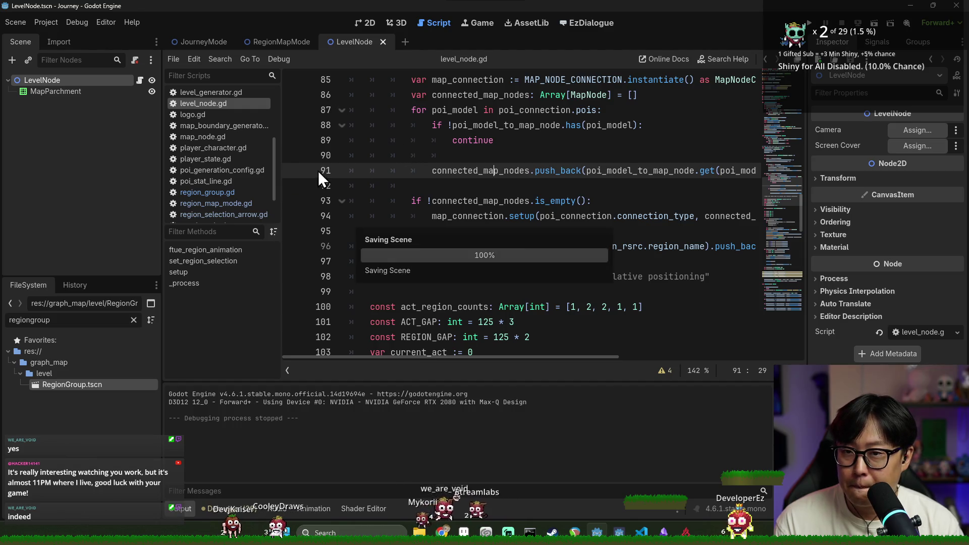
scroll(465, 158, down, 3)
scroll(430, 170, up, 8)
scroll(431, 169, up, 10)
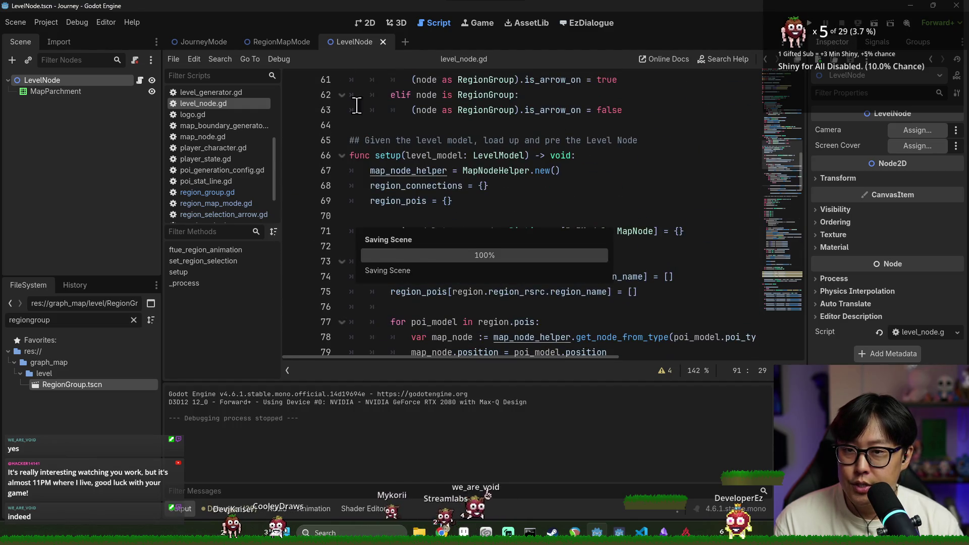
Step: Revisit the RegionMapMode and LevelNode scenes, save again, and put the caret on blank line 64
click(293, 44)
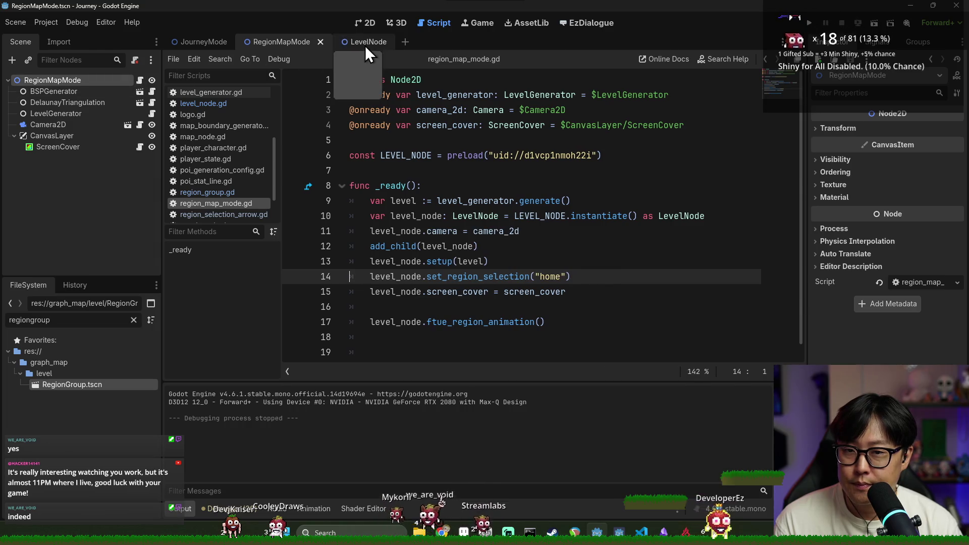
click(365, 44)
scroll(432, 143, up, 6)
scroll(431, 144, up, 7)
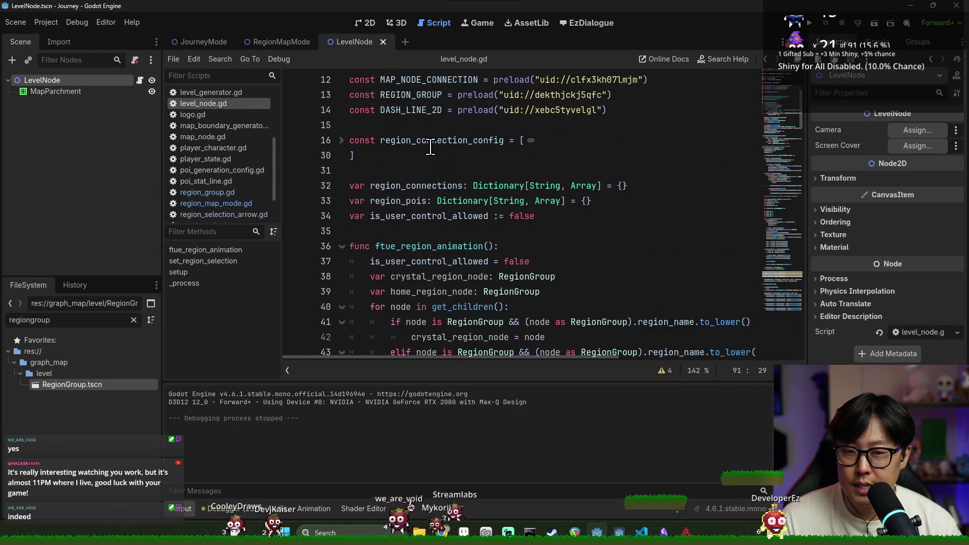
scroll(428, 141, down, 5)
scroll(426, 136, up, 2)
scroll(425, 137, down, 5)
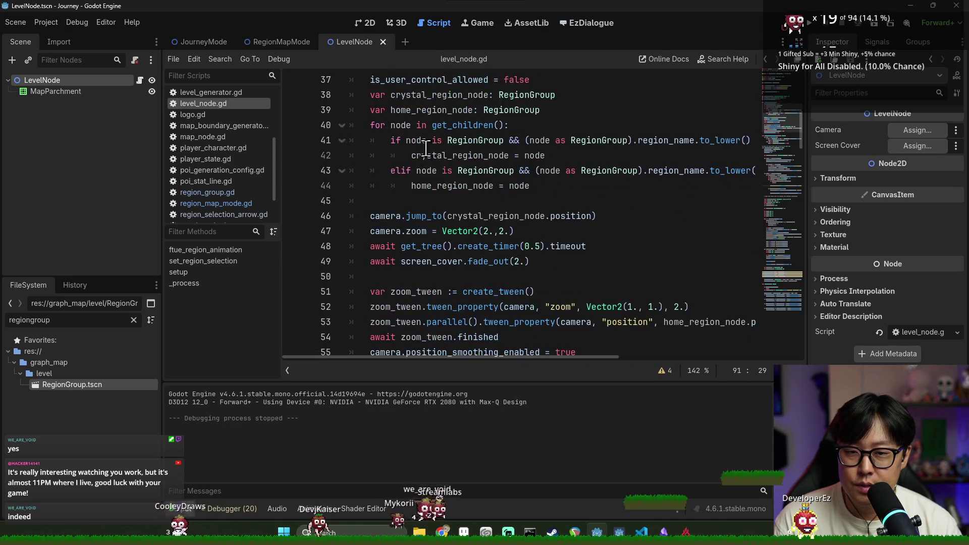
key(ctrl+s)
scroll(525, 255, up, 4)
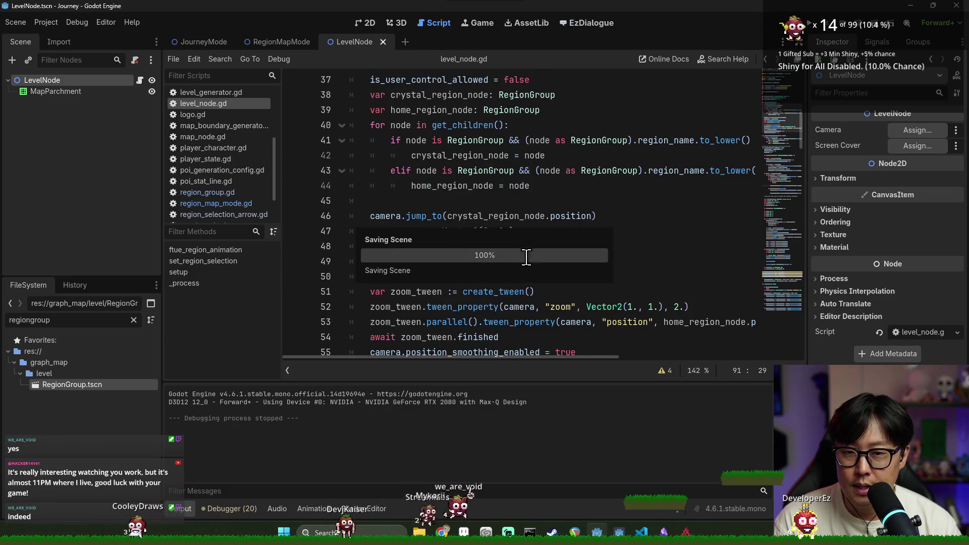
scroll(535, 262, down, 7)
scroll(560, 273, down, 4)
scroll(519, 253, up, 3)
click(437, 261)
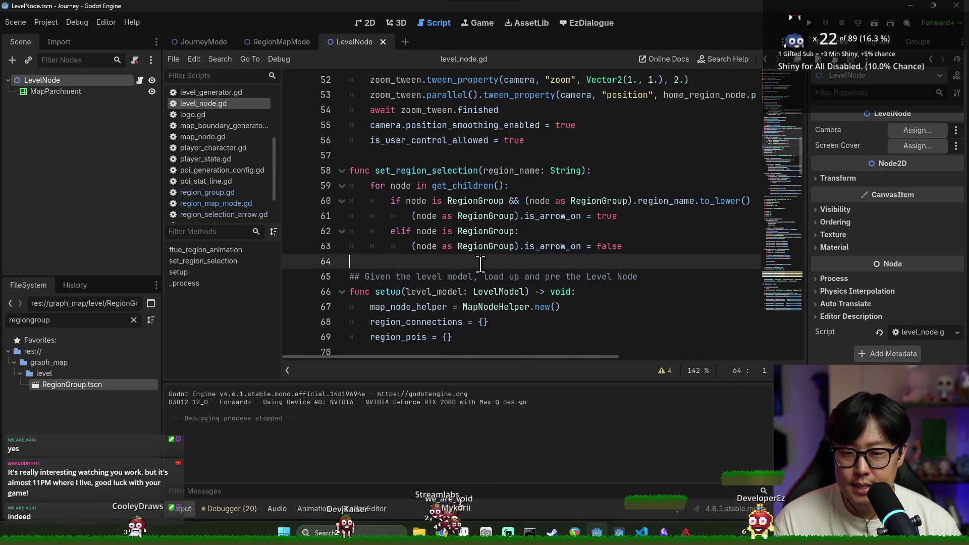
Step: Add a new function header func enter_region(region_name: String)
key(Return)
key(Return)
key(Up)
text(func )
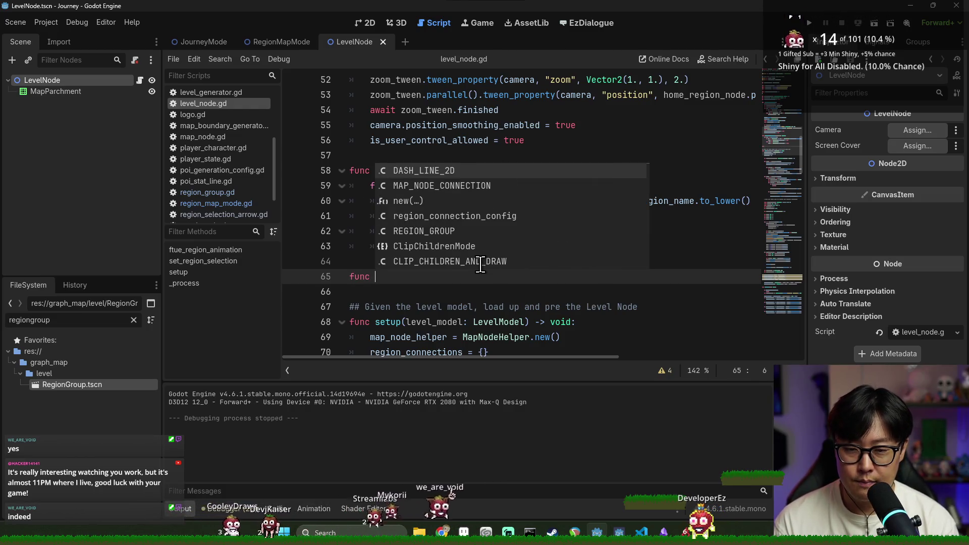
text(enter_region()
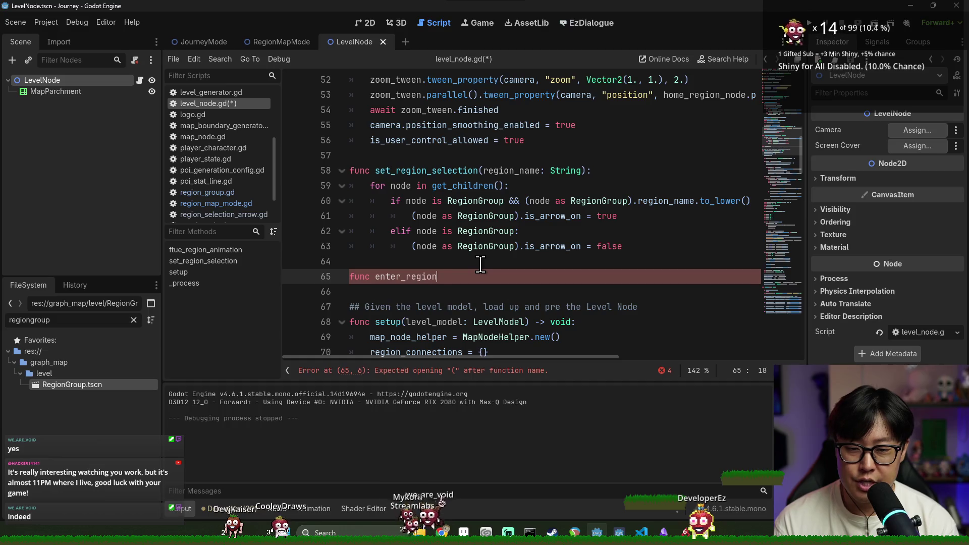
text(region_name)
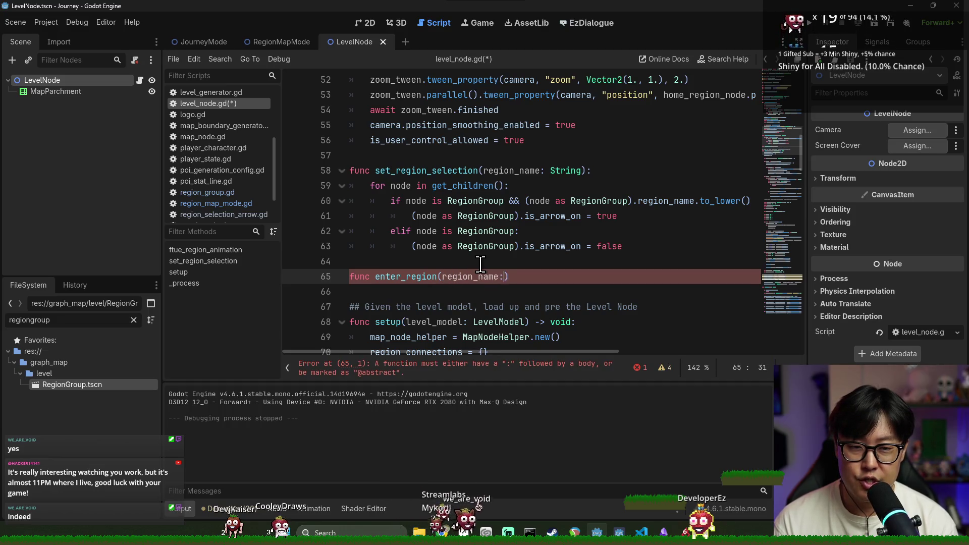
text(:)
key(Return)
scroll(451, 211, down, 1)
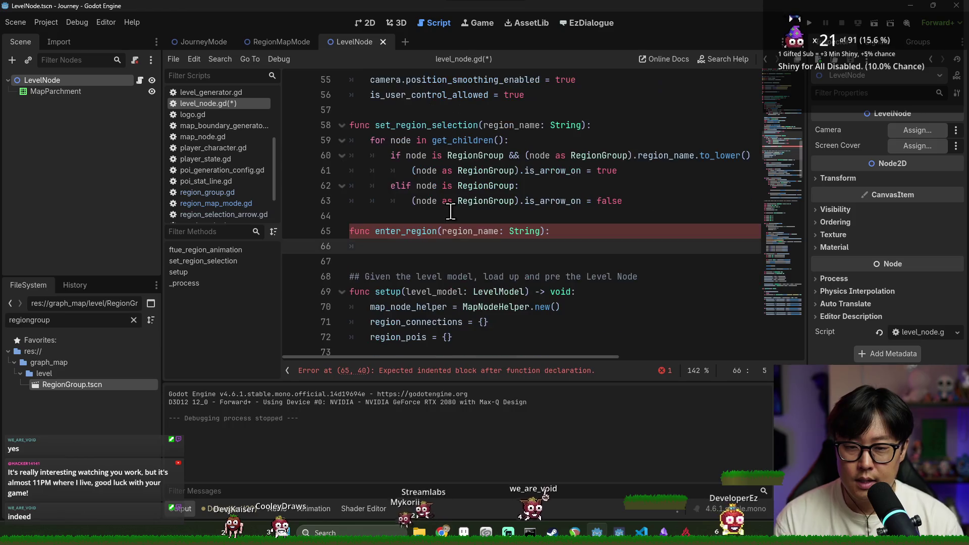
click(426, 226)
double_click(426, 226)
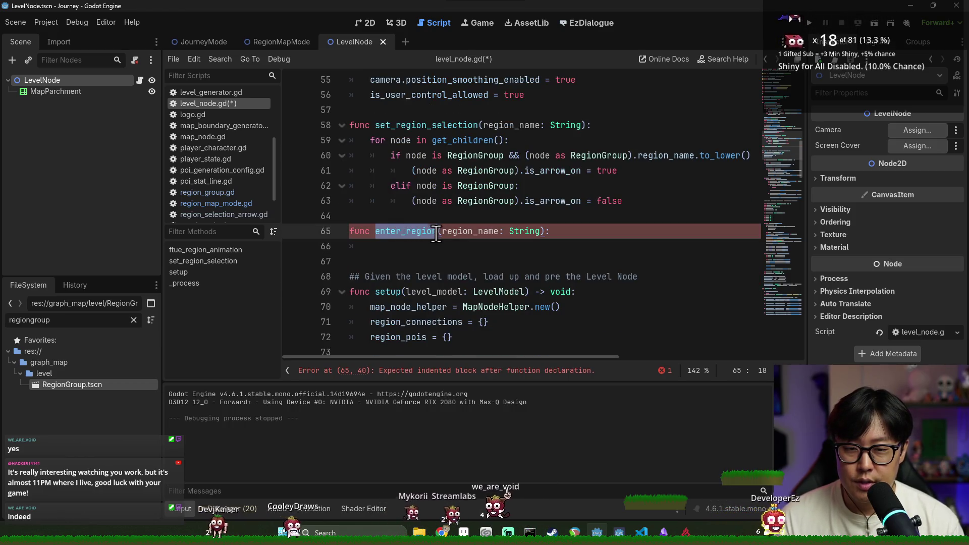
Step: Copy the RegionGroup children loop from set_region_selection into the enter_region body
click(371, 140)
click(631, 201)
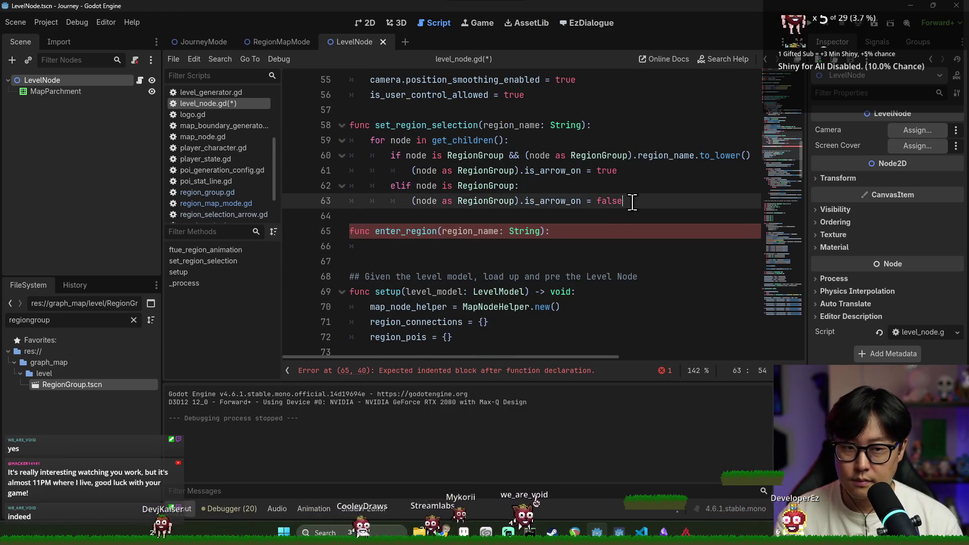
shift+click(373, 140)
key(ctrl+c)
click(414, 248)
key(ctrl+v)
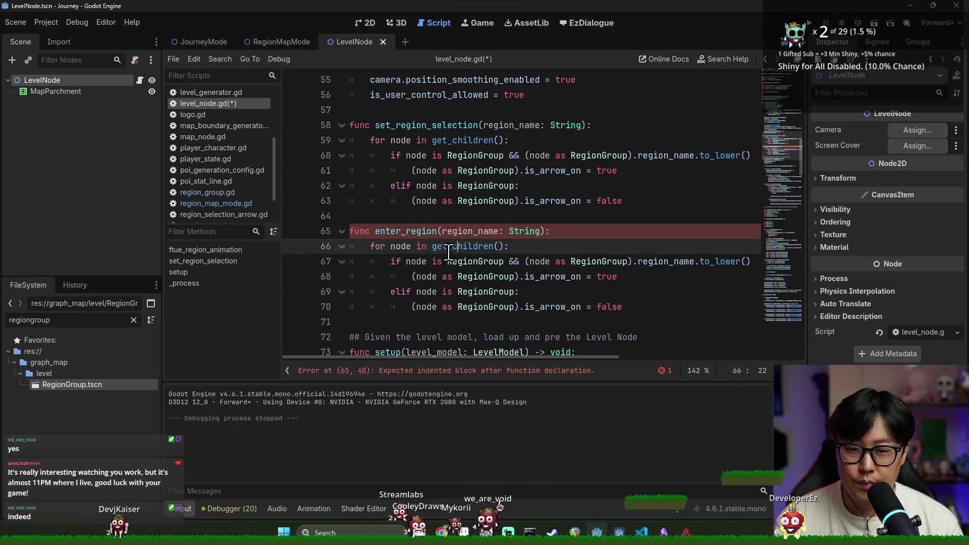
scroll(414, 255, down, 3)
double_click(576, 217)
double_click(669, 217)
double_click(498, 187)
double_click(553, 231)
drag(391, 246, 641, 261)
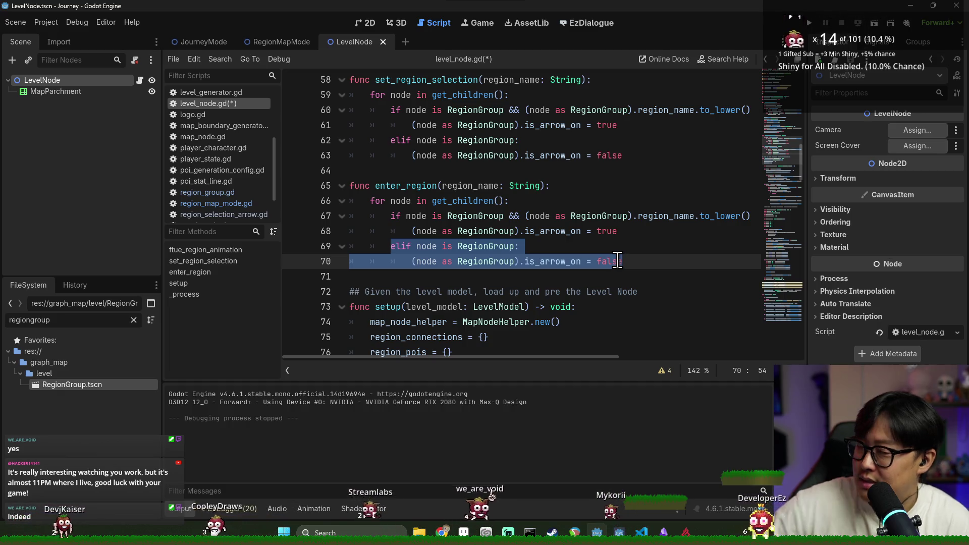
Step: Delete the intro's is_user_control_allowed line and save the script
scroll(605, 262, down, 1)
scroll(580, 262, up, 15)
scroll(555, 263, down, 2)
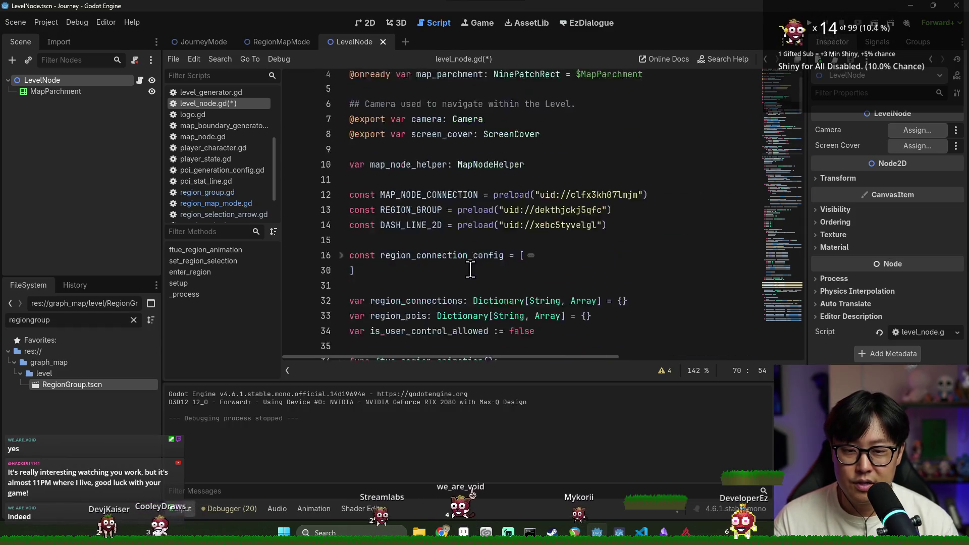
click(487, 202)
scroll(484, 248, down, 3)
scroll(485, 248, down, 4)
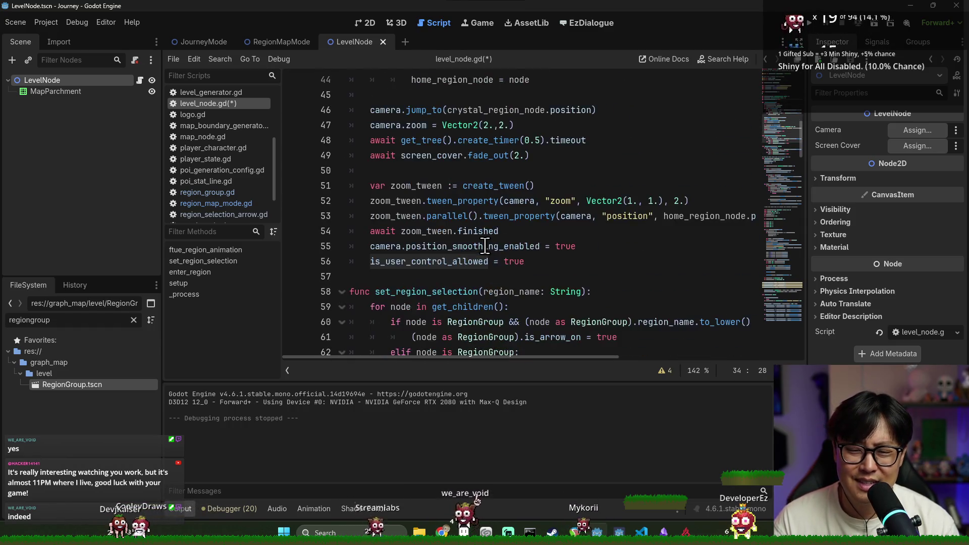
double_click(452, 216)
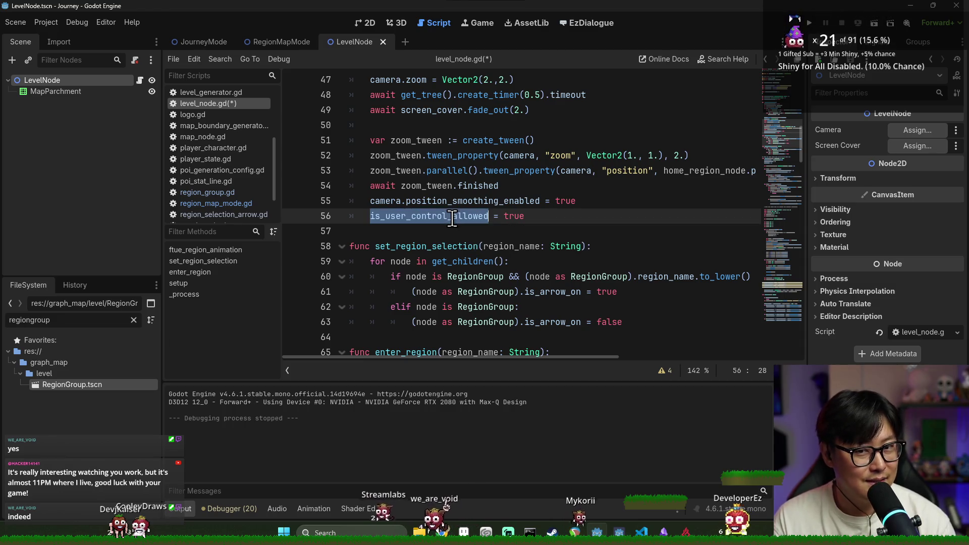
triple_click(452, 216)
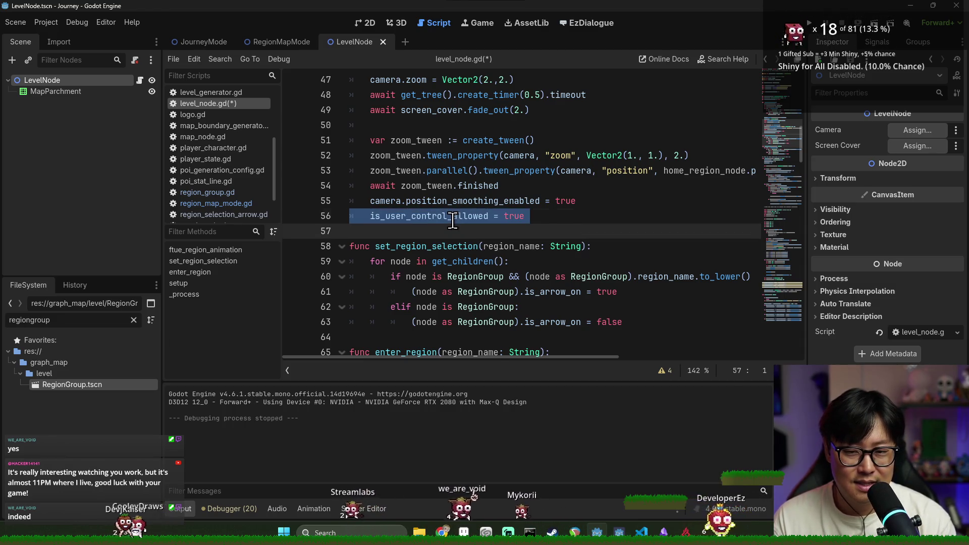
key(Delete)
key(ctrl+s)
Step: Add camera.position_smoothing = false as the first line of enter_region and save
scroll(452, 221, down, 5)
click(395, 140)
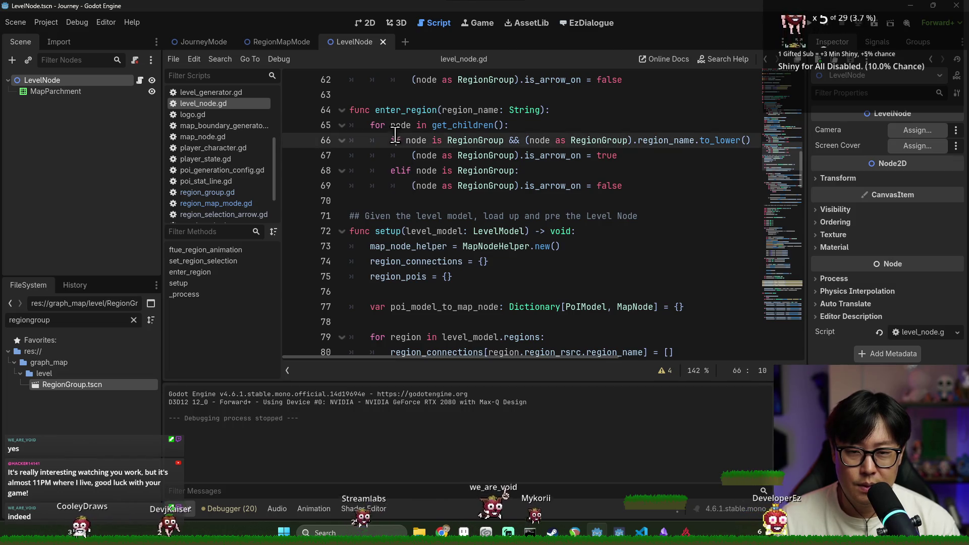
key(Up)
key(Home)
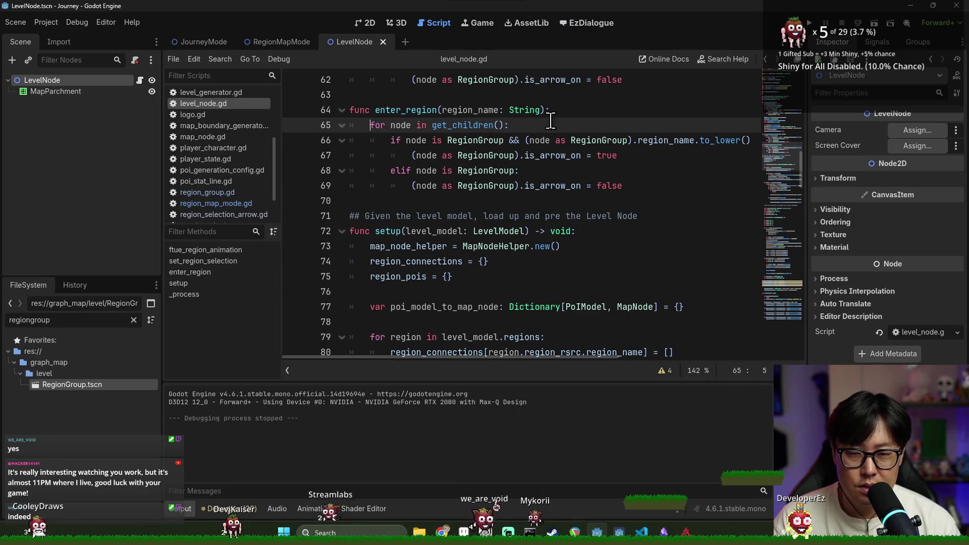
key(Up)
key(End)
key(Return)
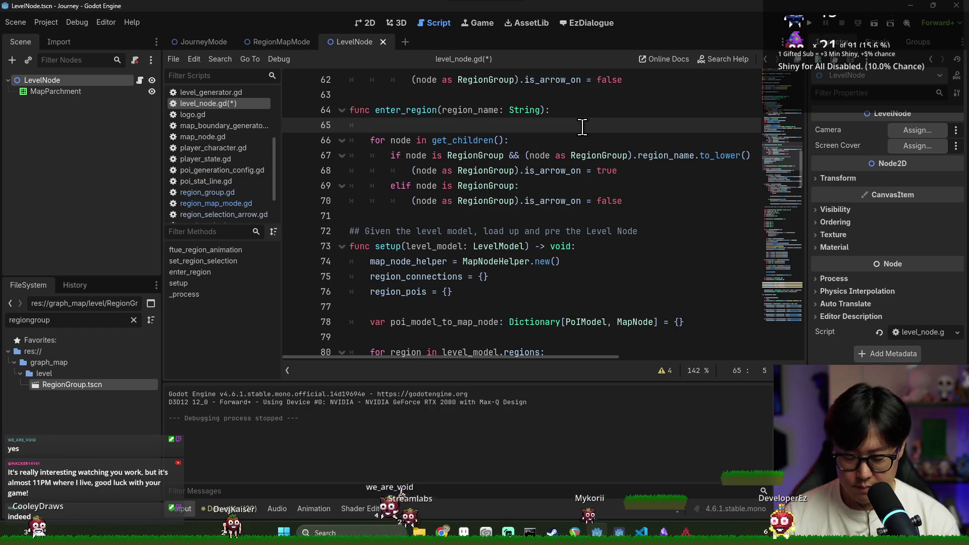
text(camear)
key(BackSpace)
key(BackSpace)
key(BackSpace)
text(posi)
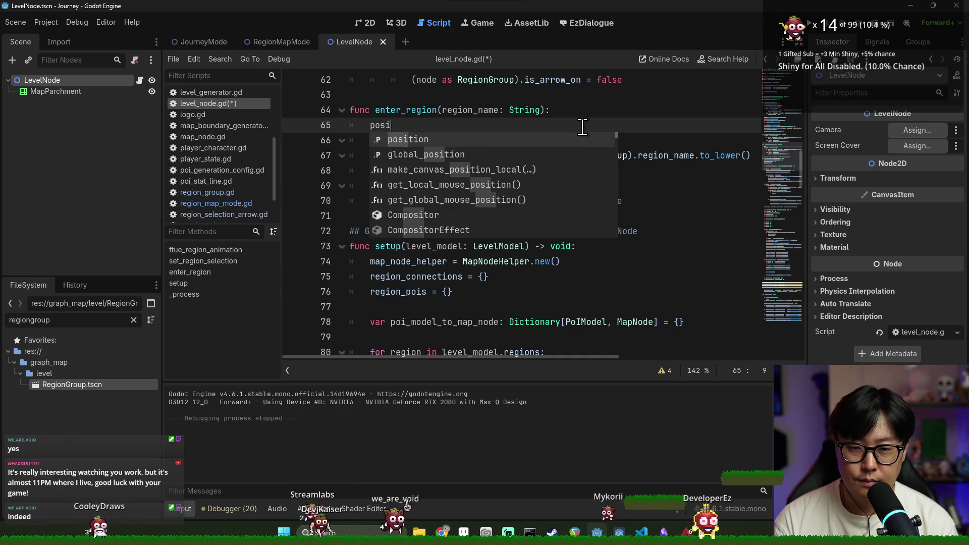
key(BackSpace)
key(BackSpace)
key(BackSpace)
text(camear.posi)
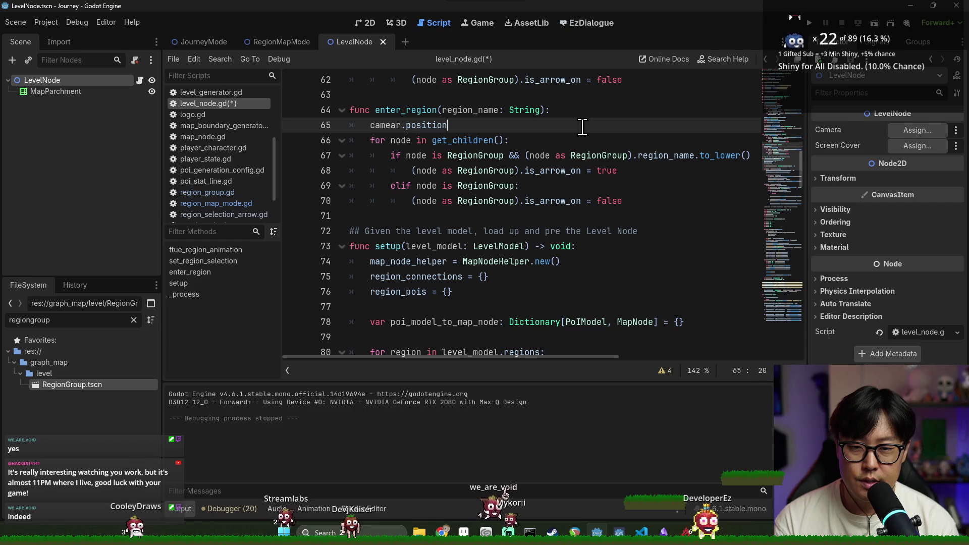
text(g)
click(396, 126)
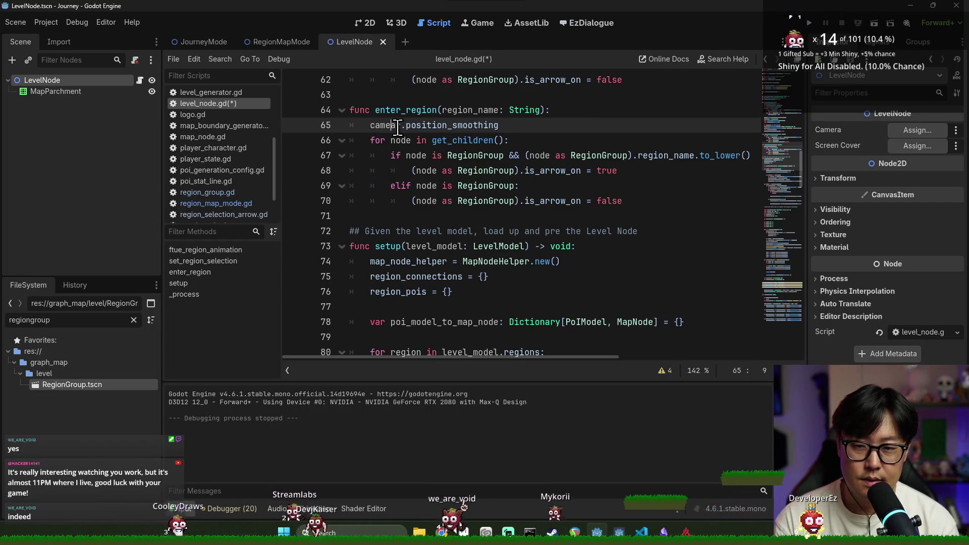
key(Delete)
key(Right)
text(a)
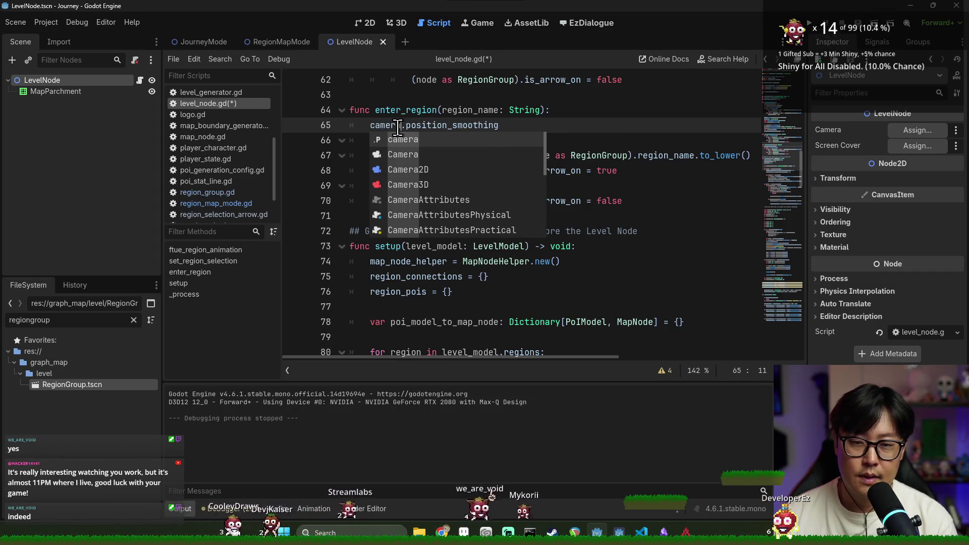
click(511, 129)
text(=)
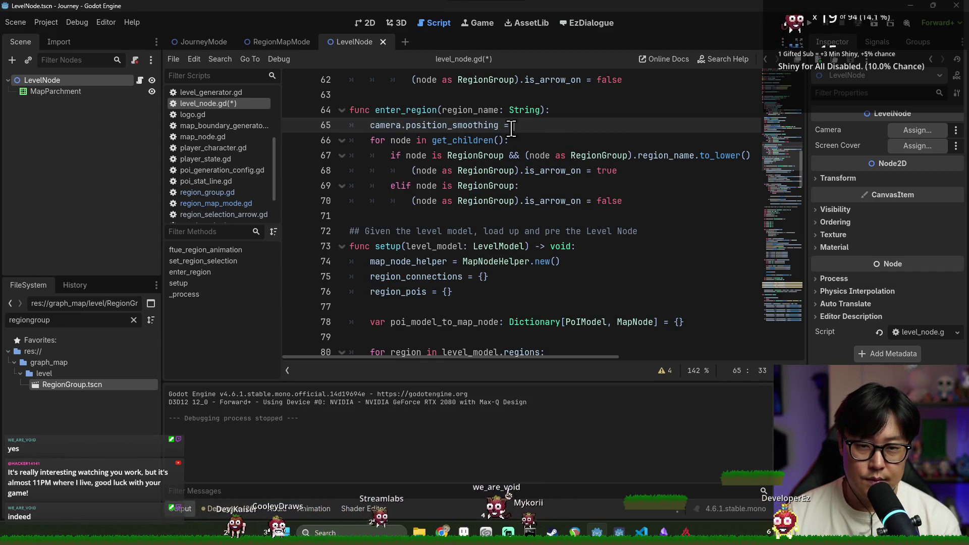
key(Return)
key(ctrl+s)
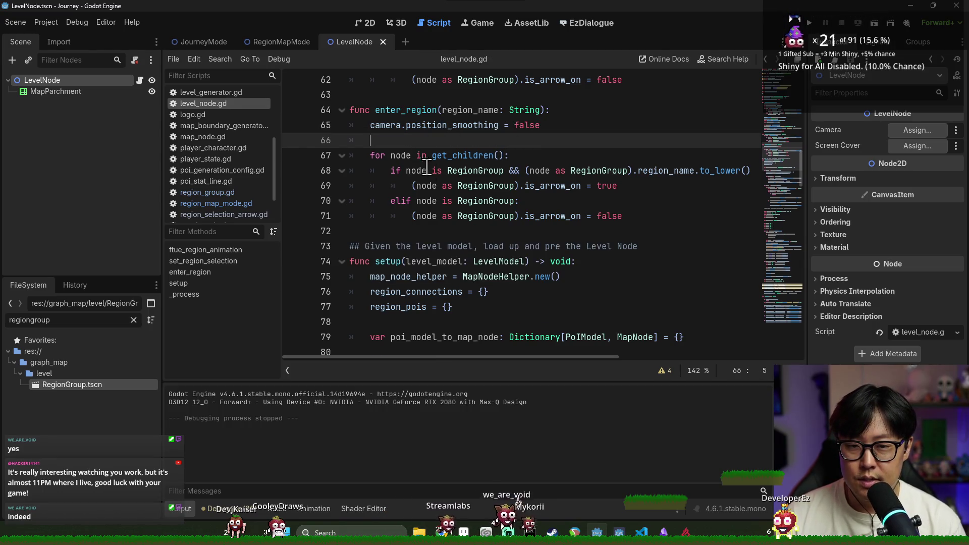
Step: Replace the loop's arrow-toggling lines with camera.position = node.position and save
double_click(437, 171)
click(585, 185)
double_click(553, 187)
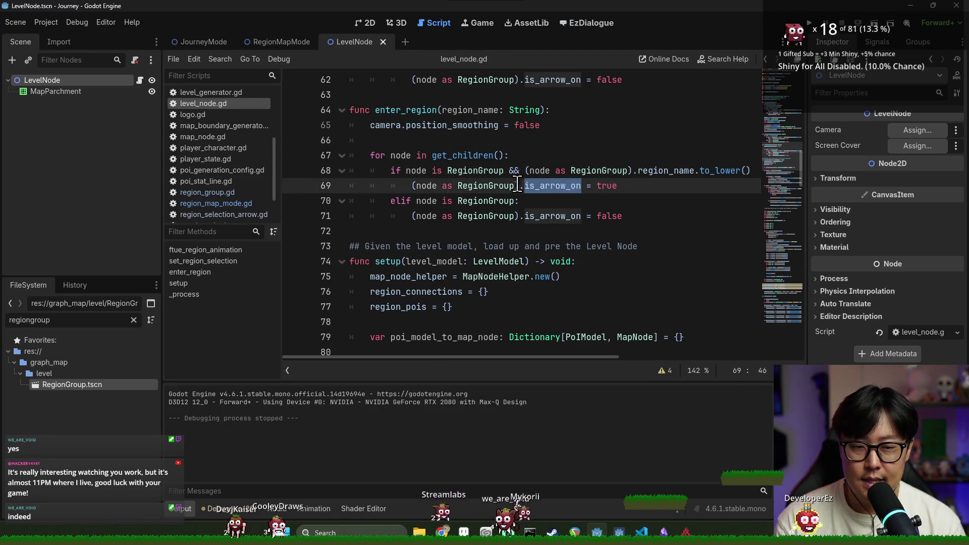
click(413, 185)
shift+click(634, 216)
key(BackSpace)
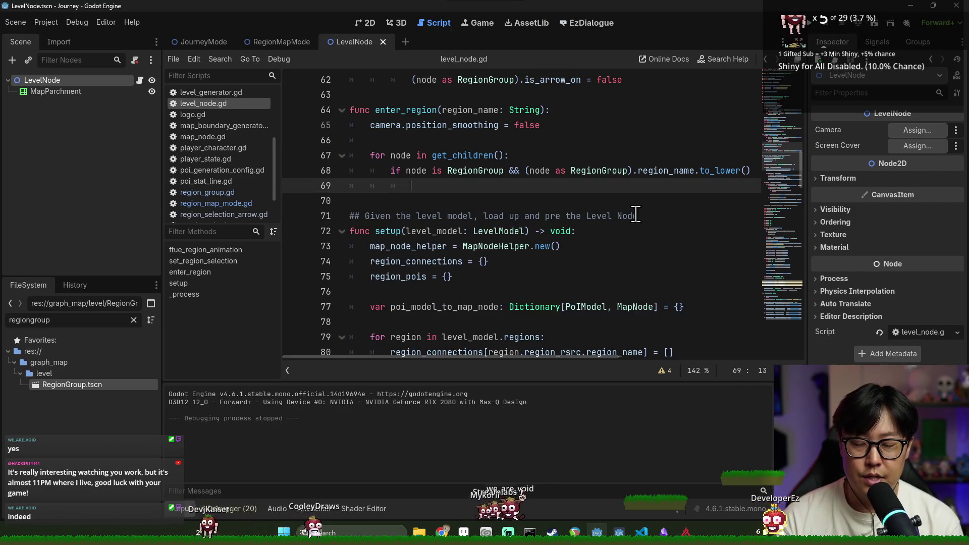
text(camera.positio)
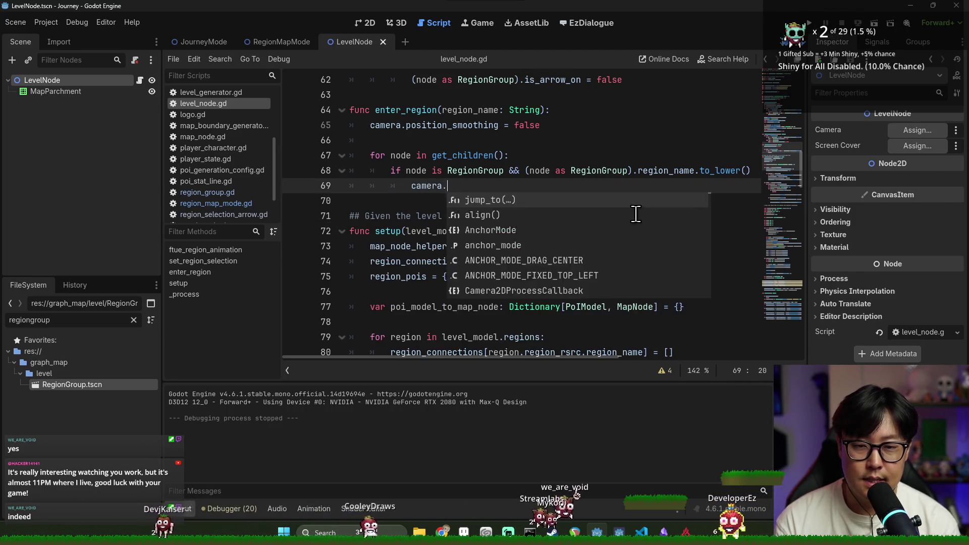
text(n = node.positio)
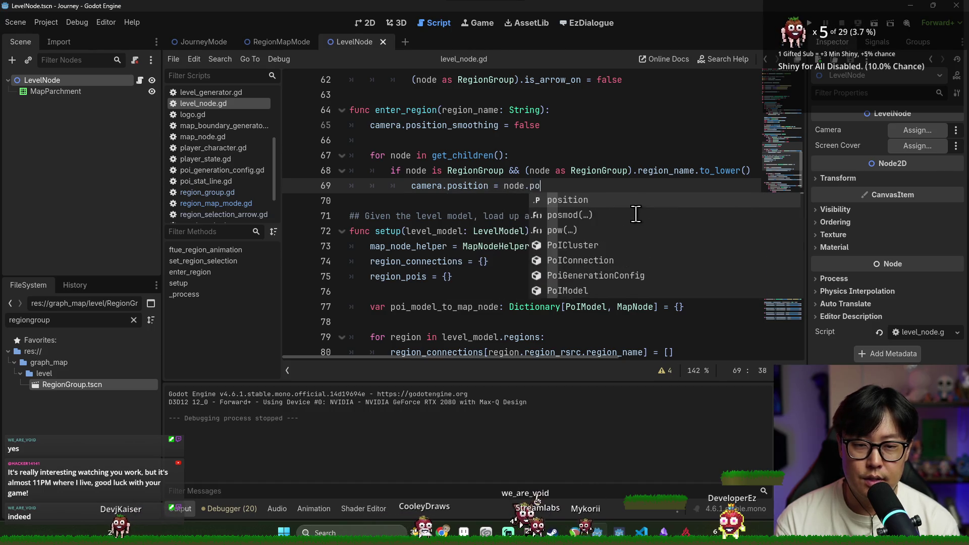
text(n)
key(ctrl+s)
key(Return)
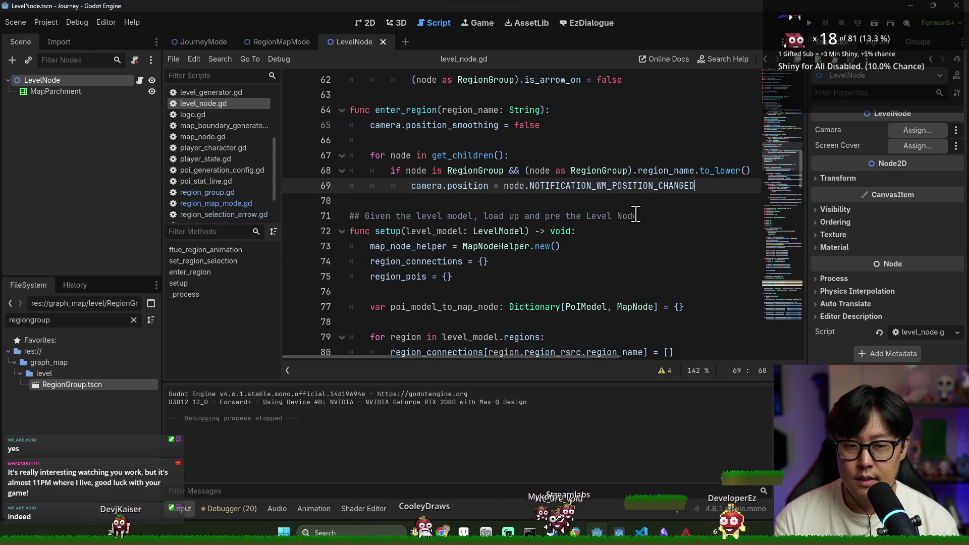
key(Return)
key(Return)
key(BackSpace)
key(BackSpace)
key(ctrl+s)
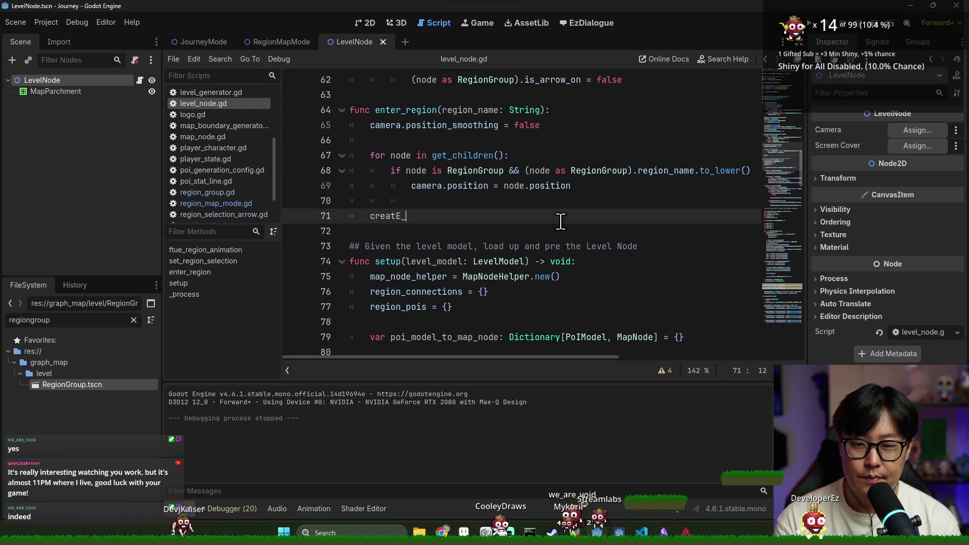
Step: In enter_region, create the quick_zoom tween with create_tween()
key(BackSpace)
key(BackSpace)
key(BackSpace)
text(var quick_zoom:=)
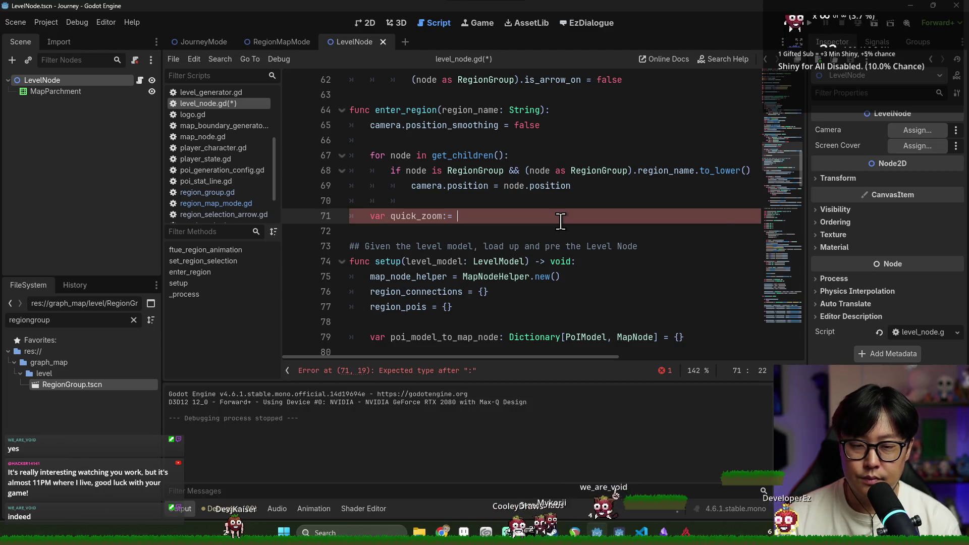
text(create_tween)
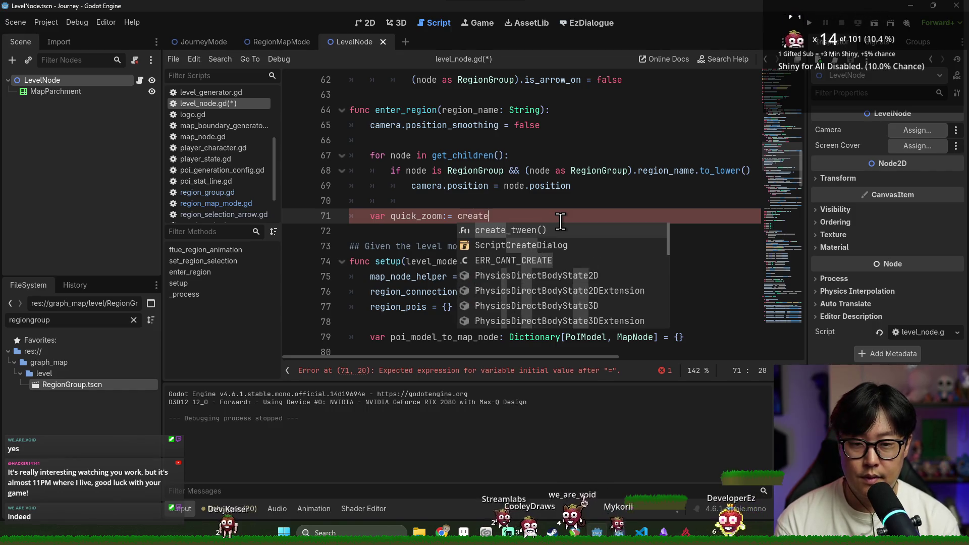
key(Return)
key(Return)
key(Return)
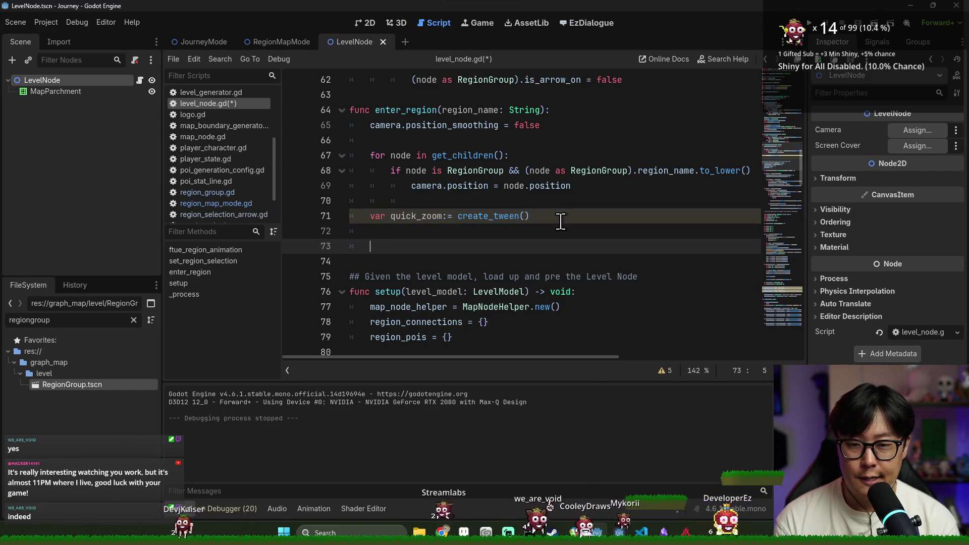
Step: Add quick_zoom.tween_property(camera, "zoom", Vector2(4., 4.), 0.6) to tween the camera zoom
key(BackSpace)
key(BackSpace)
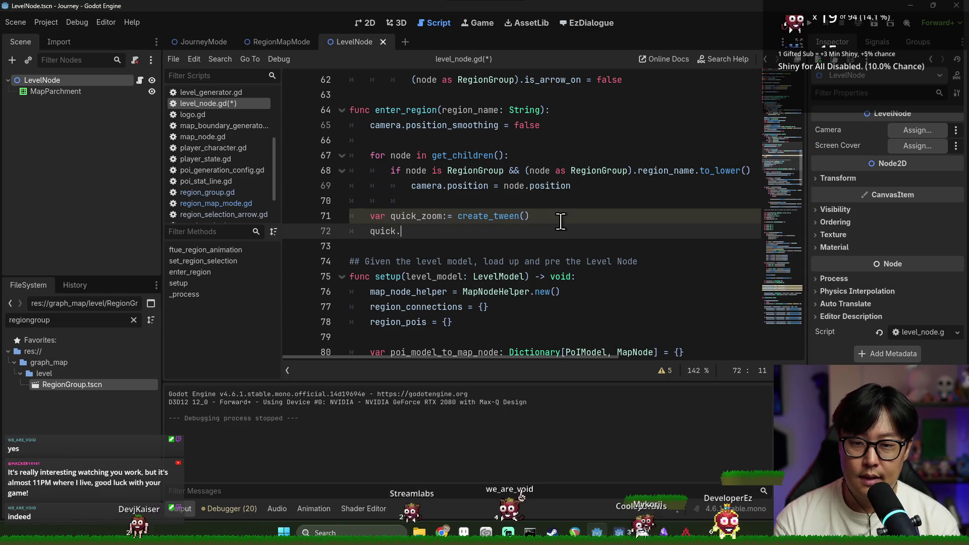
text(.tween)
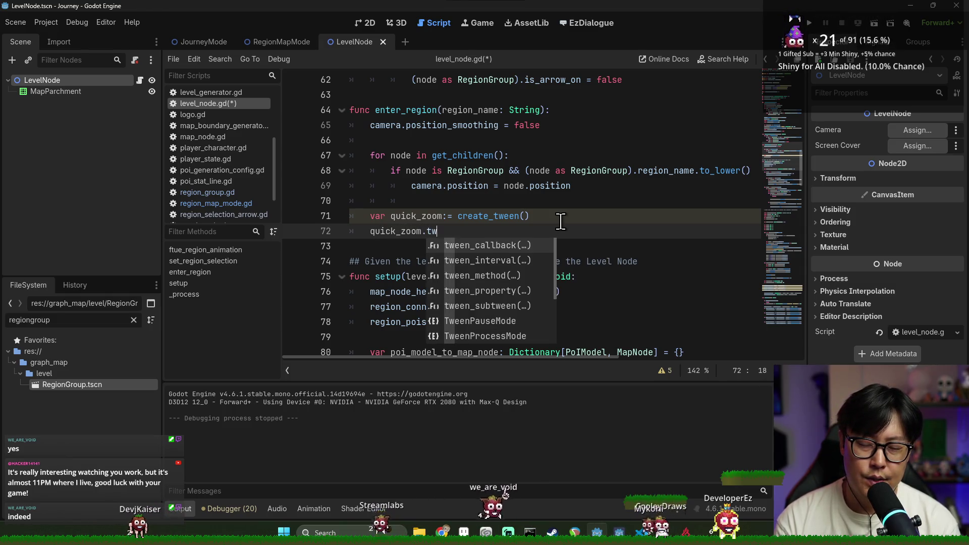
key(Down)
key(Down)
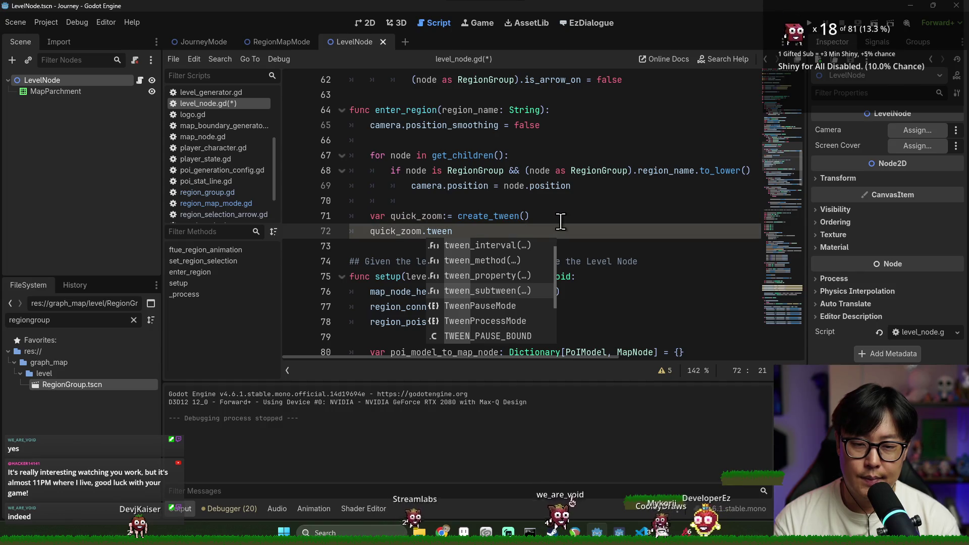
click(536, 271)
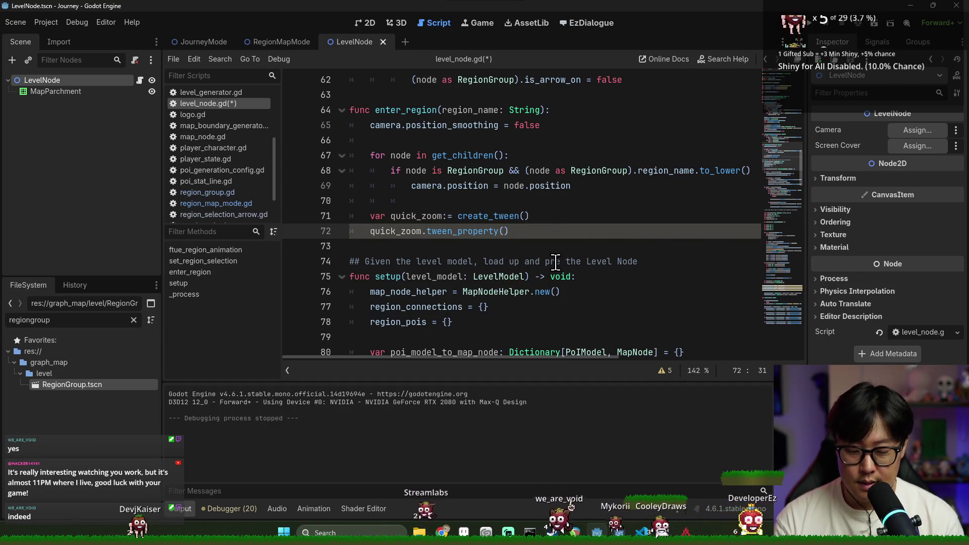
text(c)
text(amera,)
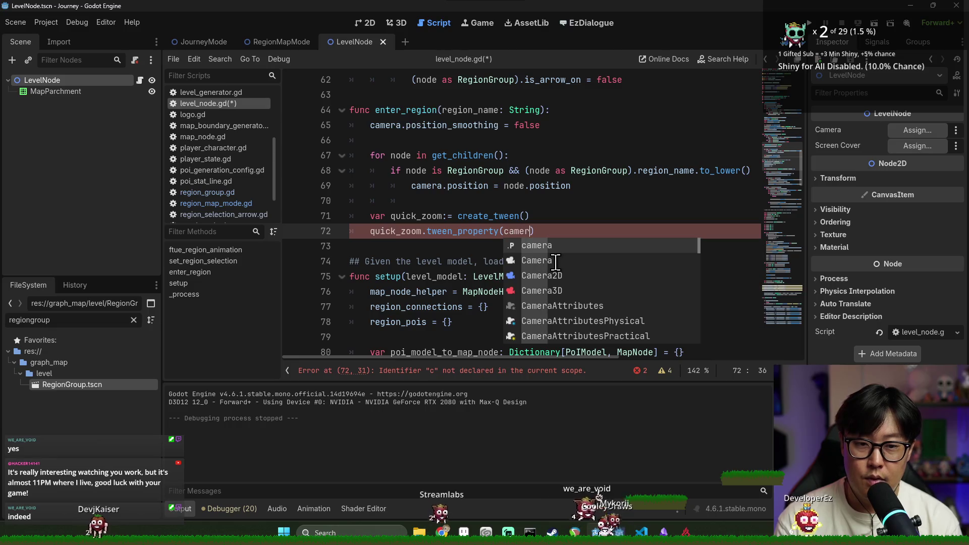
key(Return)
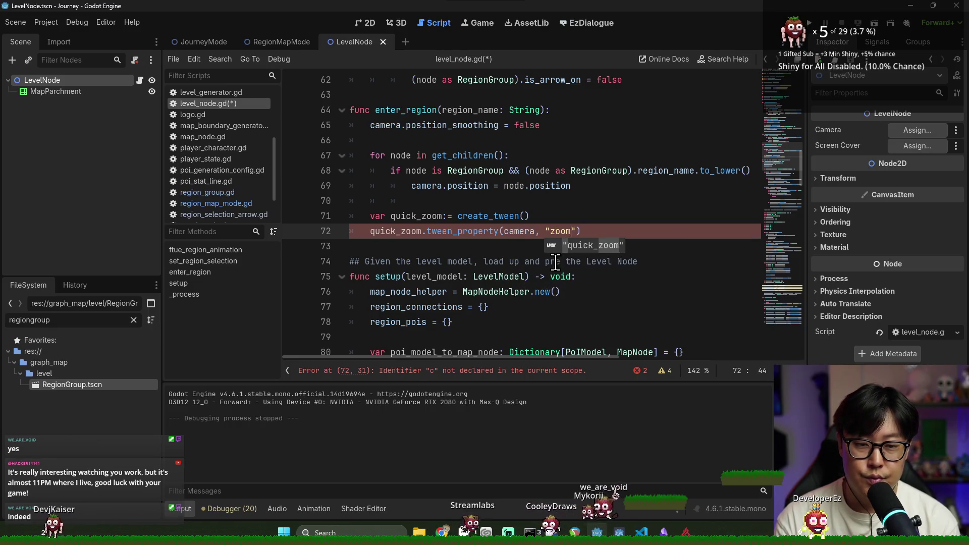
text(, vector)
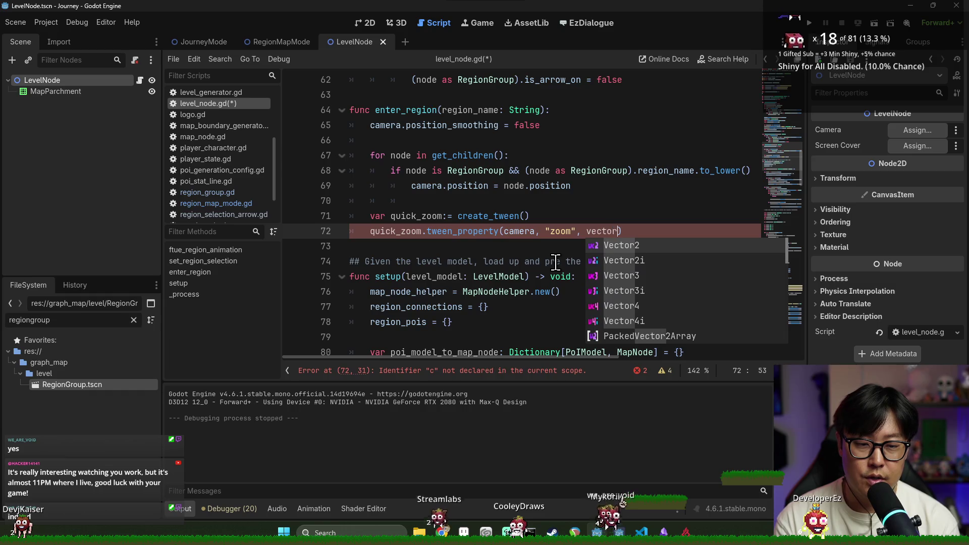
key(BackSpace)
key(BackSpace)
key(BackSpace)
key(BackSpace)
text(Vector)
key(Return)
text(4.)
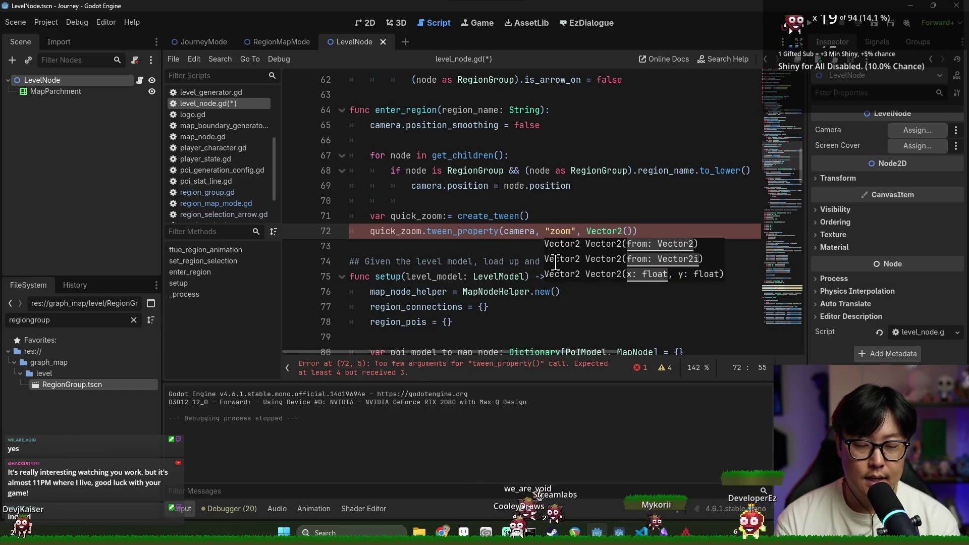
key(BackSpace)
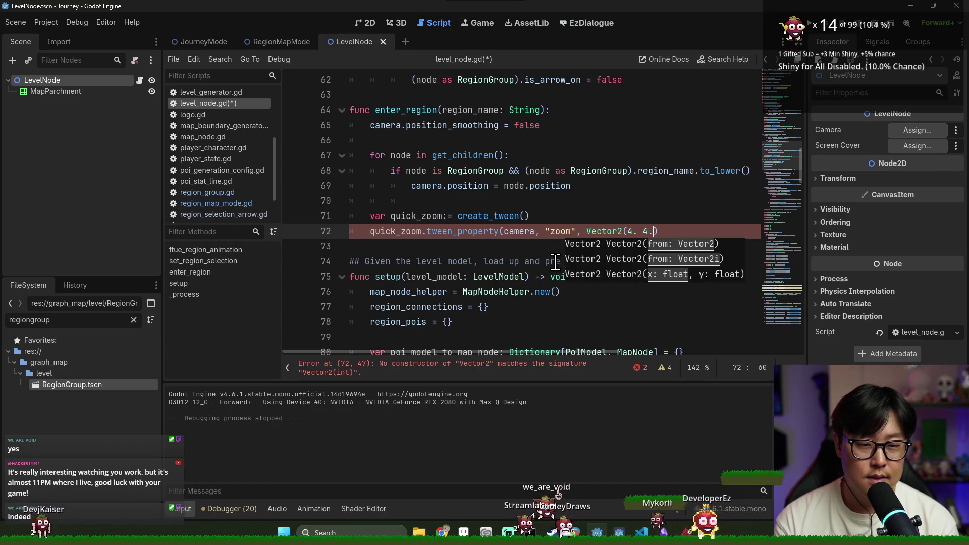
text(), 0.)
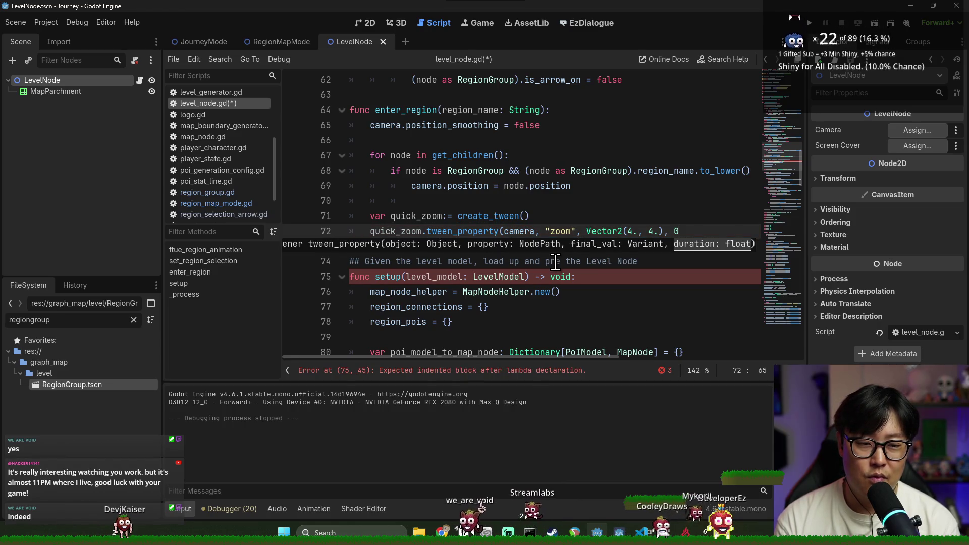
text(6))
key(Return)
key(ctrl+s)
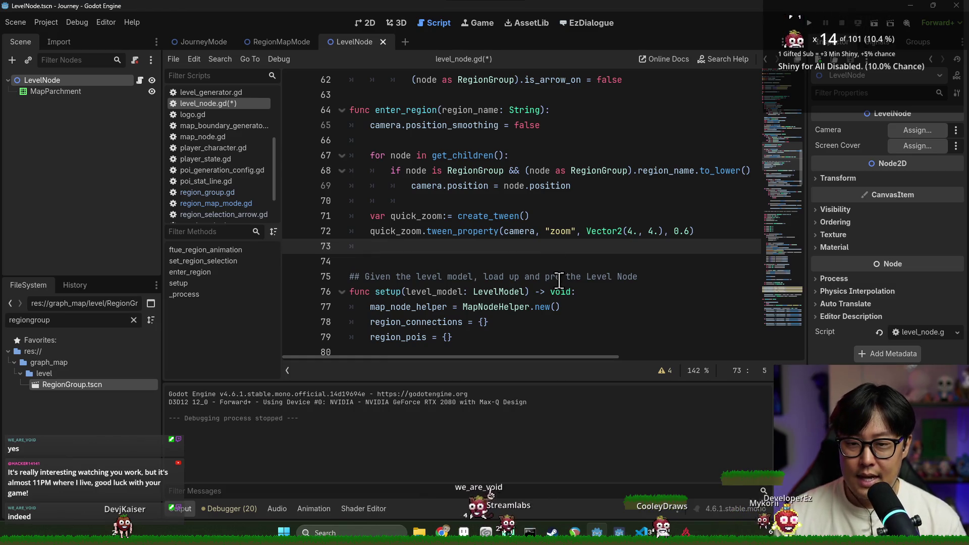
Step: Add a screen_cover.fade_in(0.6) call below the tween and save
key(ctrl+s)
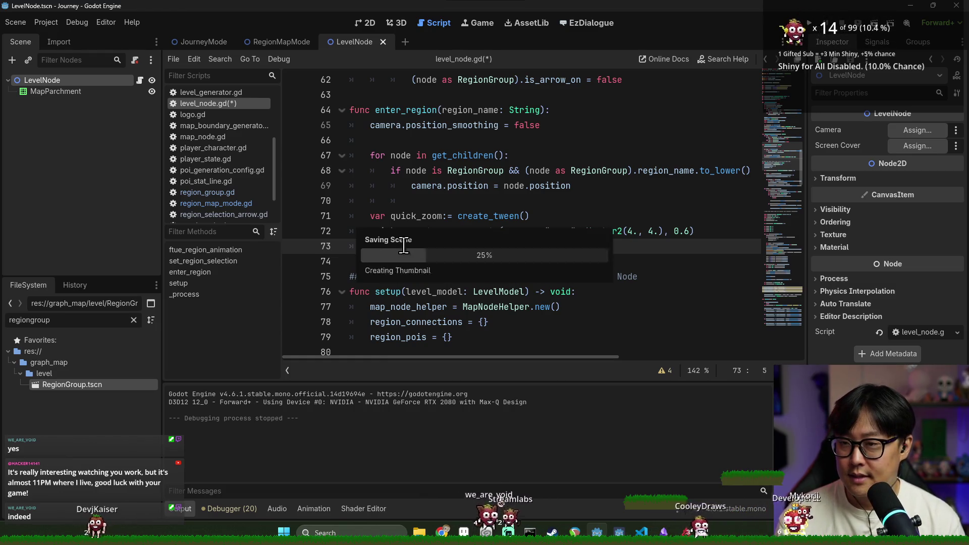
key(Return)
text(.fade)
key(Return)
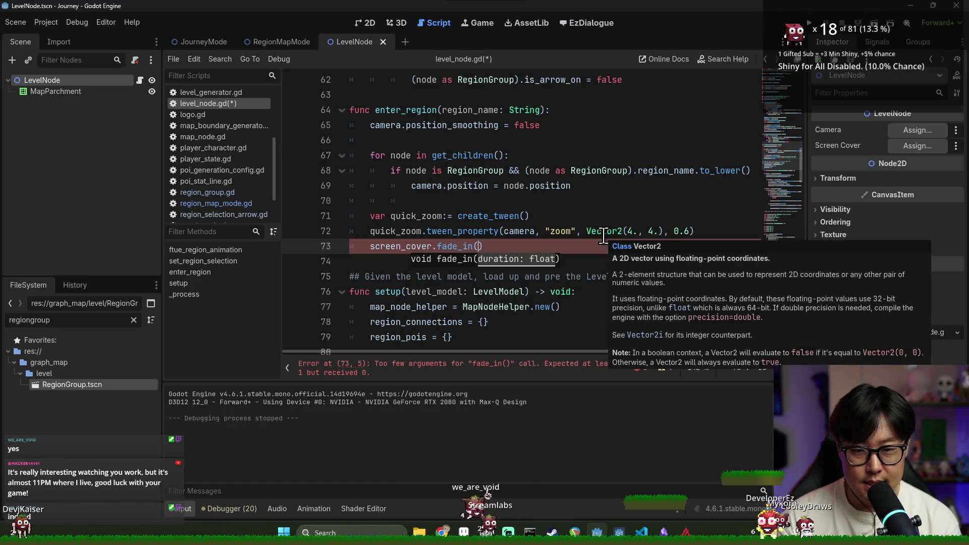
text(0.)
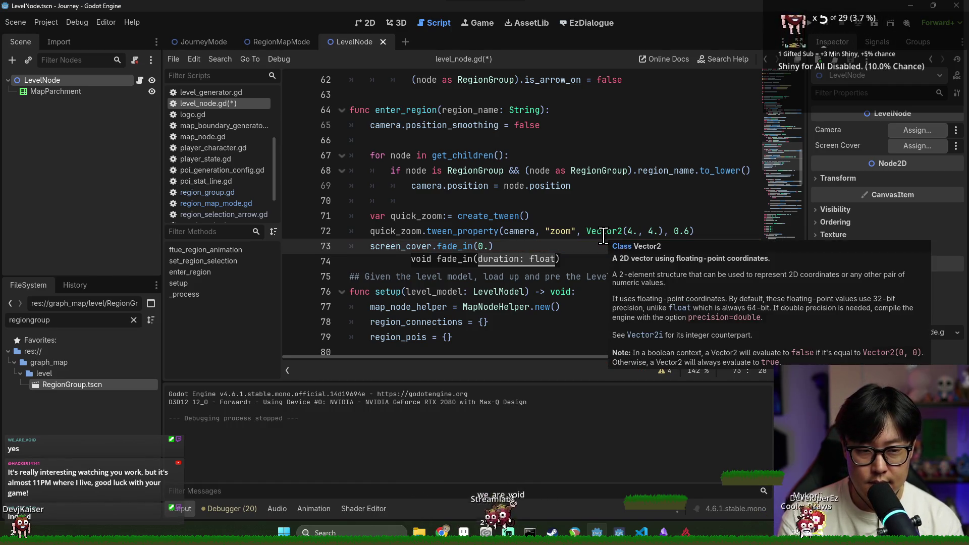
text(6)
key(ctrl+s)
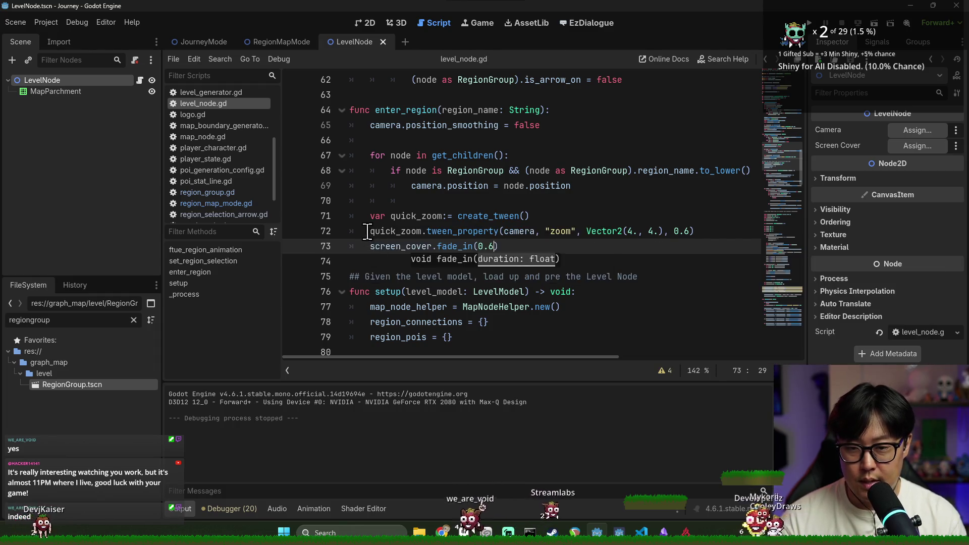
Step: Prefix the fade_in(0.6) call with await and save level_node.gd
click(370, 231)
key(Down)
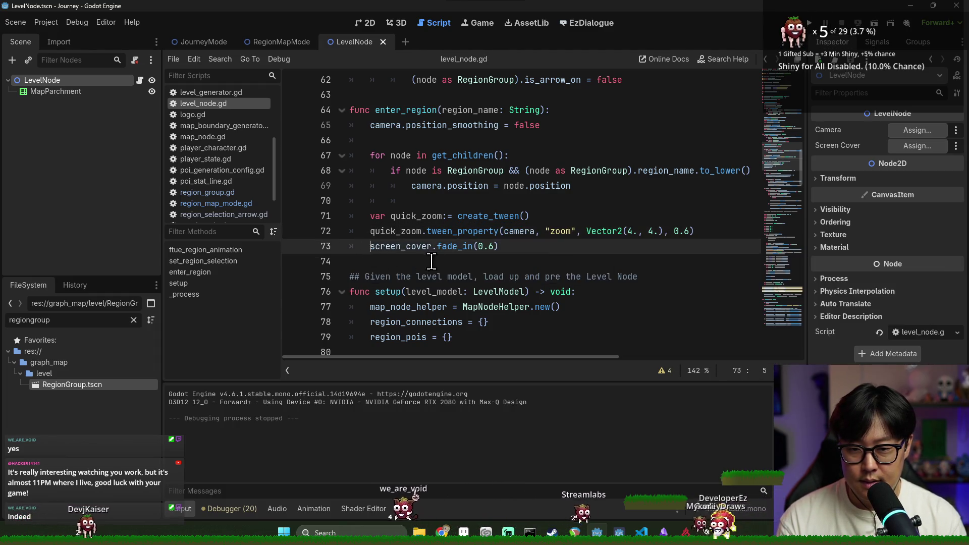
text(await)
click(551, 254)
key(ctrl+s)
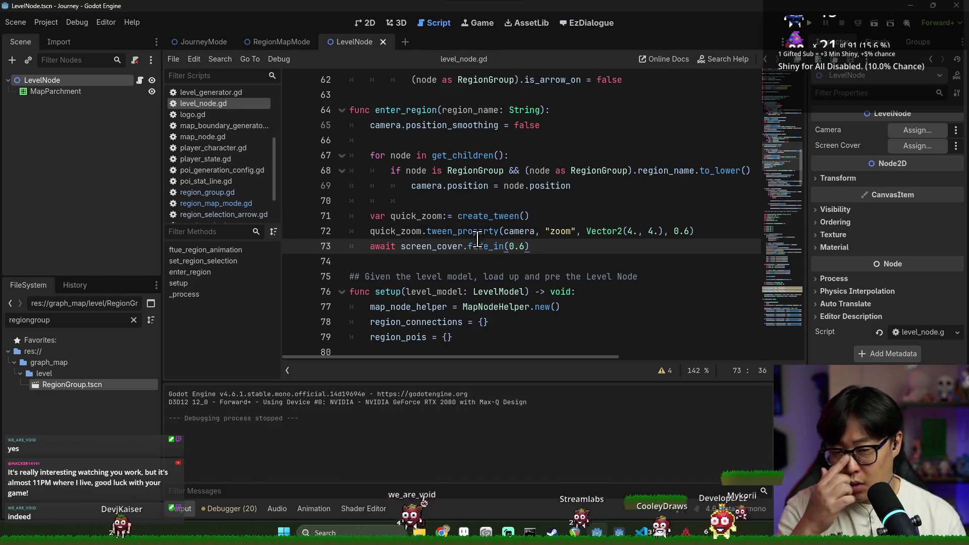
key(ctrl+s)
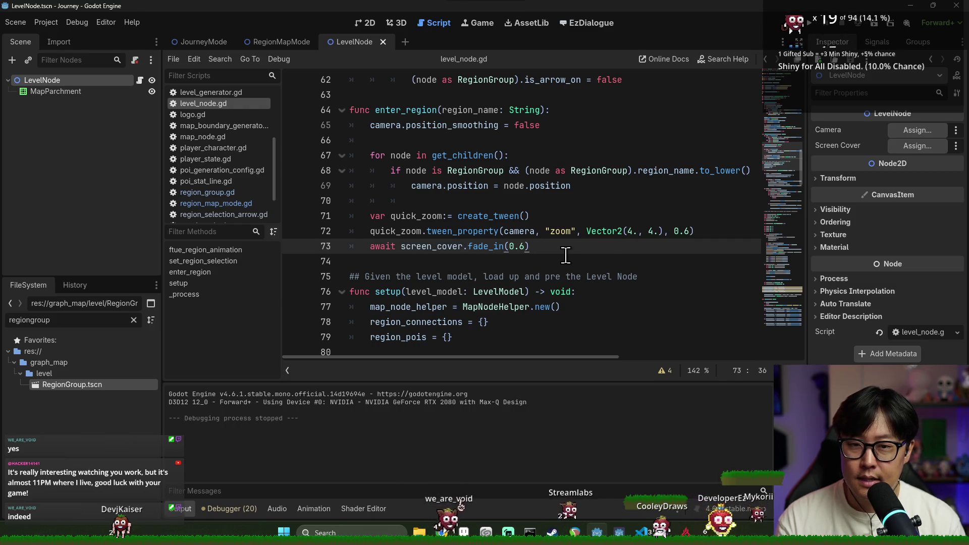
Step: Review the finished enter_region function and save level_node.gd once more
scroll(456, 170, up, 1)
double_click(408, 155)
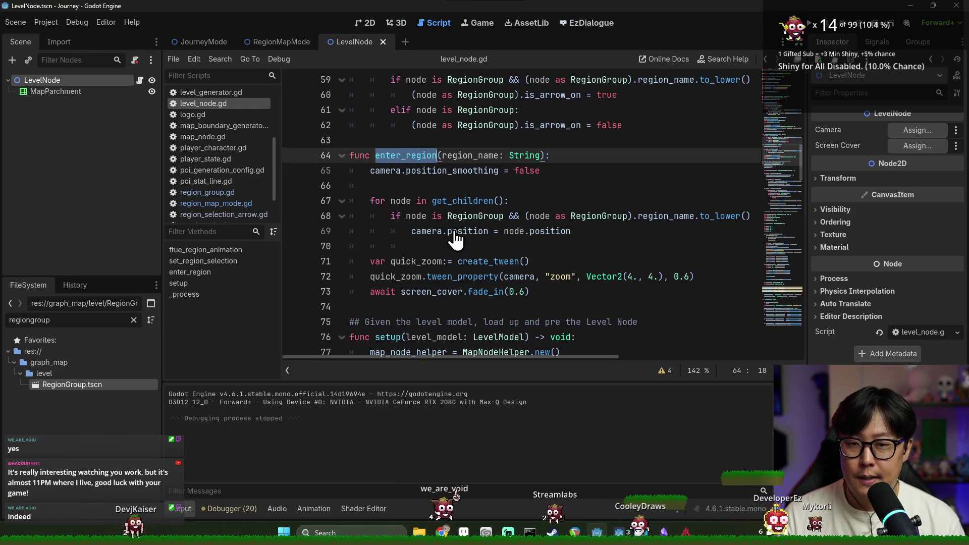
scroll(451, 231, up, 5)
scroll(451, 230, up, 10)
key(ctrl+s)
scroll(444, 262, down, 14)
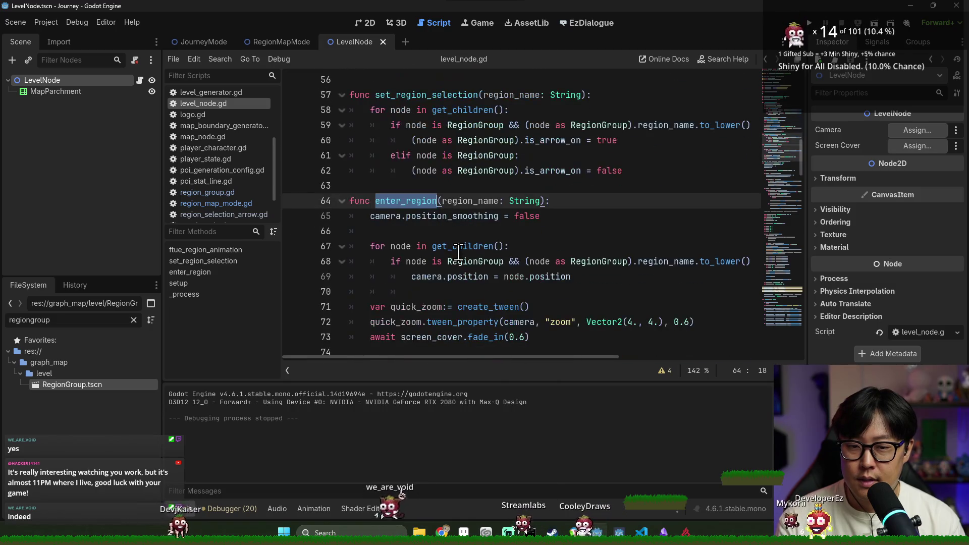
scroll(434, 302, down, 1)
click(419, 231)
click(412, 288)
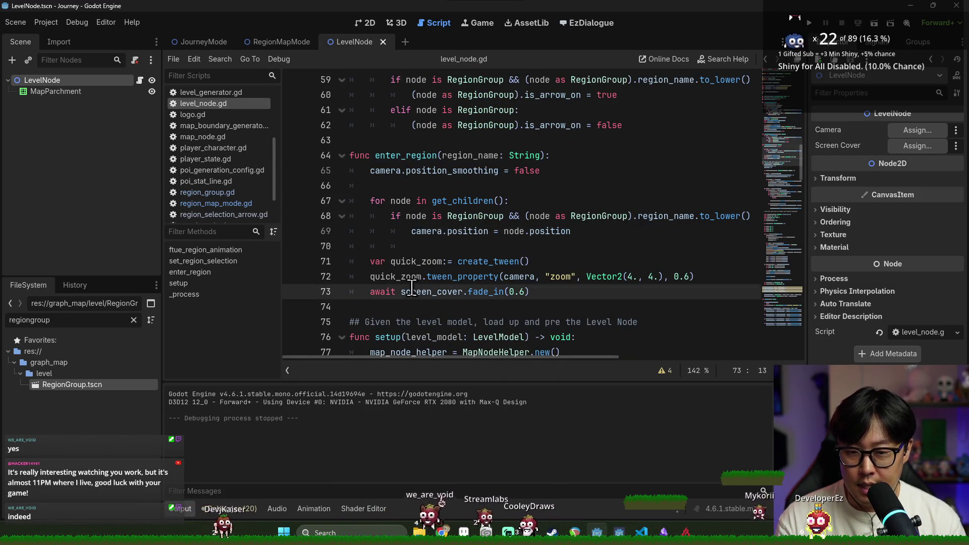
click(274, 45)
Step: Inspect the set_region_selection("home") and ftue_region_animation calls in _ready, checking the animation's definition
scroll(454, 252, down, 1)
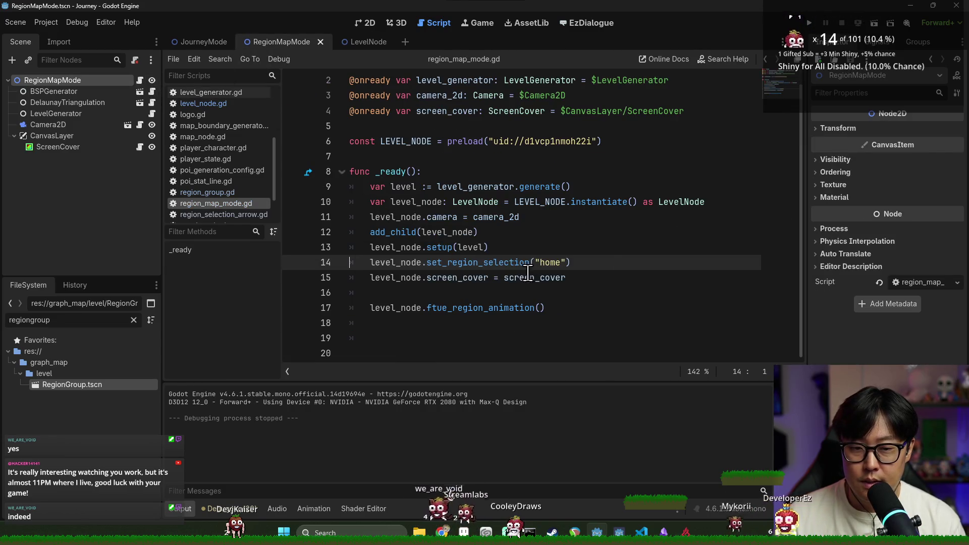
double_click(470, 263)
click(552, 263)
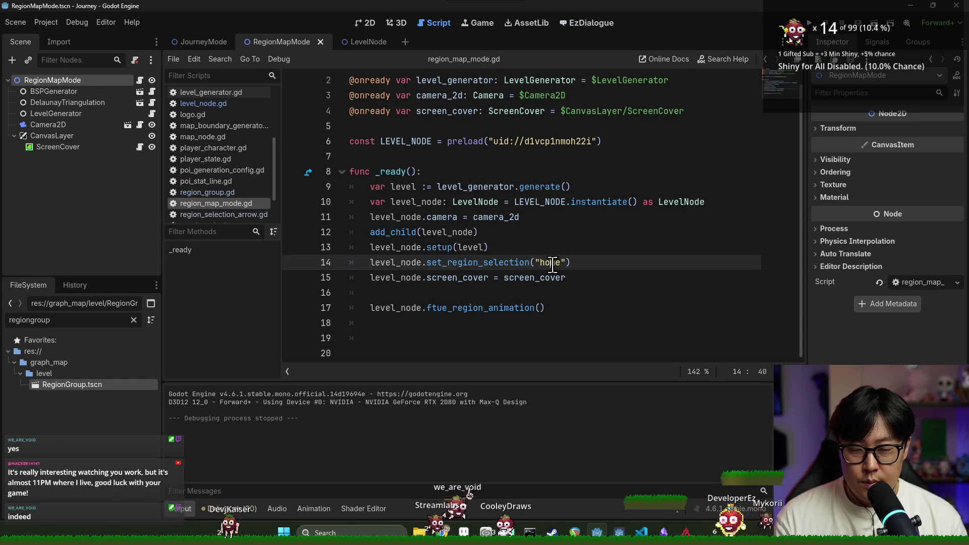
double_click(454, 308)
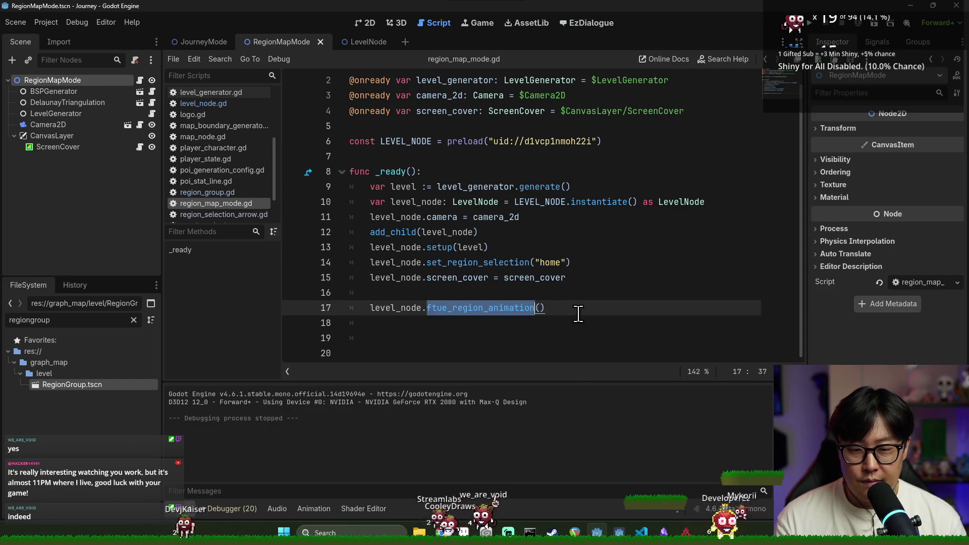
ctrl+click(487, 309)
scroll(442, 243, down, 5)
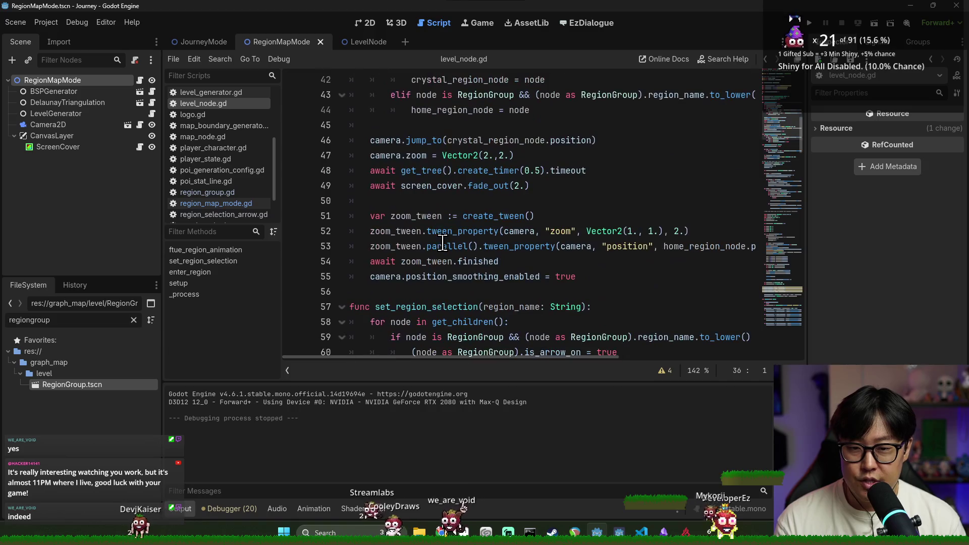
key(alt+Left)
key(Home)
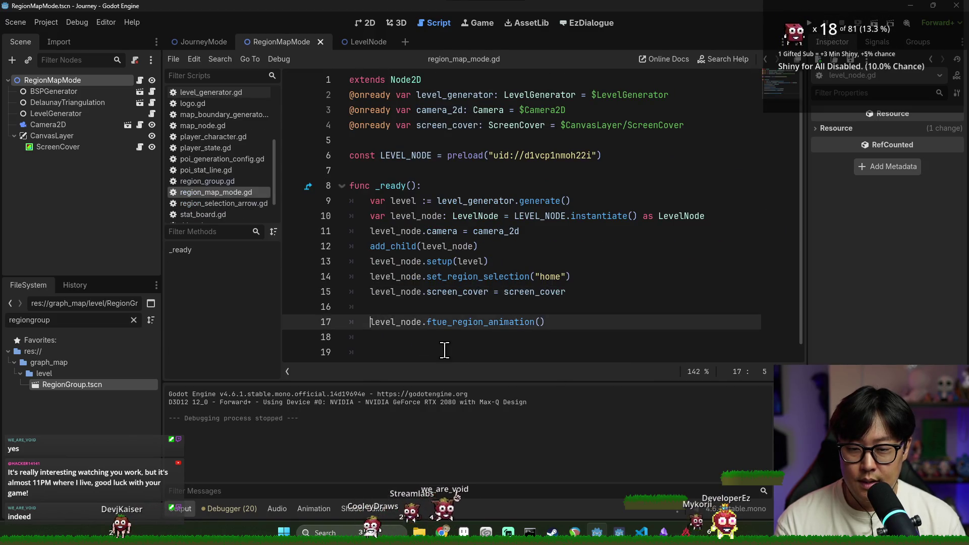
Step: Add 'await level_node.enter_region("home")' below the animation call and save
key(Return)
text(await level_)
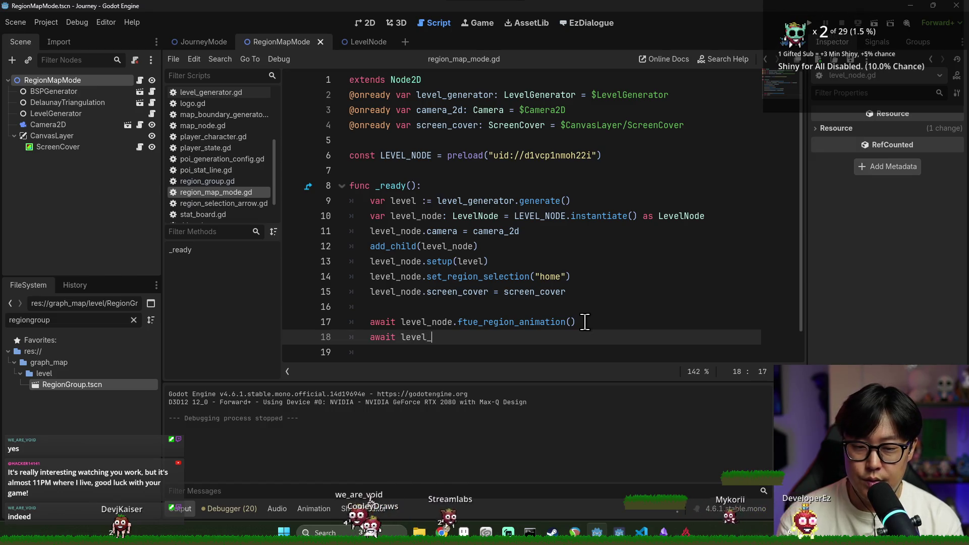
text(ent)
key(Return)
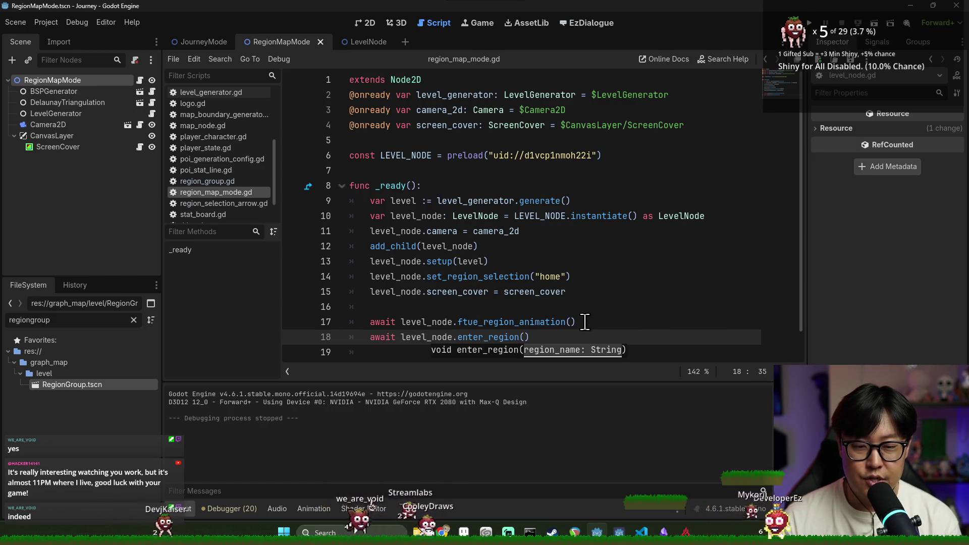
text(e"))
scroll(499, 283, down, 1)
key(ctrl+s)
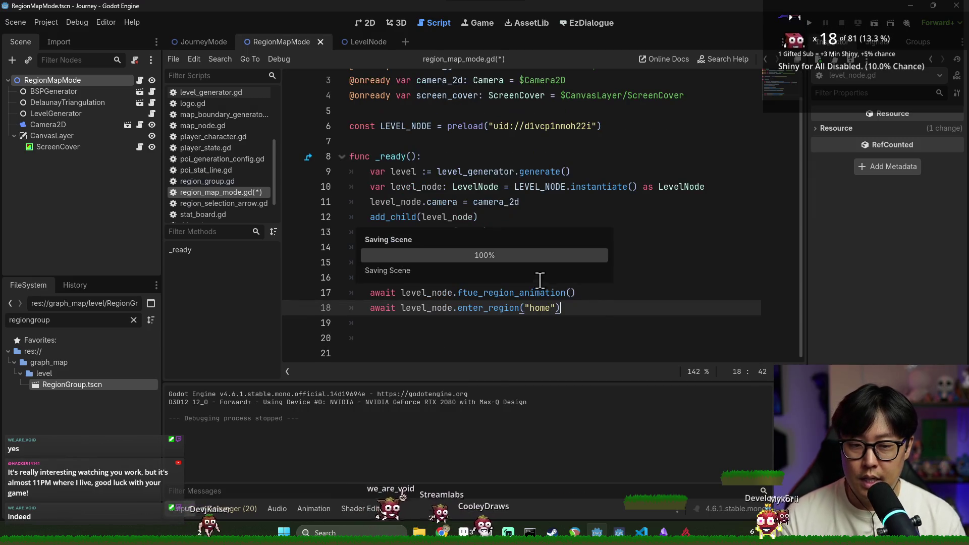
key(Return)
Step: Begin a signal declaration on a new line below extends Node2D
scroll(452, 236, up, 1)
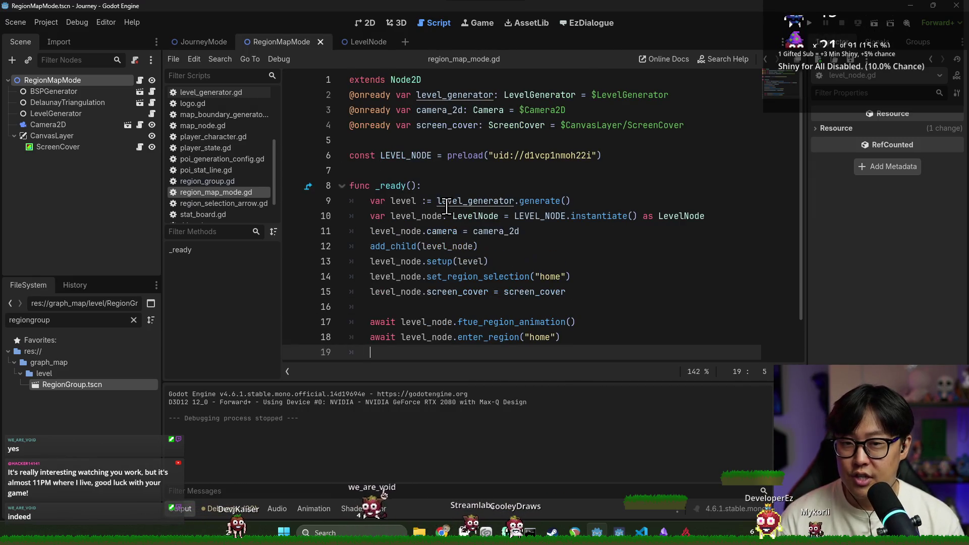
click(442, 85)
key(Return)
key(Return)
text(signal)
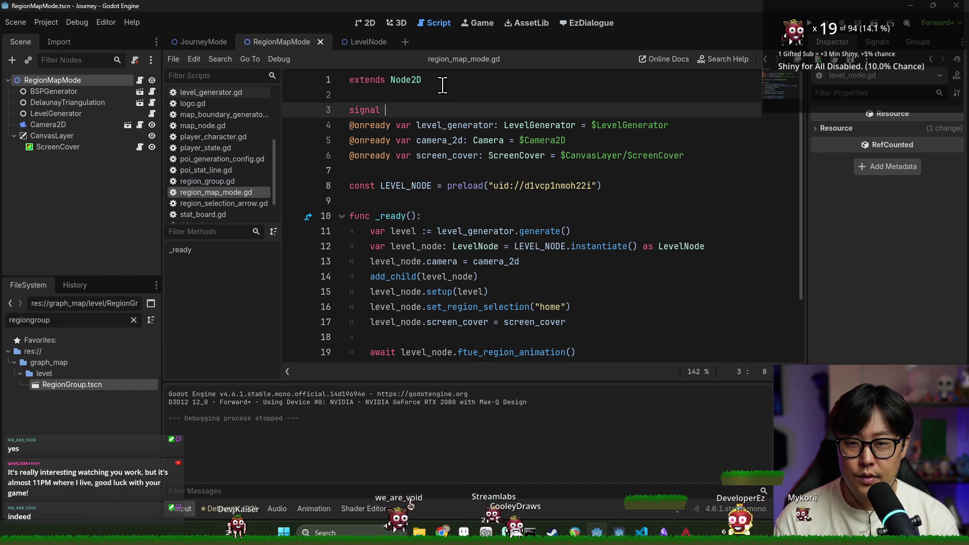
scroll(461, 144, down, 2)
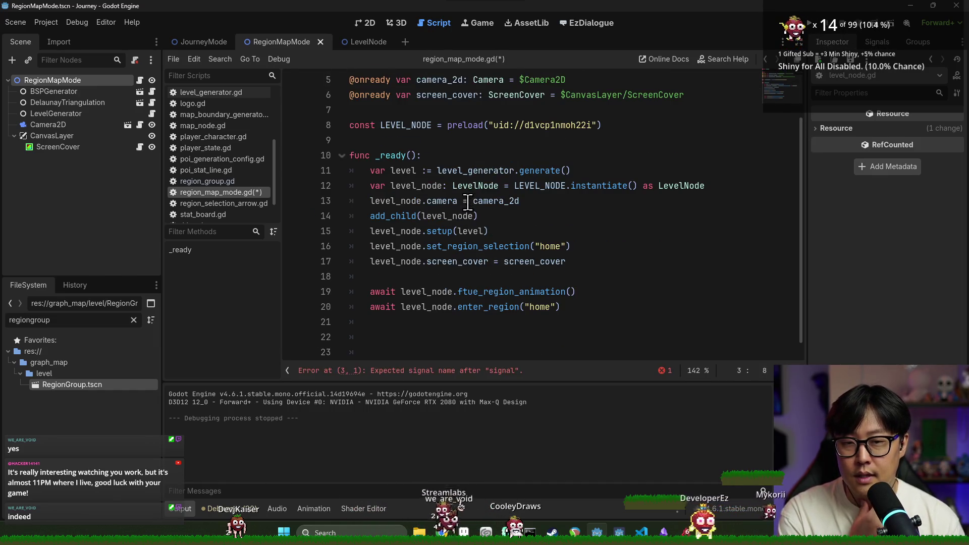
Step: Check the LevelNode and JourneyMode scripts, looking at journey_mode.gd's starting_region export
click(418, 158)
scroll(369, 208, up, 2)
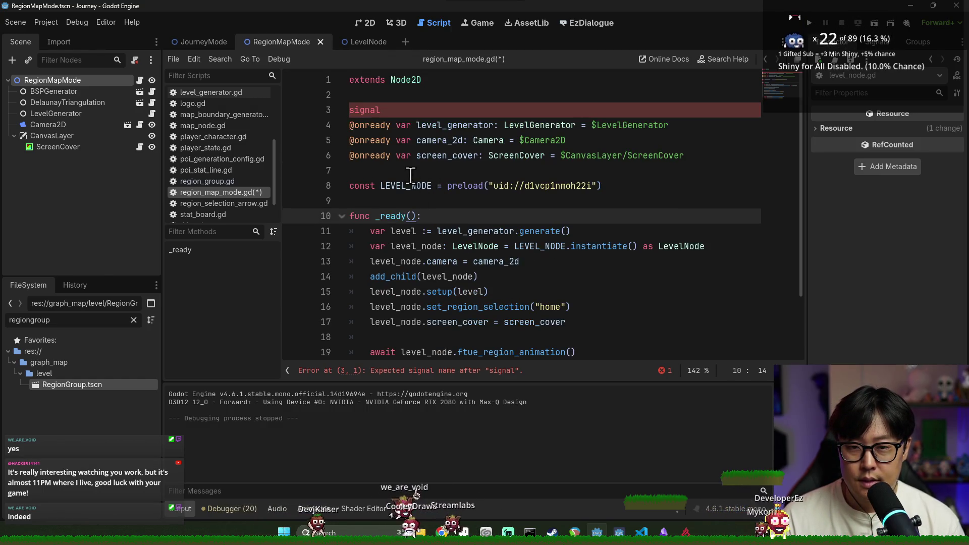
click(399, 115)
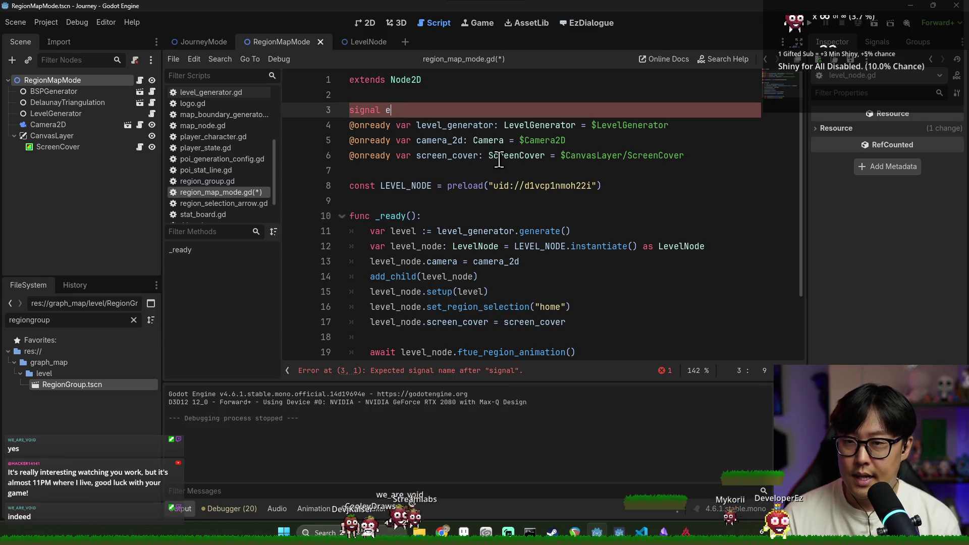
click(370, 41)
click(199, 41)
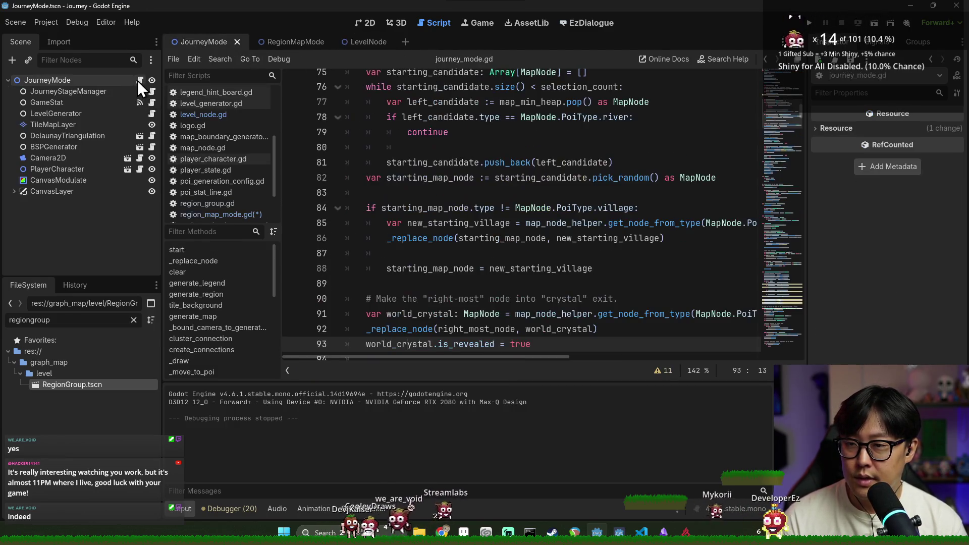
scroll(382, 120, up, 20)
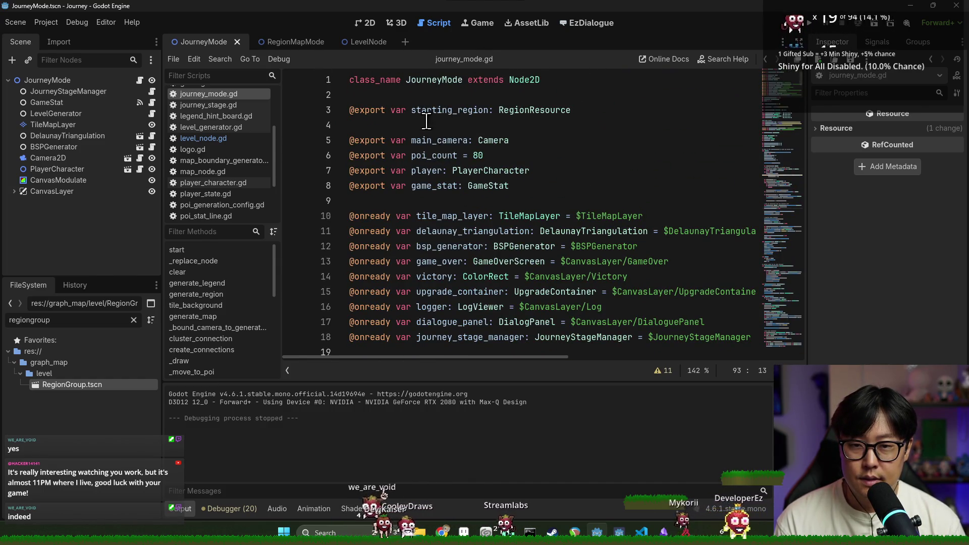
click(426, 111)
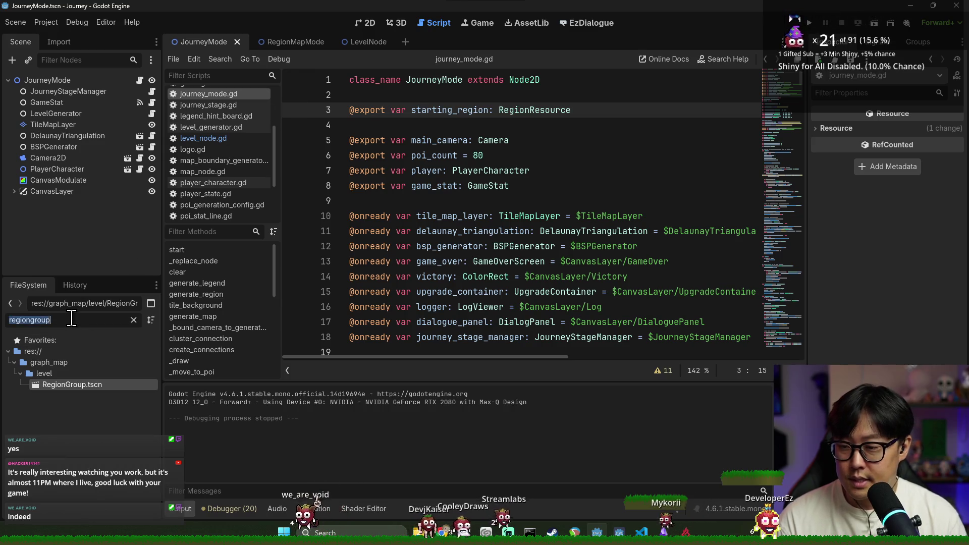
Step: Filter the FileSystem by 'title', open Title.tscn, check its exit_scene signal, then close it
text(title)
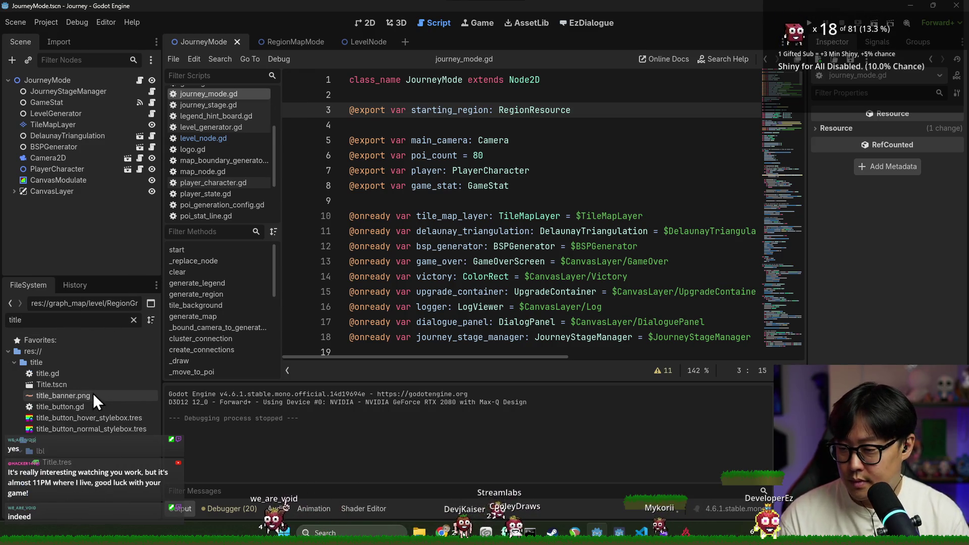
double_click(83, 384)
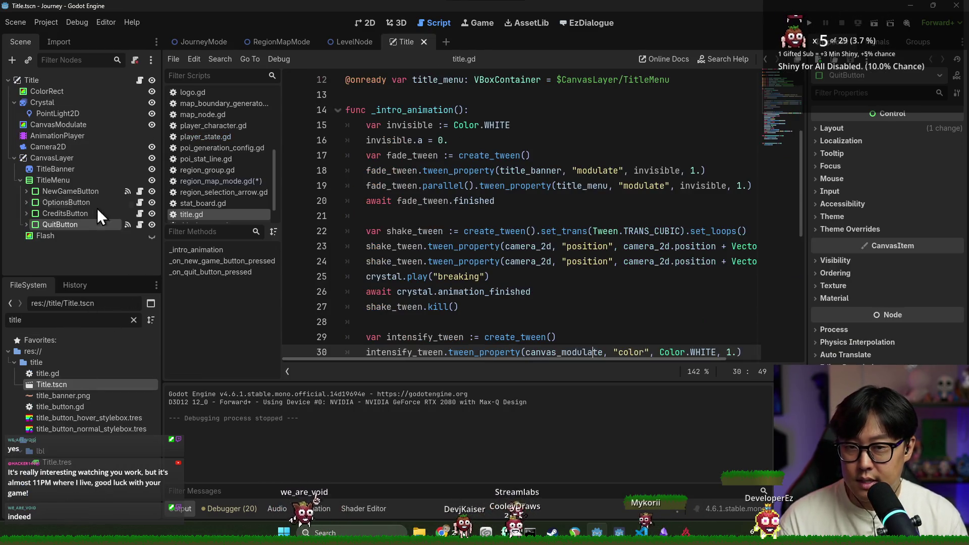
scroll(441, 130, up, 4)
click(411, 111)
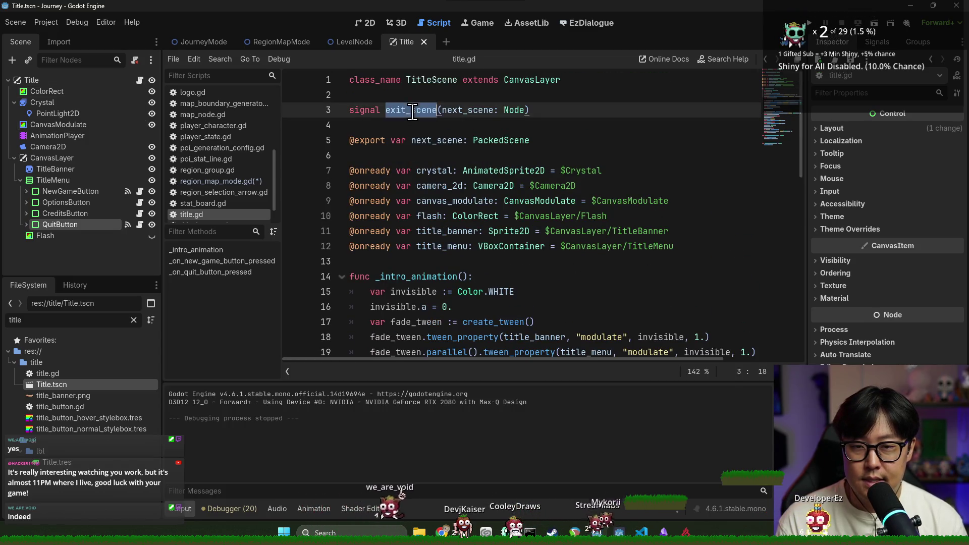
key(alt+Left)
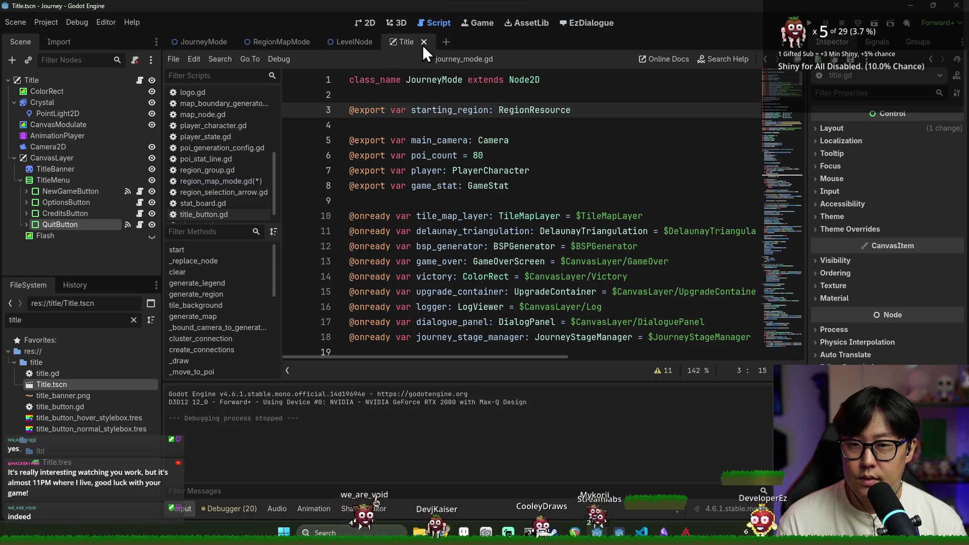
click(424, 43)
Step: Complete 'signal exit_scene(next_scene: Node)' in region_map_mode.gd and save
click(295, 43)
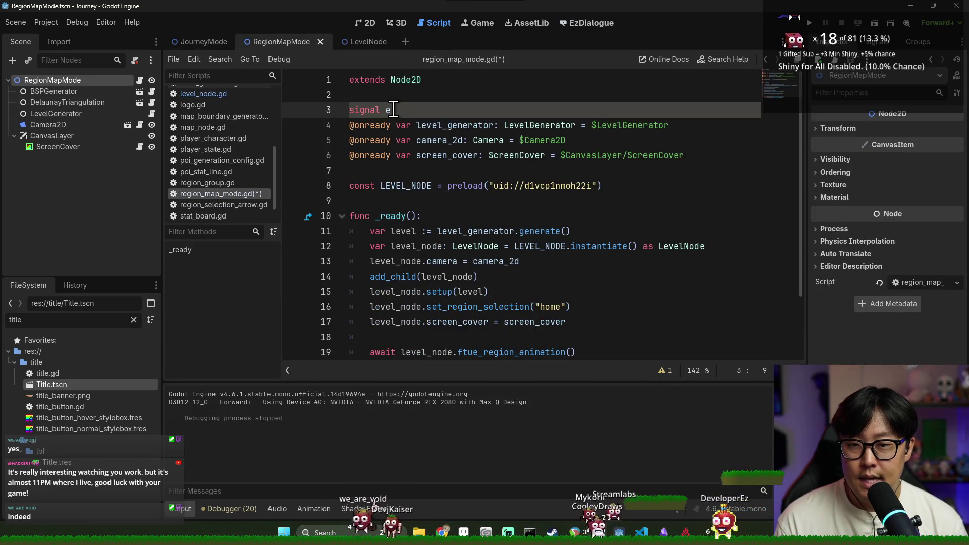
text(xit_scene(next_scene: Node))
key(Return)
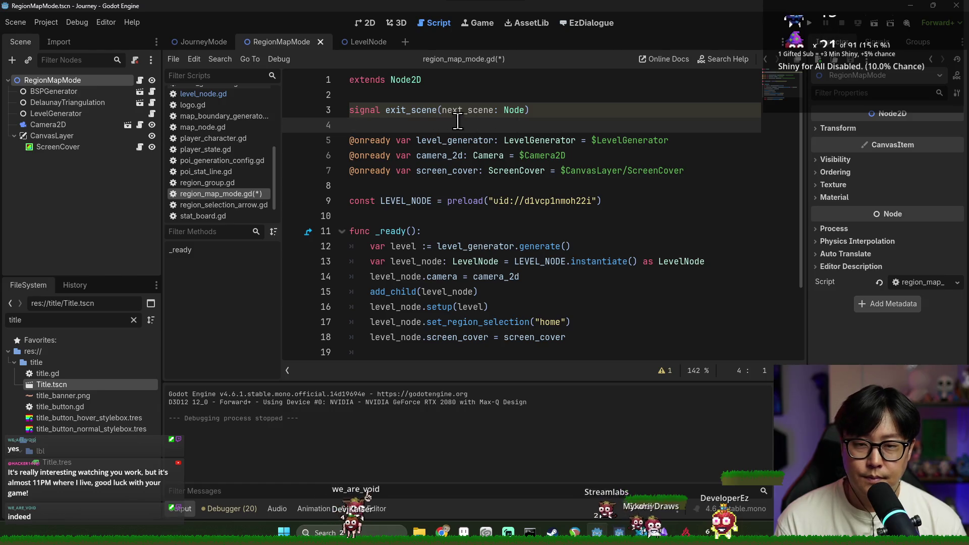
double_click(419, 110)
key(ctrl+s)
Step: Remove stray blank lines and add a new 'func start():' at the end of the script
scroll(428, 185, down, 2)
click(444, 307)
key(BackSpace)
key(BackSpace)
click(456, 323)
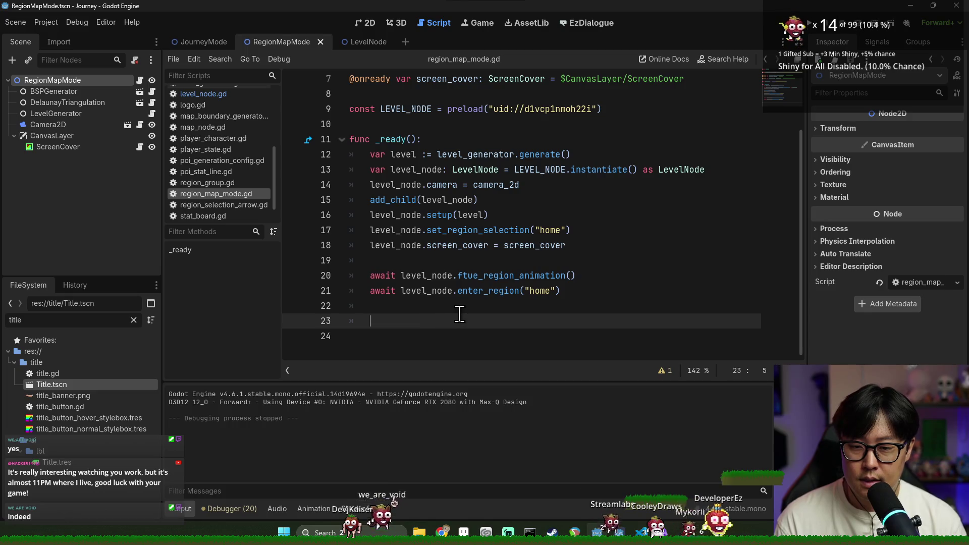
key(BackSpace)
key(BackSpace)
key(Return)
text(func sta)
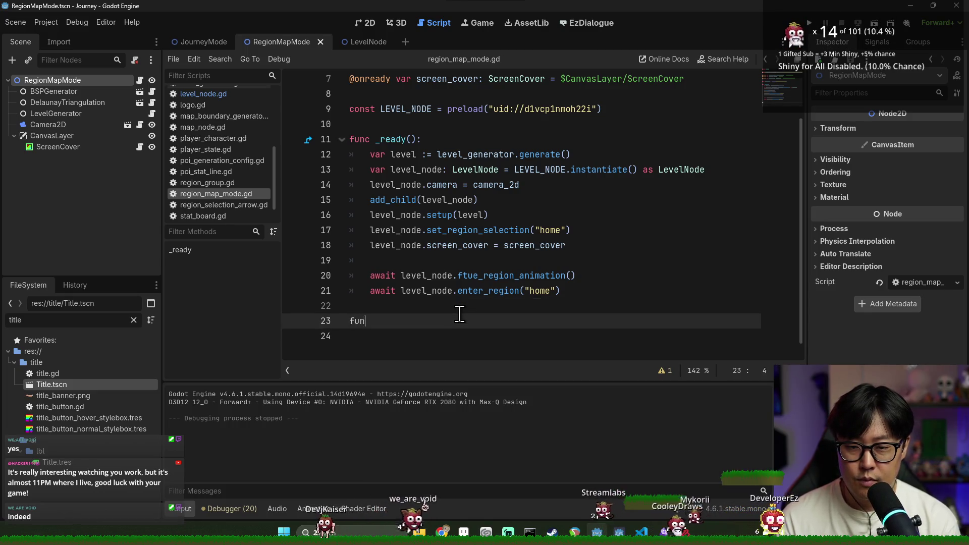
text(rt():)
key(Return)
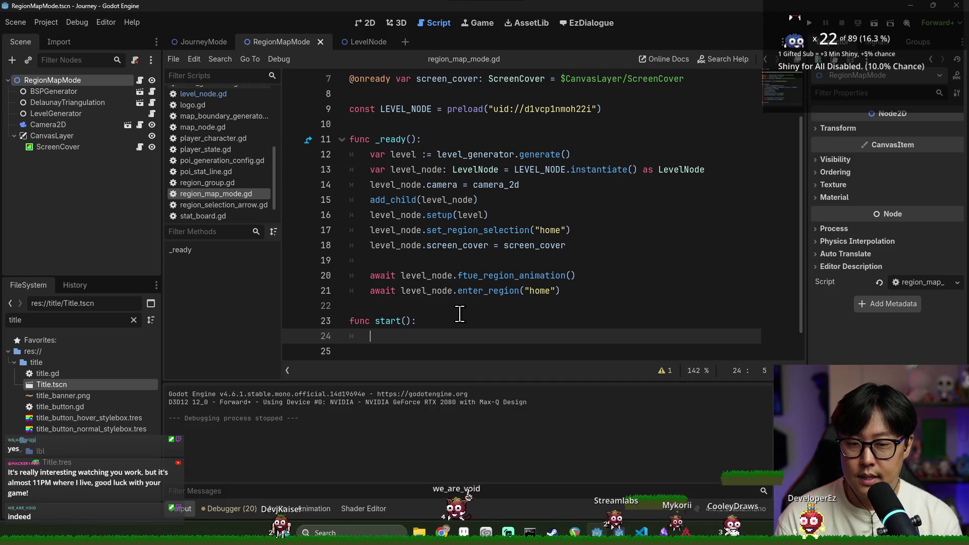
Step: Cut the two await lines out of _ready and paste them into start()
click(372, 208)
click(376, 229)
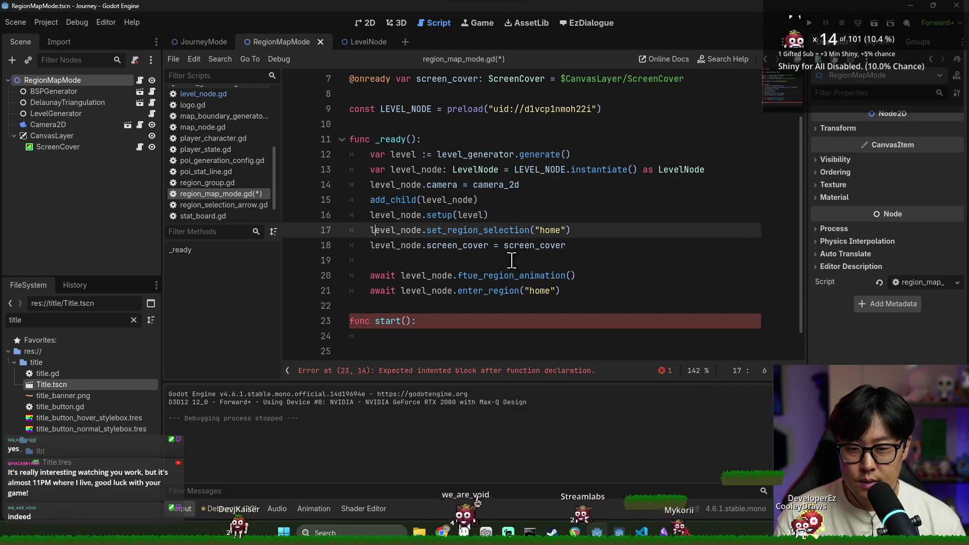
click(374, 246)
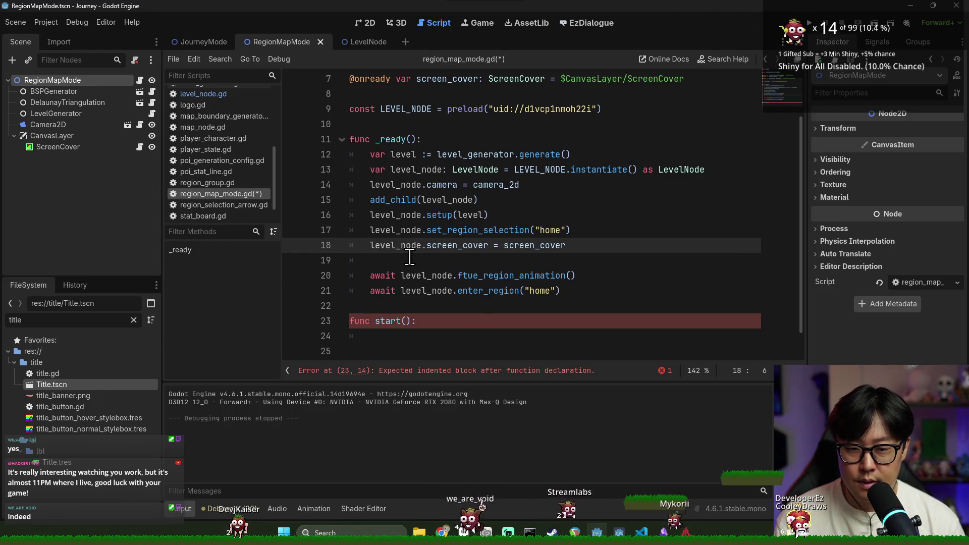
double_click(461, 230)
double_click(392, 245)
click(443, 290)
key(shift+Up)
key(shift+Home)
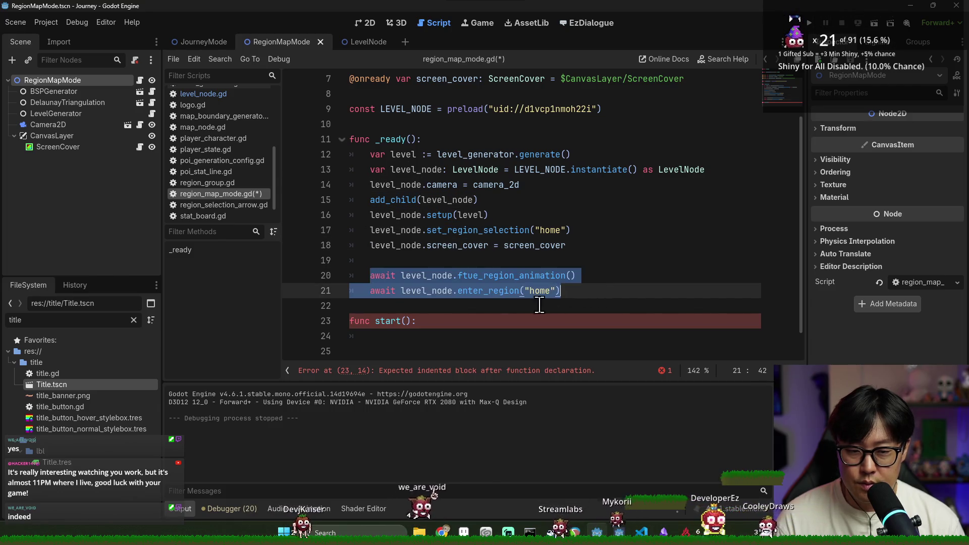
key(ctrl+x)
key(Down)
key(Down)
key(Down)
key(ctrl+v)
click(450, 292)
key(BackSpace)
key(BackSpace)
key(BackSpace)
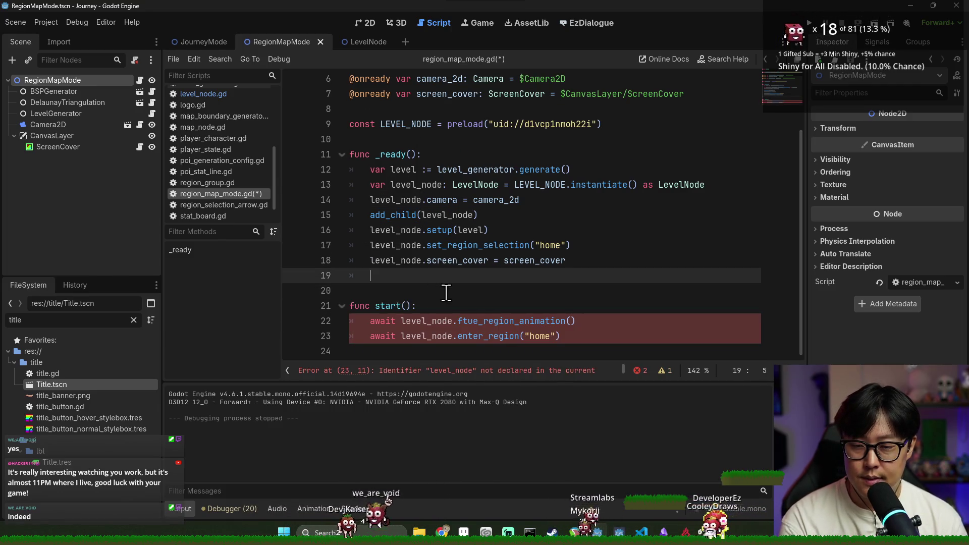
key(BackSpace)
Step: Declare a member 'var level_node: LevelNode' below LEVEL_NODE and save
double_click(426, 306)
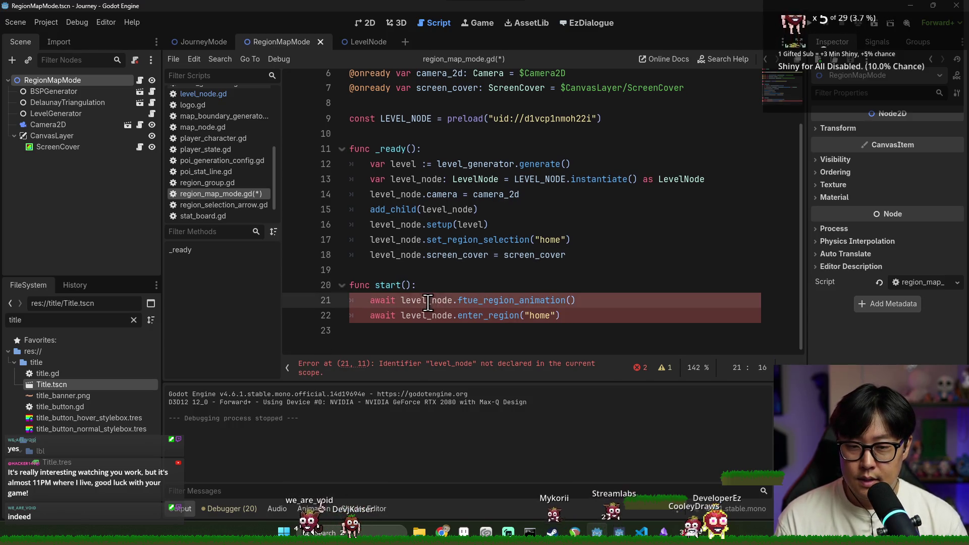
scroll(428, 256, up, 2)
click(460, 194)
text(var)
scroll(532, 214, up, 1)
text(;)
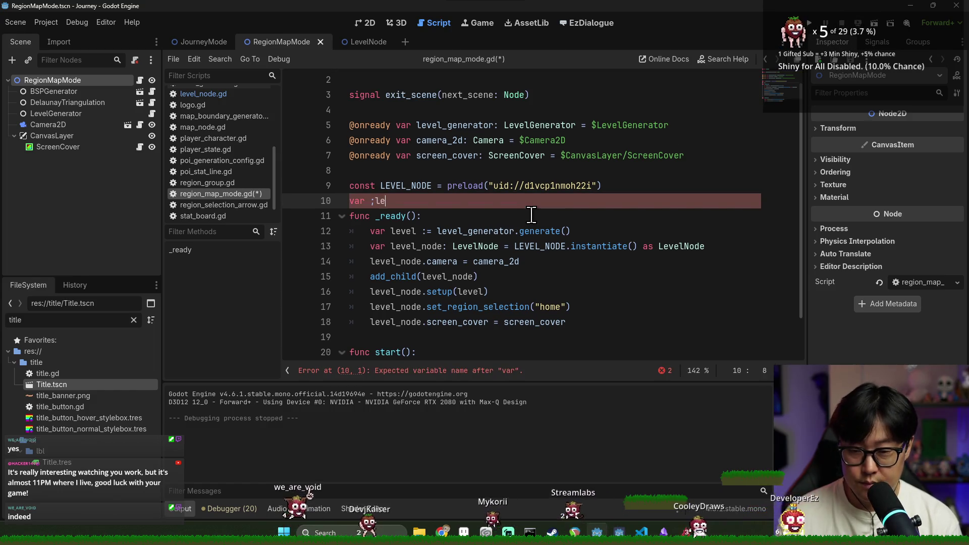
key(BackSpace)
text(level_n)
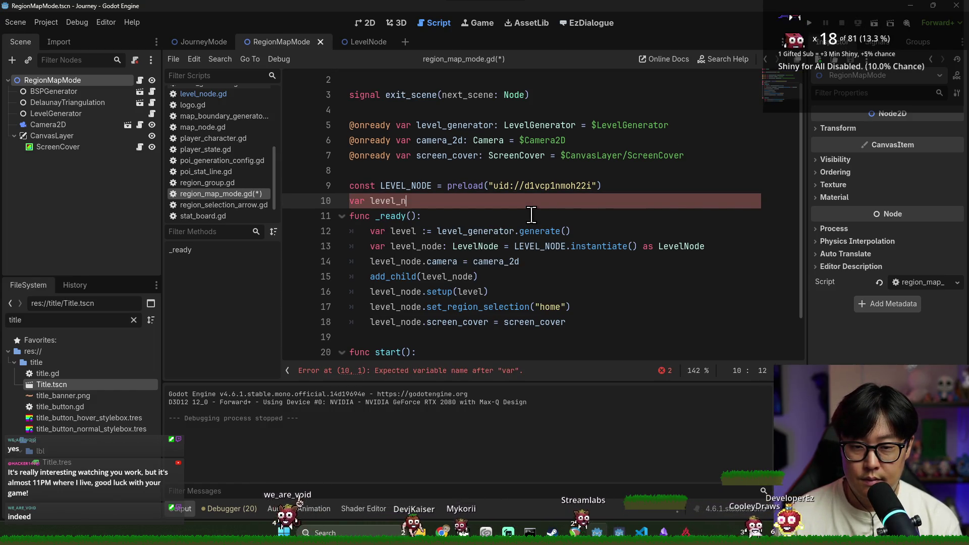
text(e)
key(Return)
key(ctrl+s)
Step: Make _ready assign the member level_node instead of a local variable, and save
double_click(408, 262)
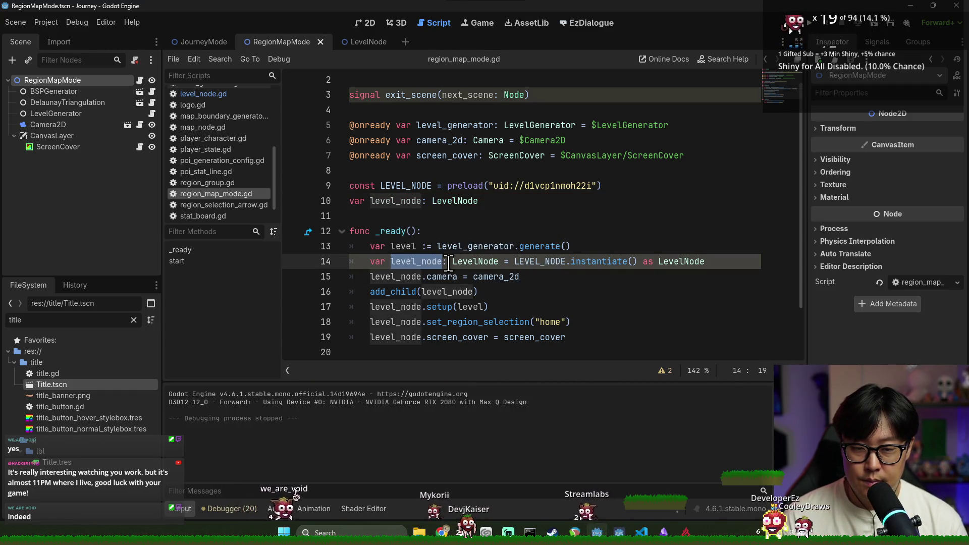
double_click(475, 261)
key(BackSpace)
key(BackSpace)
key(BackSpace)
key(ctrl+Left)
key(BackSpace)
key(BackSpace)
key(BackSpace)
key(BackSpace)
scroll(429, 275, down, 2)
key(ctrl+s)
click(394, 306)
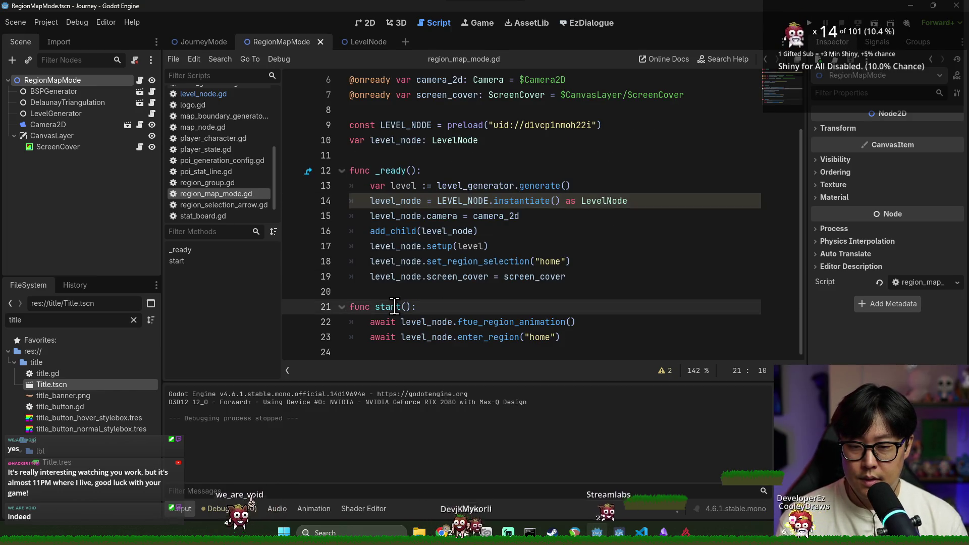
key(ctrl+s)
click(564, 338)
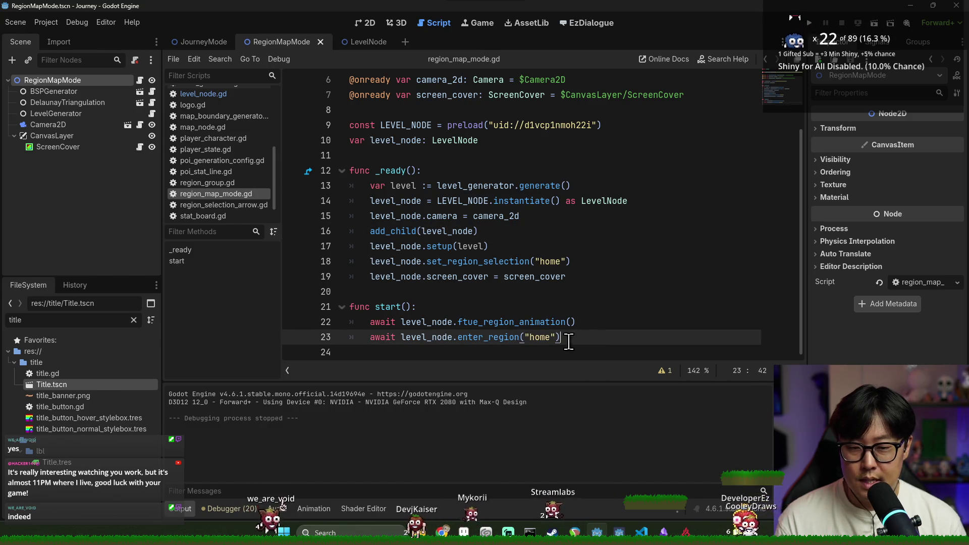
key(Return)
Step: End start() with exit_scene.emit(journey_mode_scene) and save the script
scroll(514, 275, up, 2)
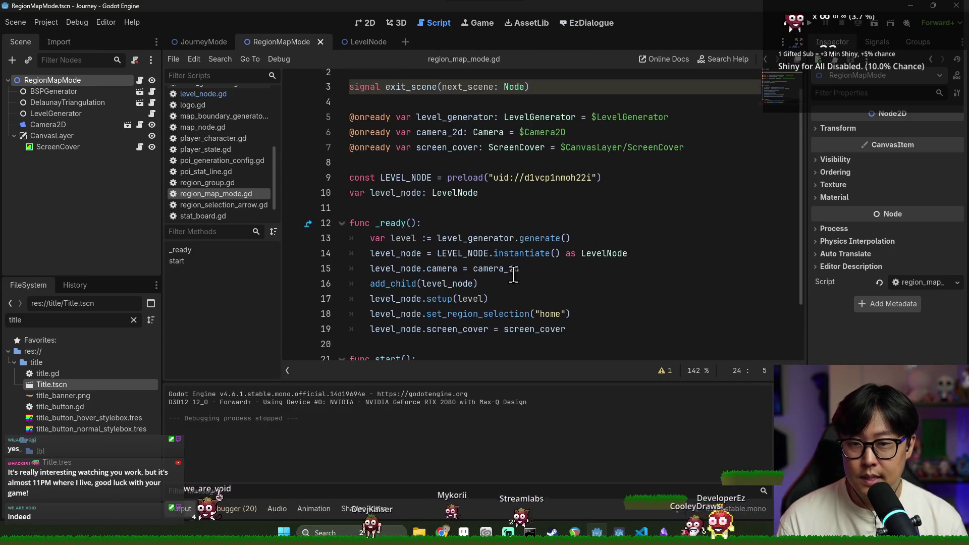
scroll(514, 275, up, 1)
double_click(409, 108)
key(ctrl+c)
scroll(444, 252, down, 2)
click(445, 338)
key(ctrl+v)
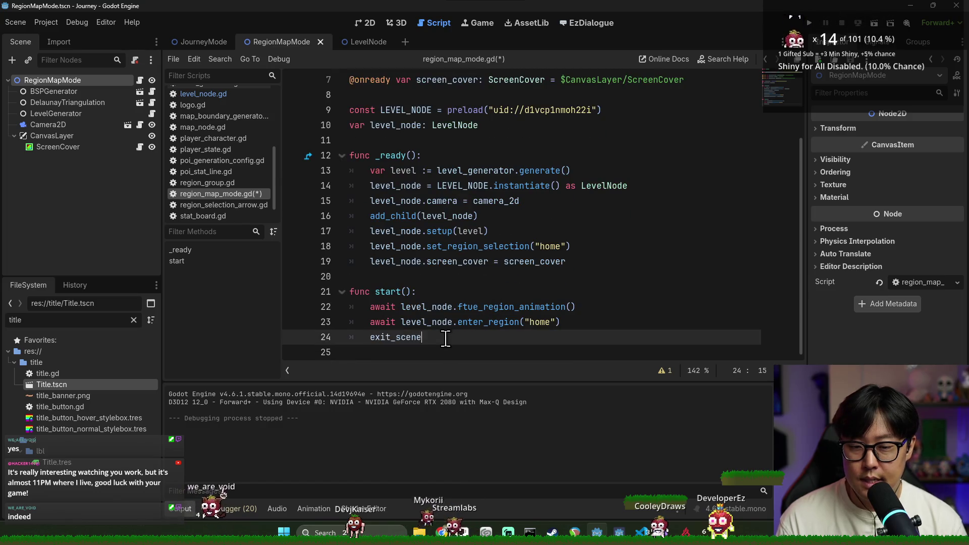
text((next)
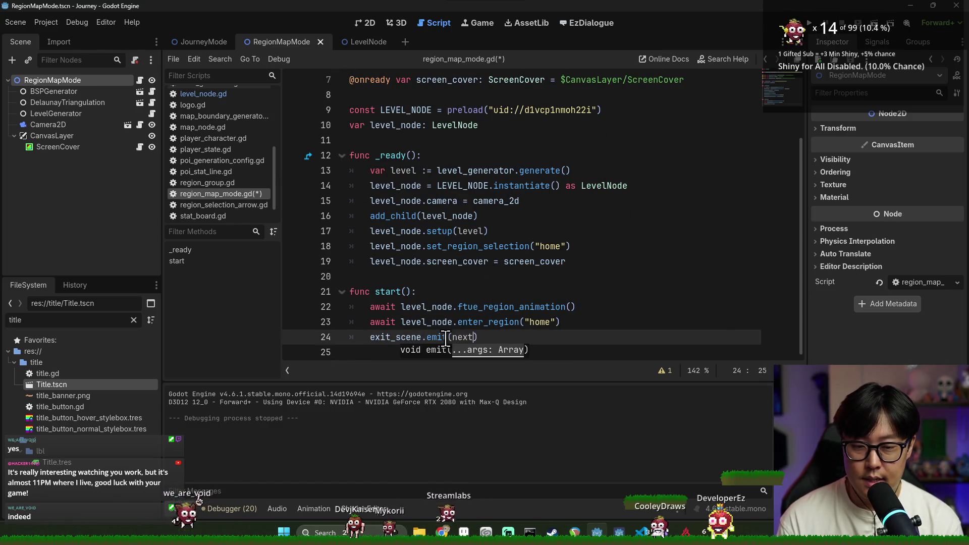
key(BackSpace)
key(BackSpace)
key(BackSpace)
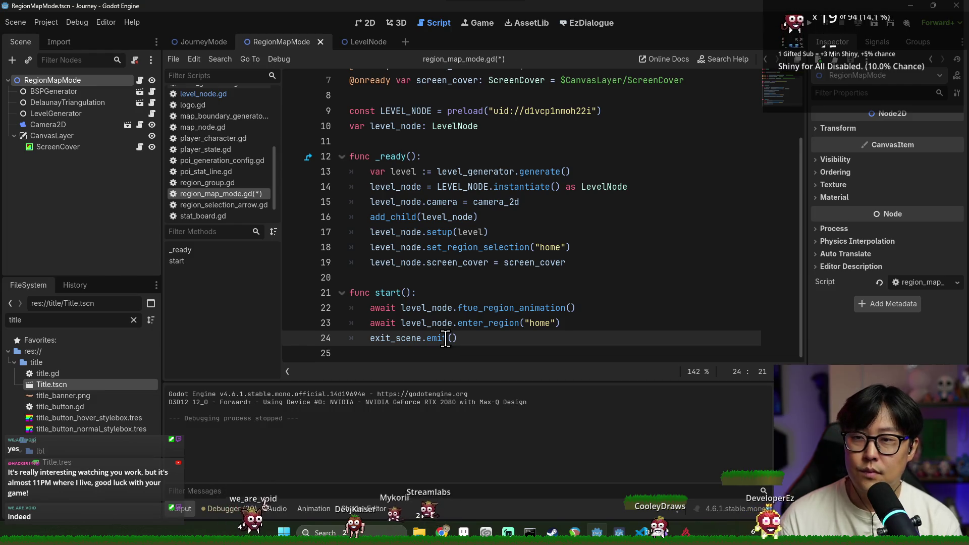
text(journey_mode_scene)
key(ctrl+s)
scroll(452, 276, up, 2)
key(ctrl+s)
Step: Declare an exported journey_scene: PackedScene variable under the signal declaration and save
click(552, 127)
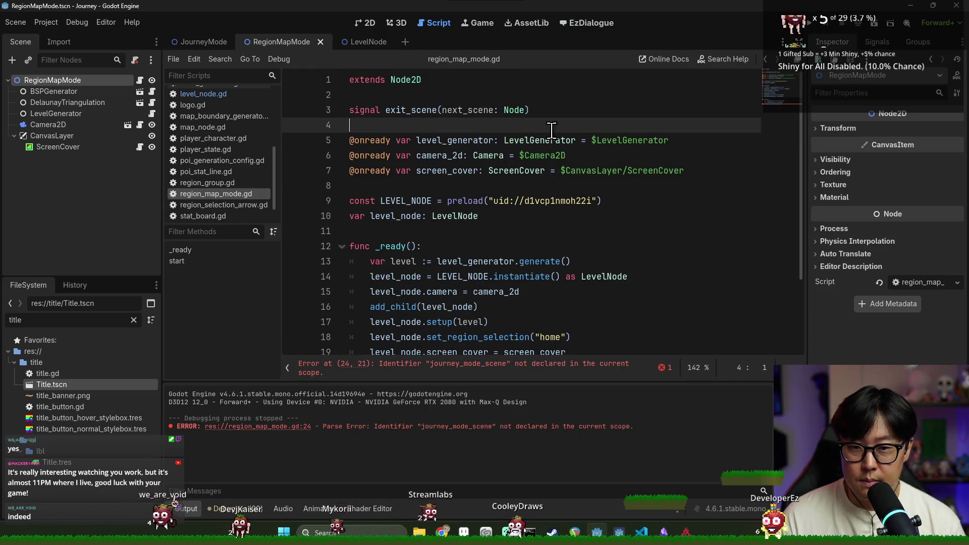
key(Return)
text(@expor)
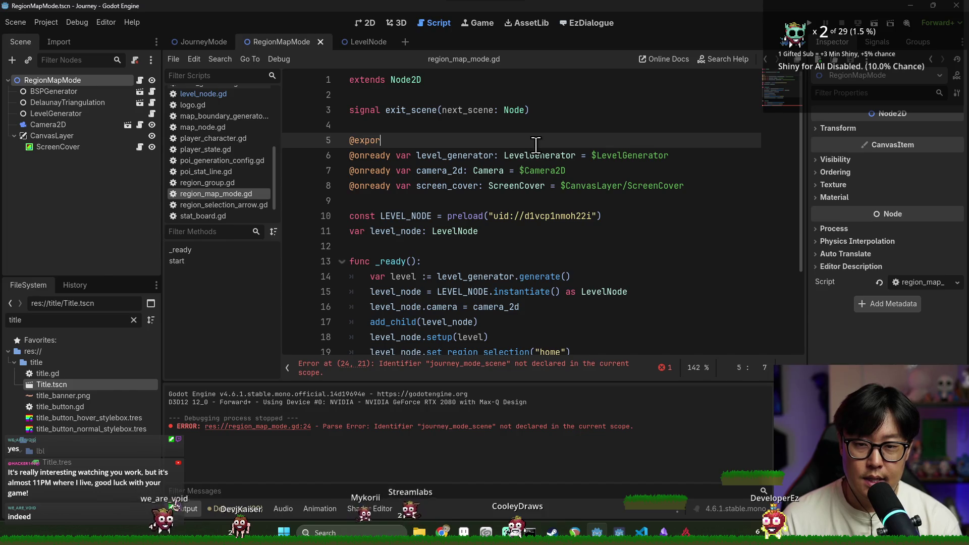
text(nouyr)
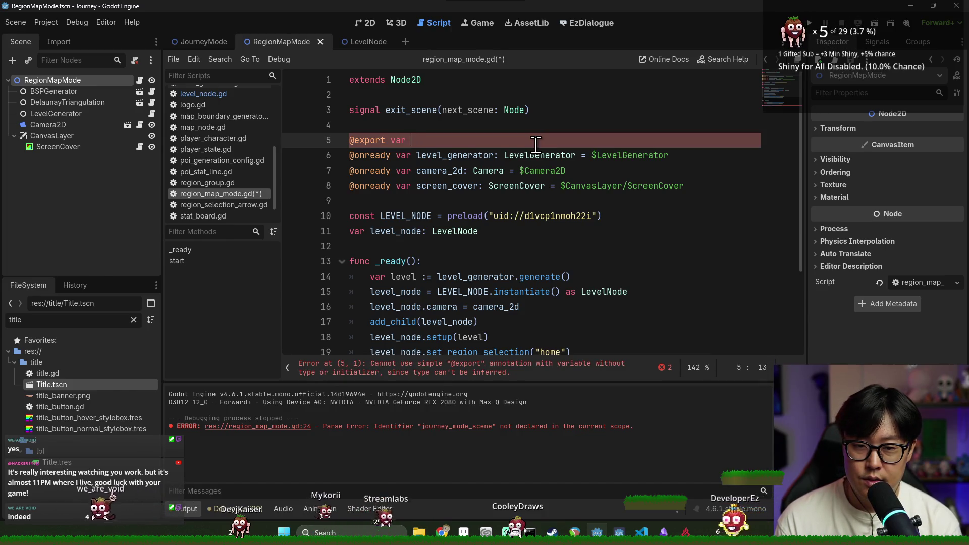
key(BackSpace)
key(BackSpace)
key(BackSpace)
text(jou)
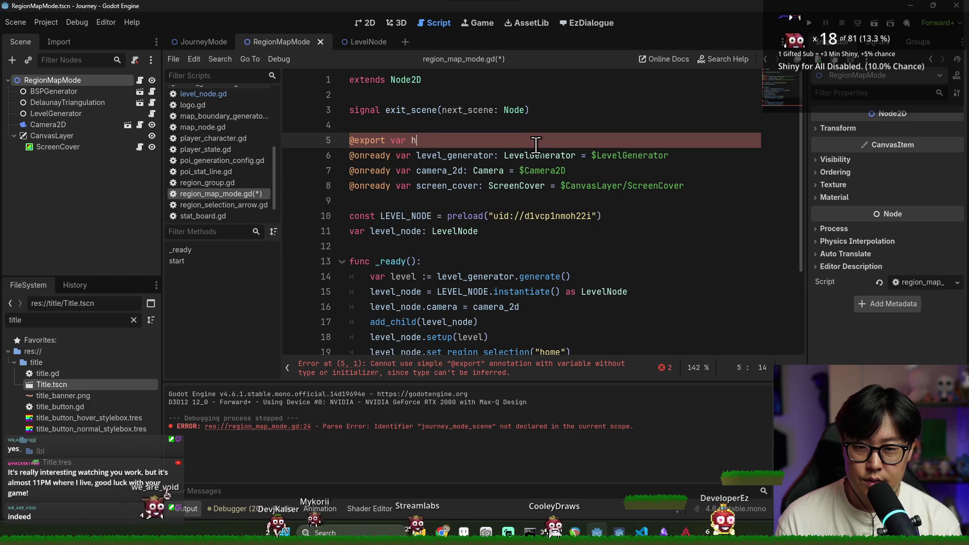
text(rney_scene: Pack)
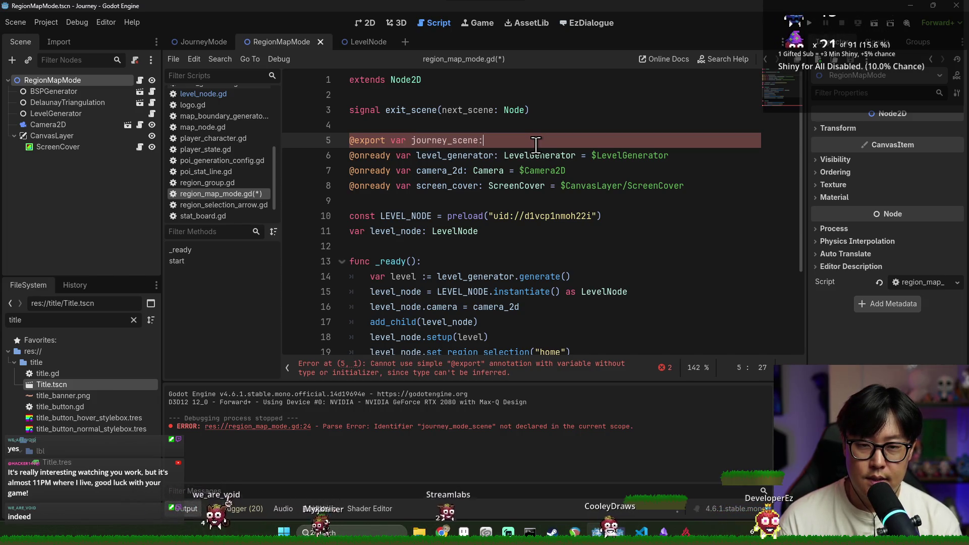
text(edScene)
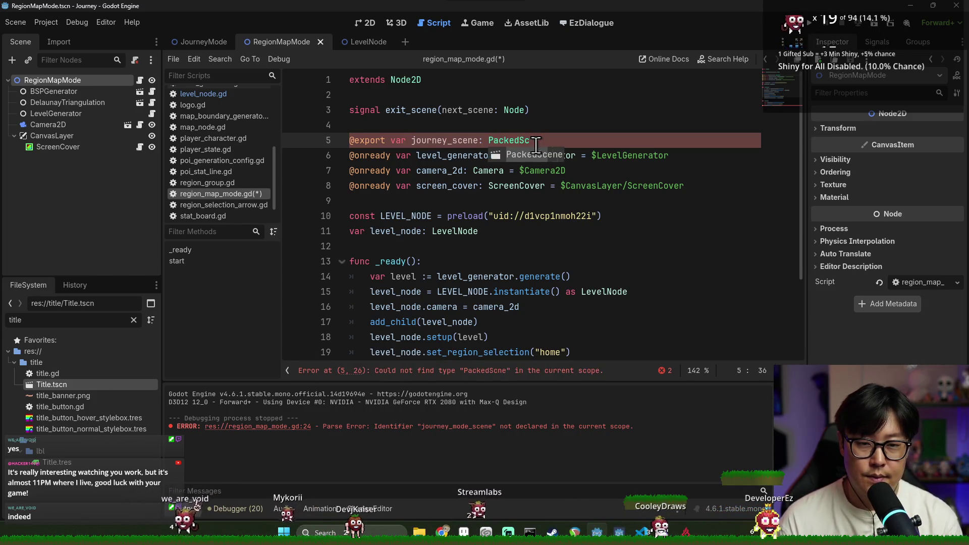
key(Return)
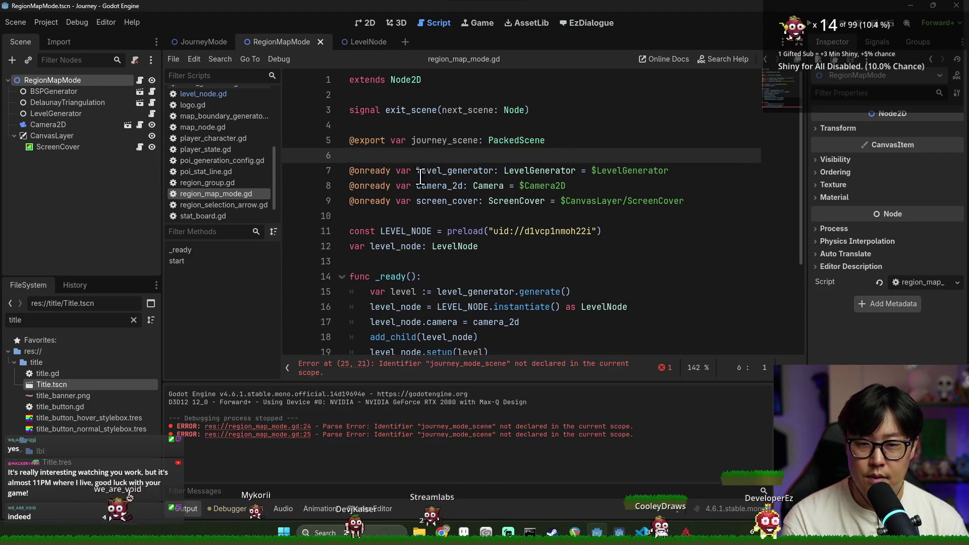
key(ctrl+s)
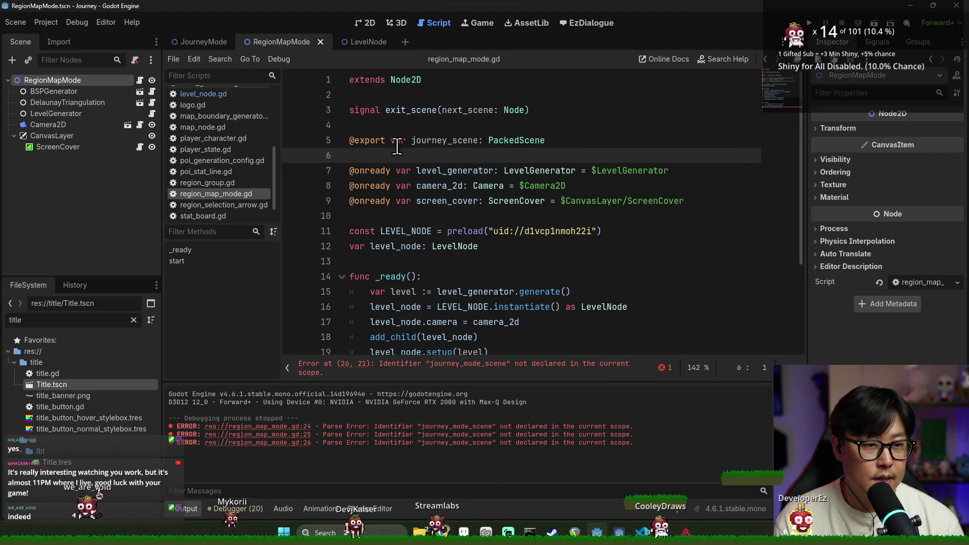
Step: Rename the line 5 variable to journey_mode_scene to match the emit call, and save
scroll(461, 142, down, 3)
double_click(397, 337)
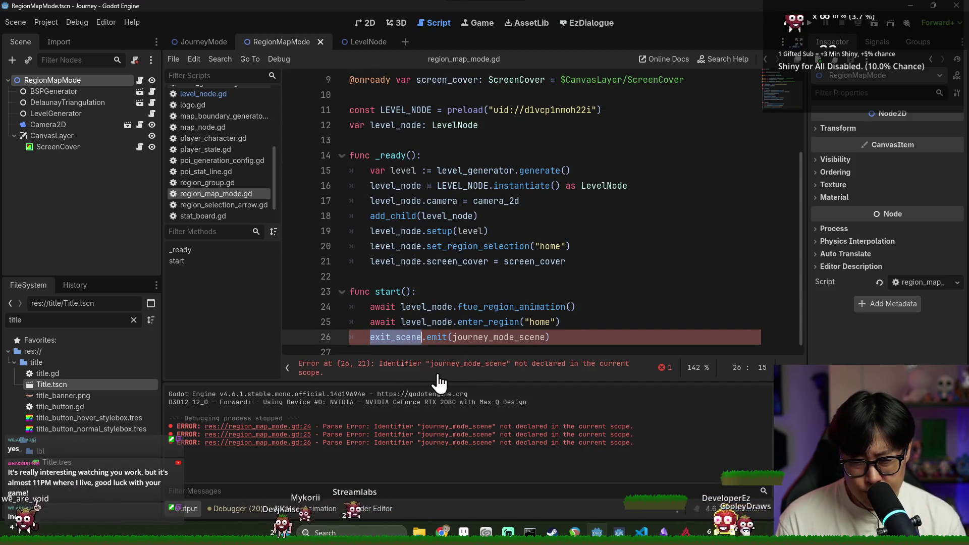
double_click(498, 337)
scroll(449, 205, up, 3)
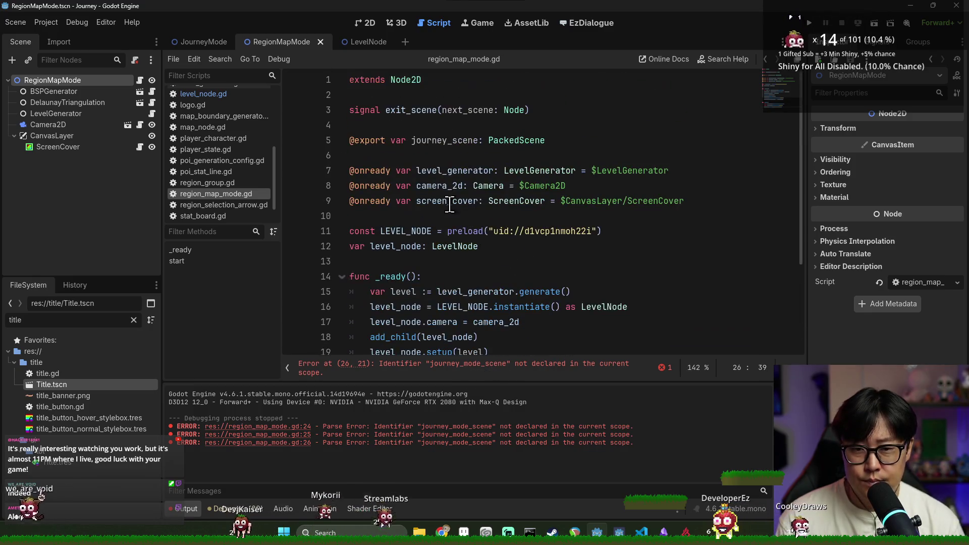
double_click(434, 142)
key(ctrl+v)
key(ctrl+s)
scroll(474, 292, down, 3)
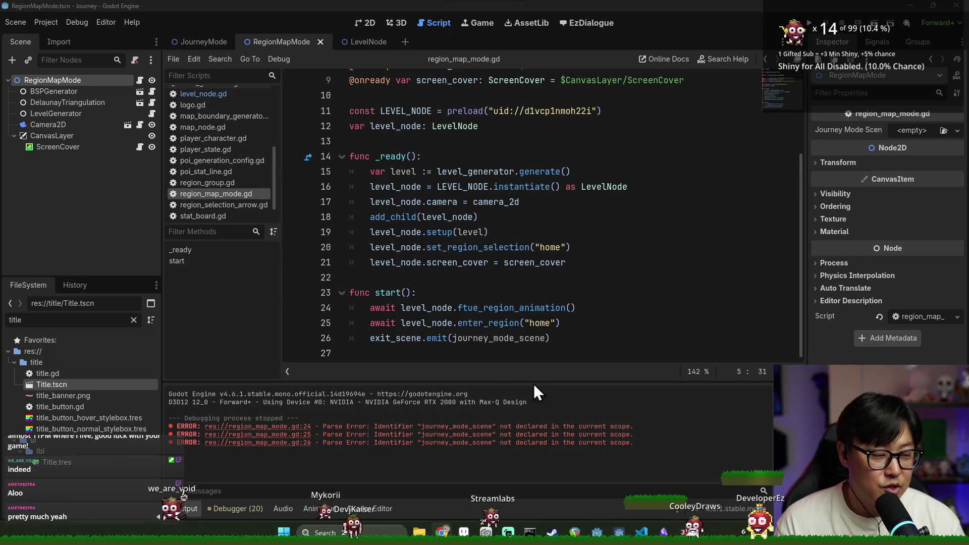
Step: Clear the stale journey_mode_scene parse errors from the Output log
key(F6)
click(558, 308)
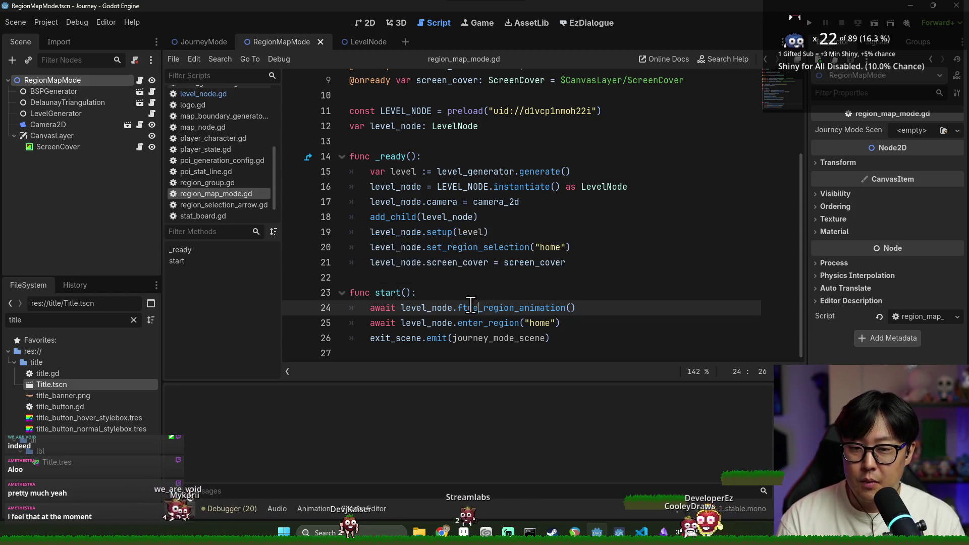
key(Up)
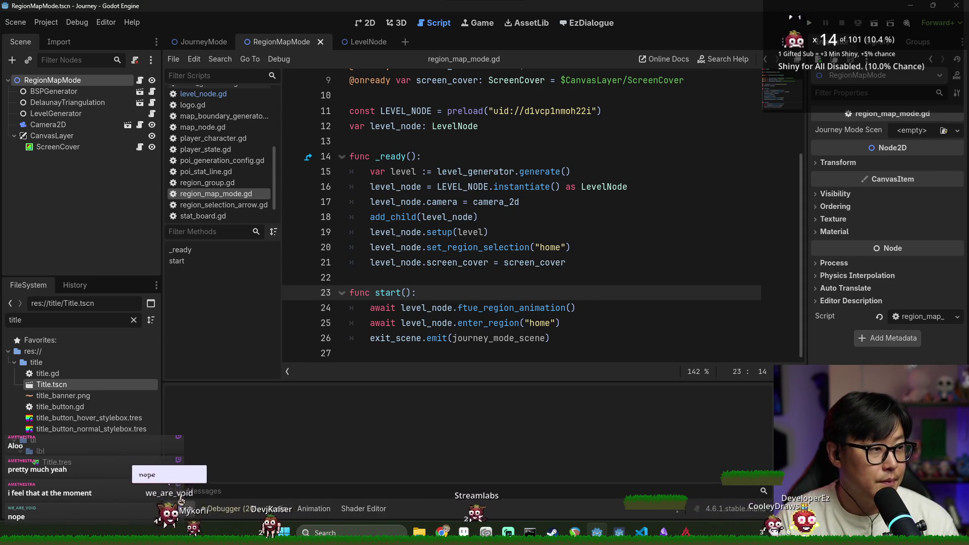
click(629, 328)
key(ctrl+s)
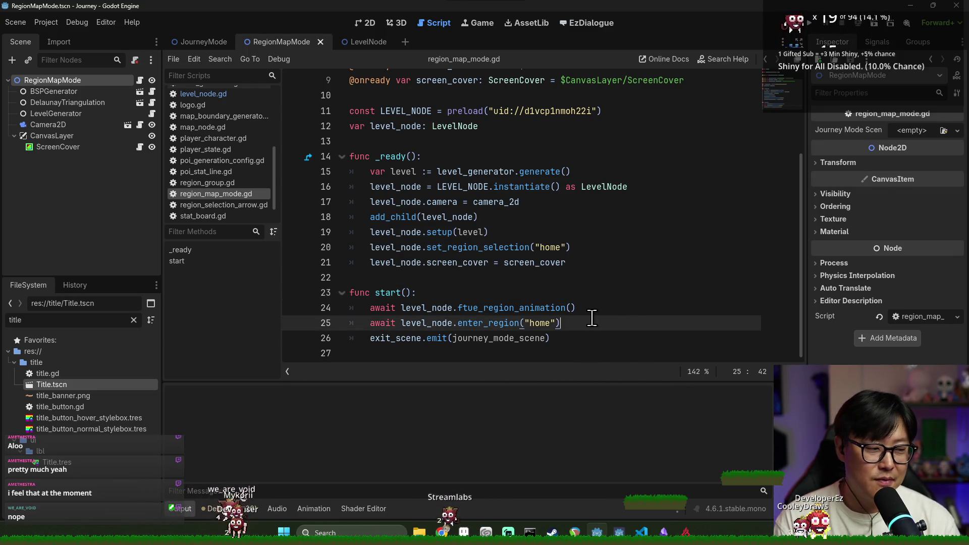
click(551, 338)
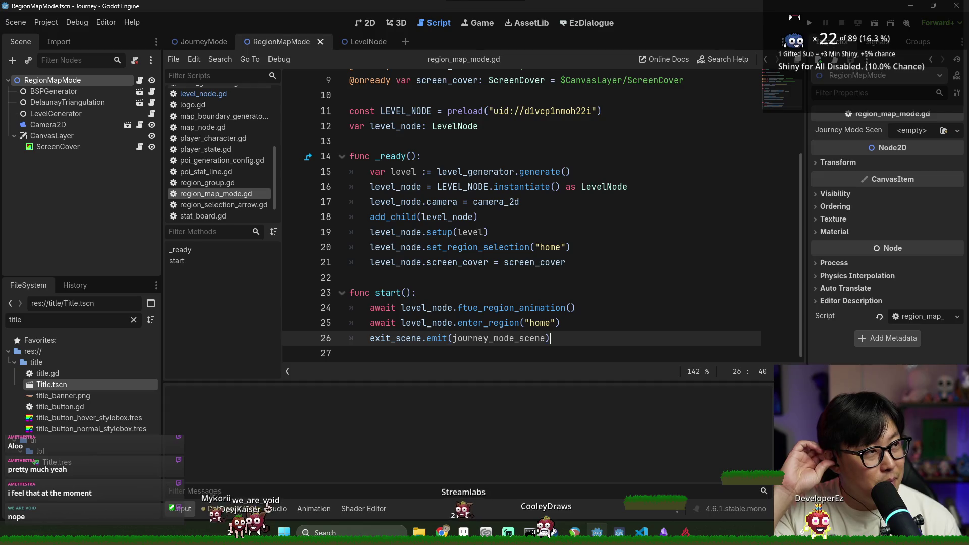
click(585, 289)
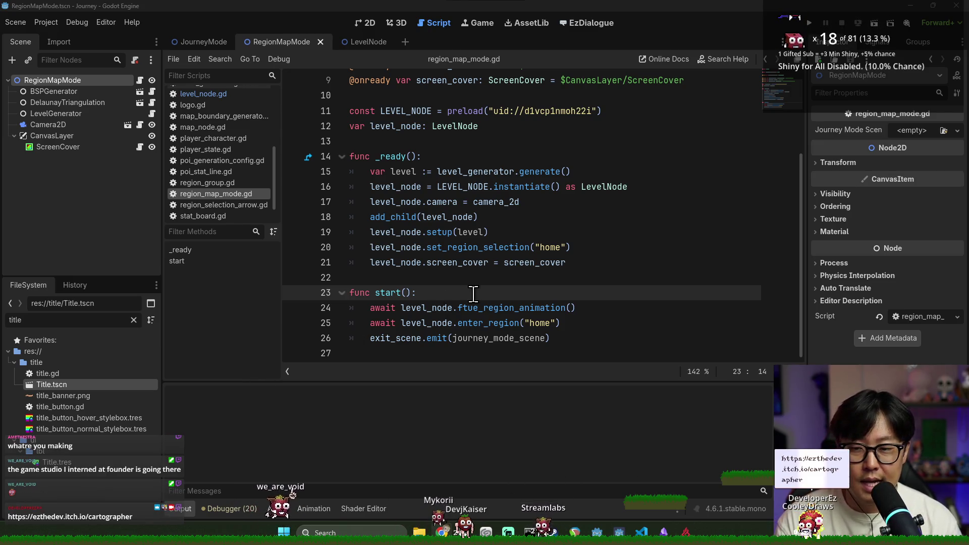
click(425, 225)
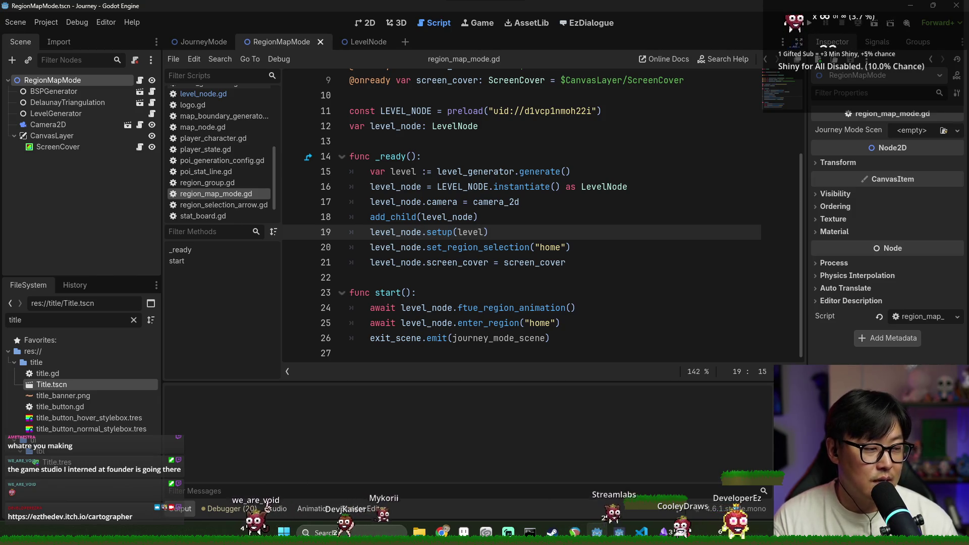
click(499, 293)
key(ctrl+s)
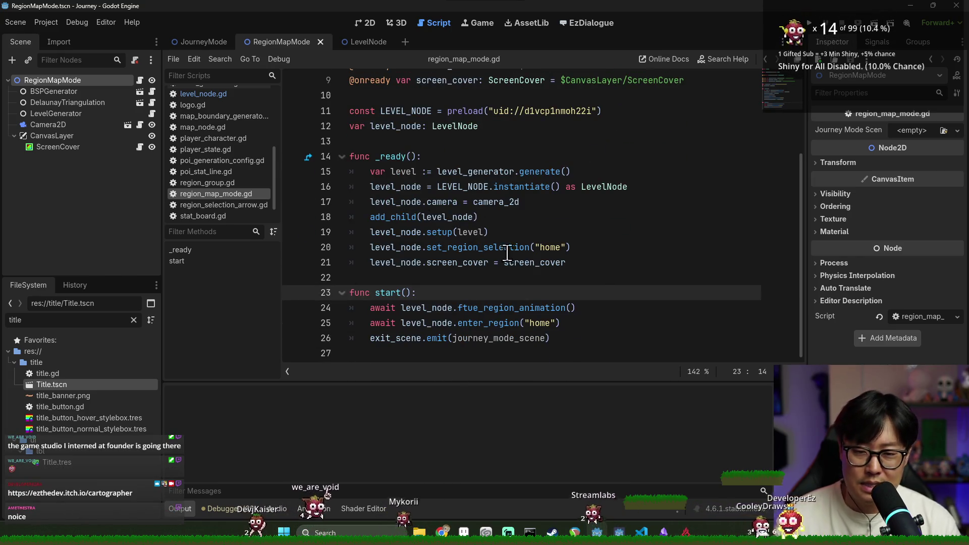
click(539, 277)
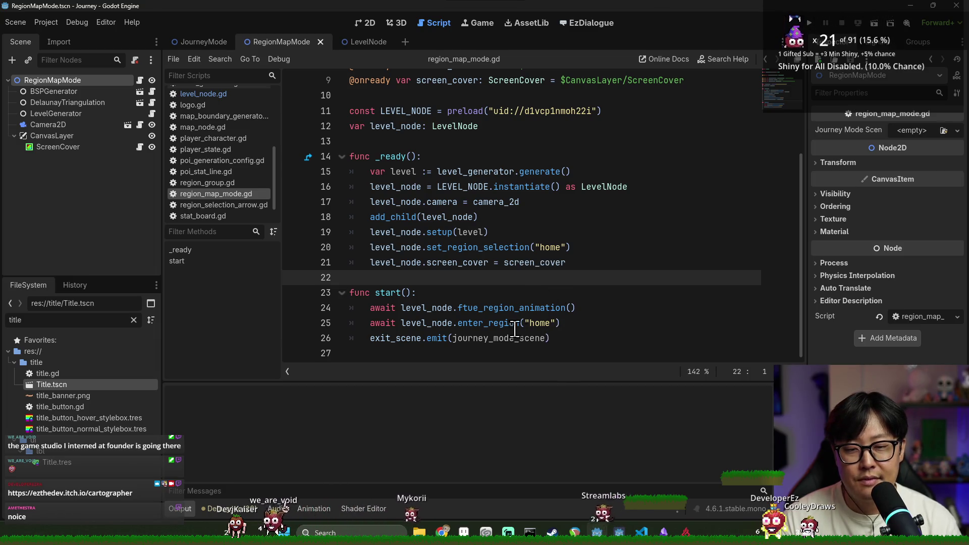
double_click(401, 337)
scroll(441, 328, up, 3)
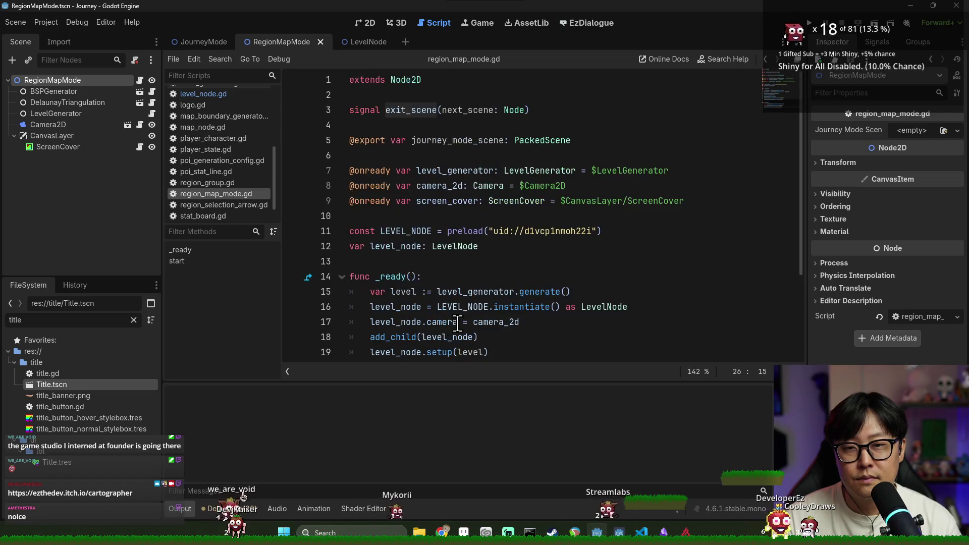
scroll(464, 324, down, 3)
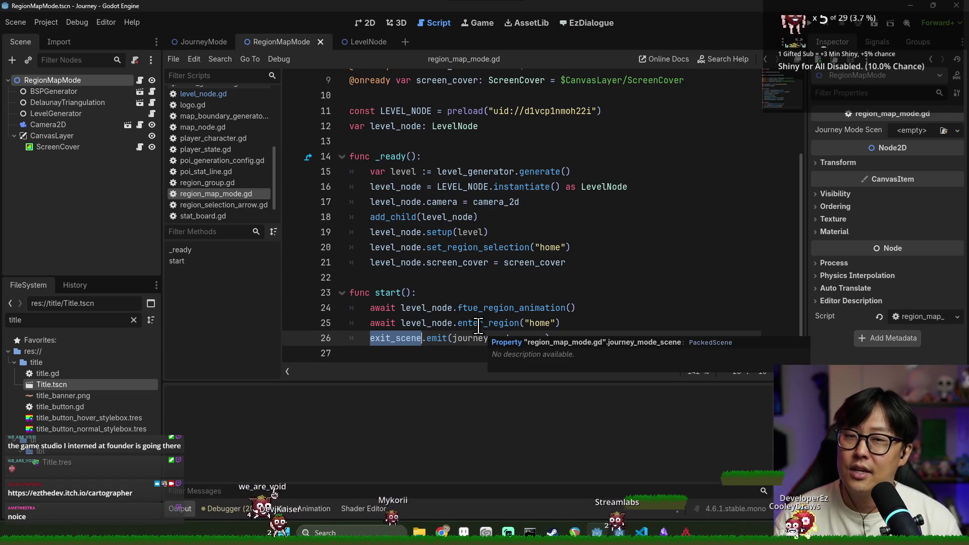
click(461, 293)
key(ctrl+s)
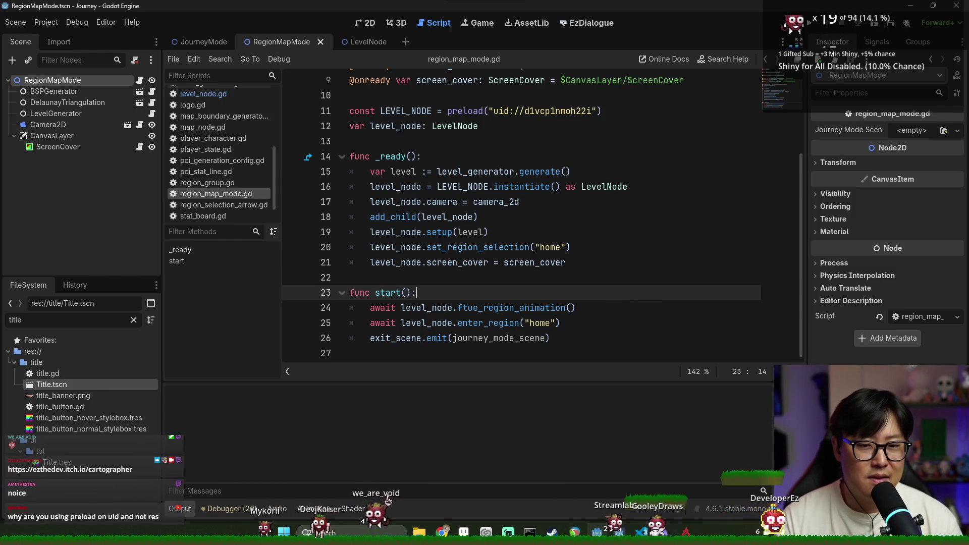
click(585, 247)
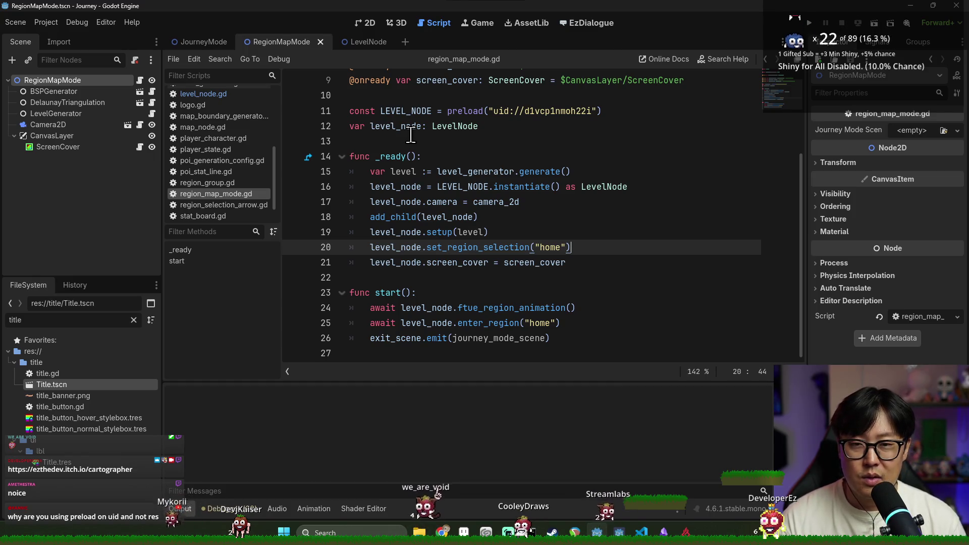
click(436, 201)
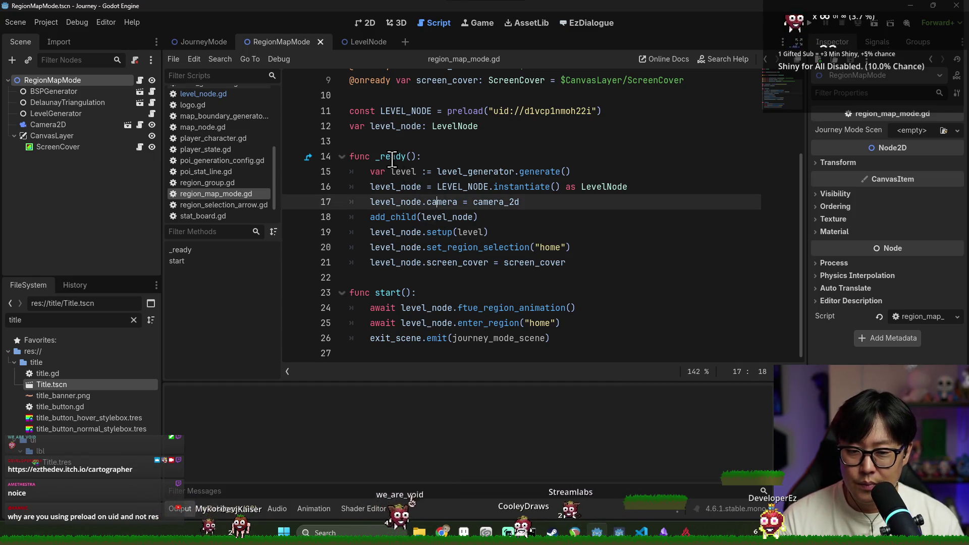
double_click(380, 326)
scroll(380, 325, up, 3)
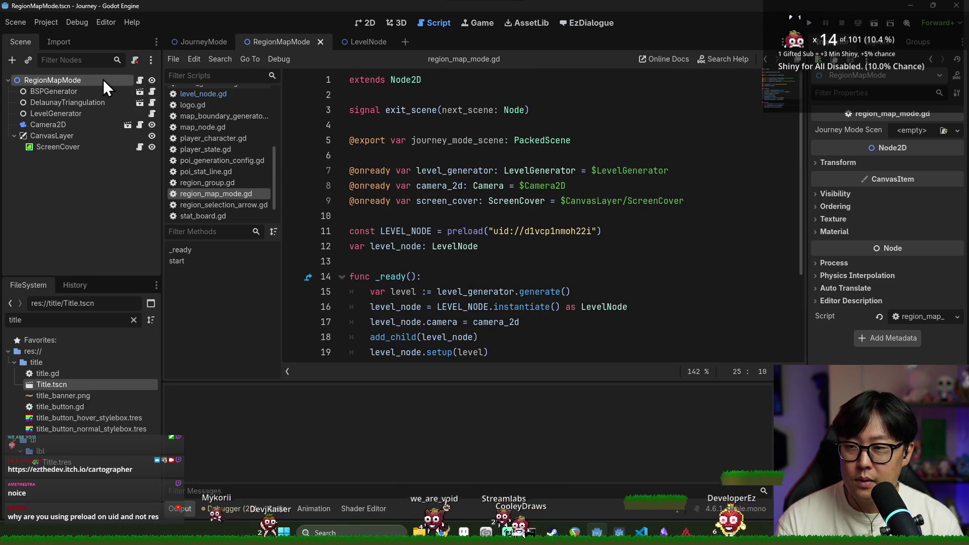
Step: Assign JourneyMode.tscn to the RegionMapMode node's Journey Mode Scene property
click(943, 130)
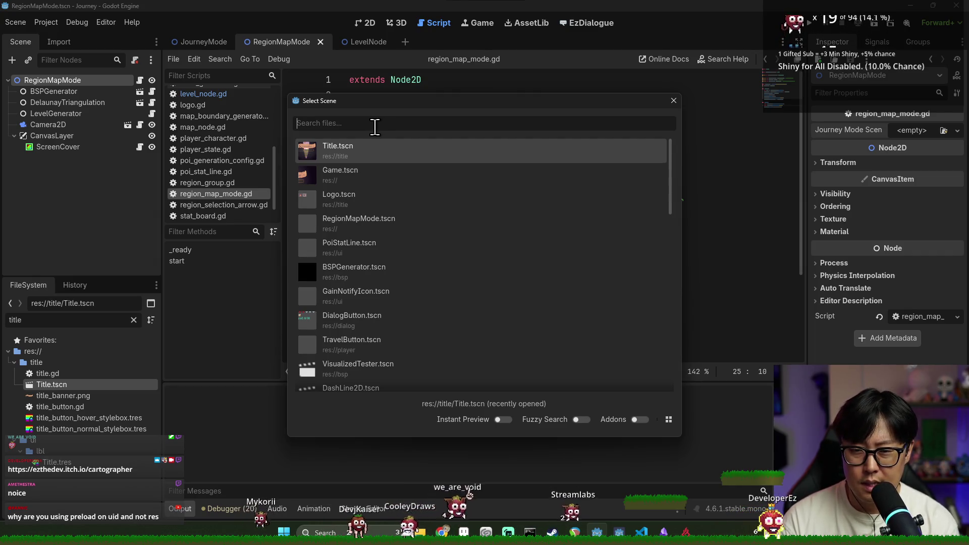
text(j)
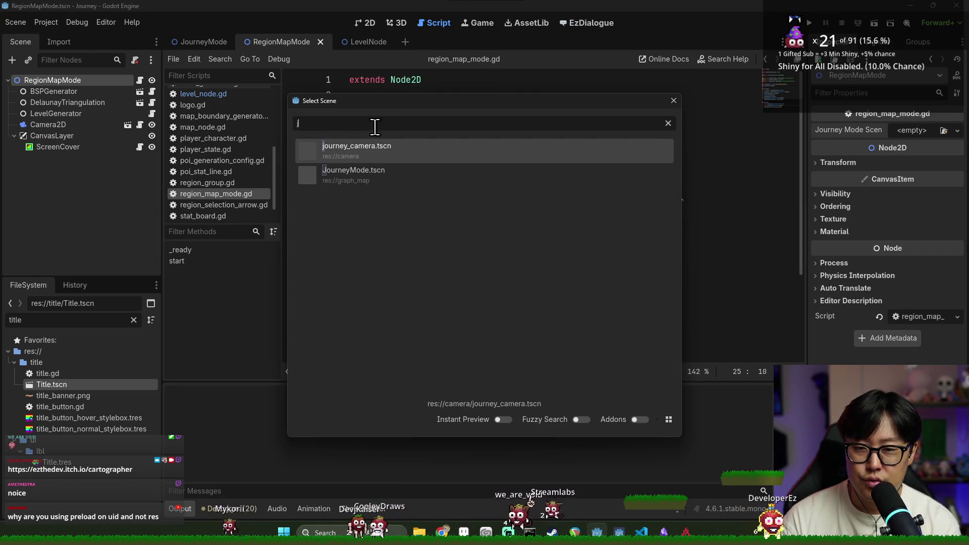
click(404, 172)
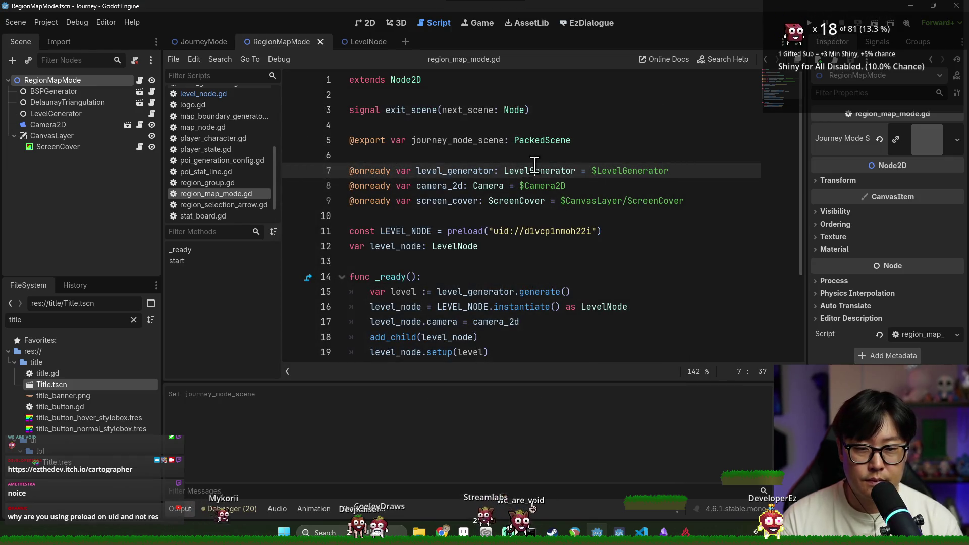
Step: In the Title scene's title.gd, rename next_scene to new_game_scene, including the reference on line 47
double_click(79, 385)
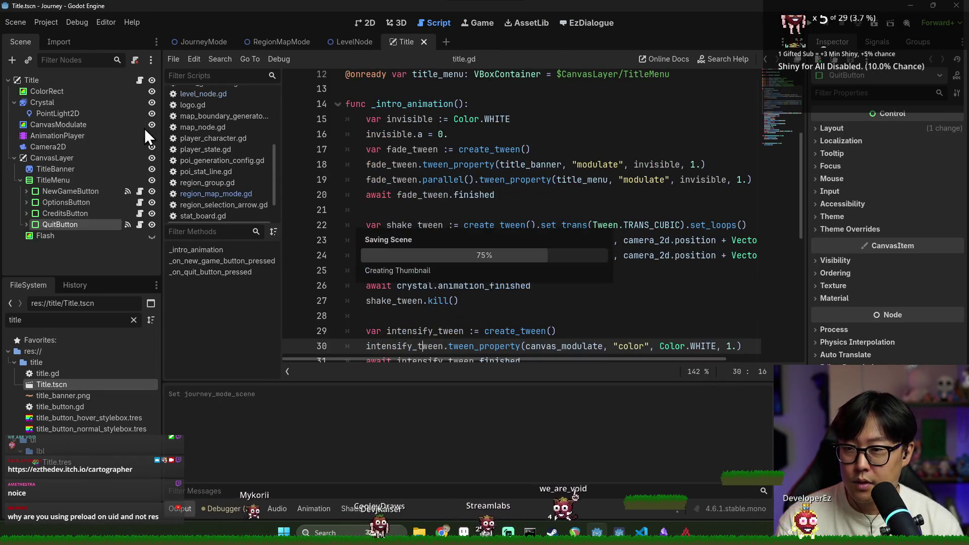
click(137, 80)
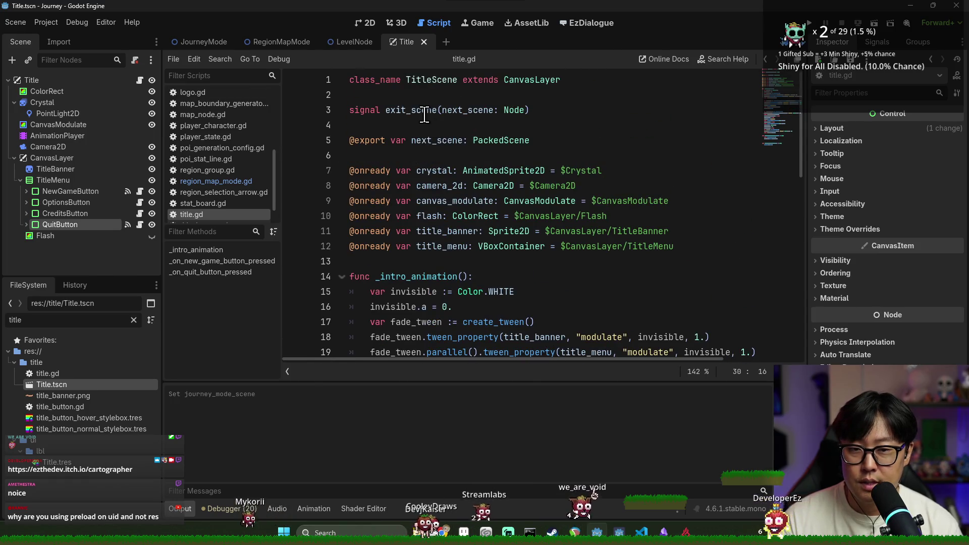
double_click(425, 111)
key(ctrl+f)
key(Return)
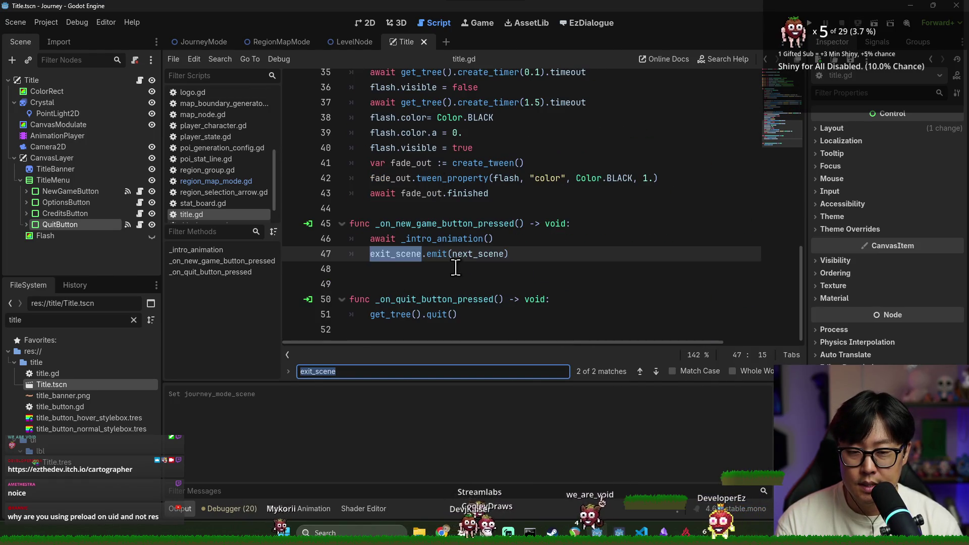
double_click(479, 253)
scroll(464, 212, up, 10)
click(443, 141)
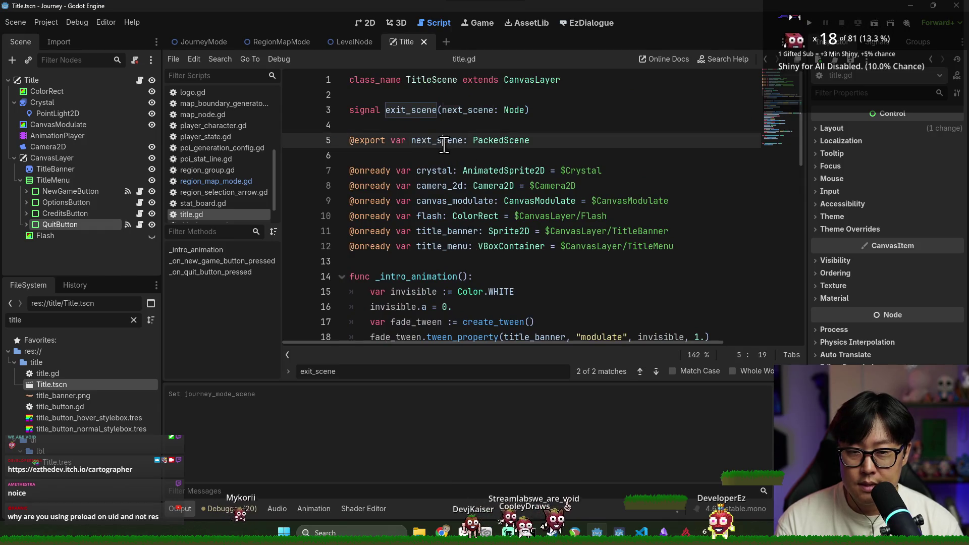
mouse_move(512, 170)
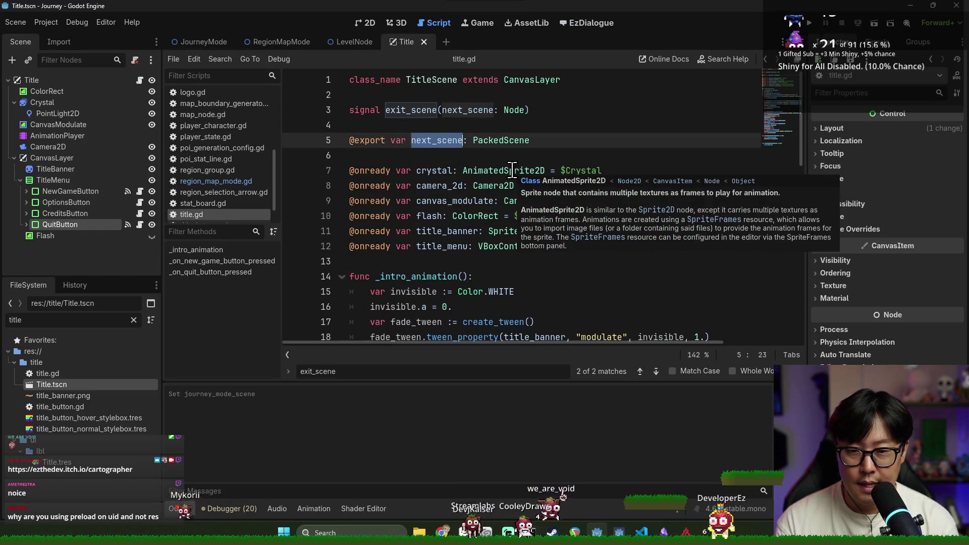
key(BackSpace)
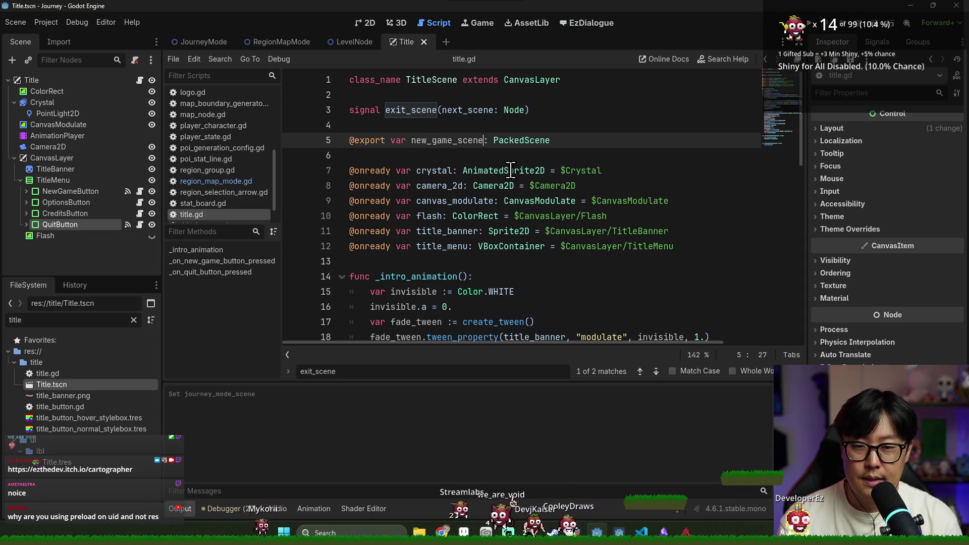
key(ctrl+s)
scroll(505, 227, down, 10)
double_click(478, 252)
text(new_game_scene)
Step: Set the Title node's New Game Scene to RegionMapMode.tscn, save, and return to RegionMapMode
click(65, 80)
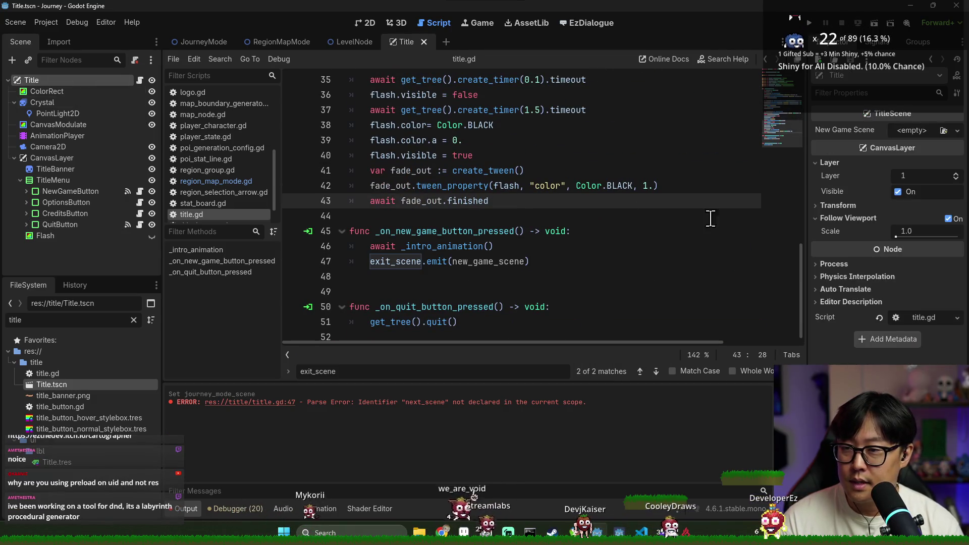
click(943, 130)
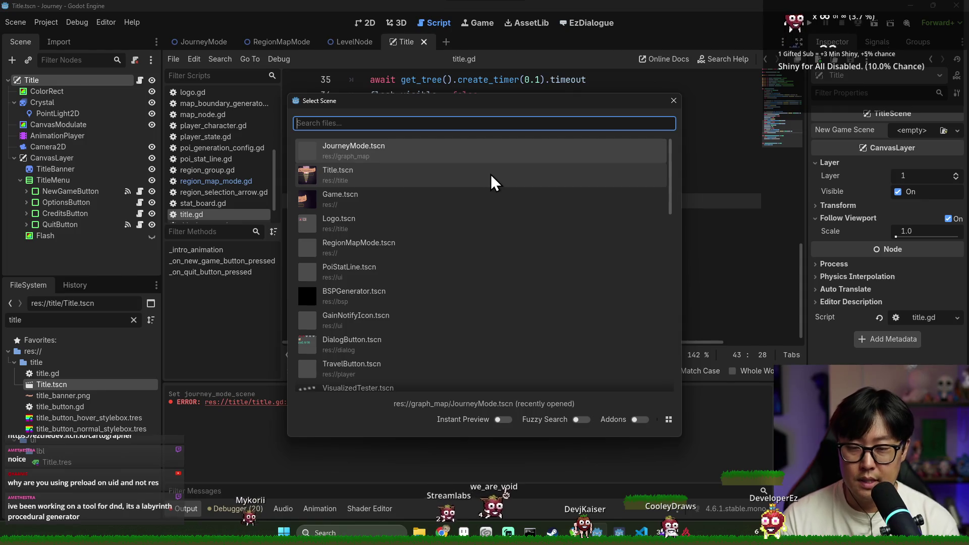
text(region)
click(426, 146)
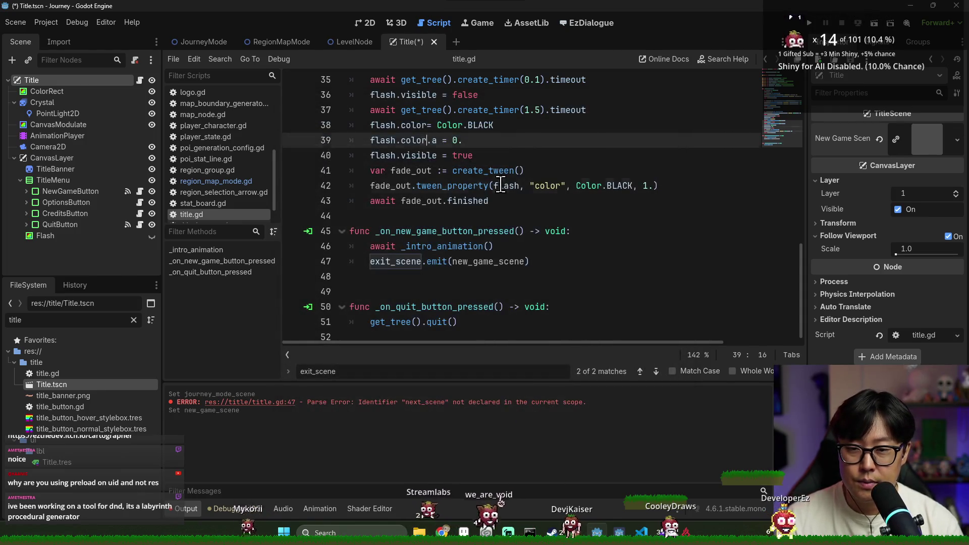
click(500, 185)
key(ctrl+s)
click(485, 261)
click(478, 201)
key(ctrl+s)
click(569, 186)
key(ctrl+s)
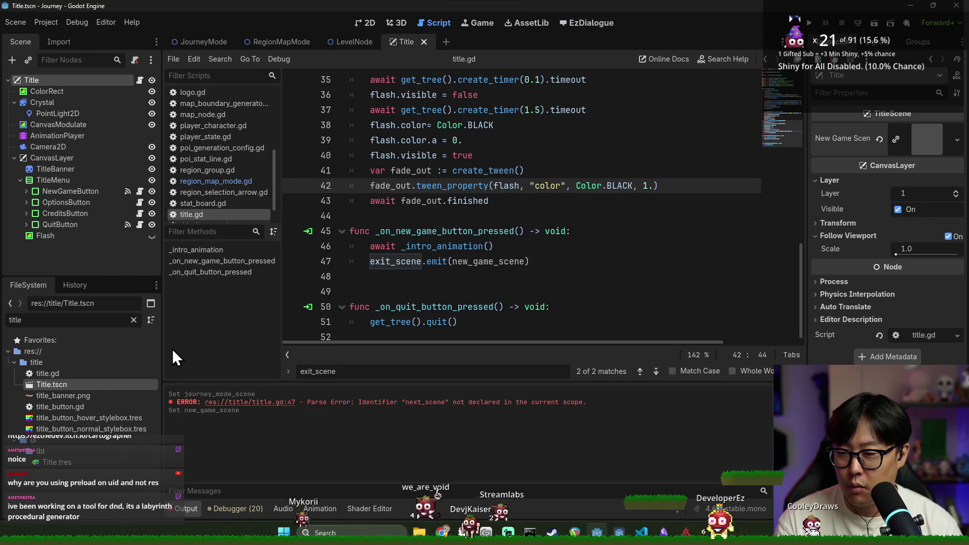
click(259, 42)
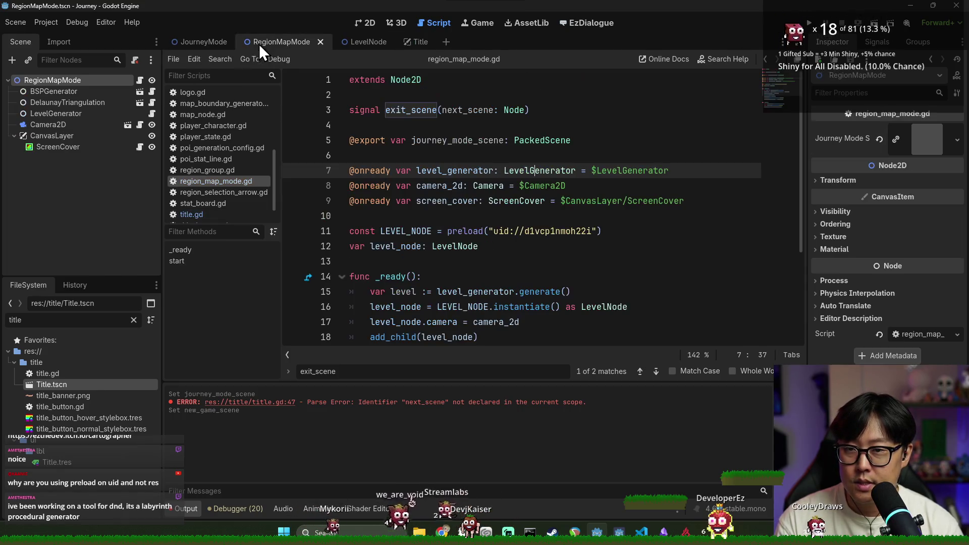
Step: Review the exit_scene emit line in region_map_mode.gd's start() and save the RegionMapMode scene
scroll(459, 218, down, 1)
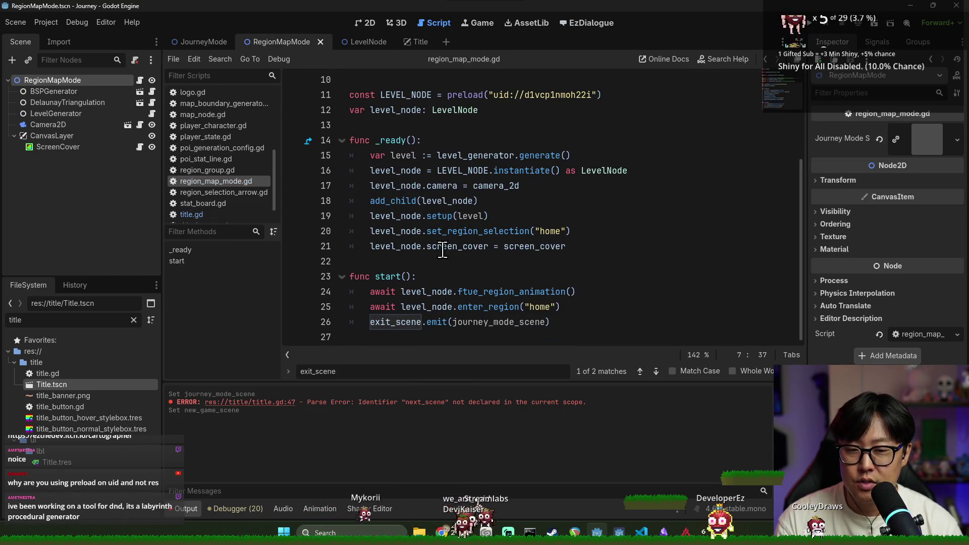
double_click(387, 276)
key(ctrl+s)
key(Escape)
triple_click(520, 338)
key(ctrl+s)
click(711, 134)
key(ctrl+s)
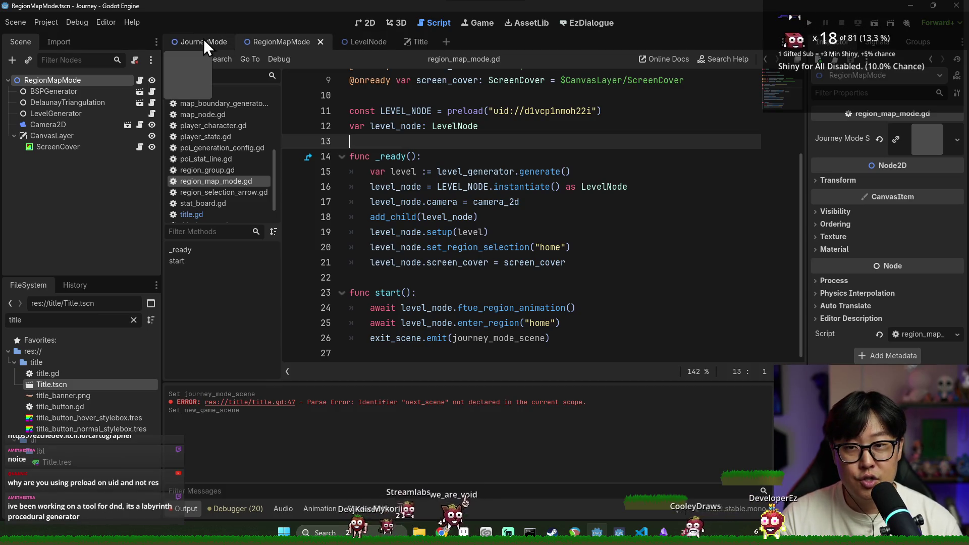
Step: From the Title scene, run the project and start a New Game
click(419, 42)
click(810, 24)
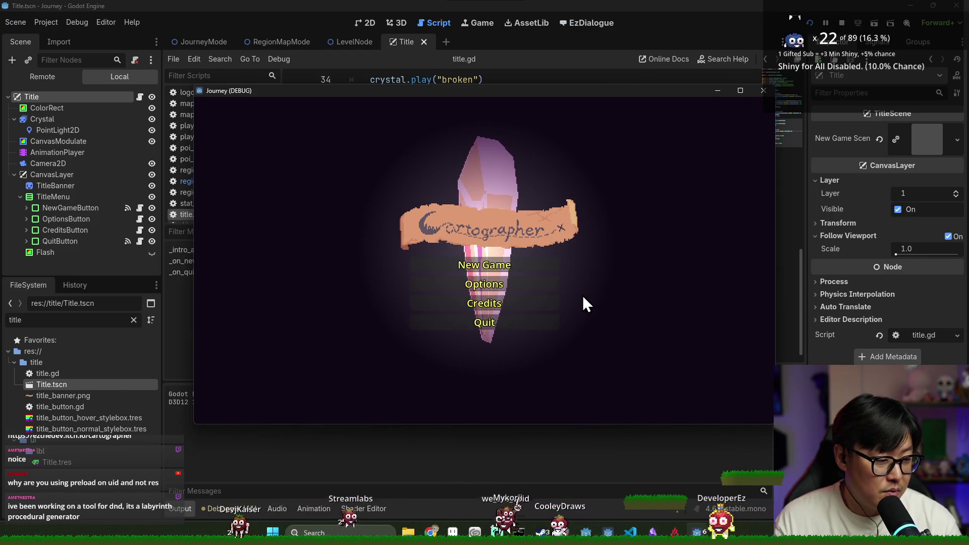
click(507, 263)
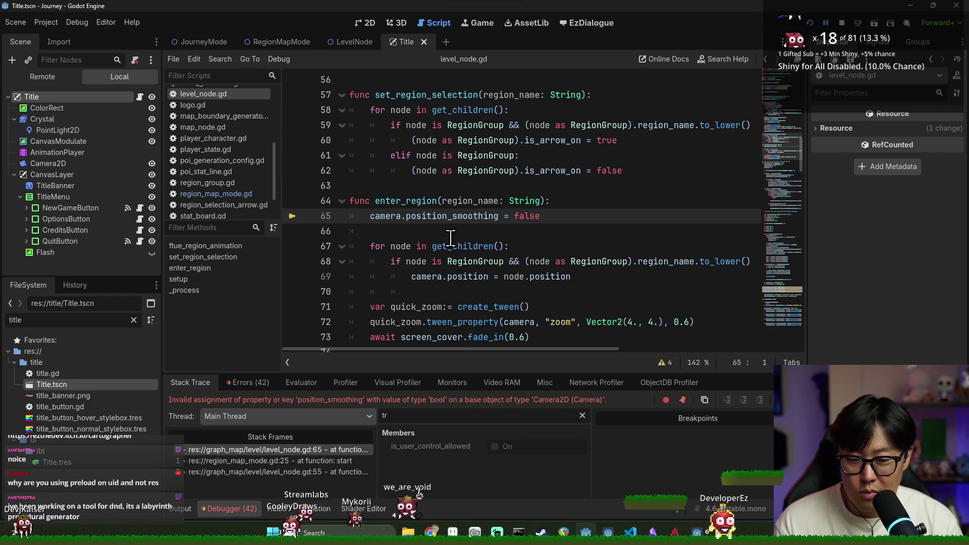
Step: Change position_smoothing to position_smoothing_enabled on level_node.gd line 65 and save
double_click(455, 216)
key(BackSpace)
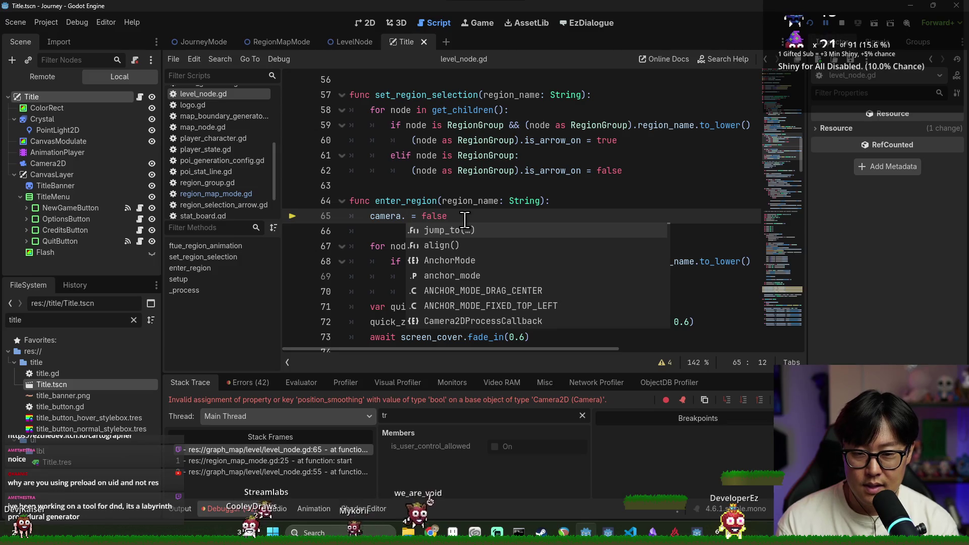
text(positi)
key(Return)
key(ctrl+s)
key(Down)
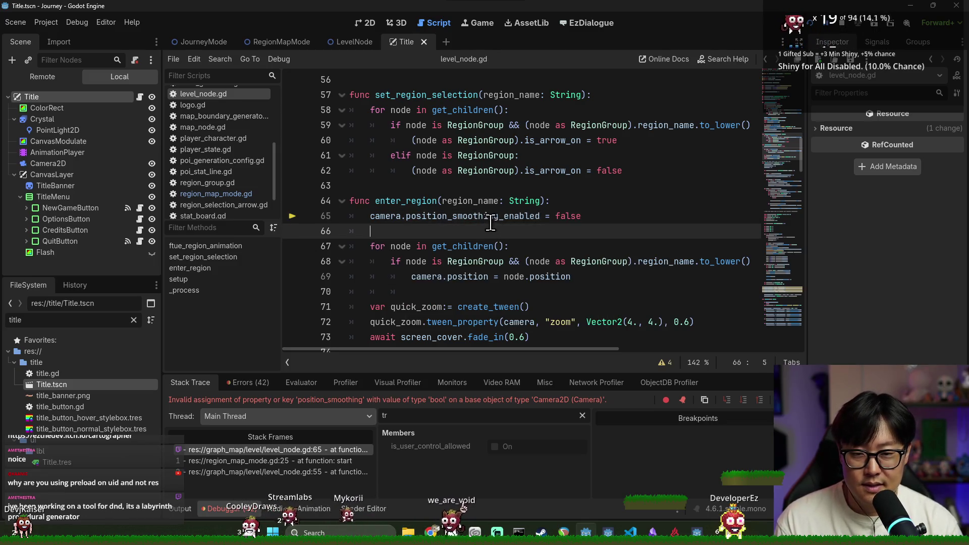
double_click(490, 218)
scroll(505, 222, down, 3)
Step: Stop and relaunch the game, start a New Game, then return to the editor
key(F8)
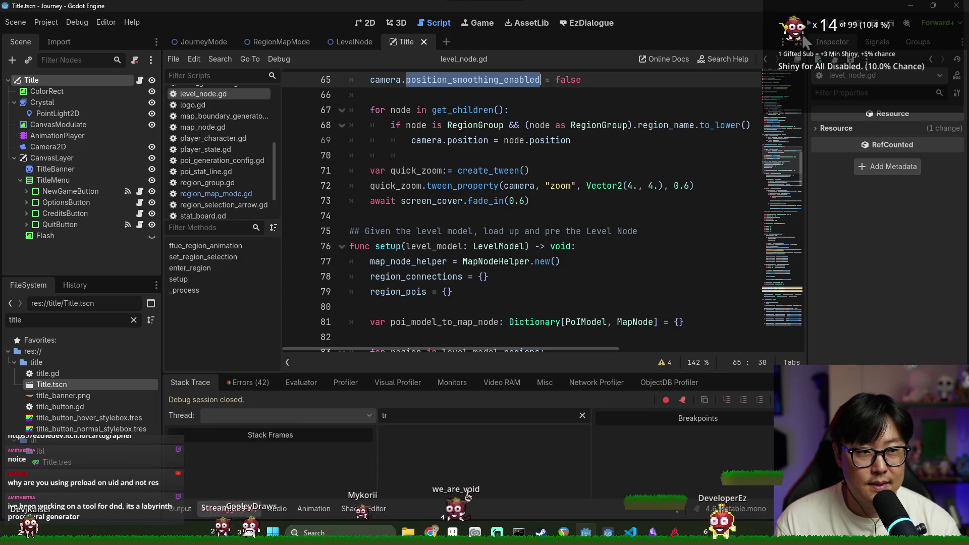
key(F5)
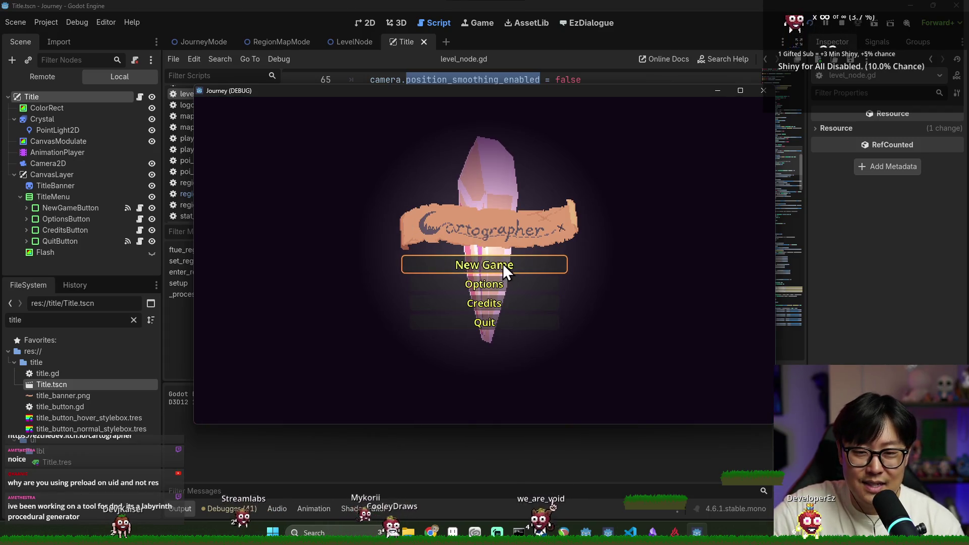
click(763, 91)
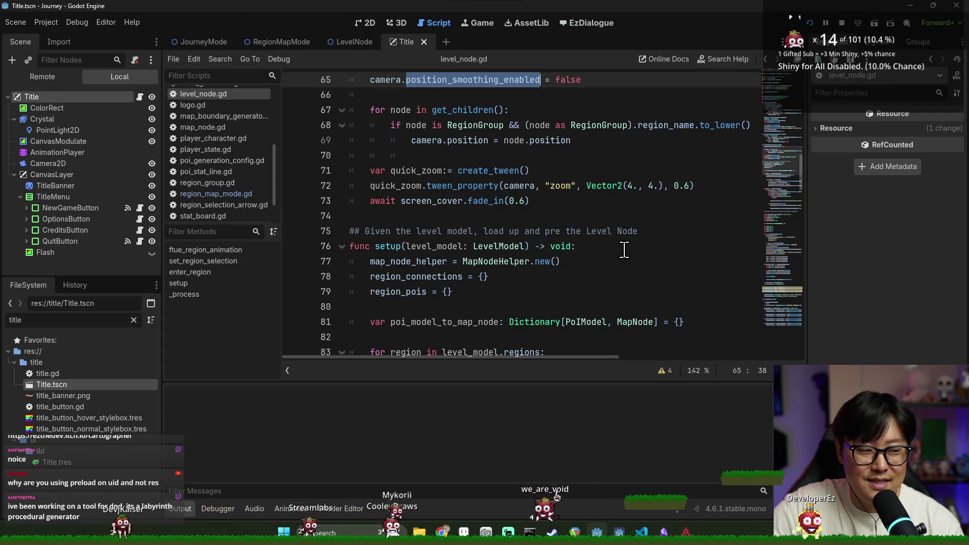
key(F5)
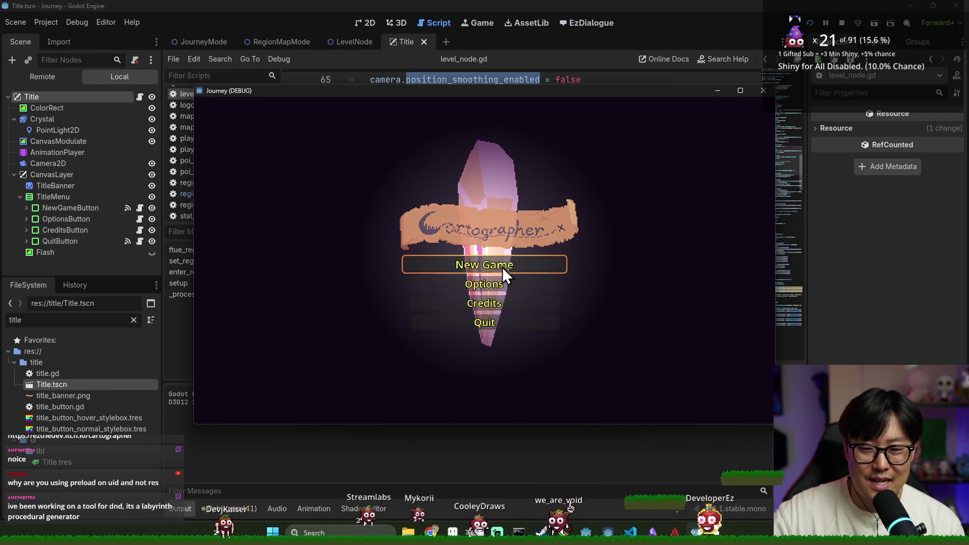
click(502, 268)
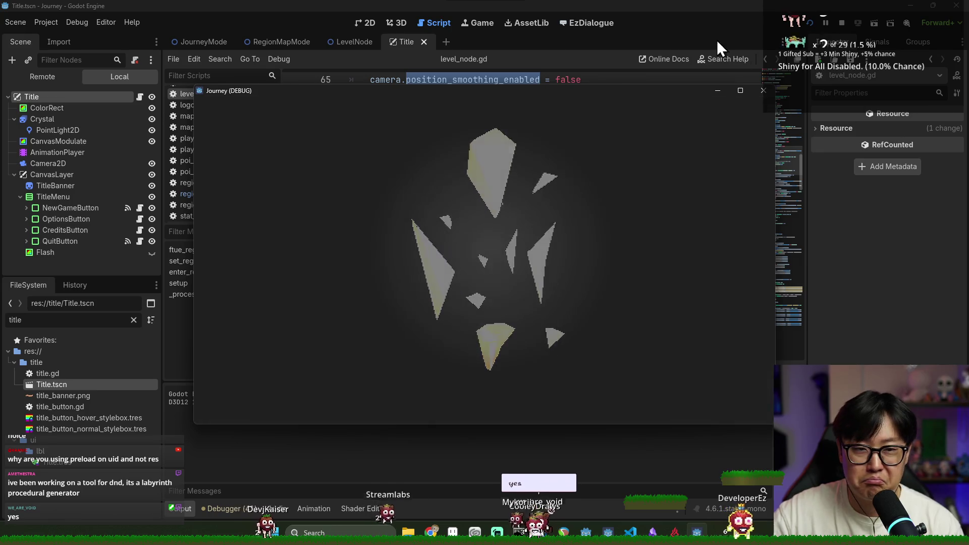
click(716, 40)
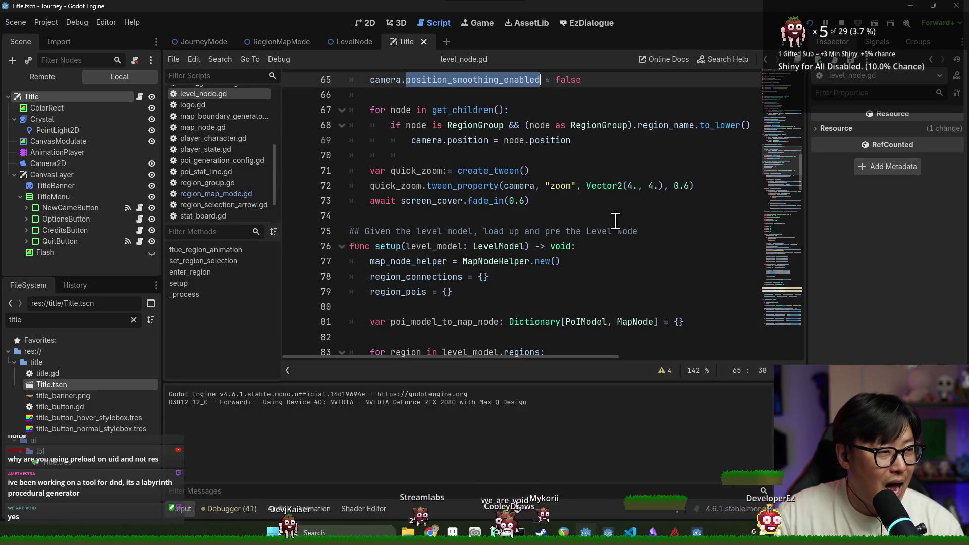
Step: Inspect the preload call and its uid string on line 12 of level_node.gd
scroll(615, 221, up, 20)
click(495, 276)
scroll(469, 255, down, 2)
scroll(469, 254, up, 1)
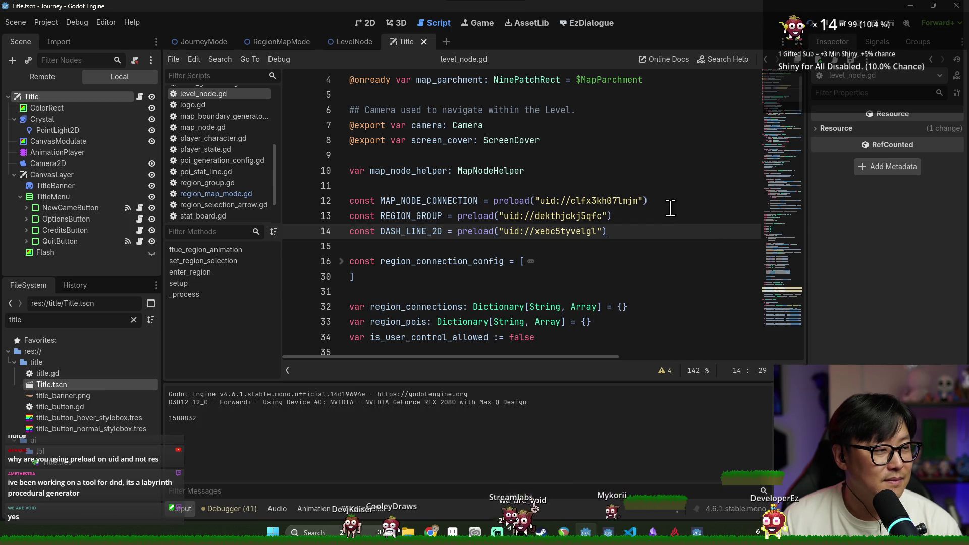
click(519, 200)
click(567, 201)
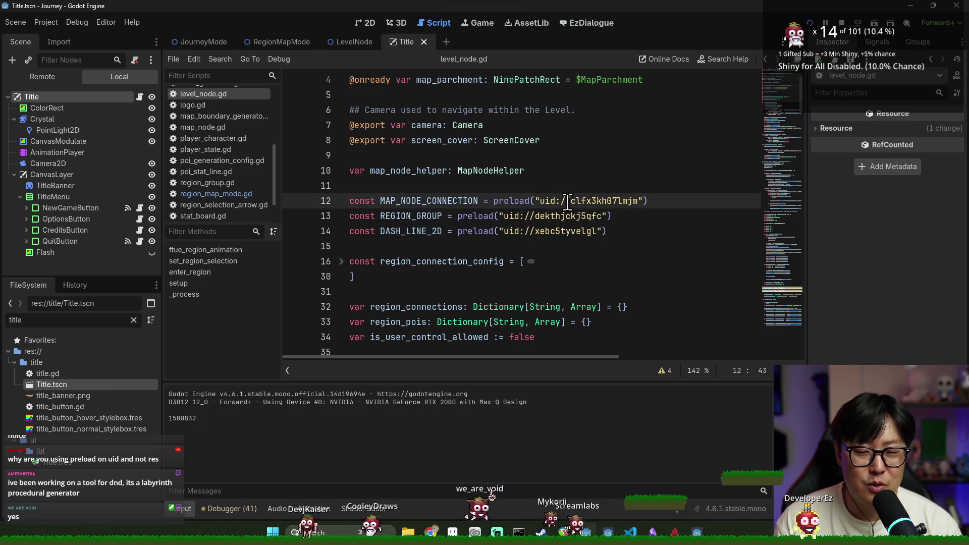
double_click(585, 202)
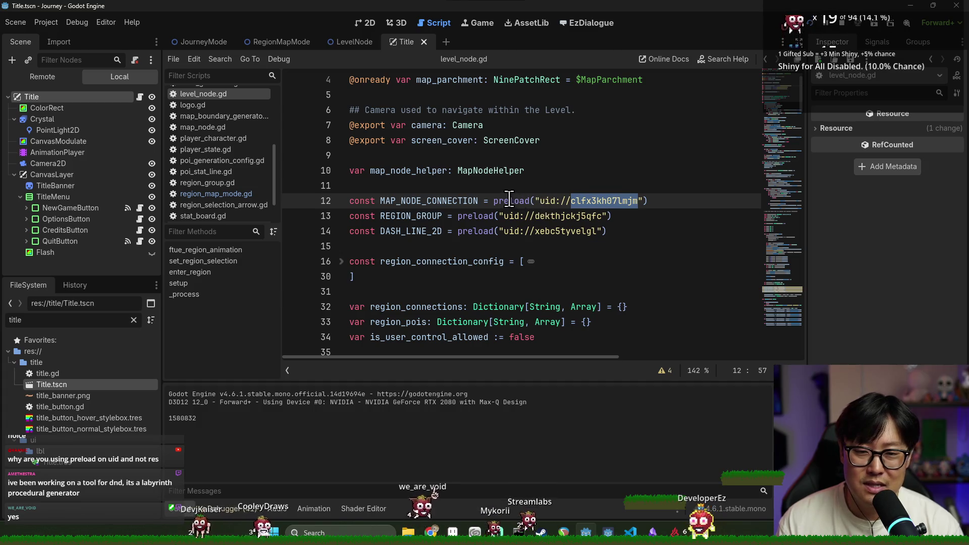
click(567, 201)
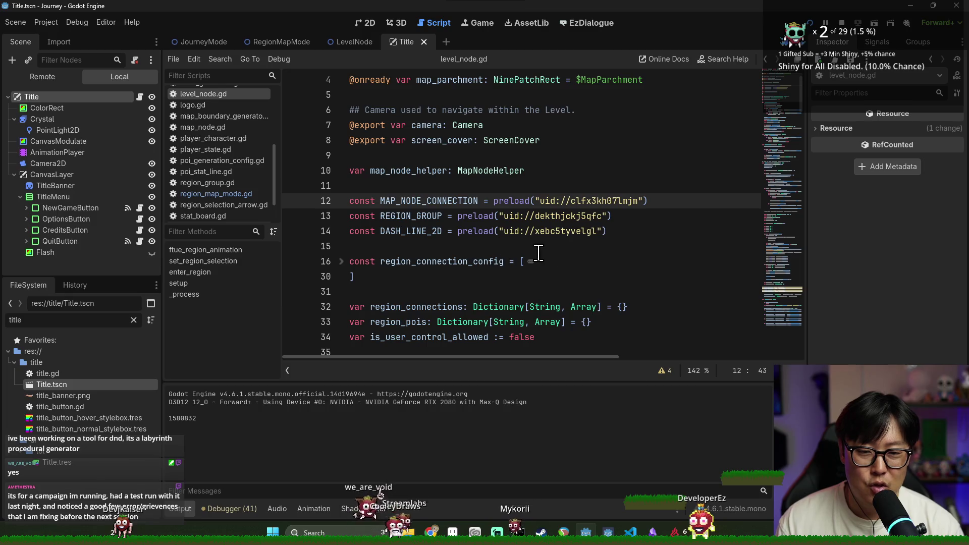
Step: Check the line 13 uid, then bring the running Journey (DEBUG) window to the front
double_click(590, 216)
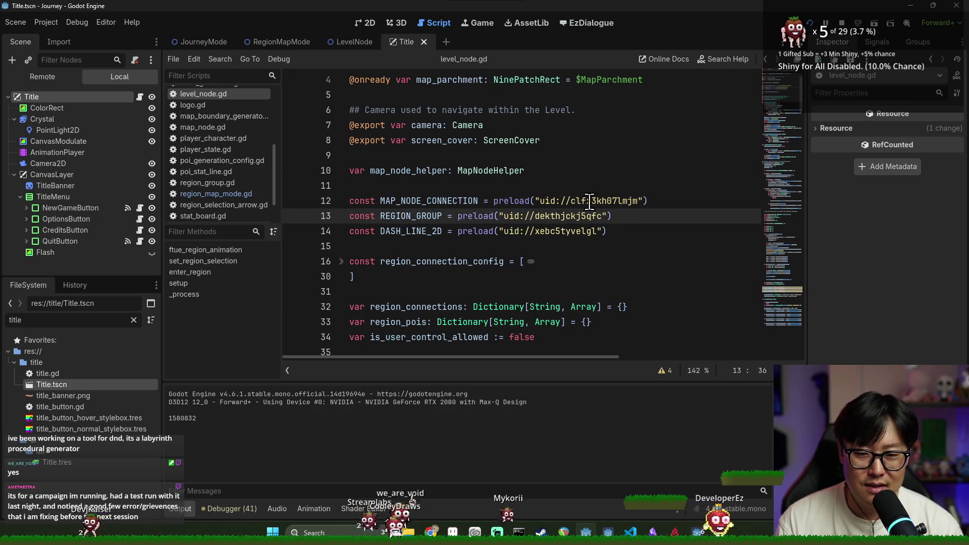
key(alt+Tab)
click(427, 247)
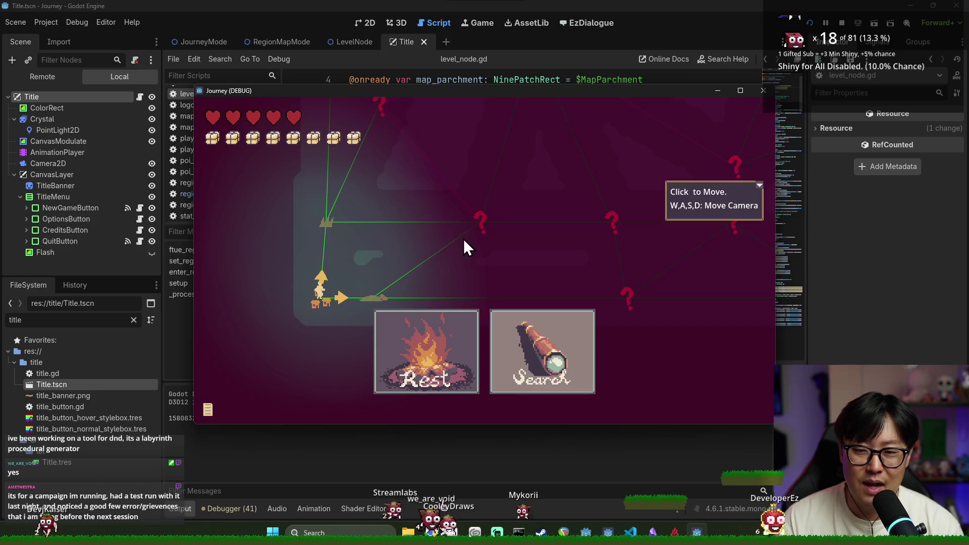
Step: Close the game window, rerun the project, and press New Game to reach the crystal-cracking intro
click(835, 27)
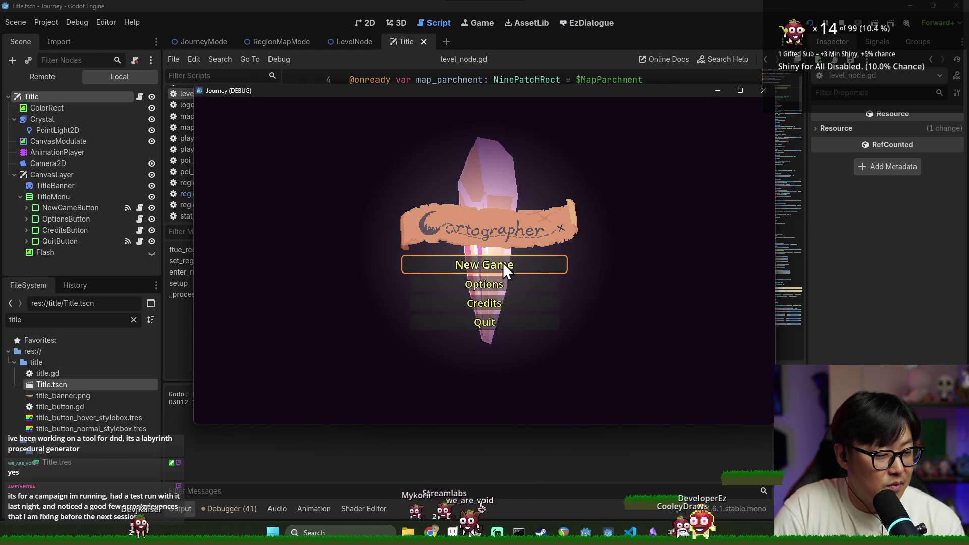
click(486, 265)
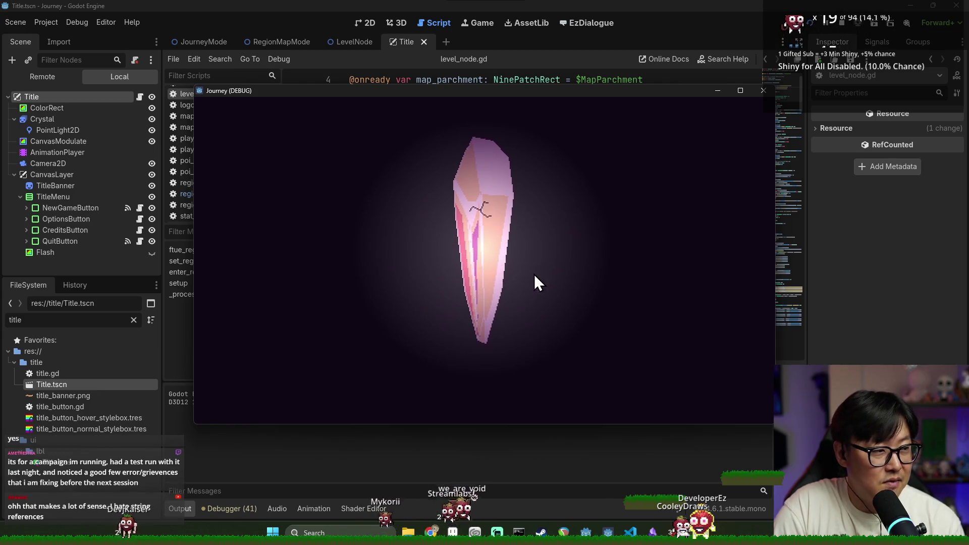